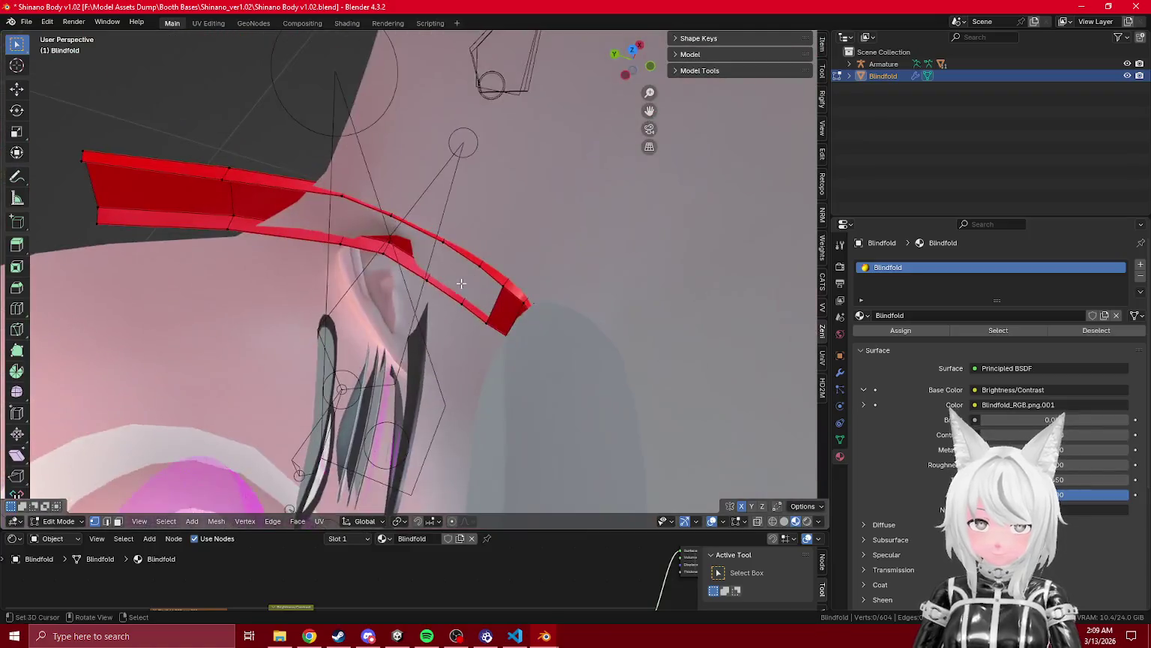
- Sculpt the red strap beside the ear inward with the Grab brush
{"action": "scroll", "coordinate": [405, 285], "scroll_direction": "up", "scroll_amount": 3}
{"action": "key", "text": "ctrl+Tab"}
{"action": "mouse_move", "coordinate": [405, 285]}
{"action": "left_mouse_down"}
{"action": "mouse_move", "coordinate": [444, 309]}
{"action": "mouse_move", "coordinate": [398, 223]}
{"action": "left_mouse_up"}
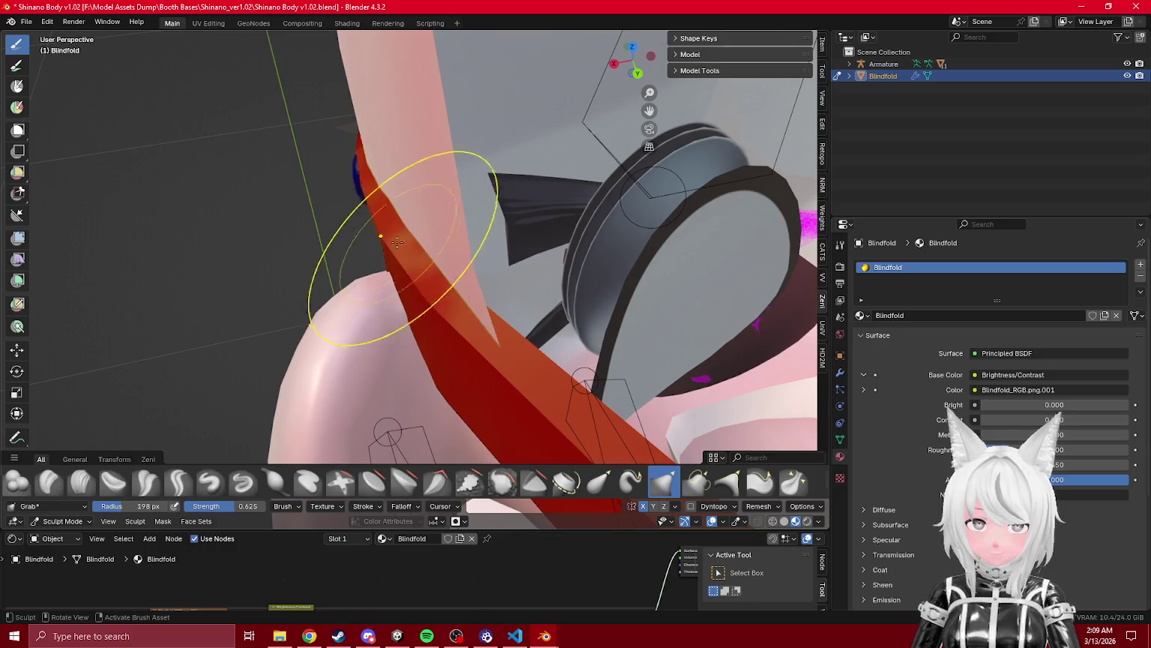
{"action": "key", "text": "Tab"}
{"action": "mouse_move", "coordinate": [419, 264]}
{"action": "left_mouse_down"}
{"action": "mouse_move", "coordinate": [495, 296]}
{"action": "mouse_move", "coordinate": [399, 262]}
{"action": "mouse_move", "coordinate": [457, 261]}
{"action": "mouse_move", "coordinate": [437, 291]}
{"action": "mouse_move", "coordinate": [432, 277]}
{"action": "mouse_move", "coordinate": [369, 263]}
{"action": "mouse_move", "coordinate": [398, 324]}
{"action": "mouse_move", "coordinate": [387, 310]}
{"action": "mouse_move", "coordinate": [485, 324]}
{"action": "mouse_move", "coordinate": [557, 309]}
{"action": "mouse_move", "coordinate": [525, 321]}
{"action": "mouse_move", "coordinate": [544, 298]}
{"action": "mouse_move", "coordinate": [551, 217]}
{"action": "mouse_move", "coordinate": [488, 287]}
{"action": "mouse_move", "coordinate": [461, 282]}
{"action": "mouse_move", "coordinate": [502, 249]}
{"action": "mouse_move", "coordinate": [462, 330]}
{"action": "mouse_move", "coordinate": [425, 361]}
{"action": "mouse_move", "coordinate": [442, 326]}
{"action": "mouse_move", "coordinate": [404, 328]}
{"action": "mouse_move", "coordinate": [487, 408]}
{"action": "mouse_move", "coordinate": [389, 278]}
{"action": "left_mouse_up"}
{"action": "key", "text": "Tab"}
{"action": "key", "text": "Tab"}
{"action": "key", "text": "Tab"}
{"action": "key", "text": "Tab"}
{"action": "key", "text": "Tab"}
- Check the strap fit in wireframe shading, then return to material preview and Edit Mode
{"action": "key", "text": "z"}
{"action": "left_click", "coordinate": [220, 333]}
{"action": "key", "text": "shift+z"}
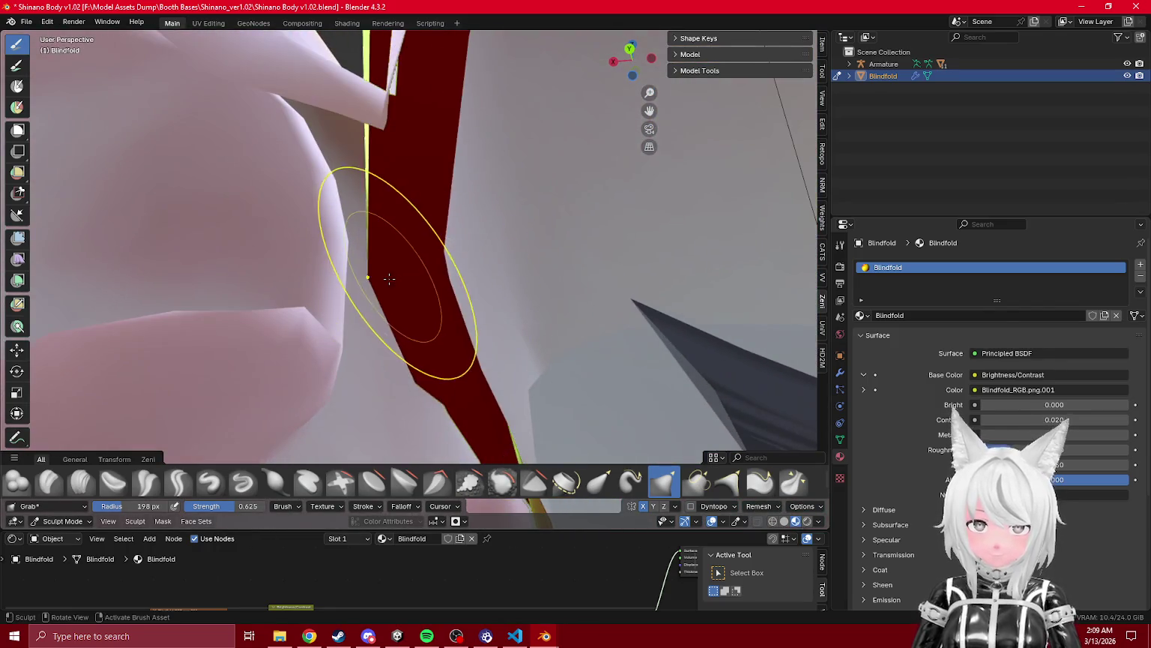
{"action": "key", "text": "Tab"}
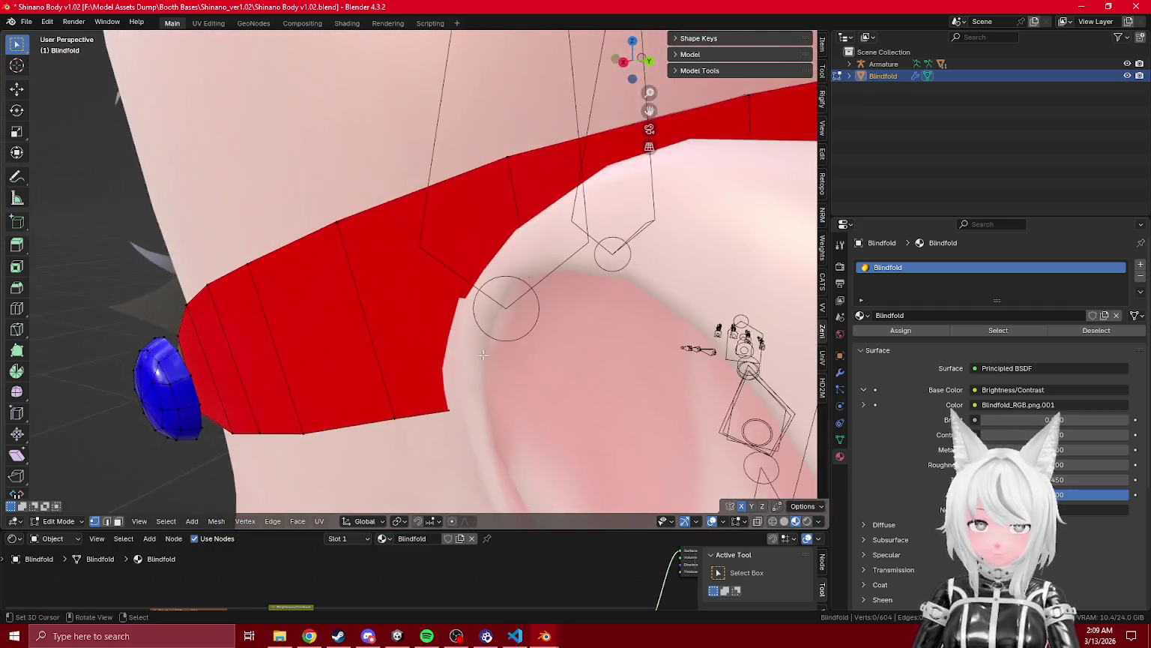
- Sculpt the strap back past the ear, then move and rotate the purple side piece into place
{"action": "mouse_move", "coordinate": [463, 285]}
{"action": "left_mouse_down"}
{"action": "mouse_move", "coordinate": [425, 189]}
{"action": "mouse_move", "coordinate": [372, 282]}
{"action": "mouse_move", "coordinate": [527, 386]}
{"action": "mouse_move", "coordinate": [368, 281]}
{"action": "mouse_move", "coordinate": [352, 284]}
{"action": "mouse_move", "coordinate": [360, 294]}
{"action": "mouse_move", "coordinate": [392, 277]}
{"action": "mouse_move", "coordinate": [334, 257]}
{"action": "mouse_move", "coordinate": [360, 338]}
{"action": "mouse_move", "coordinate": [364, 281]}
{"action": "mouse_move", "coordinate": [346, 324]}
{"action": "left_mouse_up"}
{"action": "key", "text": "Tab"}
{"action": "key", "text": "Tab"}
{"action": "key", "text": "Tab"}
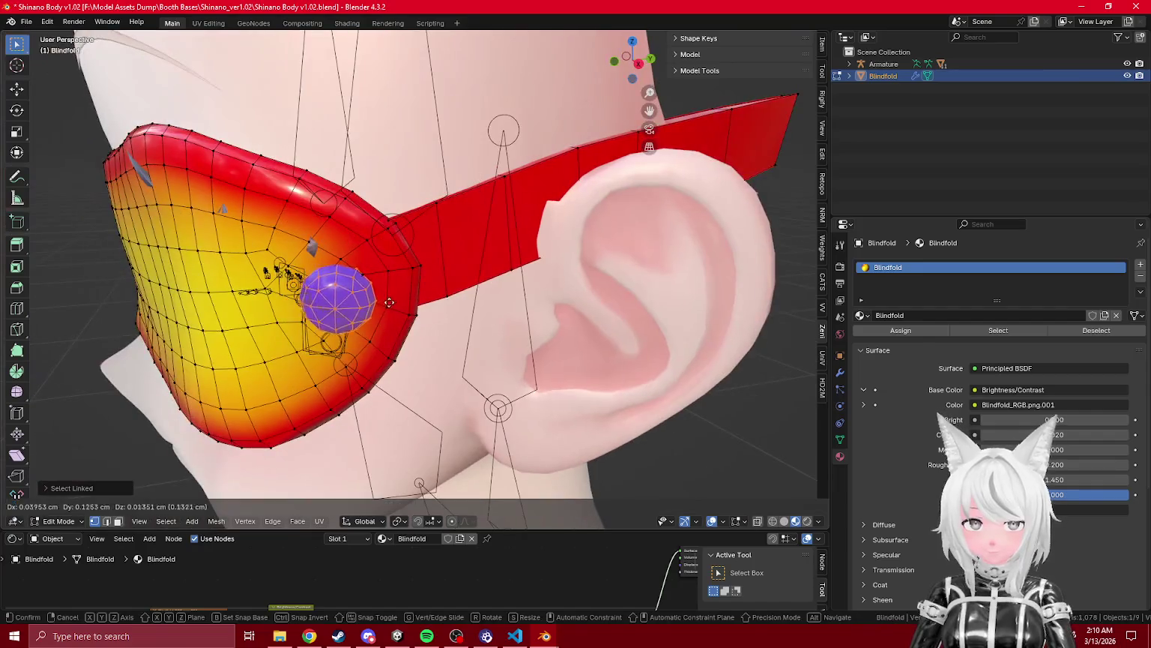
{"action": "mouse_move", "coordinate": [390, 278]}
{"action": "left_mouse_down"}
{"action": "mouse_move", "coordinate": [503, 282]}
{"action": "mouse_move", "coordinate": [528, 272]}
{"action": "left_mouse_up"}
{"action": "key", "text": "g"}
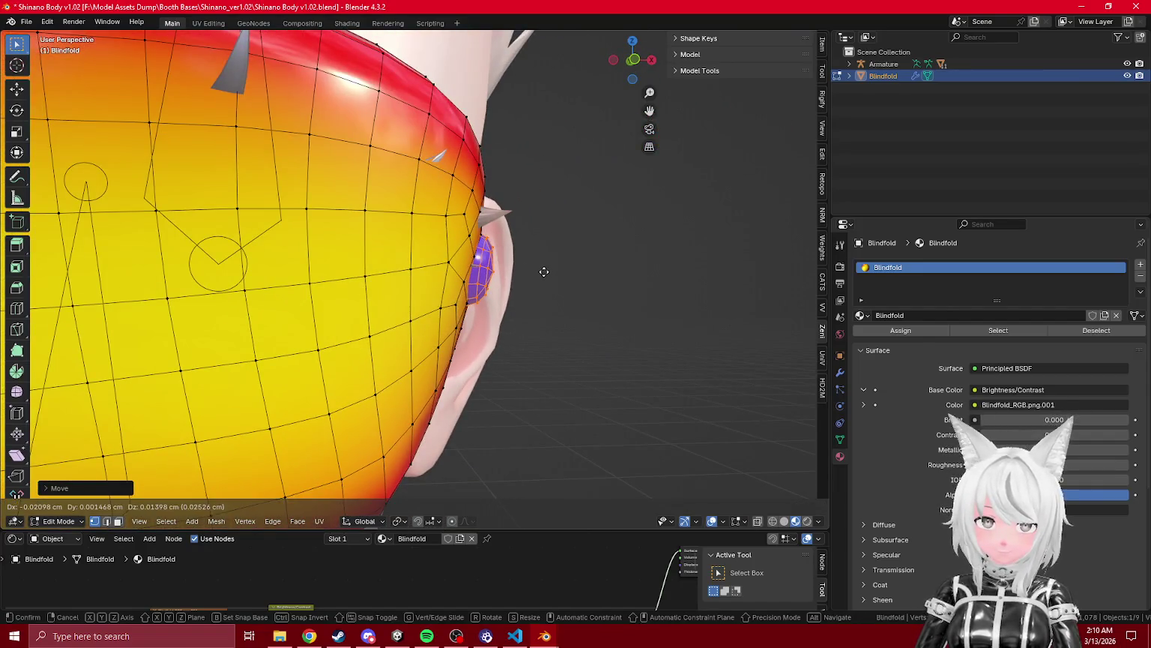
{"action": "scroll", "coordinate": [546, 278], "scroll_direction": "up", "scroll_amount": 3}
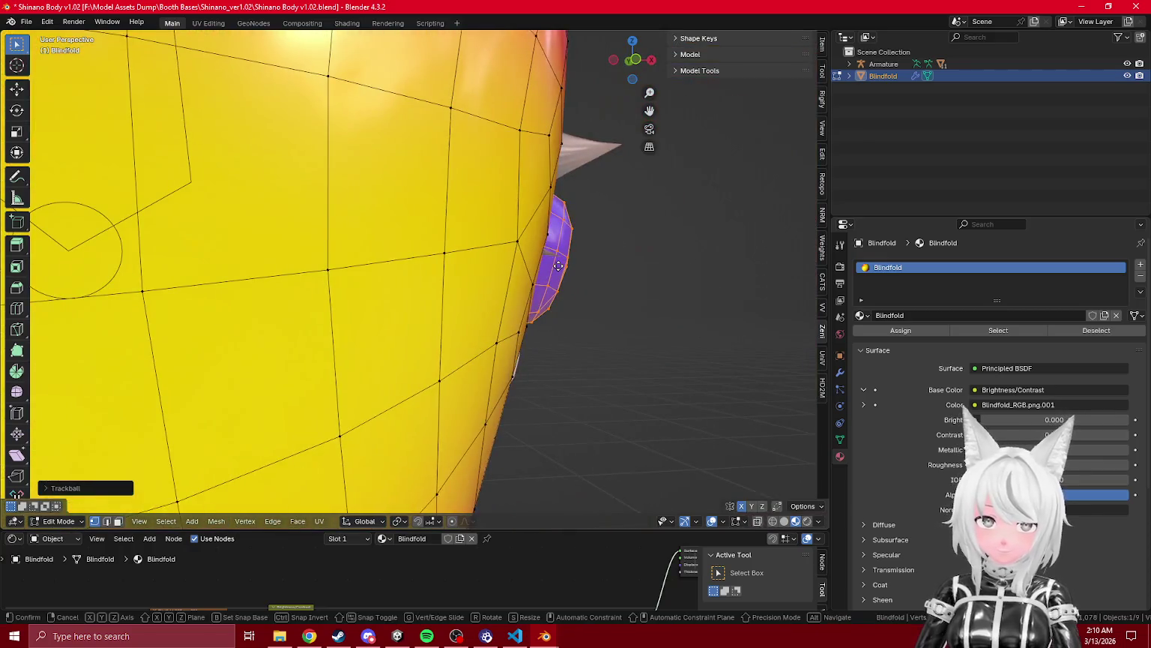
{"action": "left_click", "coordinate": [559, 266]}
- Sculpt the blindfold's edges around the side piece and over the top of the head
{"action": "key", "text": "ctrl+Tab"}
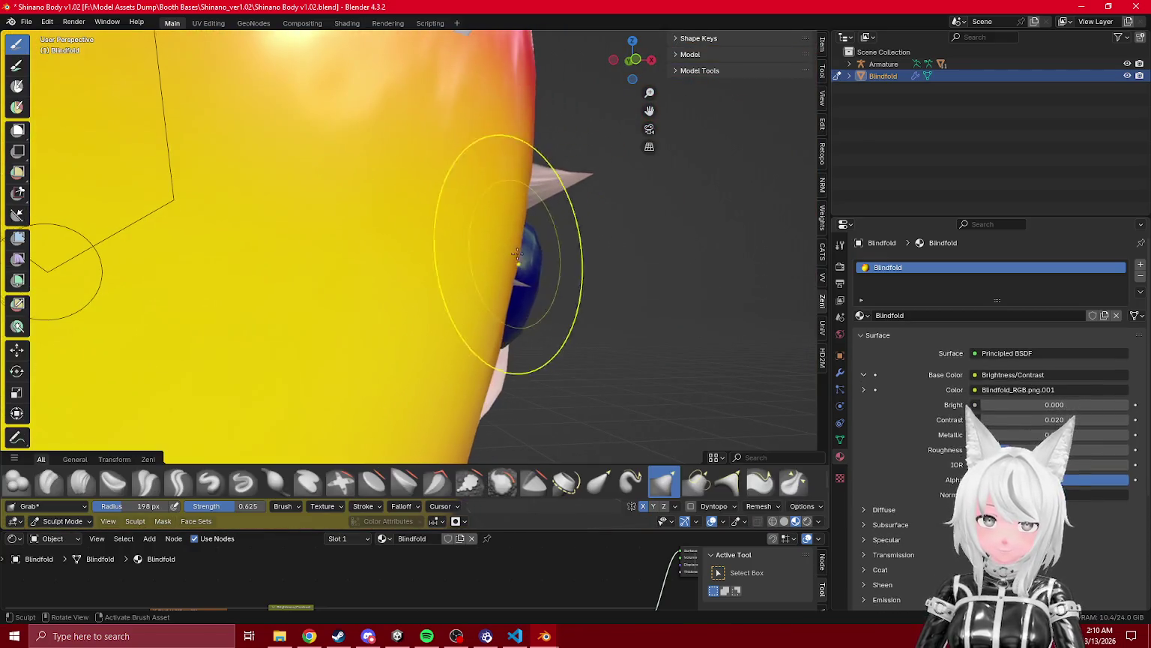
{"action": "key", "text": "Tab"}
{"action": "key", "text": "Tab"}
{"action": "key", "text": "Tab"}
{"action": "key", "text": "Tab"}
{"action": "key", "text": "Tab"}
{"action": "key", "text": "Tab"}
{"action": "key", "text": "Tab"}
{"action": "mouse_move", "coordinate": [499, 268]}
{"action": "left_mouse_down"}
{"action": "mouse_move", "coordinate": [424, 242]}
{"action": "mouse_move", "coordinate": [464, 276]}
{"action": "mouse_move", "coordinate": [469, 365]}
{"action": "mouse_move", "coordinate": [485, 287]}
{"action": "mouse_move", "coordinate": [438, 298]}
{"action": "mouse_move", "coordinate": [440, 341]}
{"action": "mouse_move", "coordinate": [421, 299]}
{"action": "mouse_move", "coordinate": [427, 276]}
{"action": "mouse_move", "coordinate": [431, 297]}
{"action": "left_mouse_up"}
{"action": "key", "text": "Tab"}
{"action": "key", "text": "Tab"}
{"action": "key", "text": "Tab"}
{"action": "key", "text": "Tab"}
{"action": "key", "text": "Tab"}
{"action": "key", "text": "Tab"}
{"action": "key", "text": "Tab"}
{"action": "key", "text": "Tab"}
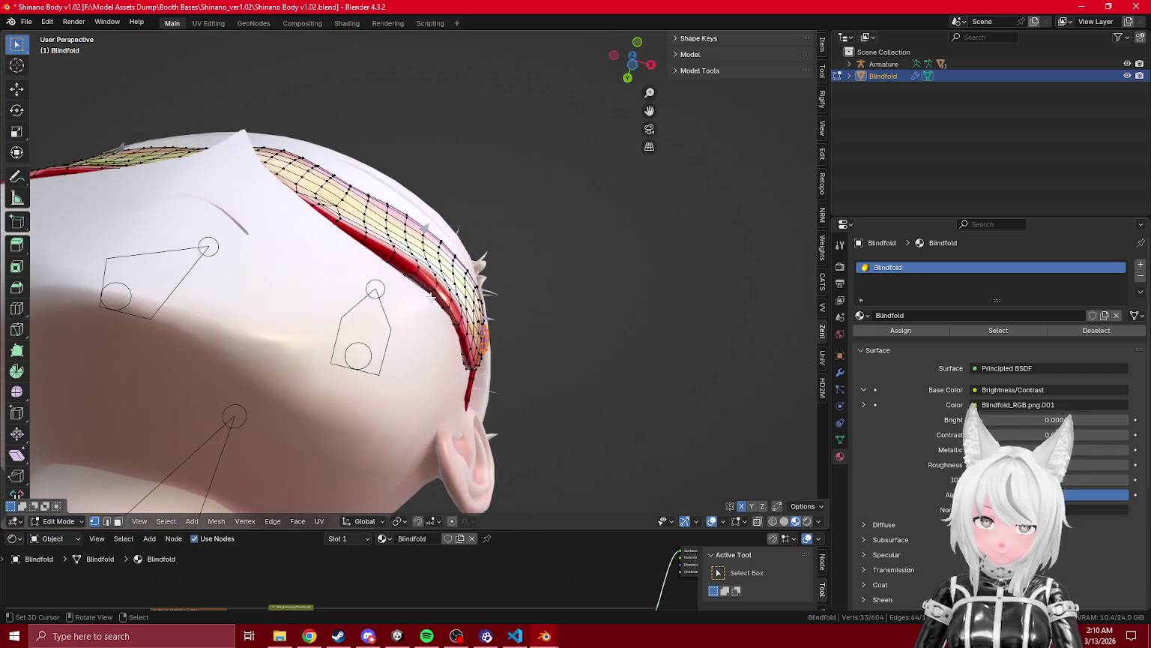
{"action": "scroll", "coordinate": [430, 295], "scroll_direction": "up", "scroll_amount": 2}
{"action": "left_click_drag", "start_coordinate": [582, 337], "coordinate": [465, 311]}
{"action": "key", "text": "Tab"}
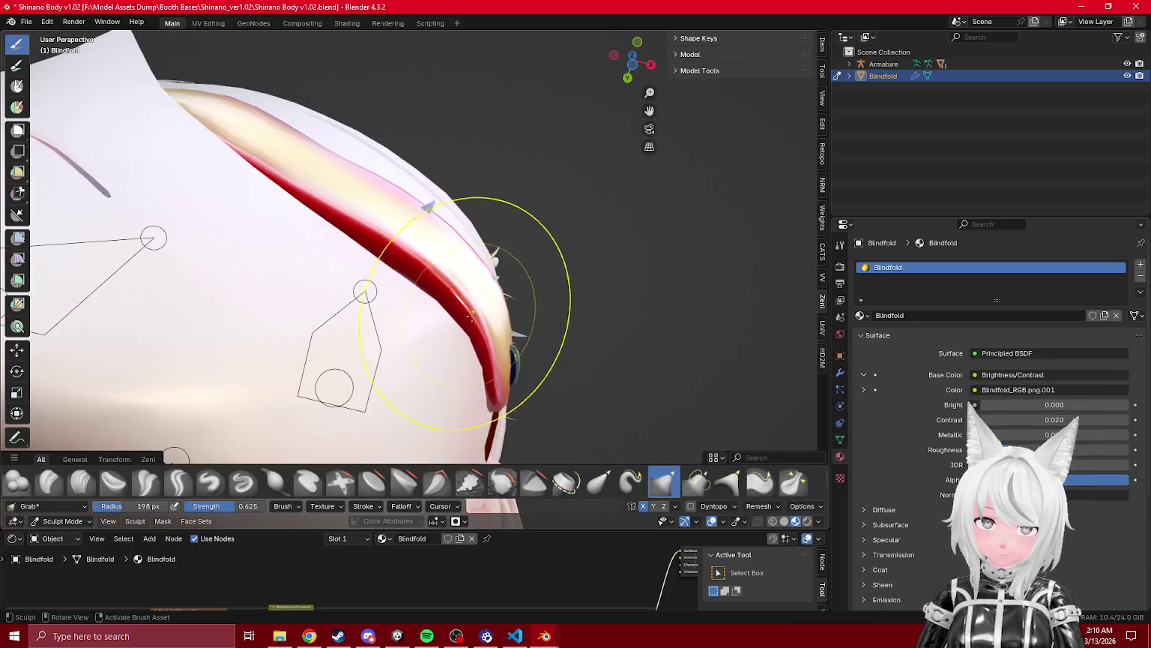
{"action": "mouse_move", "coordinate": [417, 281]}
{"action": "left_mouse_down"}
{"action": "mouse_move", "coordinate": [484, 236]}
{"action": "mouse_move", "coordinate": [345, 412]}
{"action": "mouse_move", "coordinate": [545, 391]}
{"action": "mouse_move", "coordinate": [449, 263]}
{"action": "left_mouse_up"}
{"action": "key", "text": "Tab"}
{"action": "key", "text": "Tab"}
{"action": "key", "text": "Tab"}
{"action": "key", "text": "Tab"}
- Review the fit from the face in Object Mode, then go back to Sculpt Mode for touch-ups
{"action": "left_click", "coordinate": [57, 521]}
{"action": "left_click", "coordinate": [67, 442]}
{"action": "scroll", "coordinate": [591, 334], "scroll_direction": "down", "scroll_amount": 5}
{"action": "mouse_move", "coordinate": [591, 334]}
{"action": "left_mouse_down"}
{"action": "mouse_move", "coordinate": [418, 254]}
{"action": "mouse_move", "coordinate": [437, 296]}
{"action": "left_mouse_up"}
{"action": "scroll", "coordinate": [418, 253], "scroll_direction": "up", "scroll_amount": 4}
{"action": "left_click", "coordinate": [84, 519]}
{"action": "left_click", "coordinate": [68, 468]}
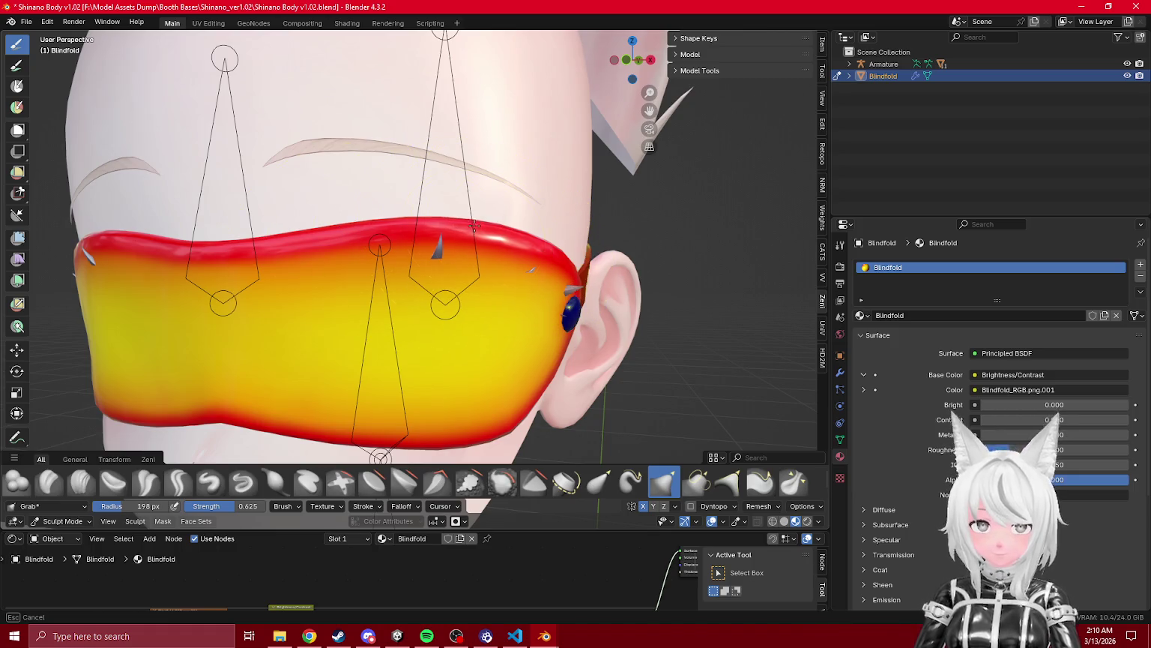
- Return to Object Mode, check the side view of the head, and select the Armature
{"action": "scroll", "coordinate": [383, 227], "scroll_direction": "down", "scroll_amount": 5}
{"action": "left_click", "coordinate": [63, 520]}
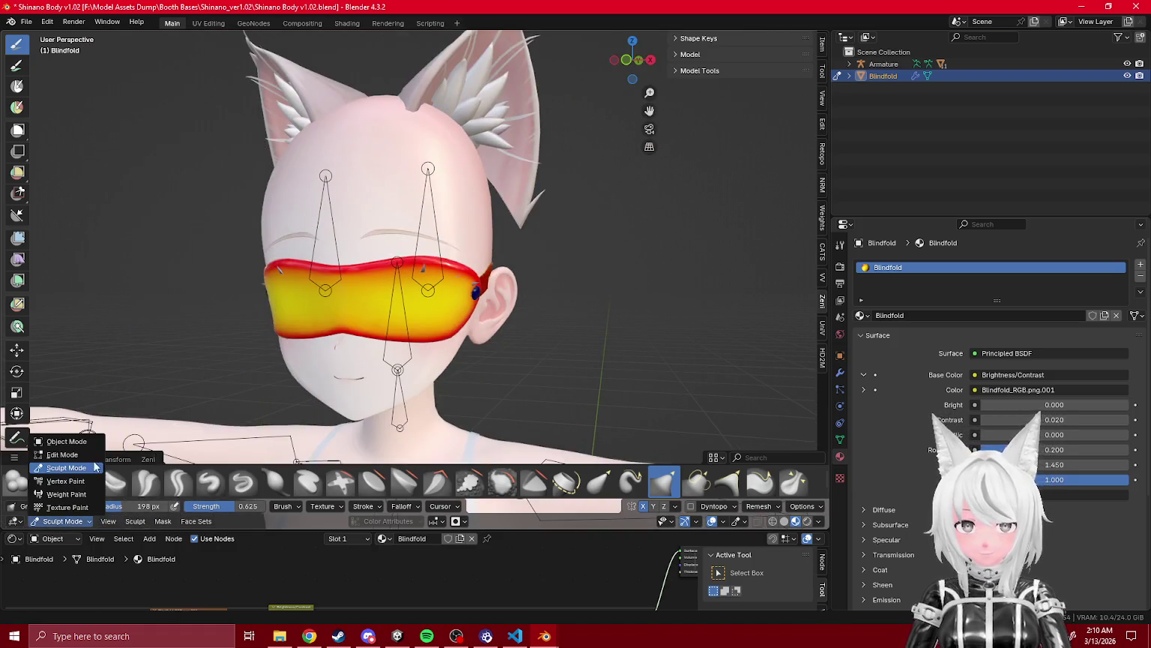
{"action": "left_click", "coordinate": [66, 441]}
{"action": "scroll", "coordinate": [315, 225], "scroll_direction": "down", "scroll_amount": 3}
{"action": "scroll", "coordinate": [337, 247], "scroll_direction": "up", "scroll_amount": 4}
{"action": "left_click_drag", "start_coordinate": [338, 270], "coordinate": [420, 330]}
{"action": "left_click", "coordinate": [883, 63]}
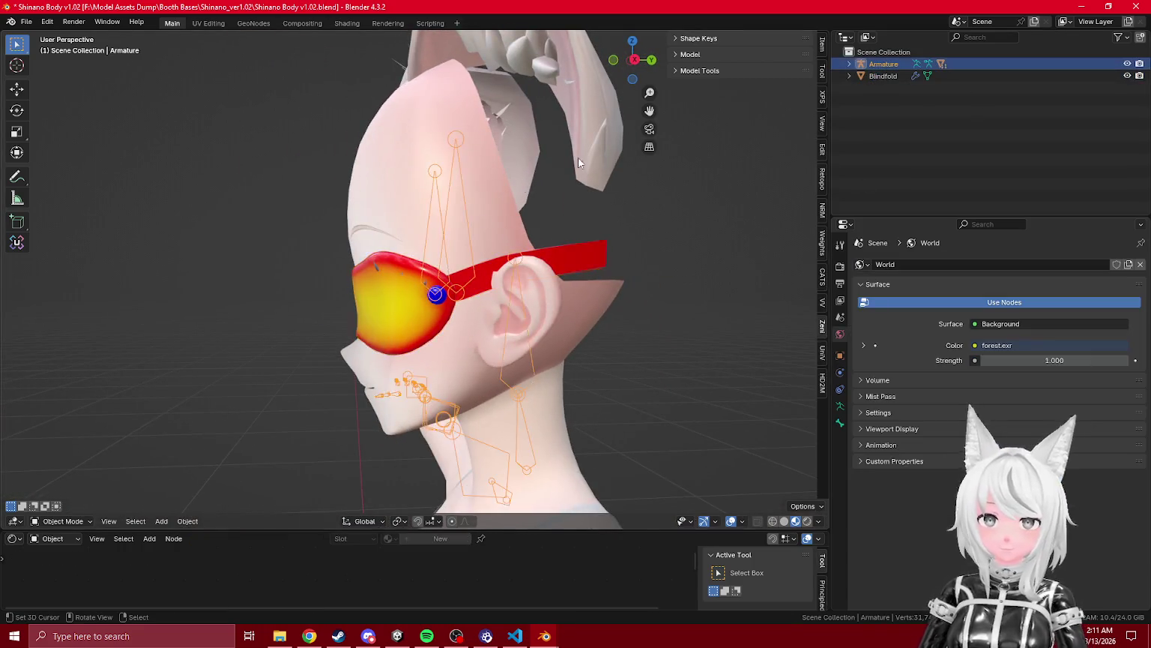
- Delete the Armature and all other objects, leaving only the Blindfold
{"action": "scroll", "coordinate": [447, 266], "scroll_direction": "down", "scroll_amount": 2}
{"action": "key", "text": "x"}
{"action": "key", "text": "Escape"}
{"action": "key", "text": "KP_1"}
{"action": "scroll", "coordinate": [408, 277], "scroll_direction": "up", "scroll_amount": 3}
{"action": "key", "text": "x"}
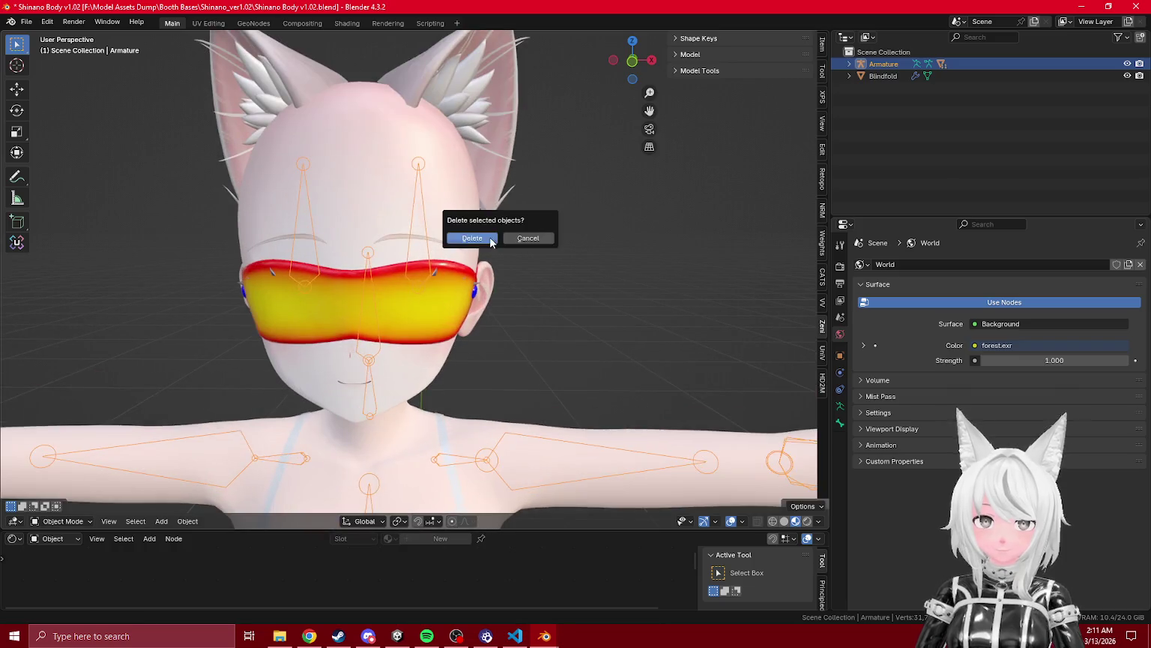
{"action": "left_click", "coordinate": [468, 242]}
{"action": "left_click", "coordinate": [883, 64]}
{"action": "key", "text": "ctrl+i"}
{"action": "right_click", "coordinate": [882, 64]}
{"action": "left_click", "coordinate": [881, 75]}
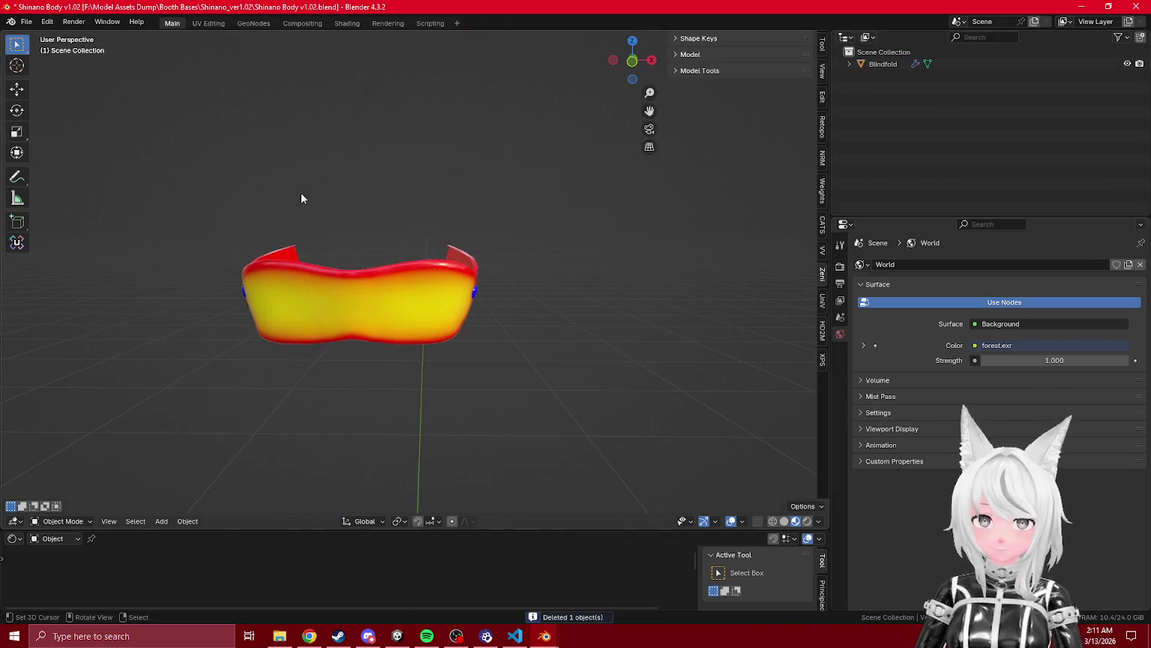
- Apply all transforms to the Blindfold via the F3 'apply all' search
{"action": "left_click_drag", "start_coordinate": [301, 192], "coordinate": [345, 300]}
{"action": "left_click", "coordinate": [345, 299]}
{"action": "key", "text": "F3"}
{"action": "type", "text": "apply all tr"}
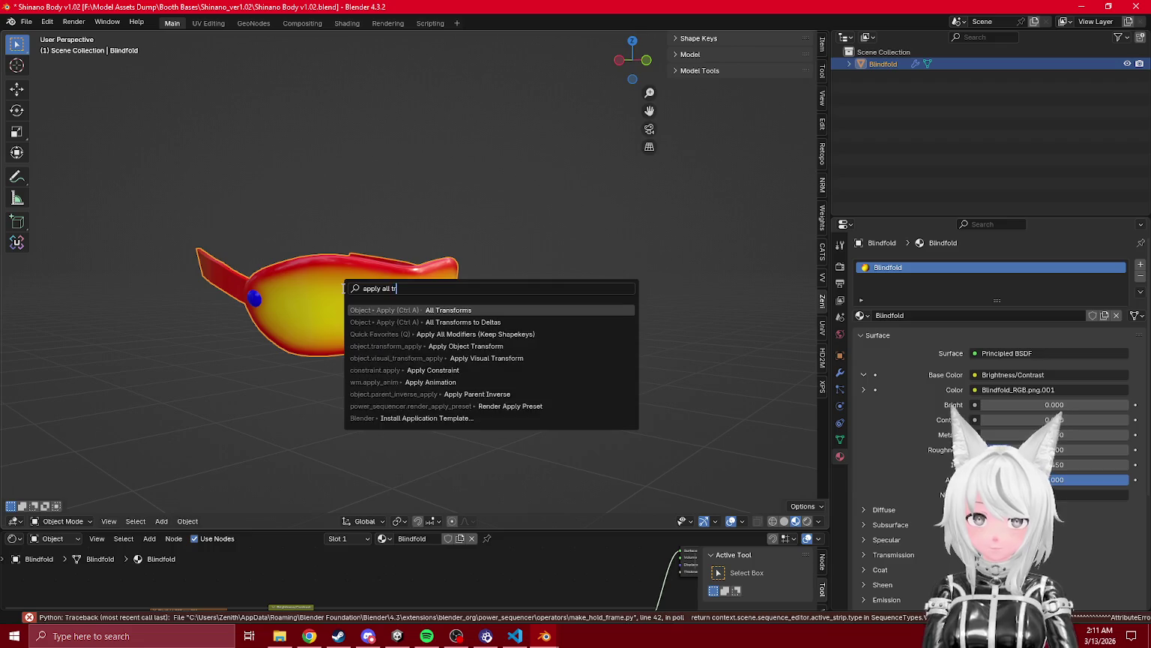
{"action": "key", "text": "Return"}
- Save the file as Shinano Blindfold.blend in the Blindfold folder
{"action": "left_click", "coordinate": [26, 22]}
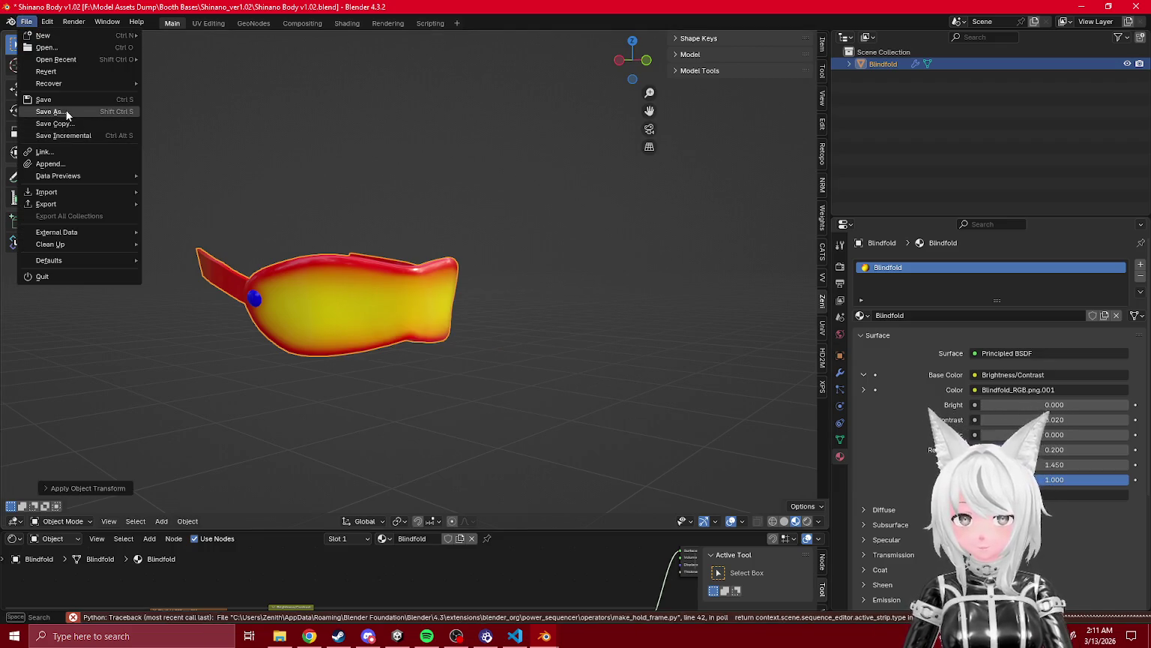
{"action": "left_click", "coordinate": [51, 111]}
{"action": "left_click", "coordinate": [315, 441]}
{"action": "left_click", "coordinate": [448, 179]}
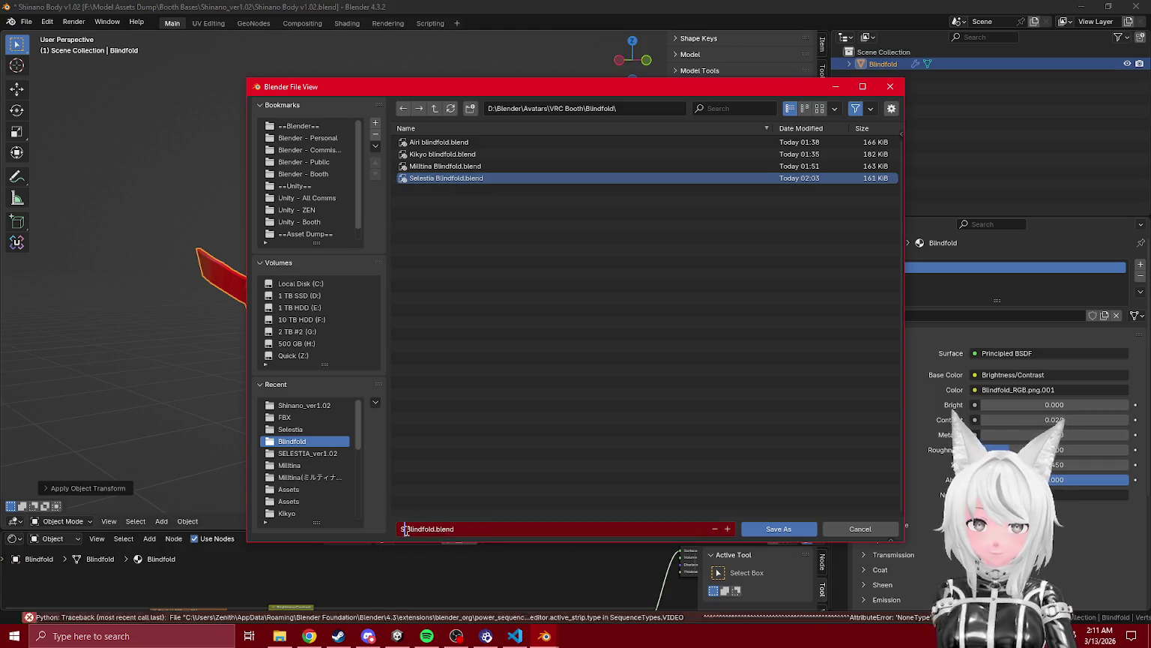
{"action": "type", "text": "Shinano"}
{"action": "left_click", "coordinate": [781, 530]}
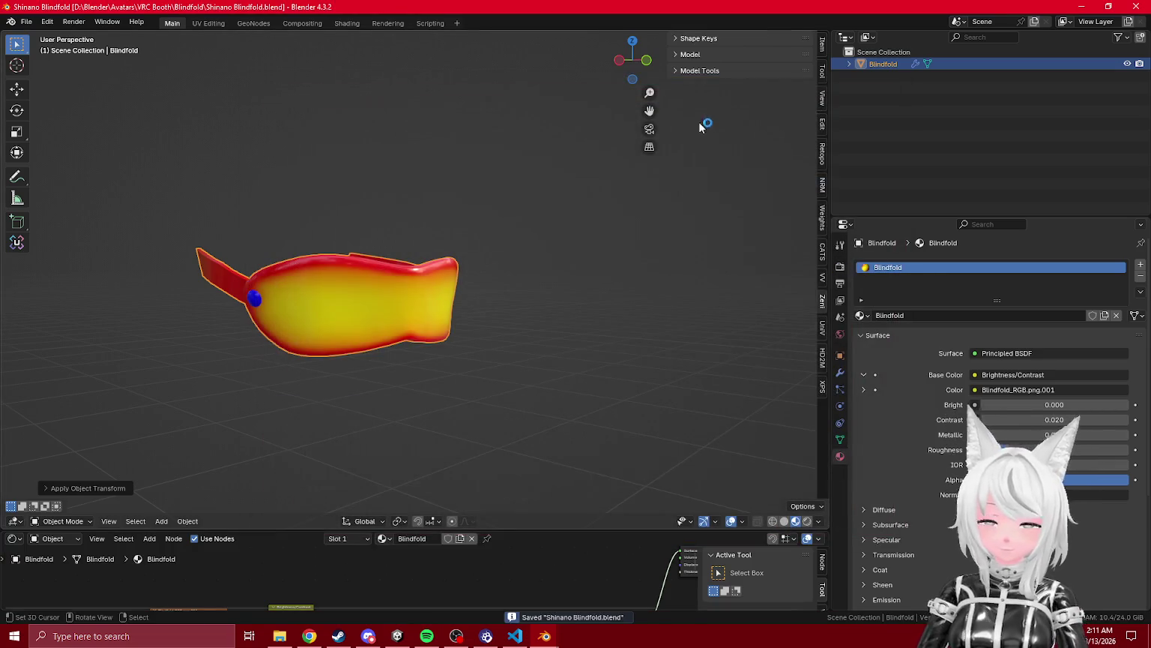
- Export FBX with the cats preset over Shinano Blindfold in the Shinano prefab folder
{"action": "left_click", "coordinate": [26, 22]}
{"action": "mouse_move", "coordinate": [75, 204]}
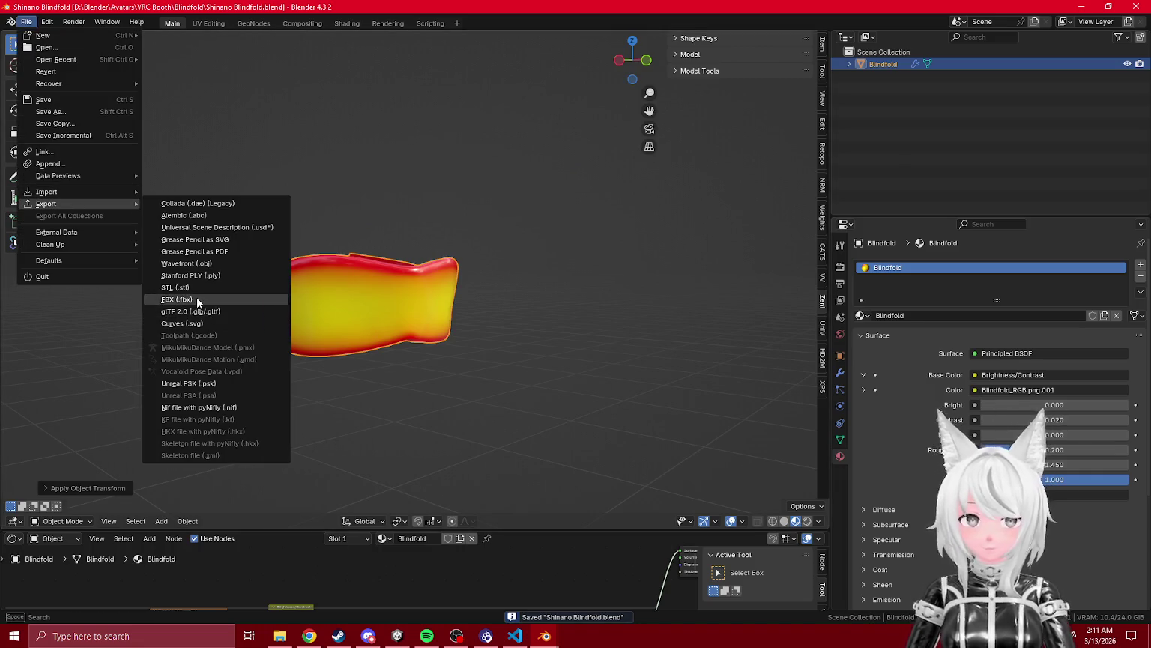
{"action": "left_click", "coordinate": [177, 299]}
{"action": "left_click", "coordinate": [817, 132]}
{"action": "left_click", "coordinate": [795, 163]}
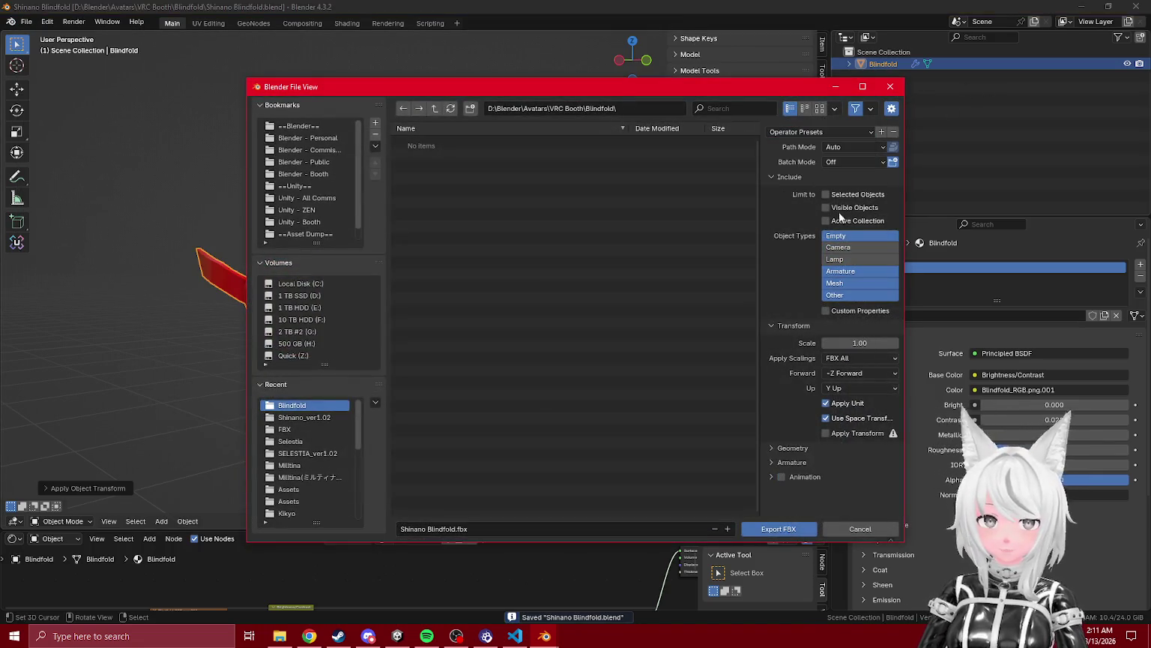
{"action": "left_click", "coordinate": [318, 418]}
{"action": "left_click", "coordinate": [293, 442]}
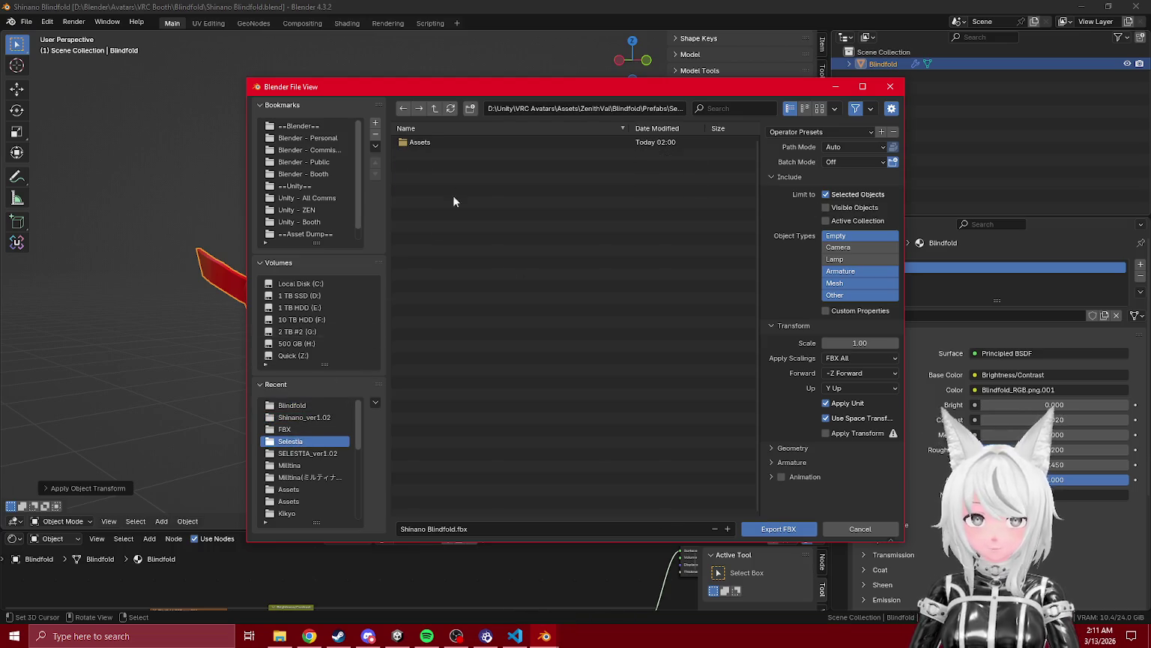
{"action": "left_click", "coordinate": [435, 111]}
{"action": "double_click", "coordinate": [432, 199]}
{"action": "double_click", "coordinate": [433, 146]}
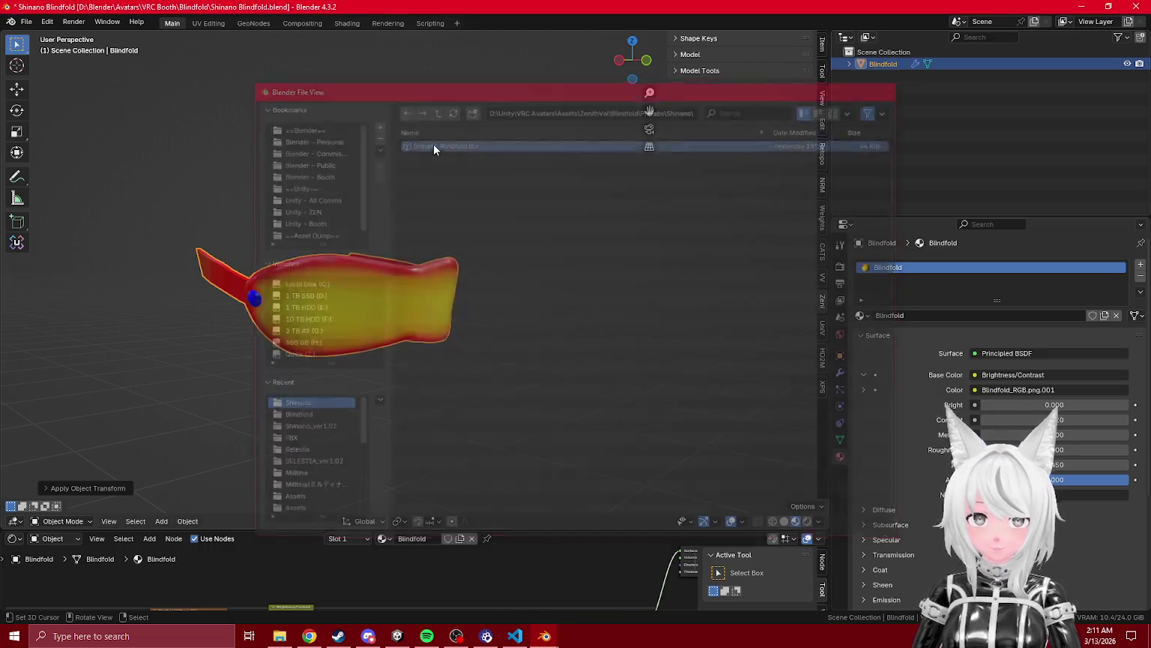
{"action": "left_click", "coordinate": [399, 637]}
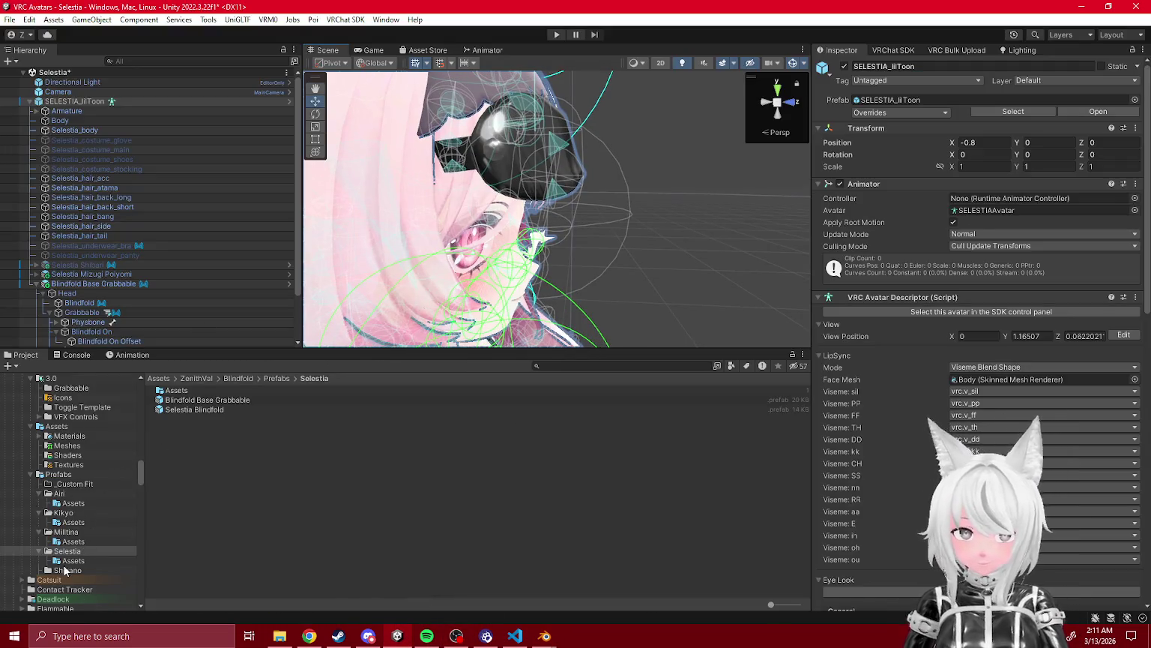
- Create an Assets folder in Prefabs/Shinano, move Shinano Blindfold into it, and return to Blender
{"action": "left_click", "coordinate": [66, 572]}
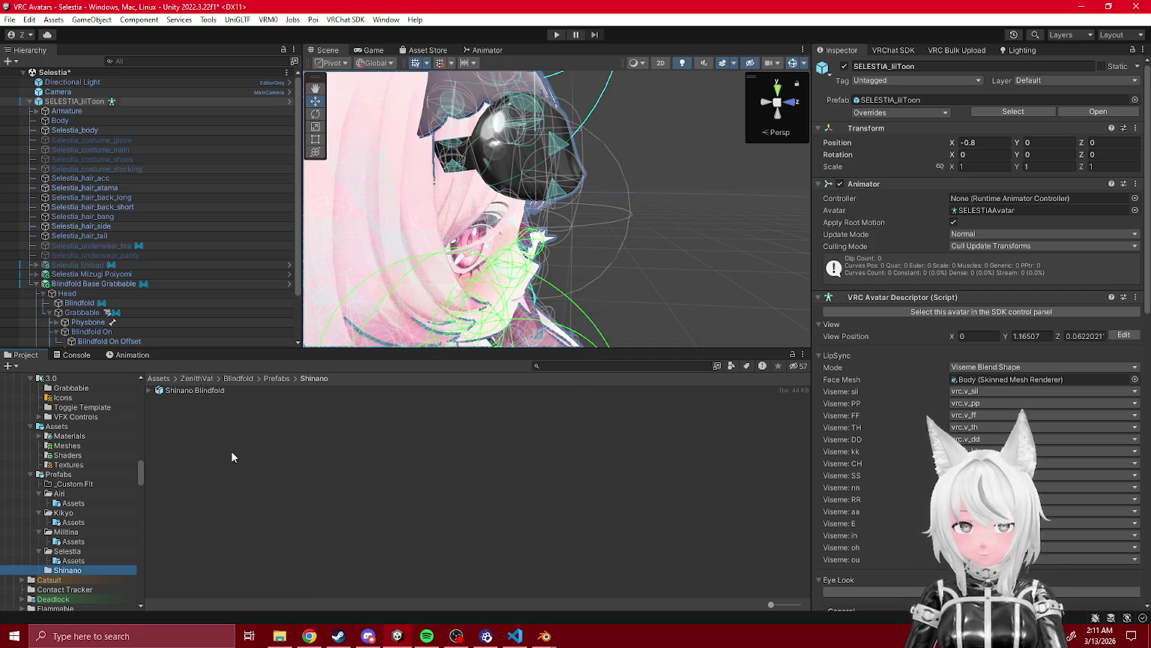
{"action": "right_click", "coordinate": [233, 463]}
{"action": "mouse_move", "coordinate": [254, 154]}
{"action": "left_click", "coordinate": [497, 99]}
{"action": "type", "text": "As"}
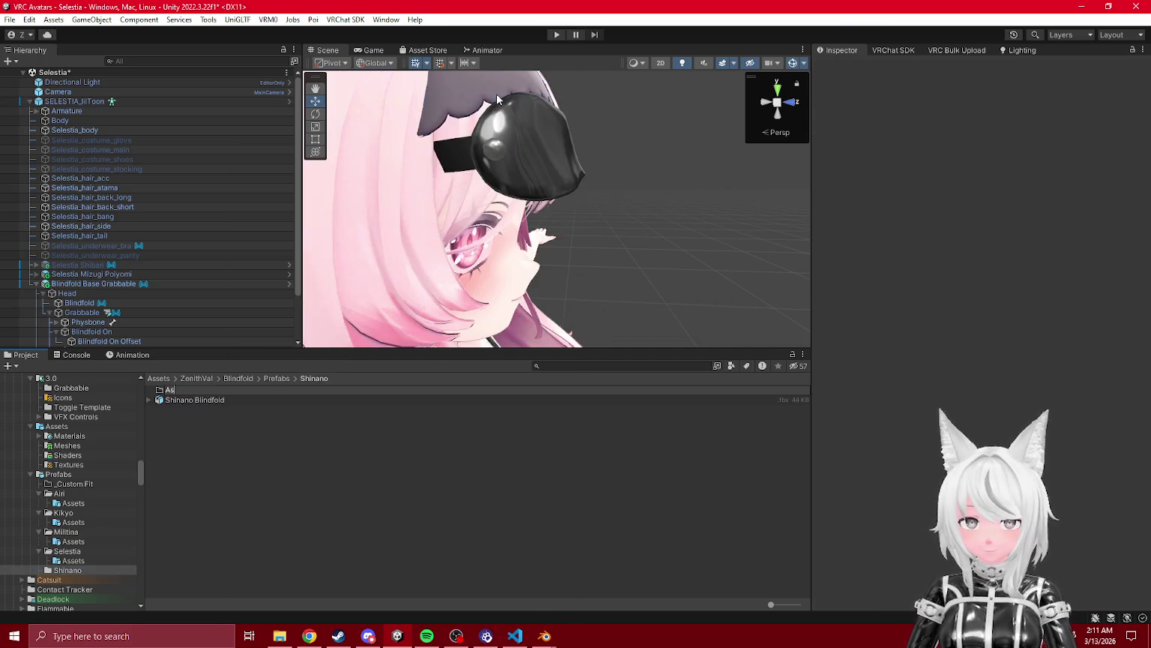
{"action": "type", "text": "set"}
{"action": "key", "text": "Return"}
{"action": "left_click_drag", "start_coordinate": [191, 400], "coordinate": [177, 390]}
{"action": "left_click", "coordinate": [546, 636]}
{"action": "left_click", "coordinate": [478, 581]}
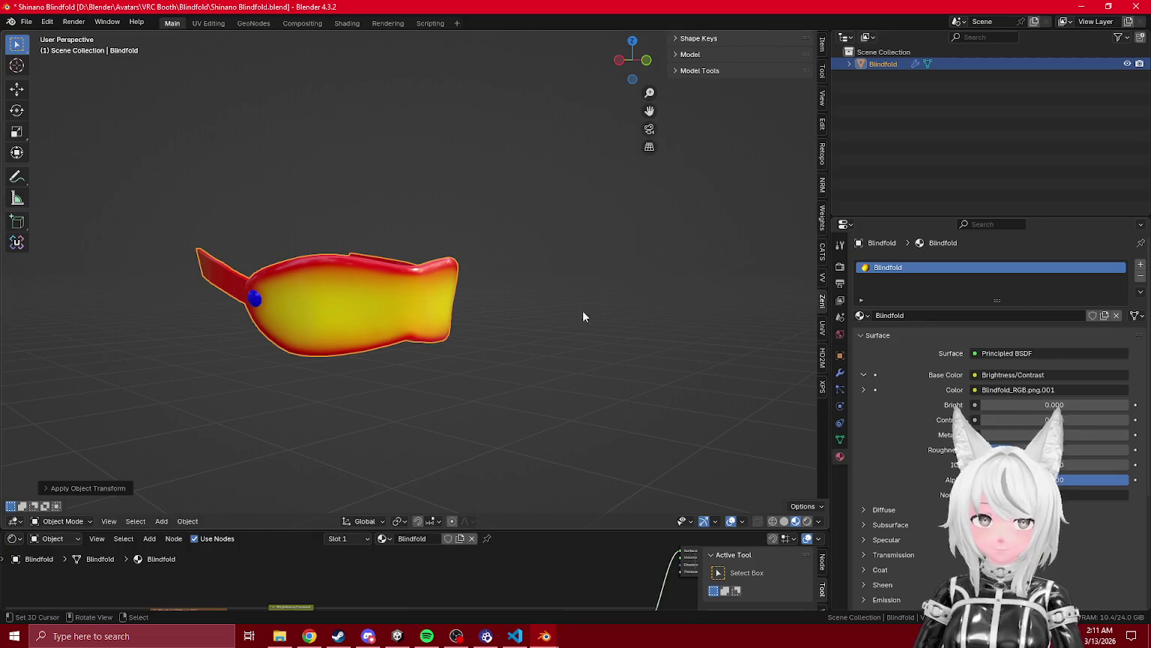
- Rename the Blindfold object to Shinano Blindfold and select its mesh data
{"action": "double_click", "coordinate": [872, 63]}
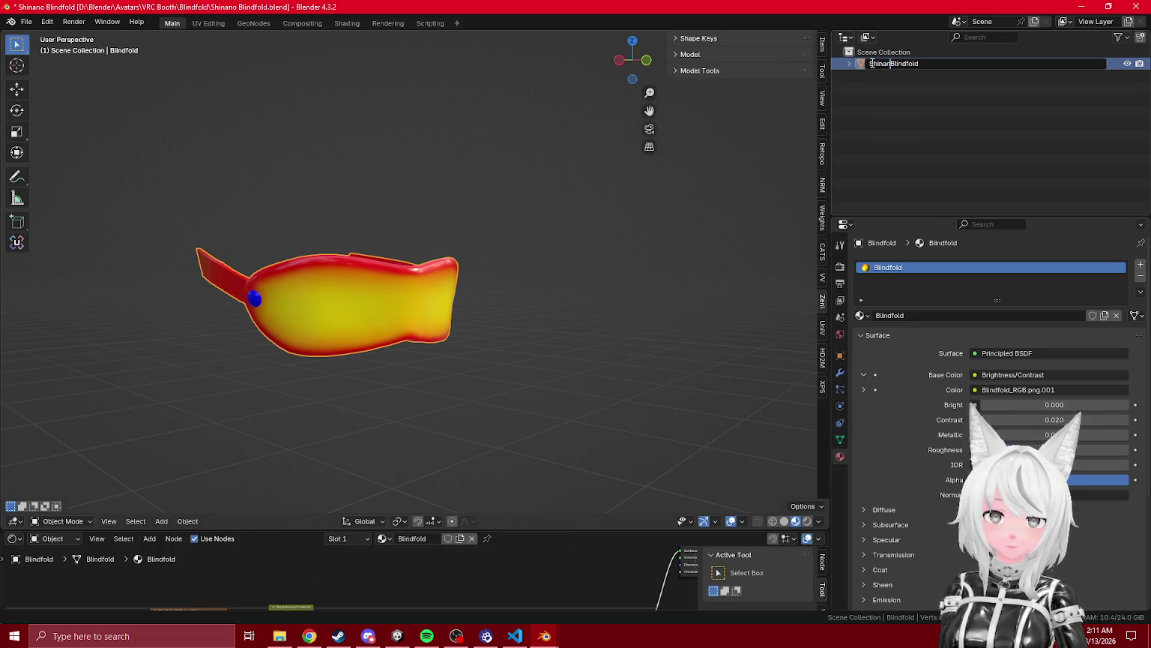
{"action": "type", "text": "o"}
{"action": "key", "text": "Return"}
{"action": "left_click", "coordinate": [849, 64]}
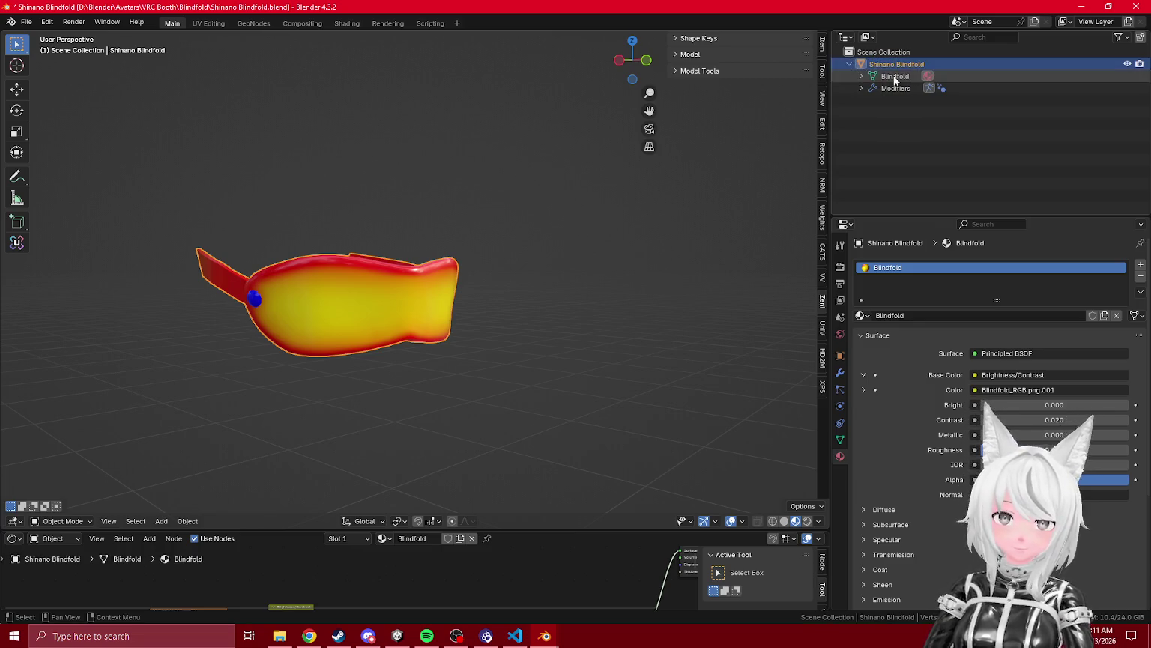
{"action": "left_click", "coordinate": [892, 76]}
- Export FBX from the Blindfold recent folder, overwriting Shinano Blindfold.fbx
{"action": "left_click", "coordinate": [34, 22]}
{"action": "mouse_move", "coordinate": [92, 208]}
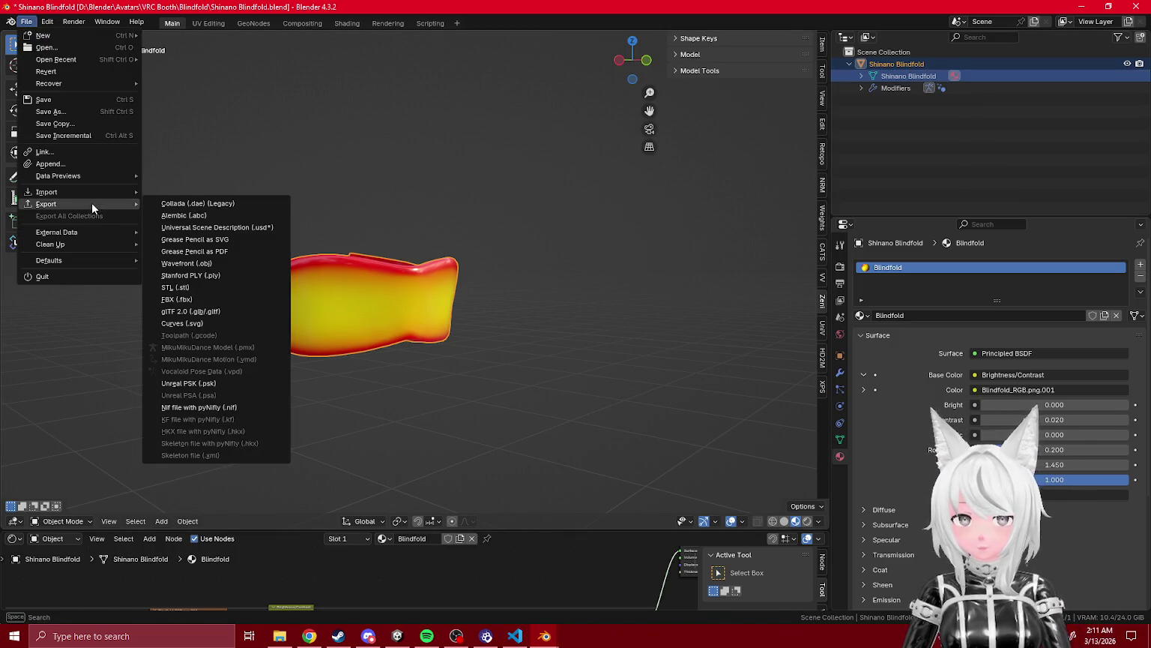
{"action": "left_click", "coordinate": [198, 302]}
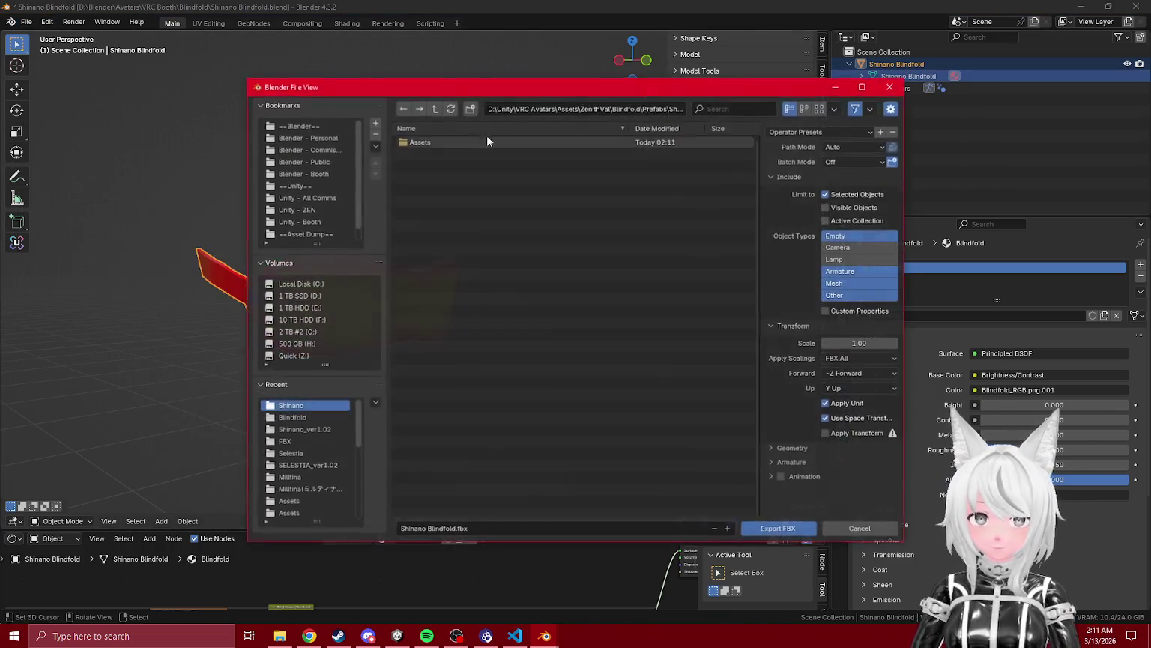
{"action": "left_click", "coordinate": [303, 430]}
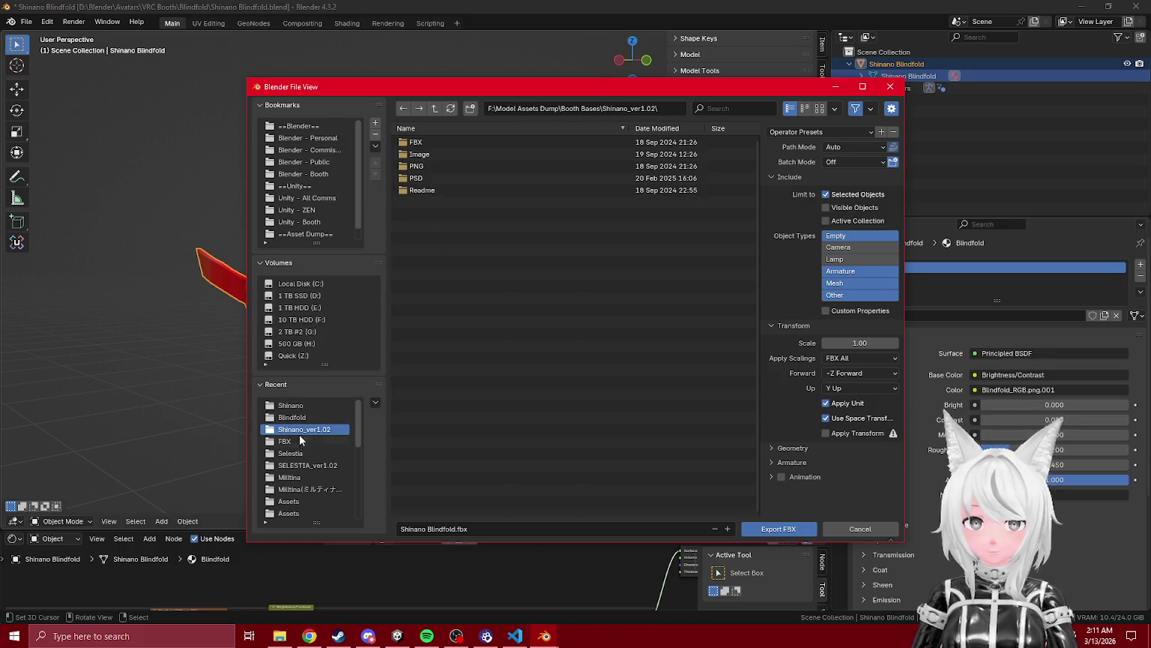
{"action": "left_click", "coordinate": [300, 453]}
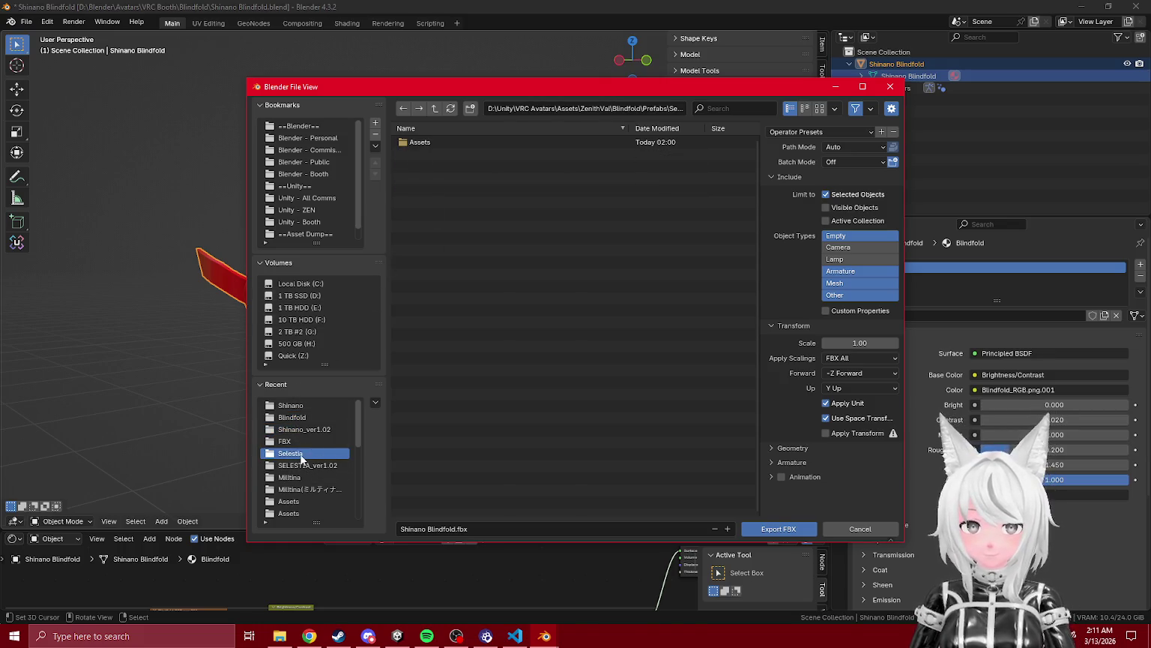
{"action": "left_click", "coordinate": [302, 429]}
{"action": "left_click", "coordinate": [299, 419]}
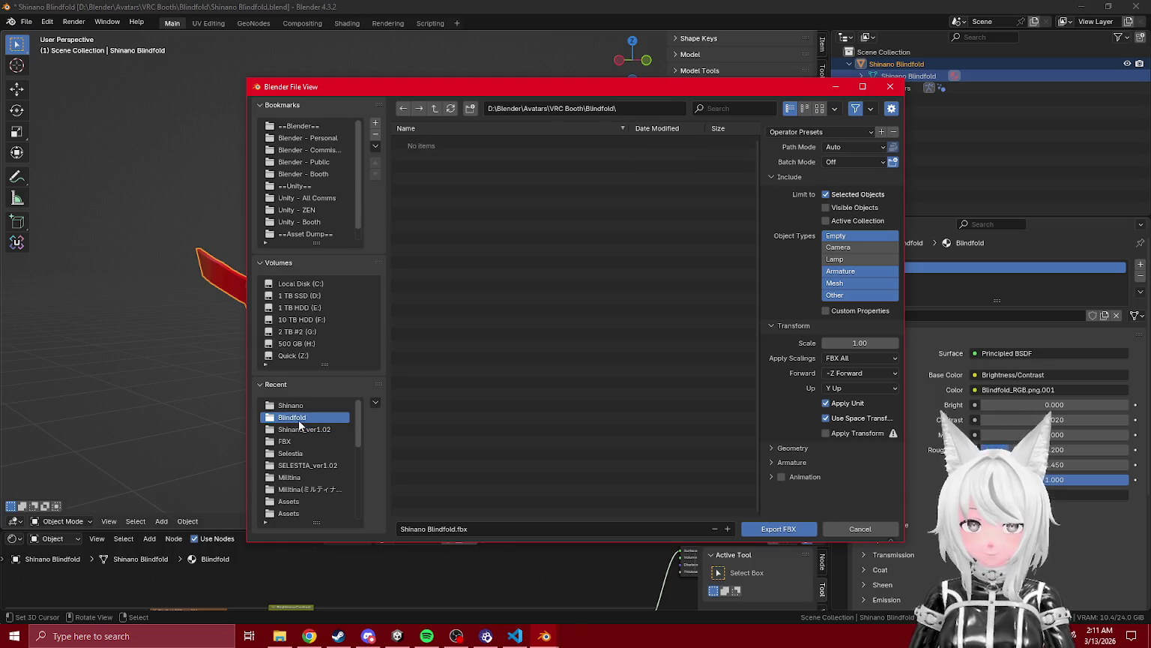
{"action": "double_click", "coordinate": [424, 144]}
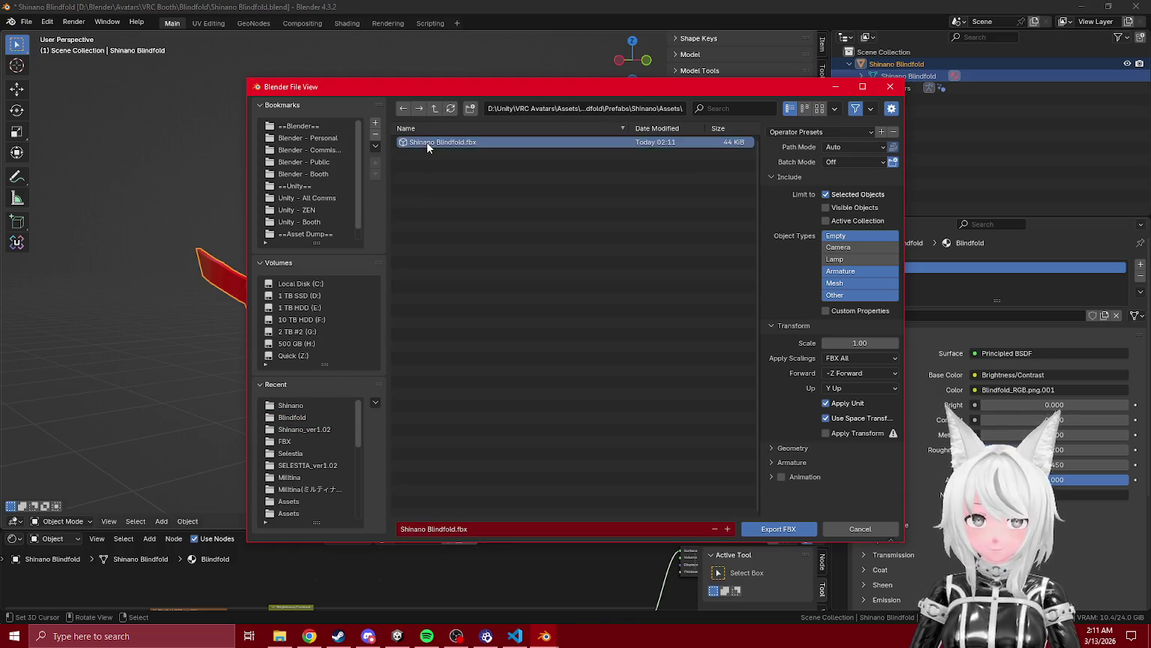
{"action": "key", "text": "Return"}
{"action": "key", "text": "alt+Tab"}
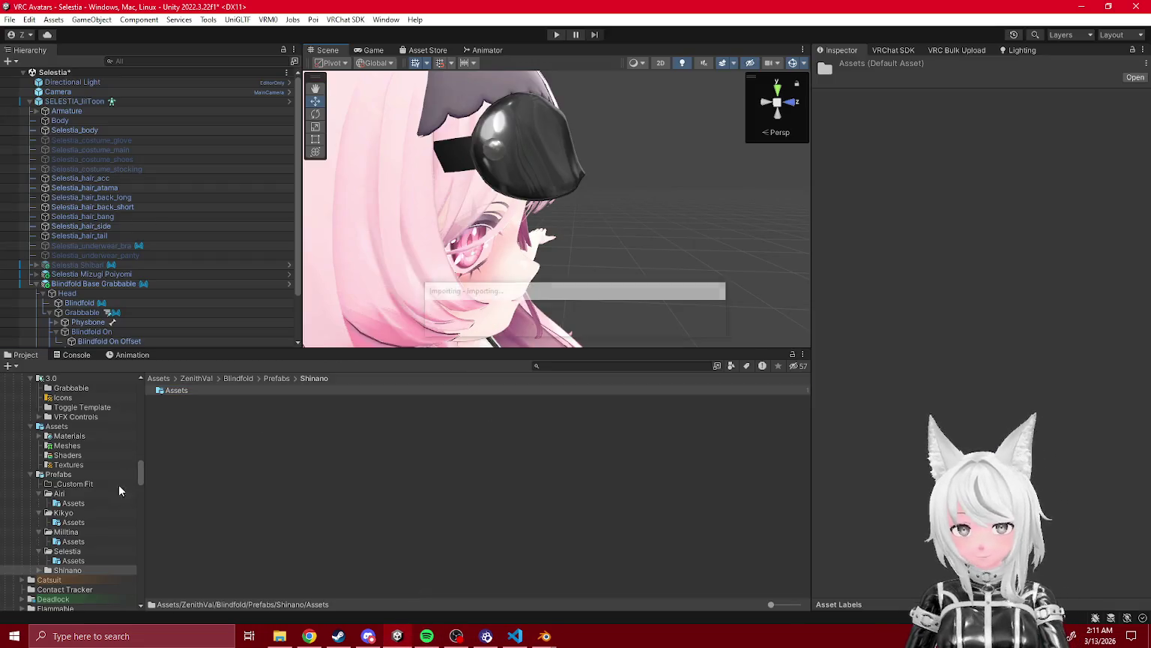
- Open the Shinano scene from Booth Models/Shinano without saving the Selestia scene
{"action": "scroll", "coordinate": [87, 492], "scroll_direction": "up", "scroll_amount": 5}
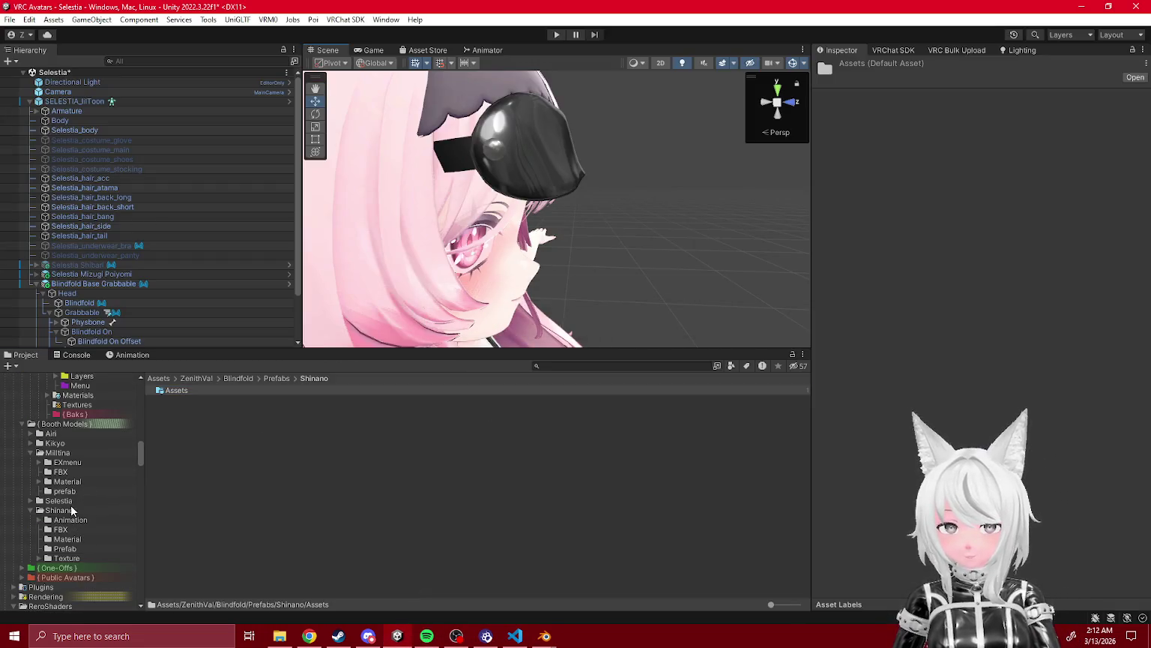
{"action": "left_click", "coordinate": [72, 511]}
{"action": "double_click", "coordinate": [180, 439]}
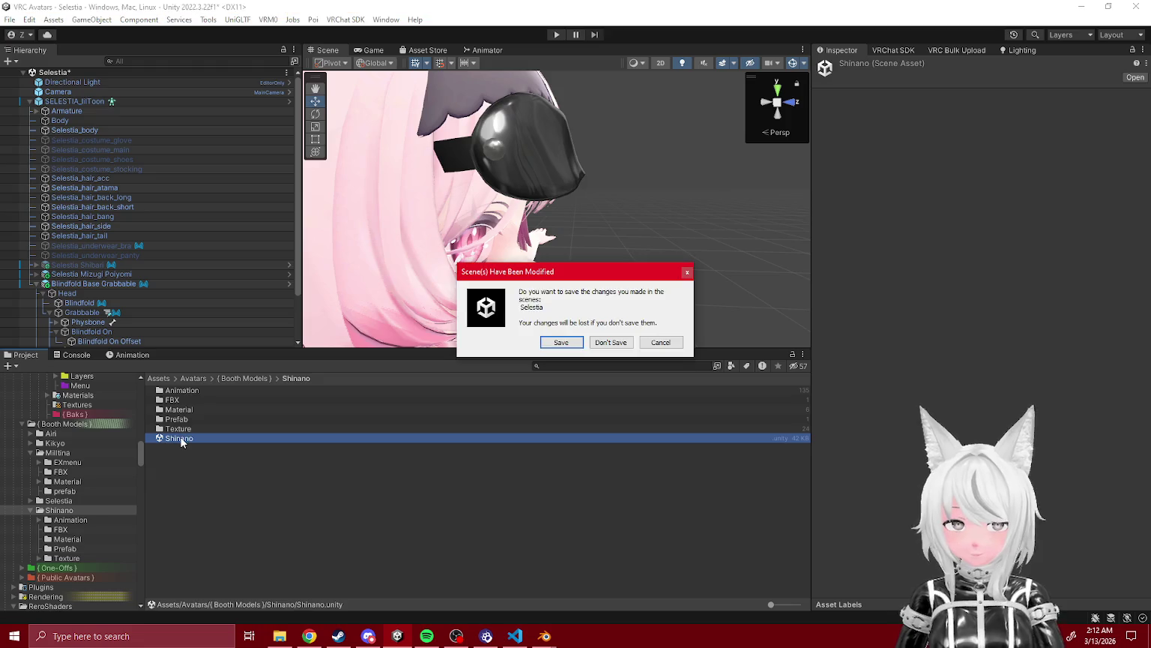
{"action": "left_click", "coordinate": [604, 347]}
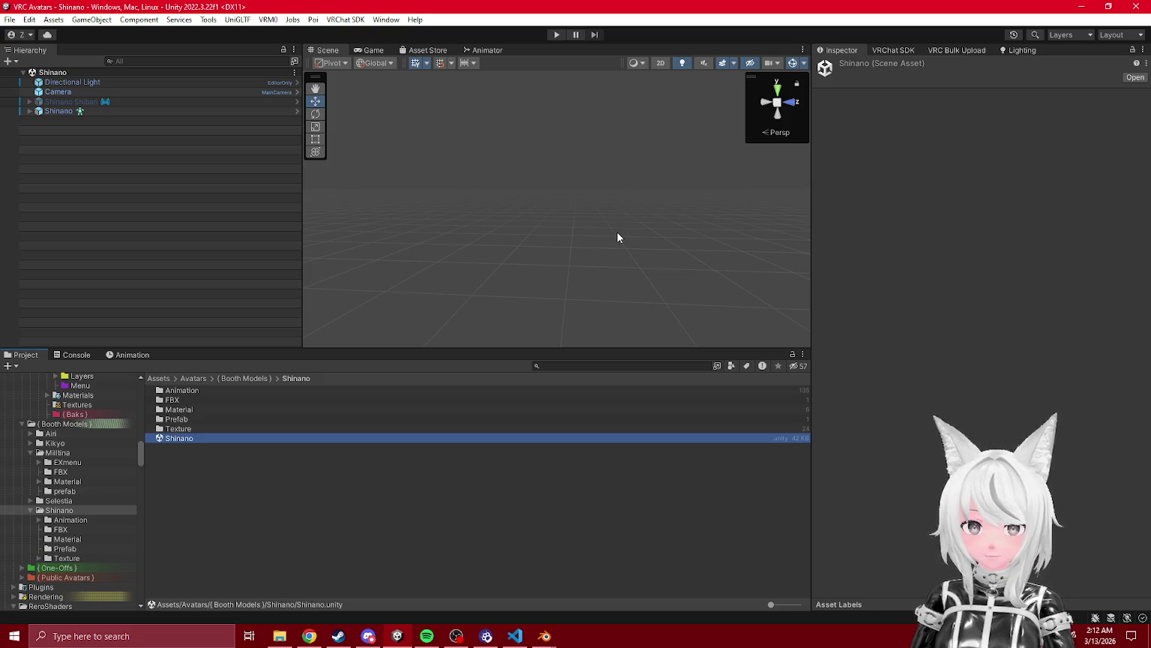
- Frame the Shinano avatar, expand it in the Hierarchy, and show the Blindfold Prefabs folder
{"action": "left_click_drag", "start_coordinate": [618, 237], "coordinate": [374, 288]}
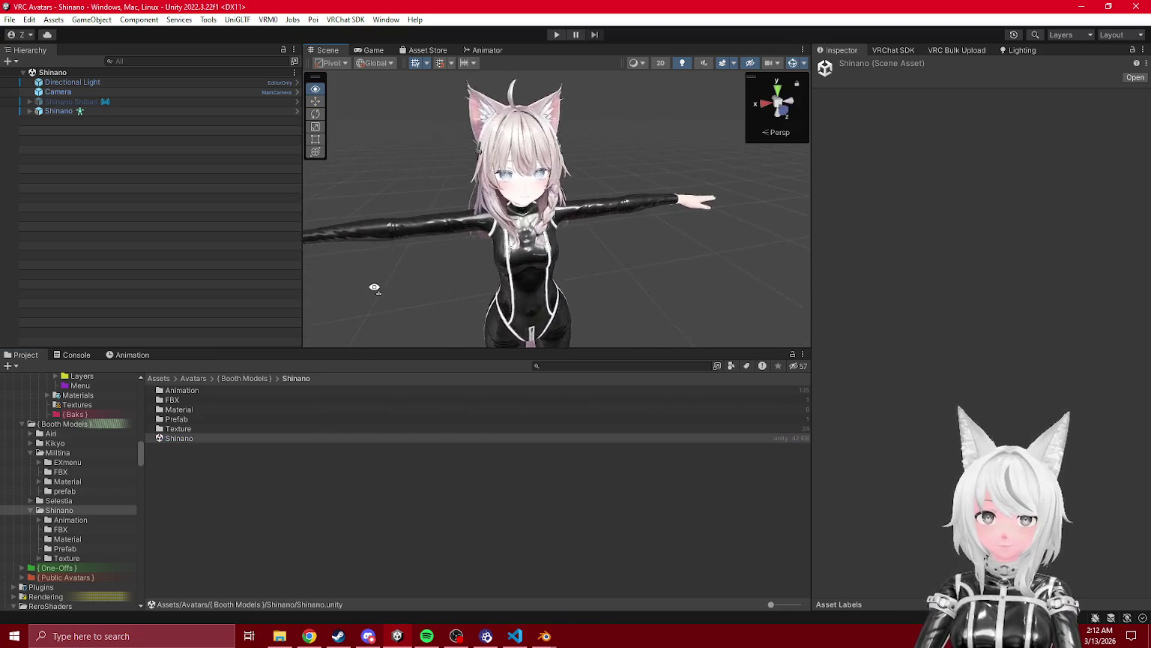
{"action": "scroll", "coordinate": [374, 288], "scroll_direction": "up", "scroll_amount": 5}
{"action": "scroll", "coordinate": [374, 288], "scroll_direction": "down", "scroll_amount": 2}
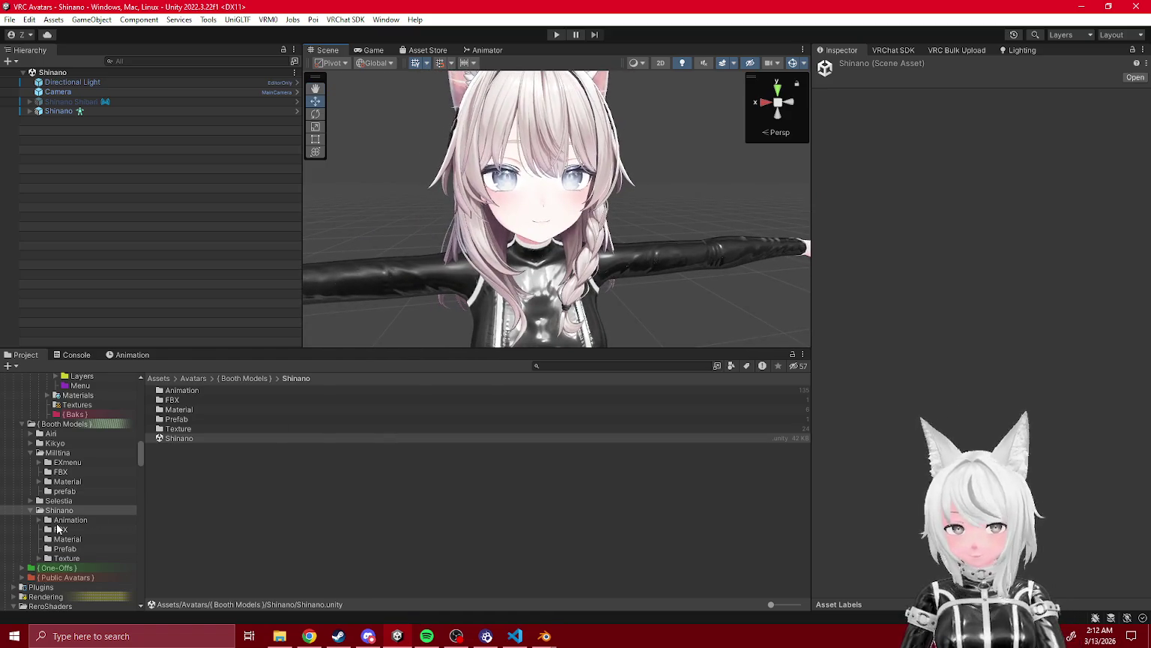
{"action": "scroll", "coordinate": [82, 521], "scroll_direction": "down", "scroll_amount": 6}
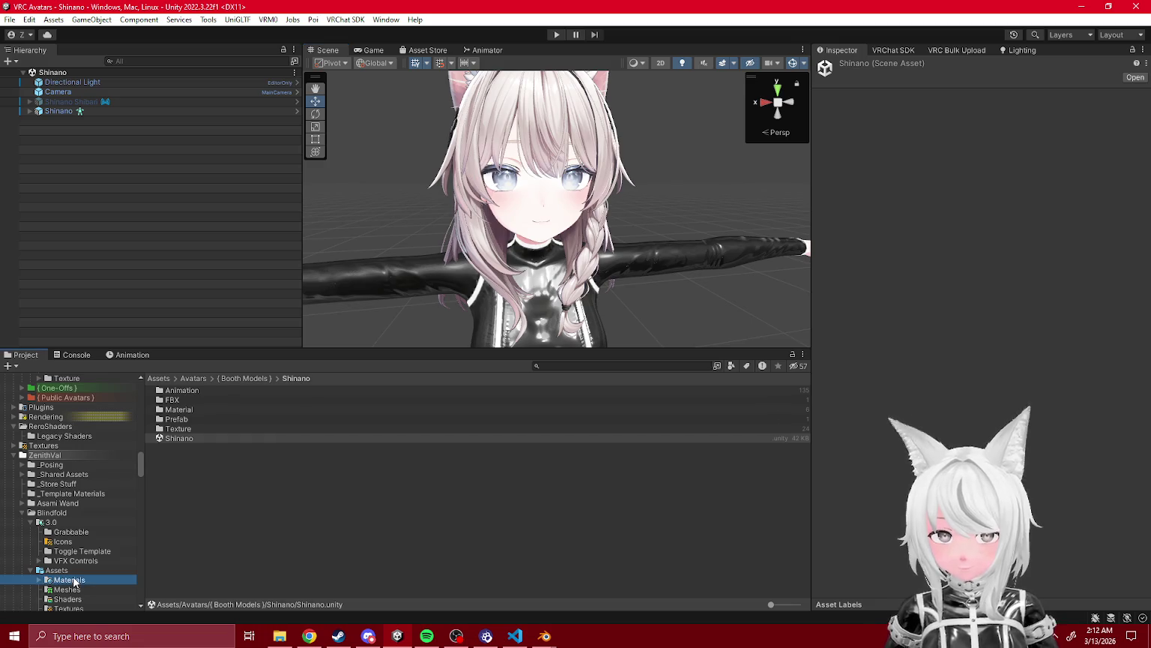
{"action": "scroll", "coordinate": [77, 533], "scroll_direction": "down", "scroll_amount": 6}
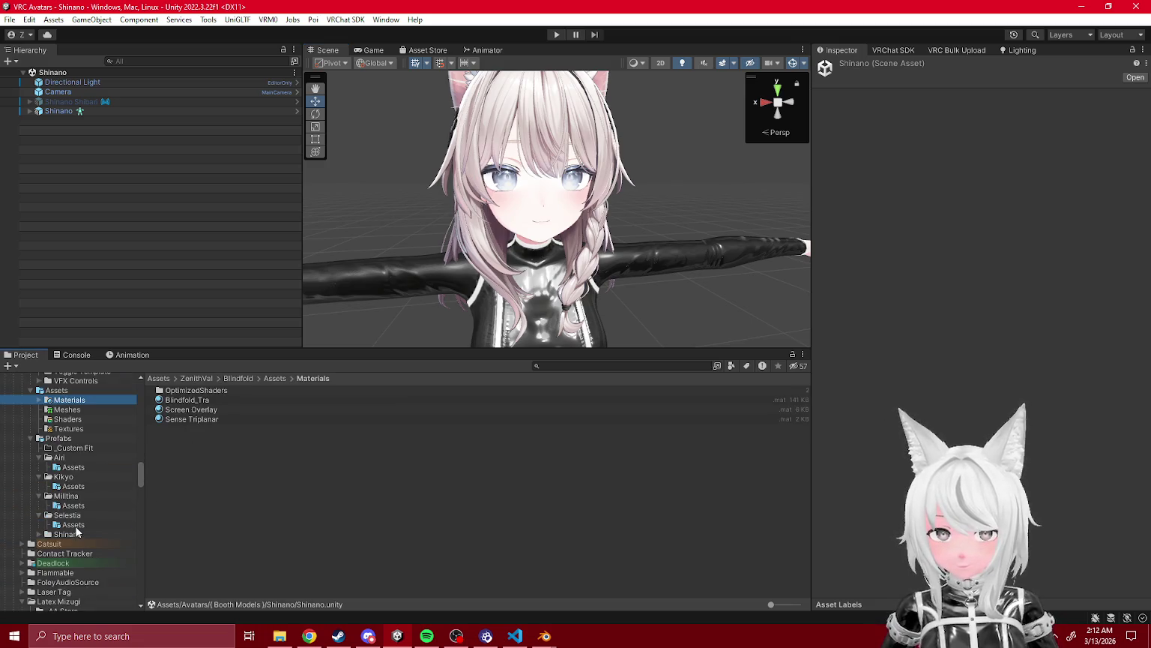
{"action": "left_click", "coordinate": [29, 111]}
{"action": "left_click", "coordinate": [66, 440]}
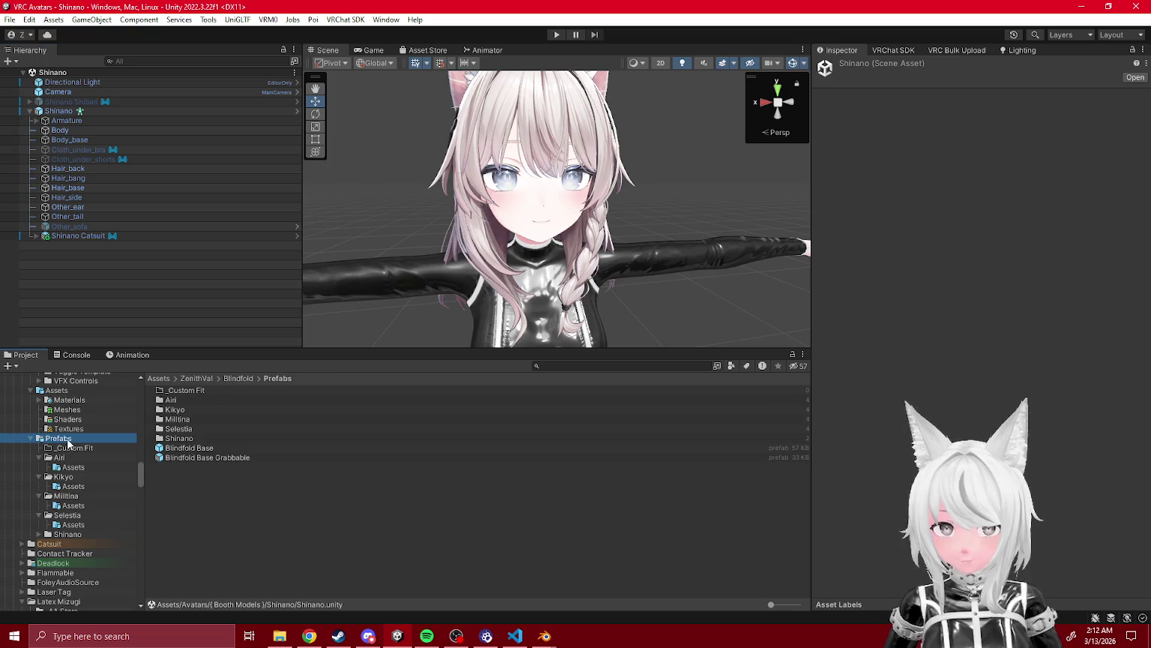
- Drop Blindfold Base and Blindfold Base Grabbable onto the Shinano avatar
{"action": "mouse_move", "coordinate": [210, 454]}
{"action": "left_mouse_down"}
{"action": "mouse_move", "coordinate": [146, 193]}
{"action": "mouse_move", "coordinate": [75, 109]}
{"action": "mouse_move", "coordinate": [124, 258]}
{"action": "left_mouse_up"}
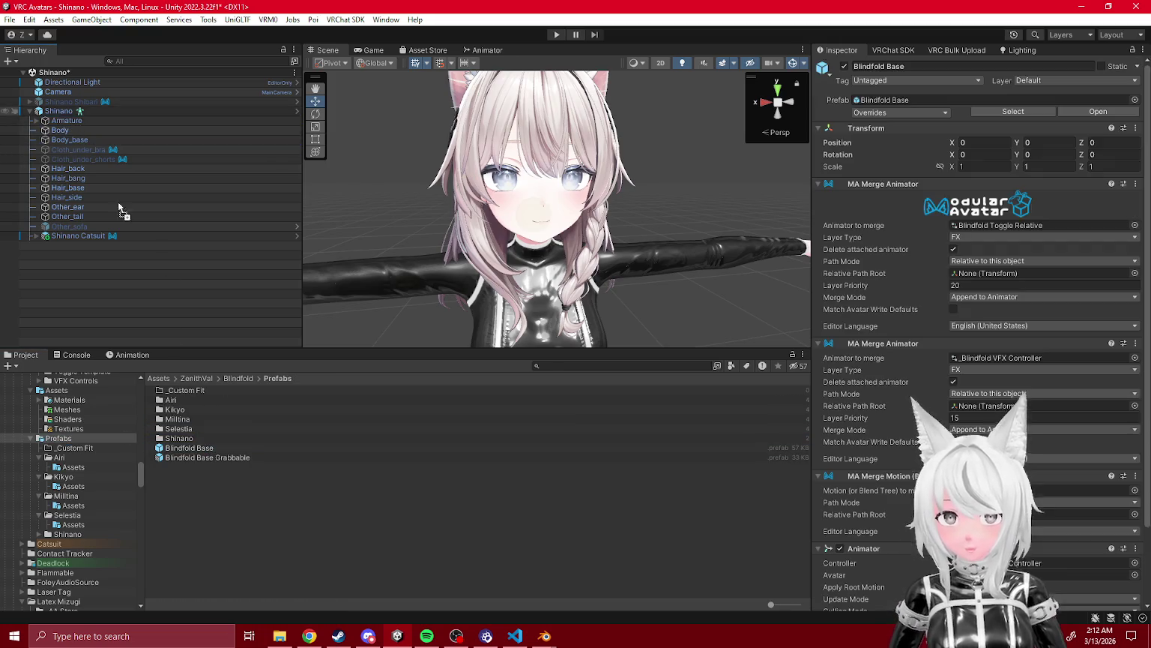
{"action": "mouse_move", "coordinate": [203, 459]}
{"action": "left_mouse_down"}
{"action": "mouse_move", "coordinate": [65, 120]}
{"action": "mouse_move", "coordinate": [78, 300]}
{"action": "left_mouse_up"}
{"action": "left_click", "coordinate": [79, 535]}
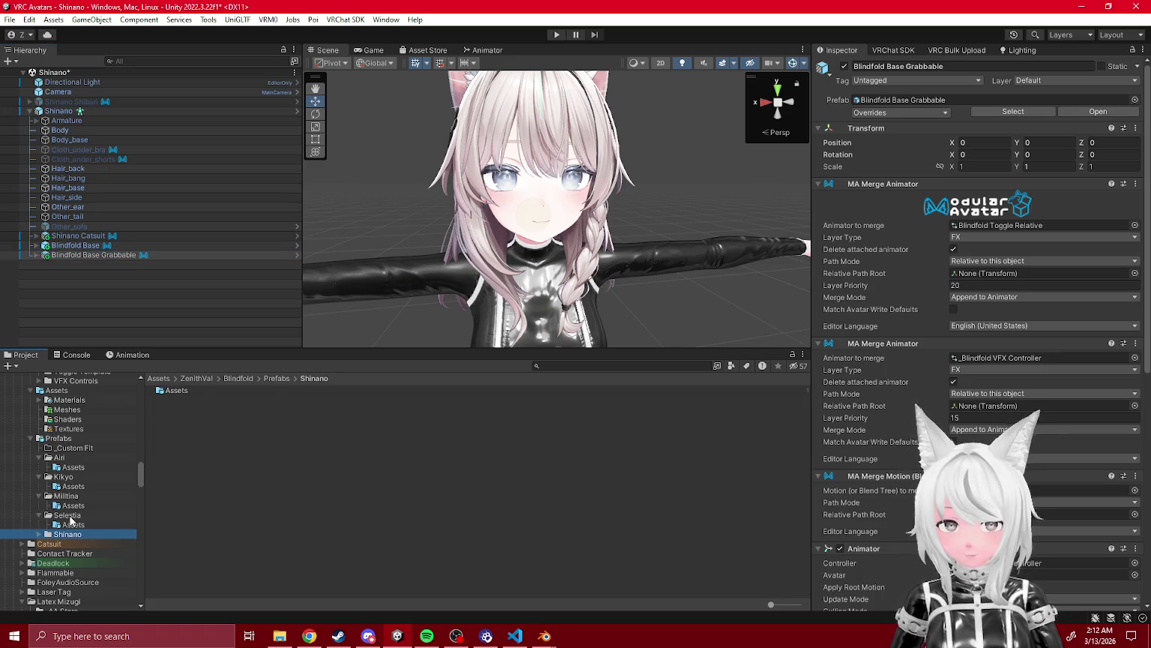
- Delete both 'Optionally Replace' placeholder objects and select the two Blindfold objects
{"action": "left_click", "coordinate": [35, 246]}
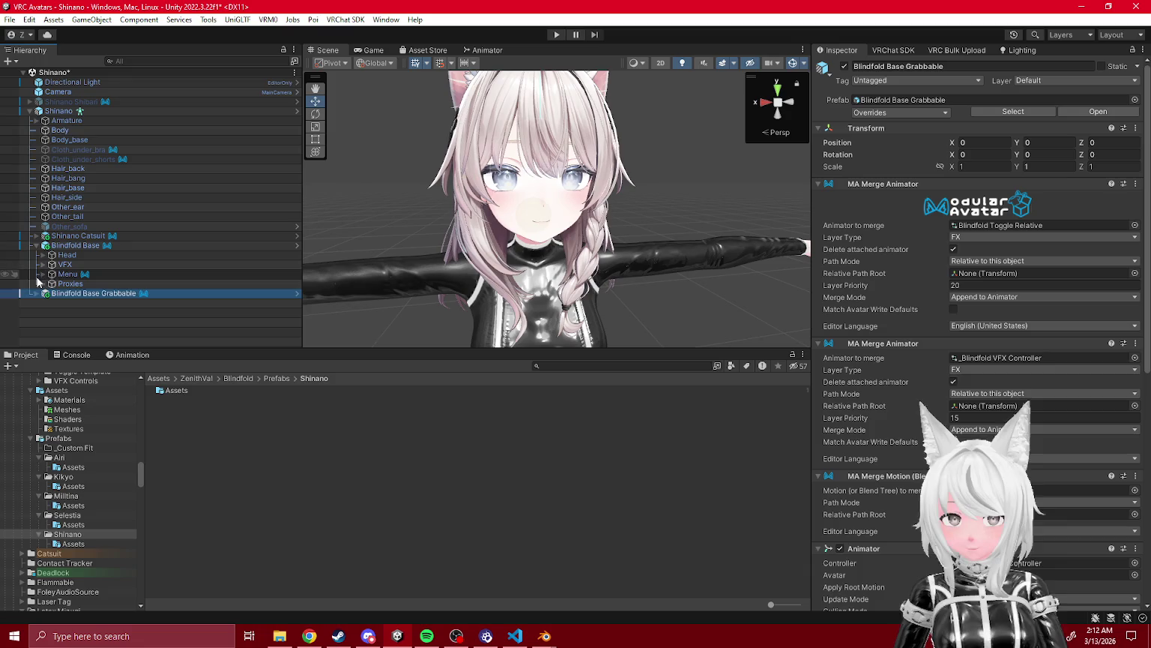
{"action": "left_click", "coordinate": [30, 293]}
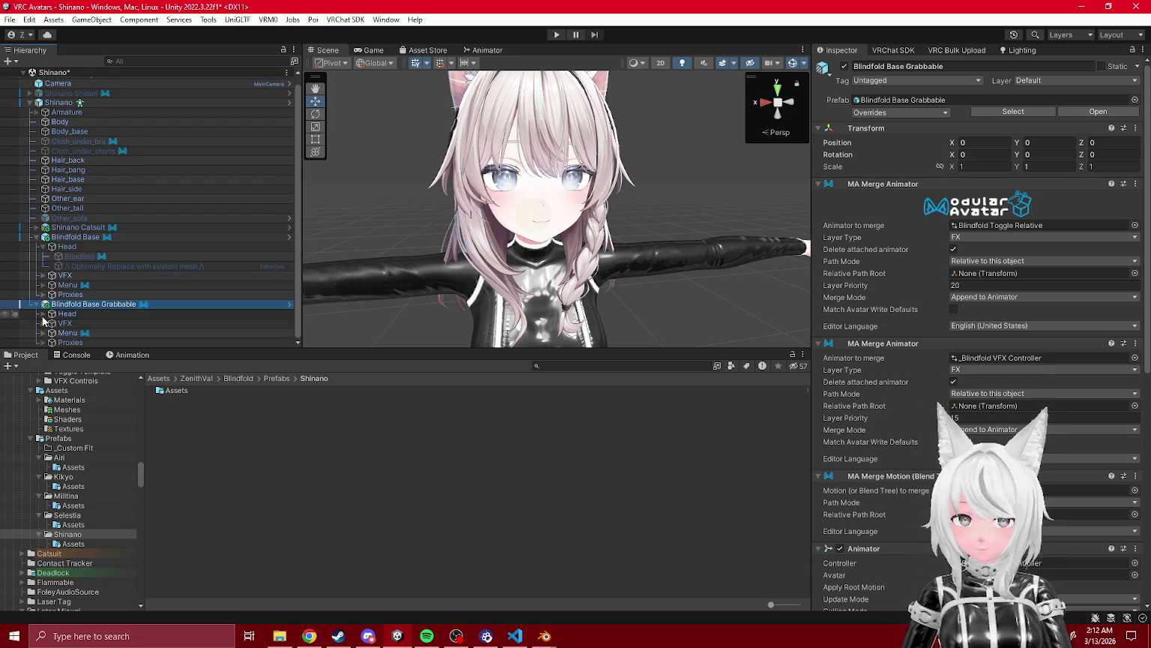
{"action": "scroll", "coordinate": [85, 313], "scroll_direction": "down", "scroll_amount": 2}
{"action": "left_click", "coordinate": [90, 304]}
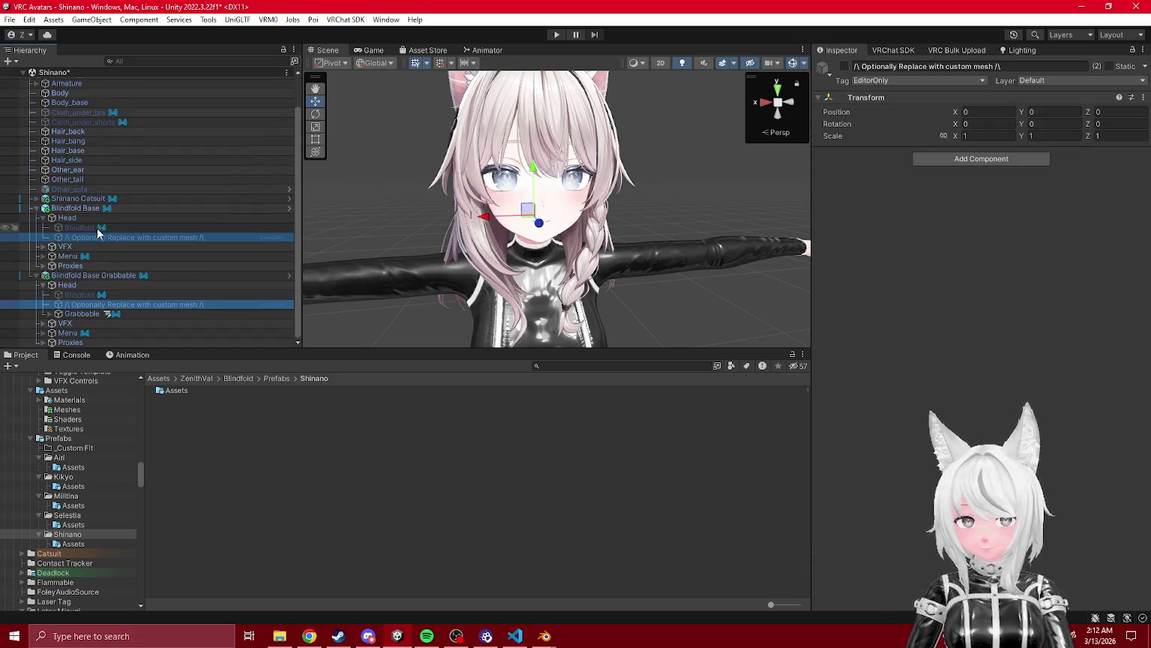
{"action": "key", "text": "Delete"}
{"action": "left_click", "coordinate": [87, 247]}
{"action": "left_click", "coordinate": [98, 306], "text": "ctrl"}
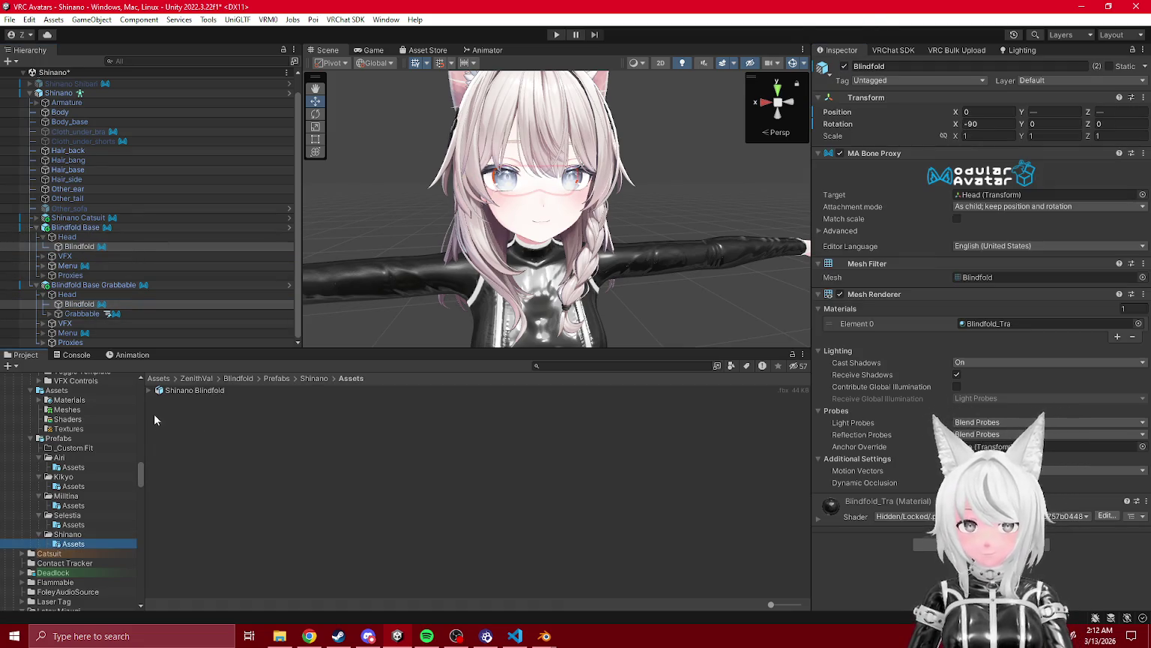
- Assign the Shinano Blindfold mesh to both blindfolds and copy the FBX model's world transform
{"action": "left_click_drag", "start_coordinate": [1004, 299], "coordinate": [1042, 277]}
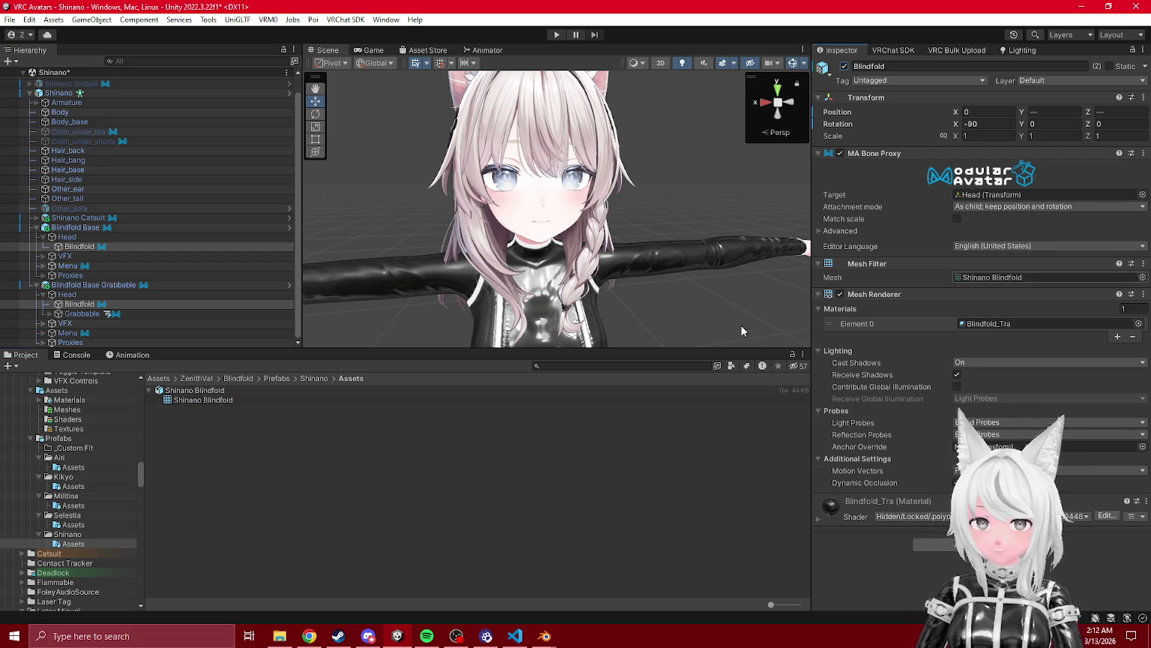
{"action": "left_click_drag", "start_coordinate": [200, 393], "coordinate": [83, 230]}
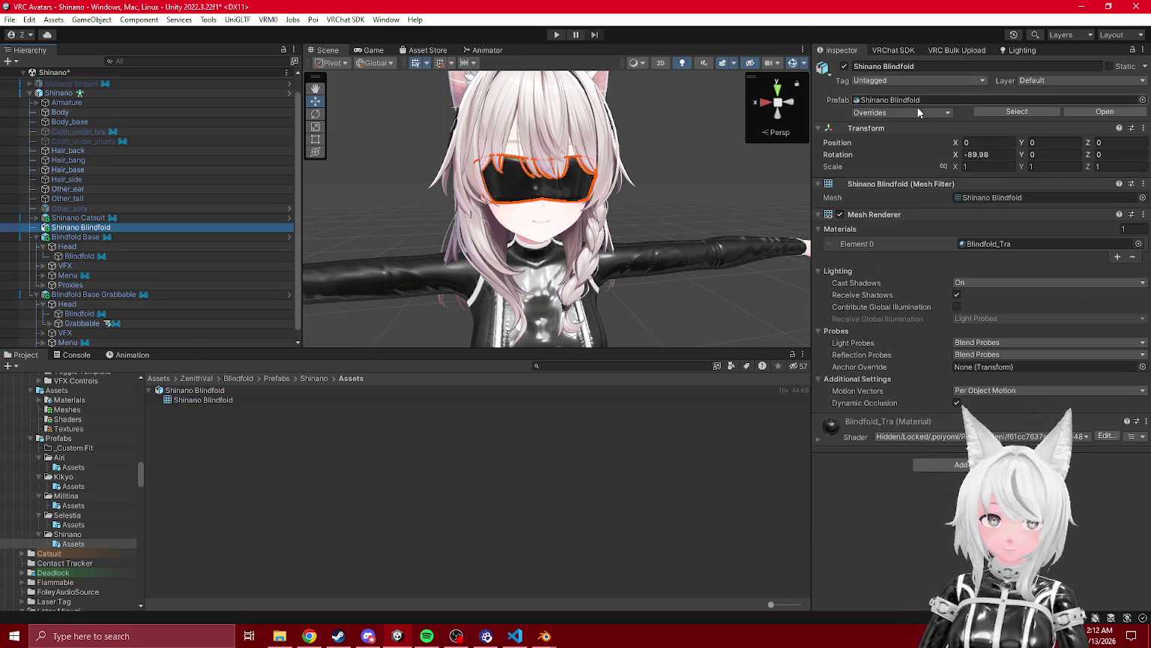
{"action": "right_click", "coordinate": [878, 128]}
{"action": "left_click", "coordinate": [1041, 301]}
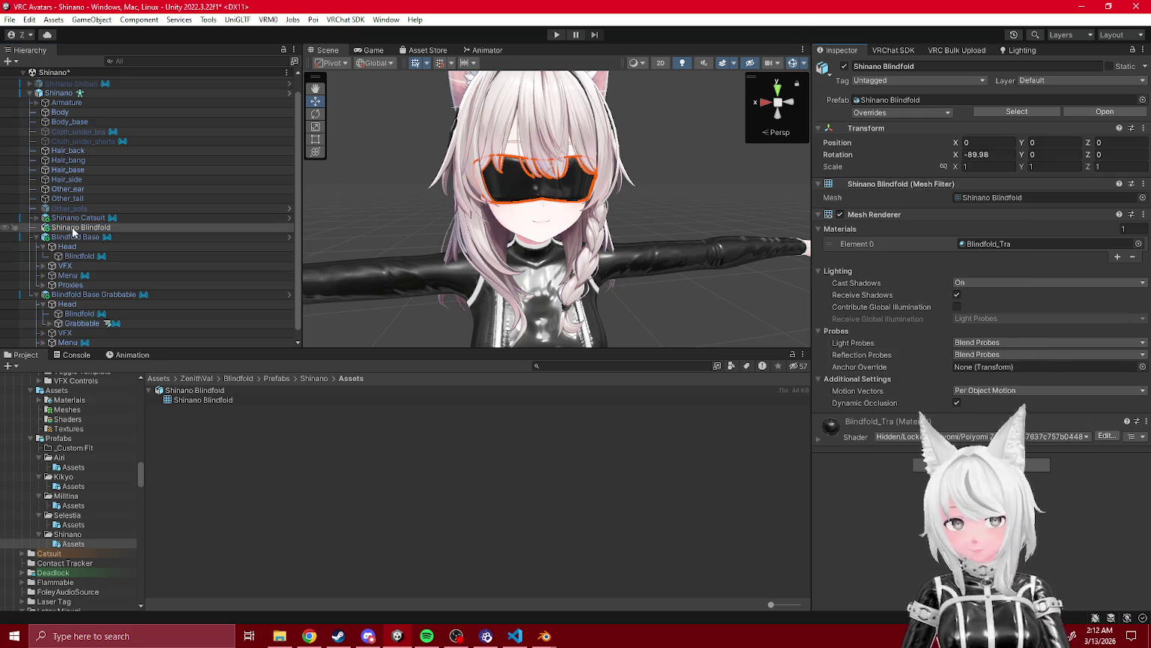
{"action": "key", "text": "Delete"}
- Paste the world transform onto Blindfold under Blindfold Base, then copy its component values
{"action": "left_click", "coordinate": [79, 246]}
{"action": "right_click", "coordinate": [878, 98]}
{"action": "mouse_move", "coordinate": [963, 284]}
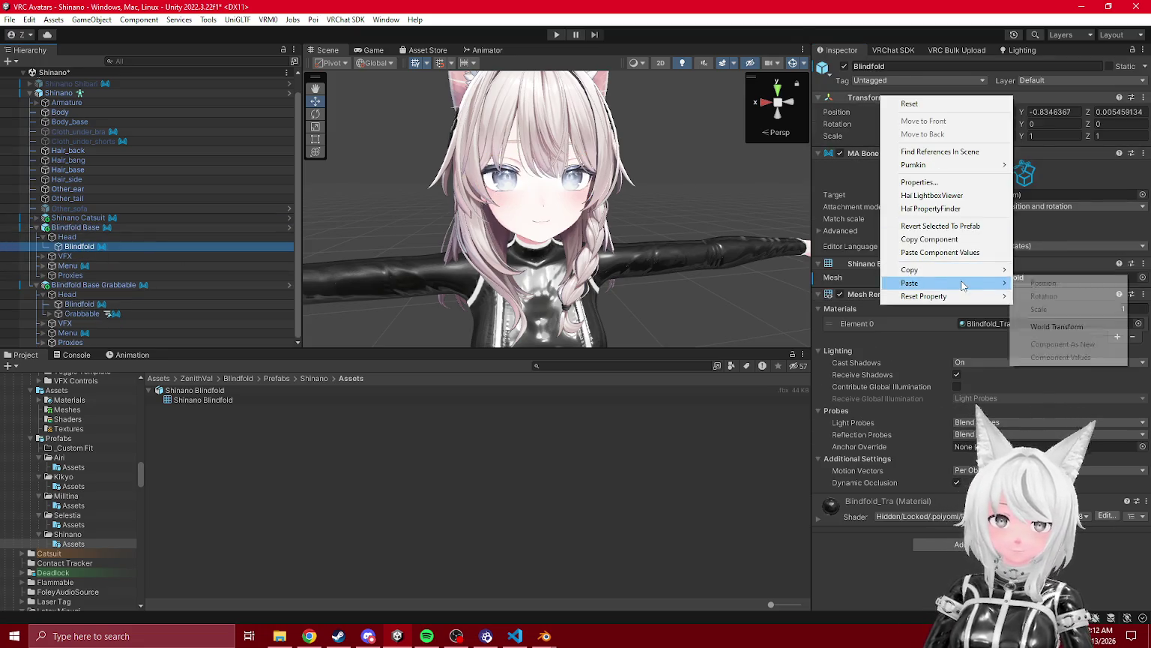
{"action": "left_click", "coordinate": [1049, 327]}
{"action": "right_click", "coordinate": [883, 103]}
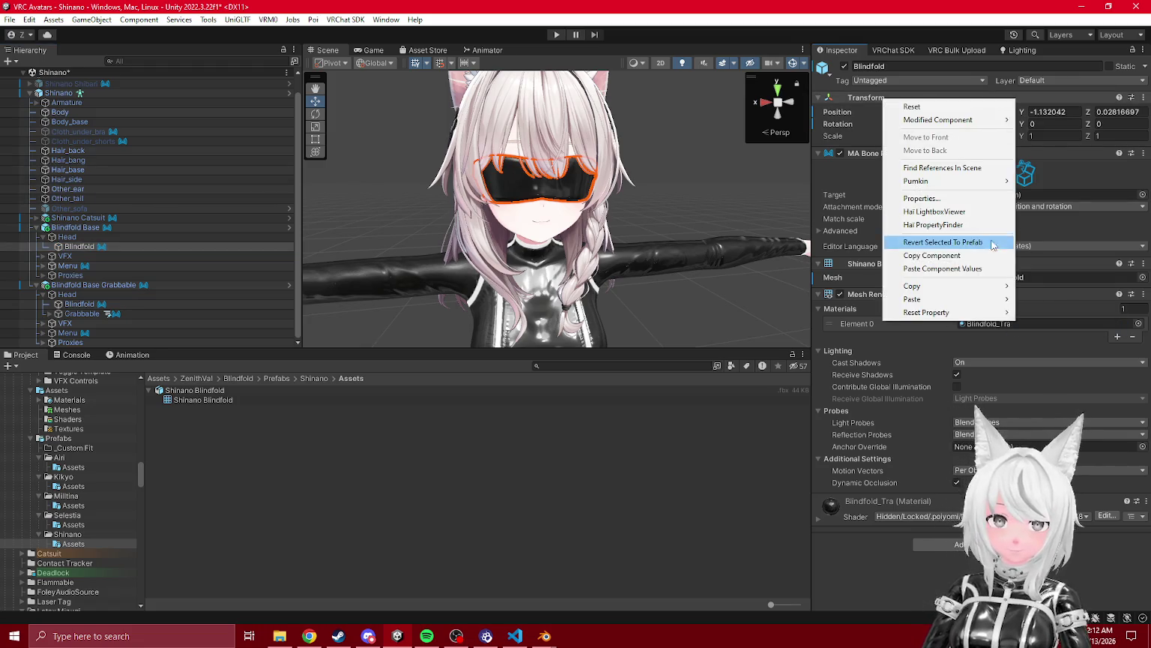
{"action": "left_click", "coordinate": [900, 257]}
- Paste the fitted transform values onto Blindfold On Offset and Blindfold Off Offset
{"action": "left_click", "coordinate": [51, 314], "text": "alt"}
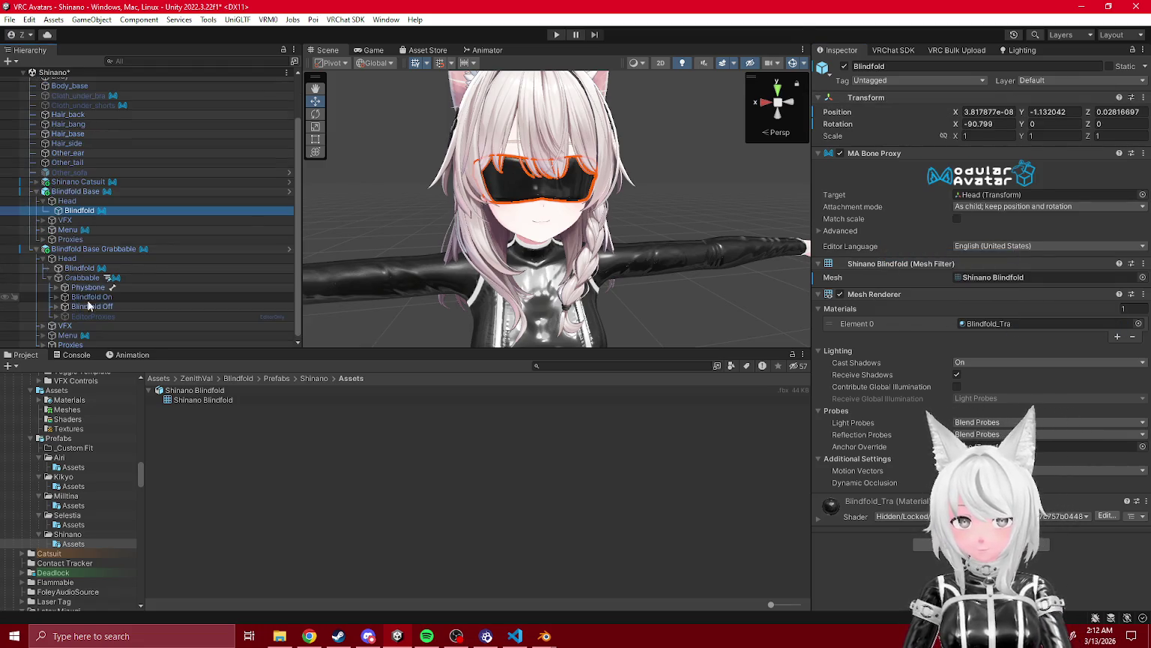
{"action": "left_click", "coordinate": [120, 324]}
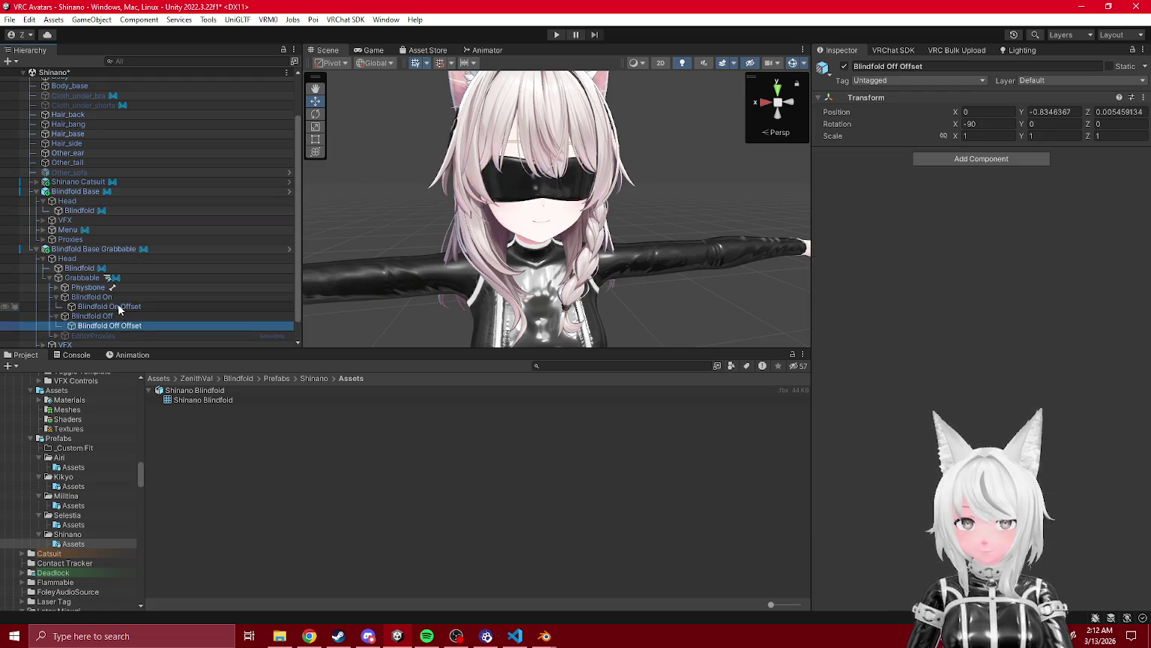
{"action": "left_click", "coordinate": [112, 306], "text": "ctrl"}
{"action": "right_click", "coordinate": [889, 99]}
{"action": "left_click", "coordinate": [984, 269]}
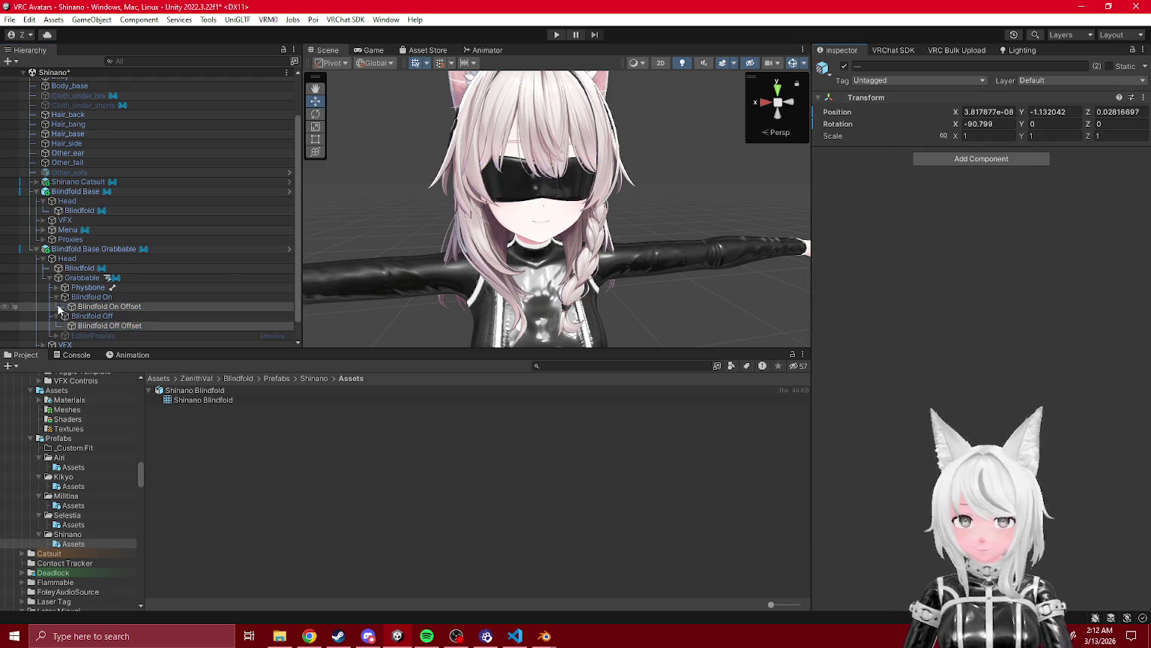
{"action": "left_click", "coordinate": [95, 280]}
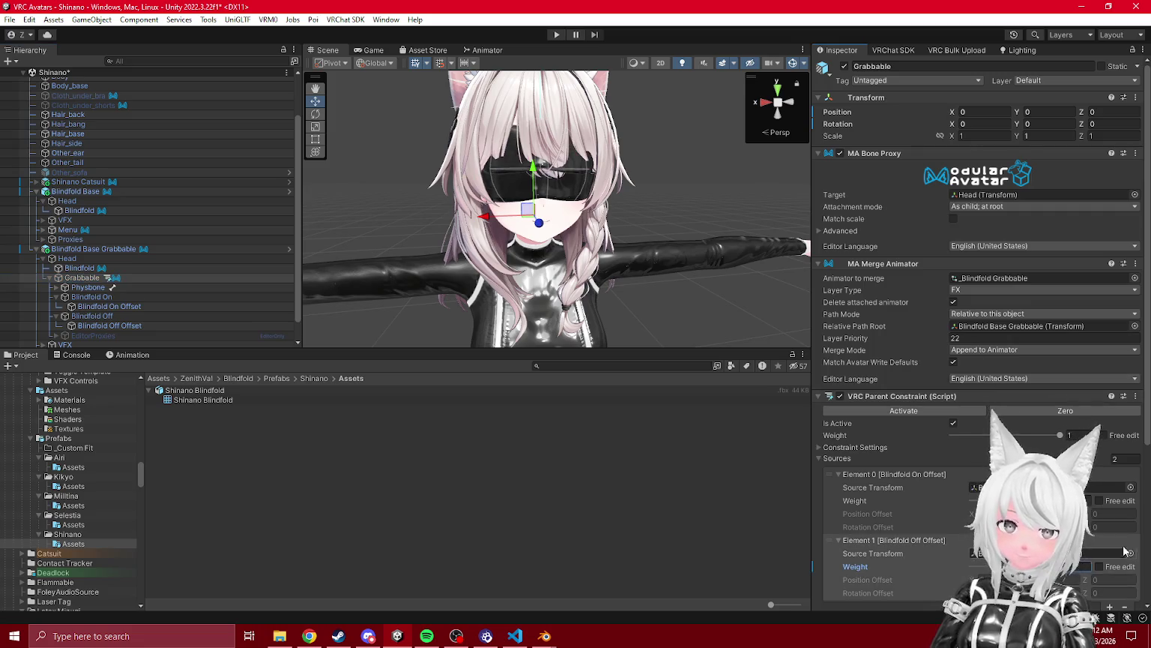
- Set the Parent Constraint weights to 0 and 1, then move the Physbone to -0.006, 0.0638, 0.0996
{"action": "mouse_move", "coordinate": [540, 247]}
{"action": "left_mouse_down"}
{"action": "mouse_move", "coordinate": [469, 248]}
{"action": "mouse_move", "coordinate": [622, 229]}
{"action": "mouse_move", "coordinate": [611, 211]}
{"action": "mouse_move", "coordinate": [634, 206]}
{"action": "mouse_move", "coordinate": [719, 219]}
{"action": "left_mouse_up"}
{"action": "left_click", "coordinate": [93, 315]}
{"action": "left_click", "coordinate": [88, 287]}
{"action": "left_click_drag", "start_coordinate": [523, 210], "coordinate": [529, 213]}
{"action": "scroll", "coordinate": [528, 209], "scroll_direction": "down", "scroll_amount": 3}
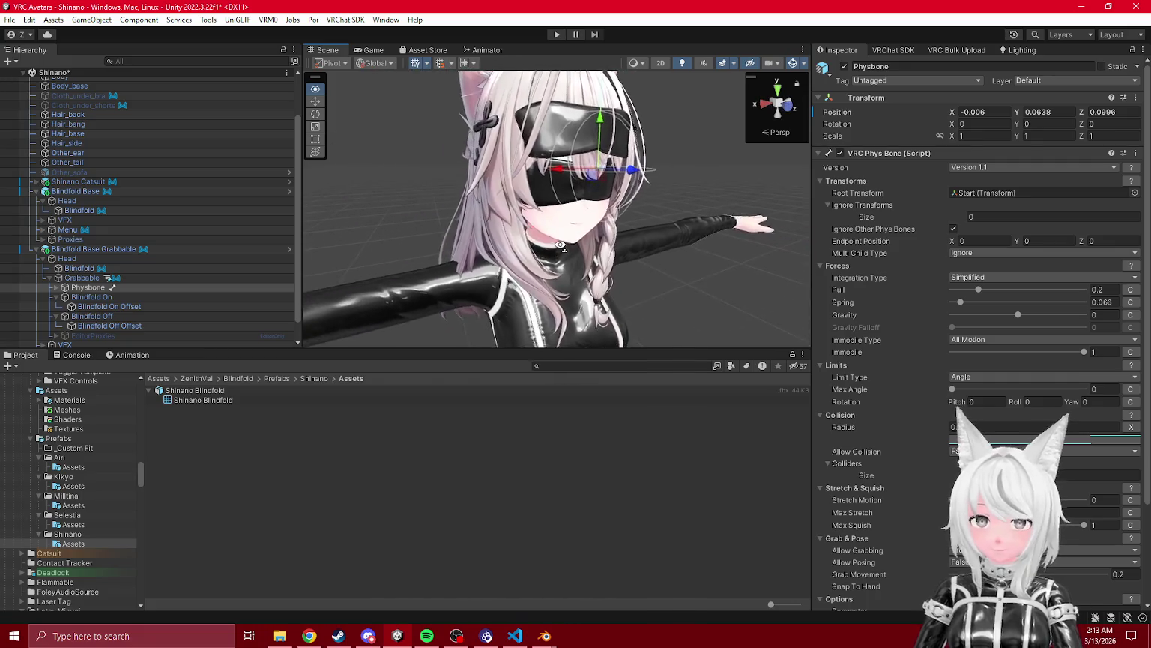
{"action": "scroll", "coordinate": [102, 257], "scroll_direction": "down", "scroll_amount": 1}
{"action": "left_click", "coordinate": [84, 171]}
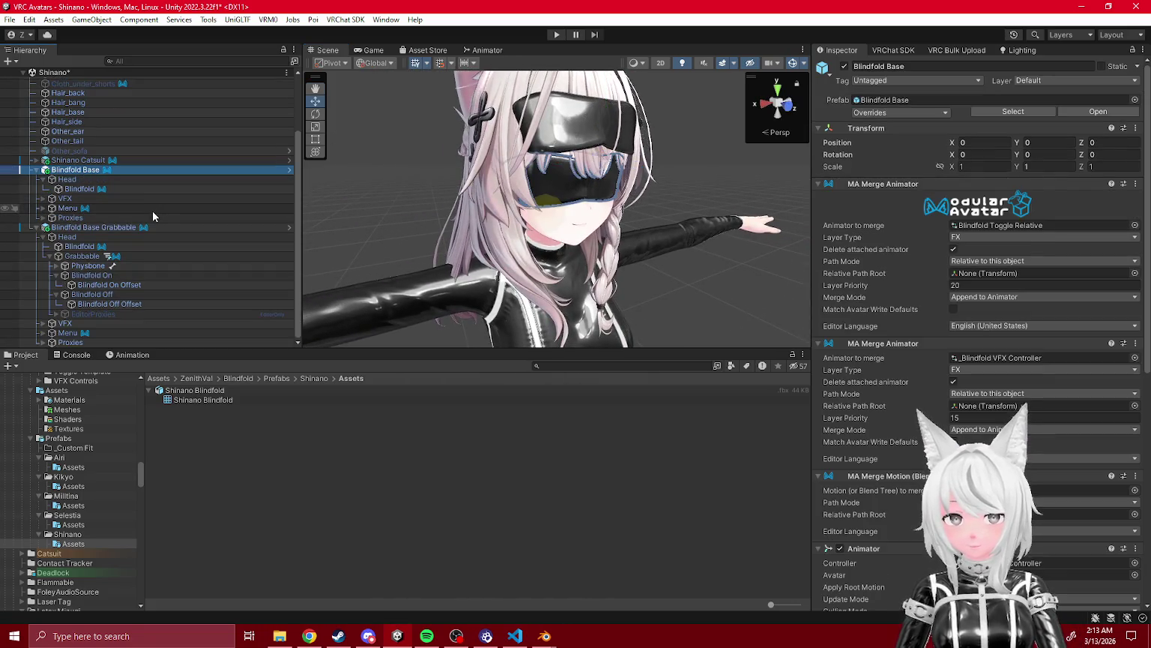
- Rename the blindfold objects to Shinano Blindfold Grabbable and Shinano Blindfold
{"action": "left_click", "coordinate": [111, 229]}
{"action": "type", "text": "Shinano"}
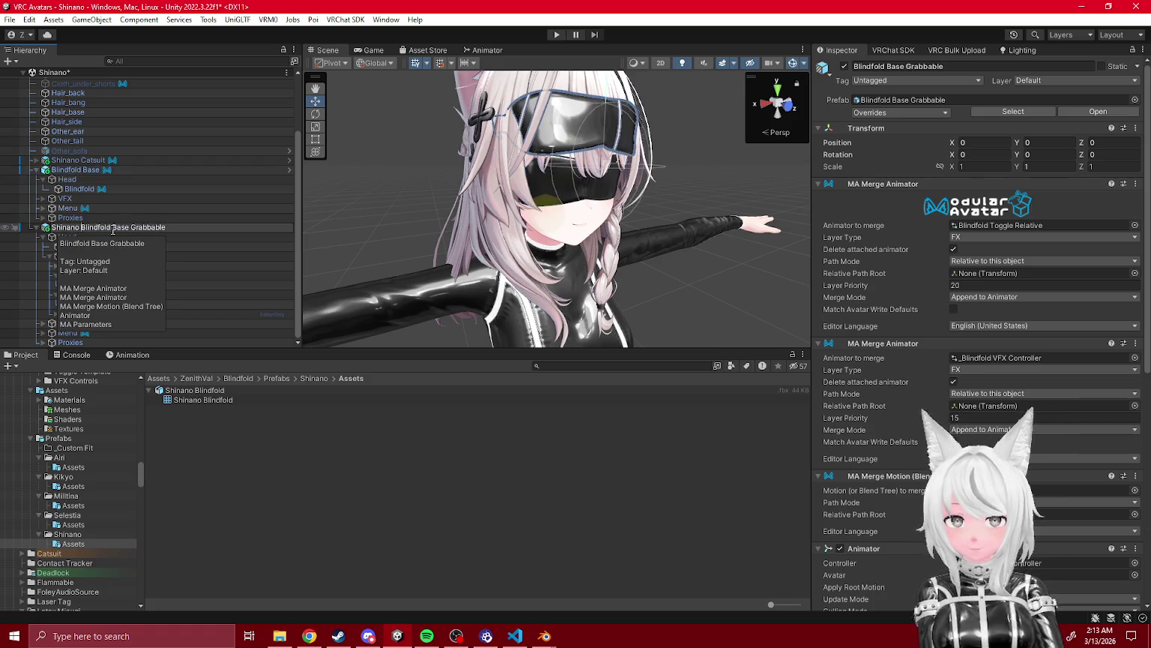
{"action": "left_click", "coordinate": [130, 227]}
{"action": "key", "text": "BackSpace"}
{"action": "key", "text": "BackSpace"}
{"action": "key", "text": "BackSpace"}
{"action": "key", "text": "Return"}
{"action": "left_click", "coordinate": [68, 172]}
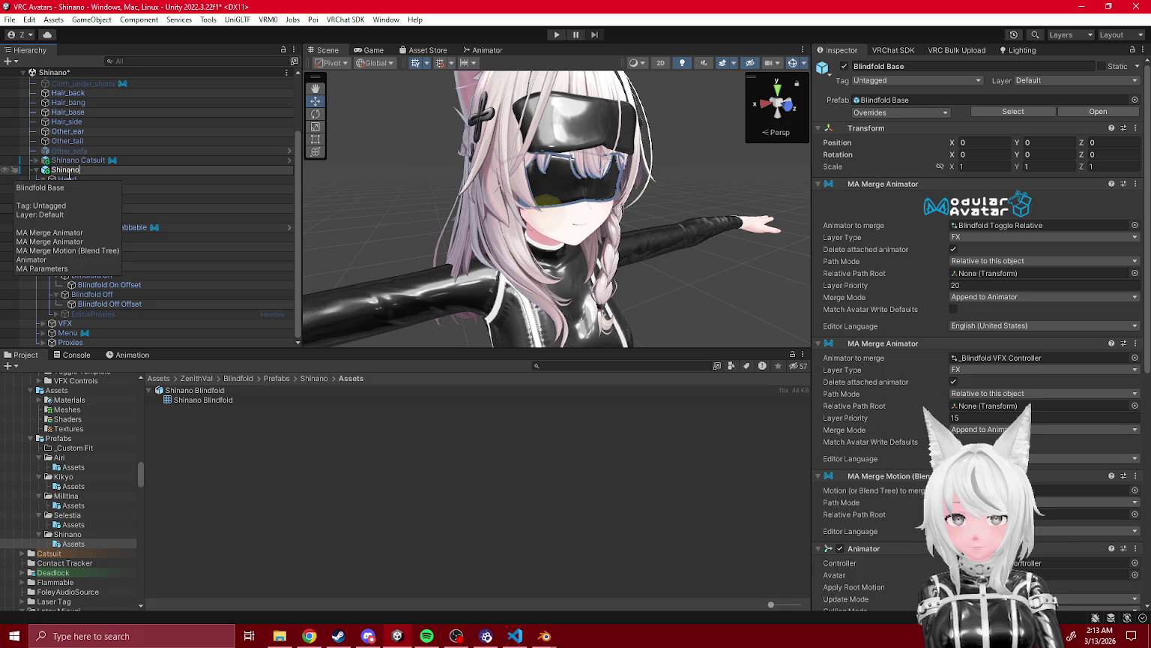
{"action": "type", "text": "d"}
{"action": "key", "text": "Return"}
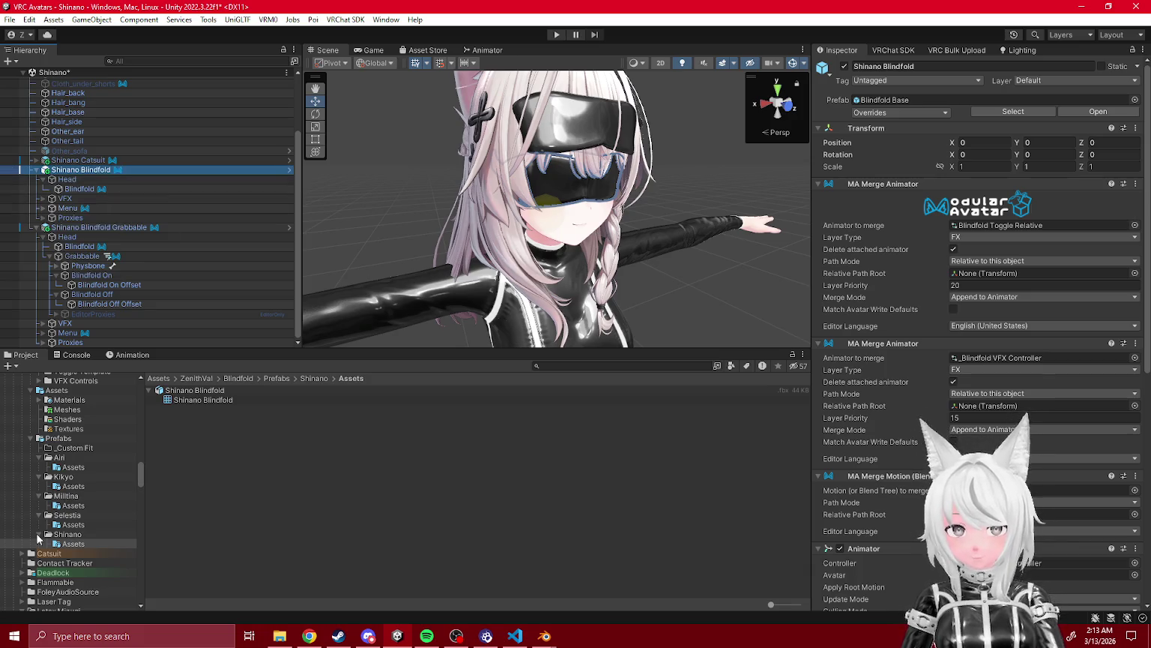
- Save both blindfold objects as prefab variants in the Prefabs/Shinano folder
{"action": "left_click", "coordinate": [62, 535]}
{"action": "left_click", "coordinate": [93, 228]}
{"action": "left_click_drag", "start_coordinate": [103, 171], "coordinate": [459, 382]}
{"action": "left_click", "coordinate": [610, 343]}
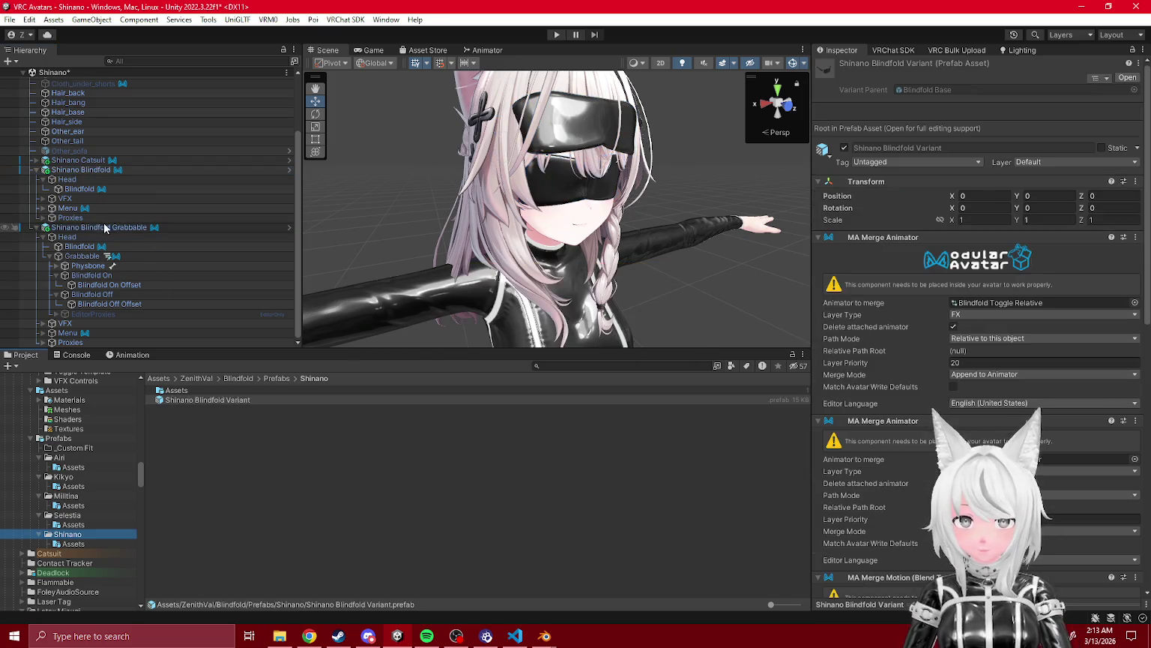
{"action": "left_click_drag", "start_coordinate": [221, 461], "coordinate": [222, 461]}
{"action": "key", "text": "Escape"}
- Rename the new prefab variants to drop the 'Variant' suffix
{"action": "left_click", "coordinate": [230, 401]}
{"action": "left_click", "coordinate": [238, 412]}
{"action": "key", "text": "Return"}
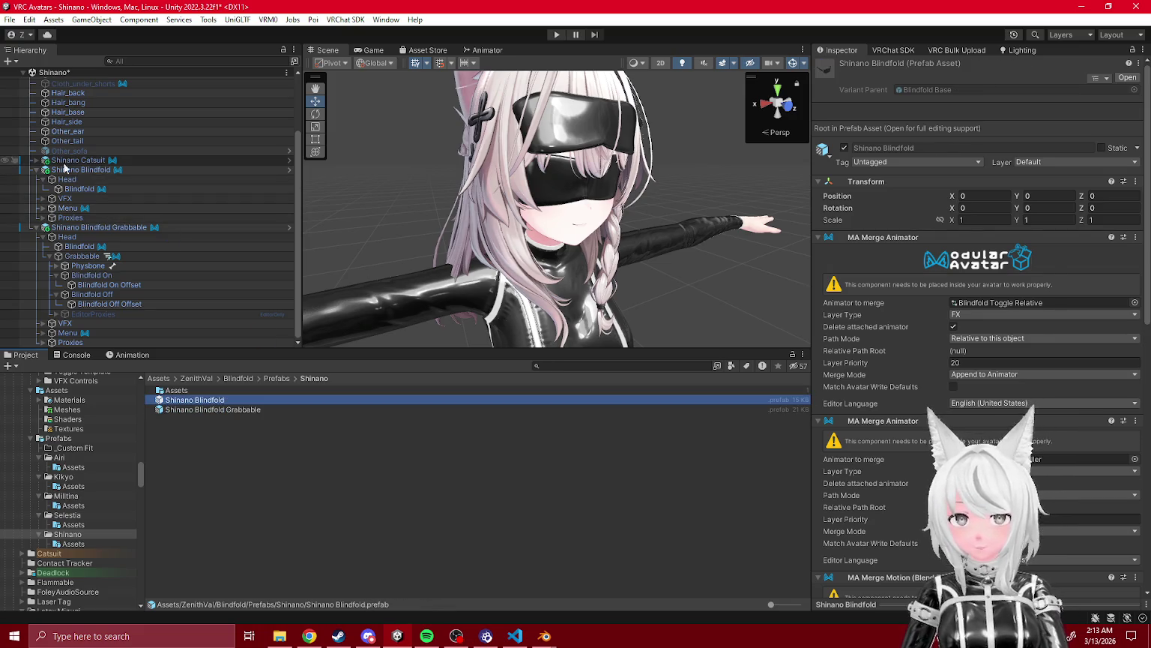
{"action": "left_click", "coordinate": [35, 170]}
{"action": "left_click", "coordinate": [35, 179]}
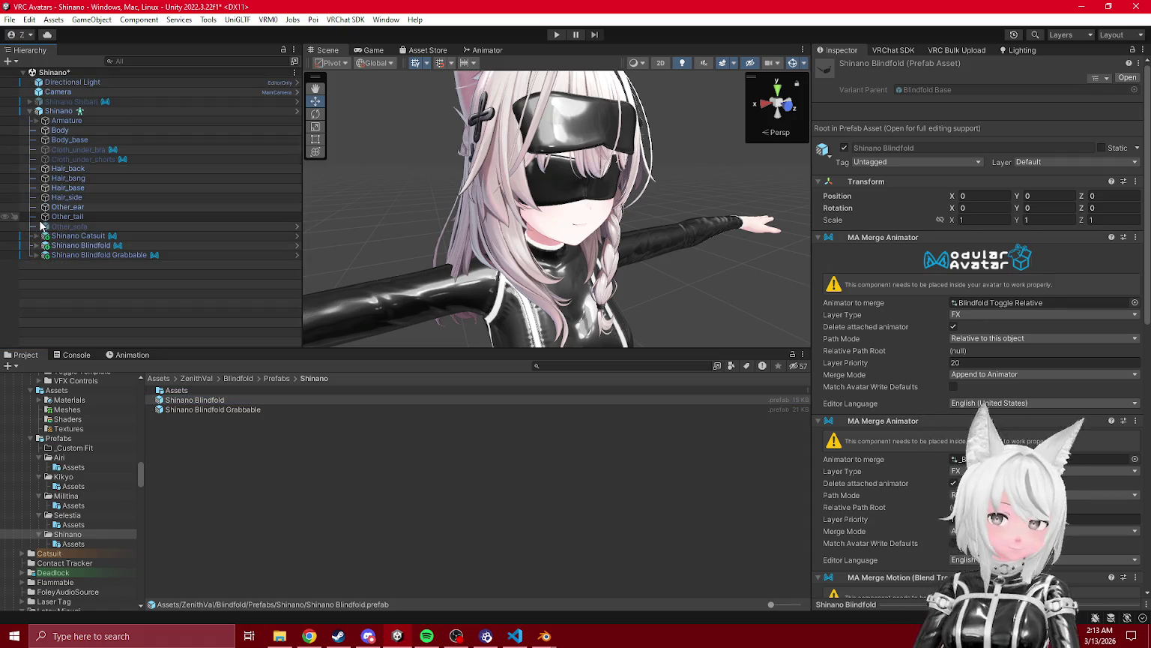
- Delete the plain Shinano Blindfold from the avatar, keeping the Grabbable one, and enter Play mode
{"action": "mouse_move", "coordinate": [40, 223]}
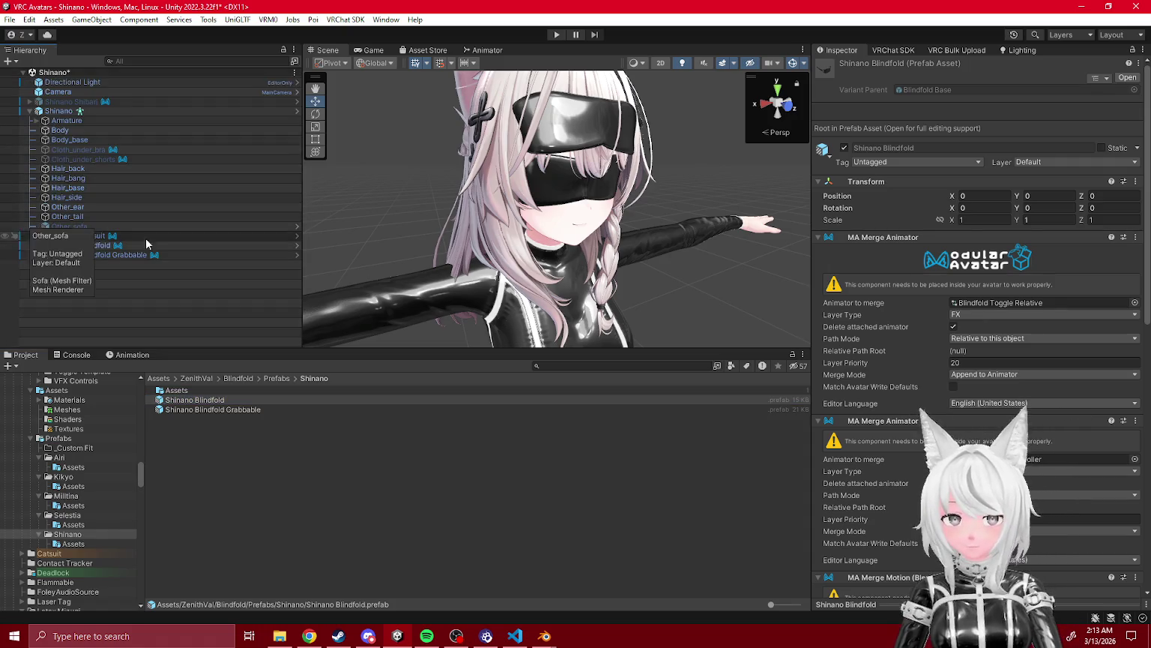
{"action": "left_click", "coordinate": [82, 111]}
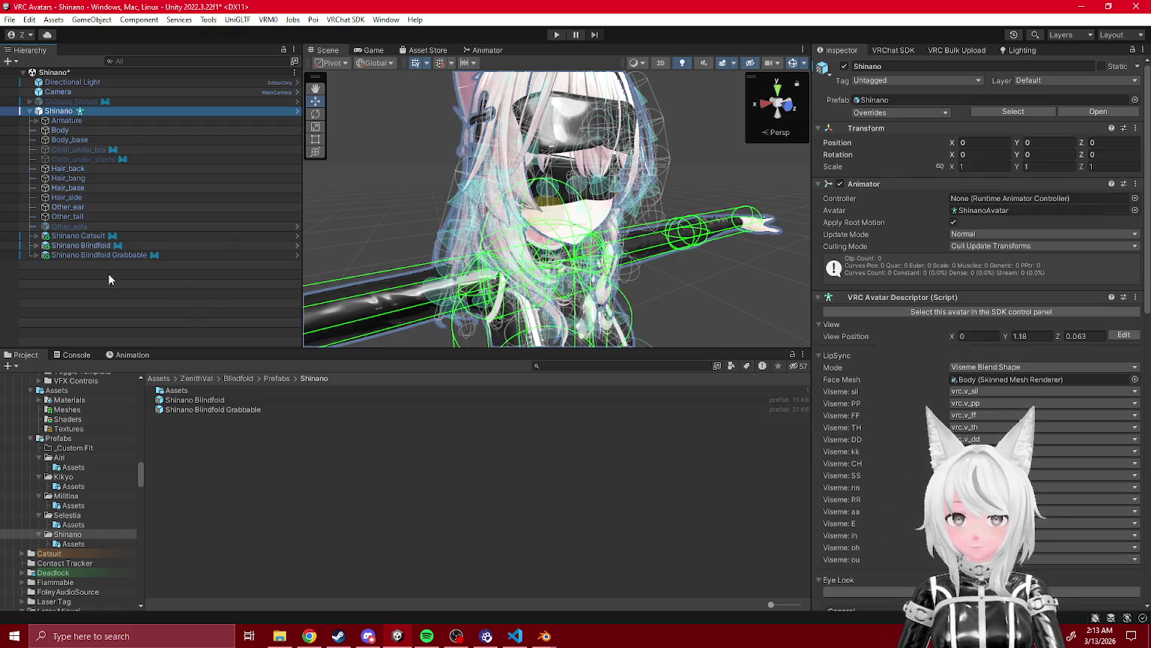
{"action": "left_click", "coordinate": [78, 236]}
{"action": "left_click", "coordinate": [90, 255]}
{"action": "left_click", "coordinate": [93, 246]}
{"action": "key", "text": "Delete"}
{"action": "left_click", "coordinate": [555, 36]}
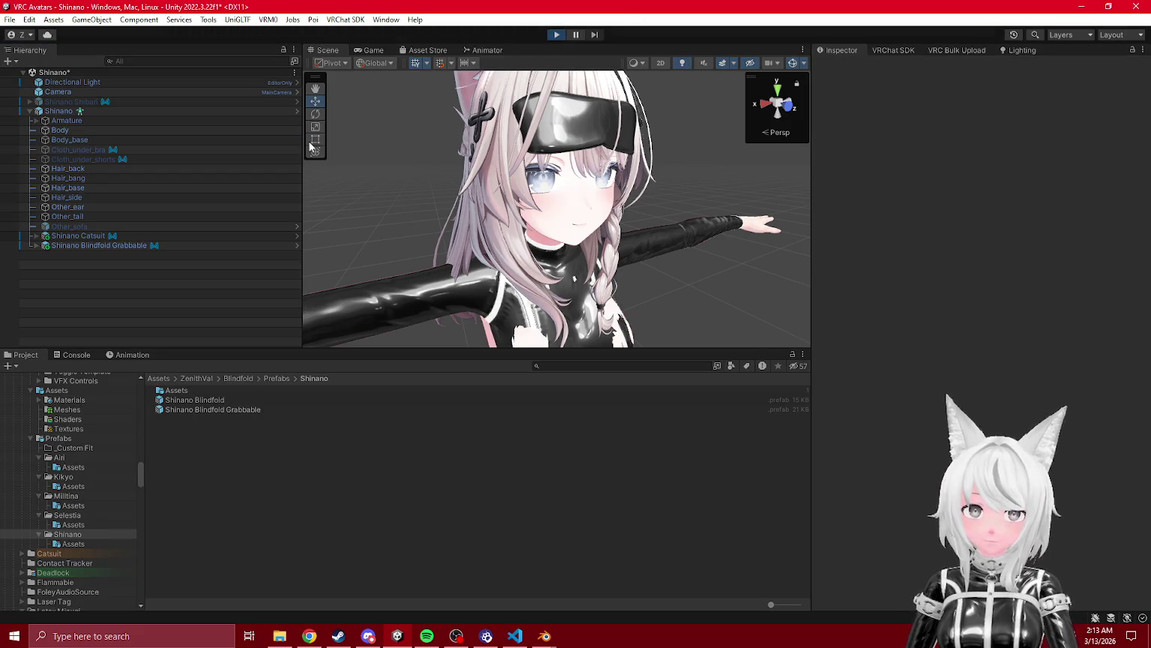
- Add a Gesture Manager and open the Blindfold controls in the radial menu
{"action": "left_click", "coordinate": [208, 20]}
{"action": "left_click", "coordinate": [232, 48]}
{"action": "left_click", "coordinate": [947, 466]}
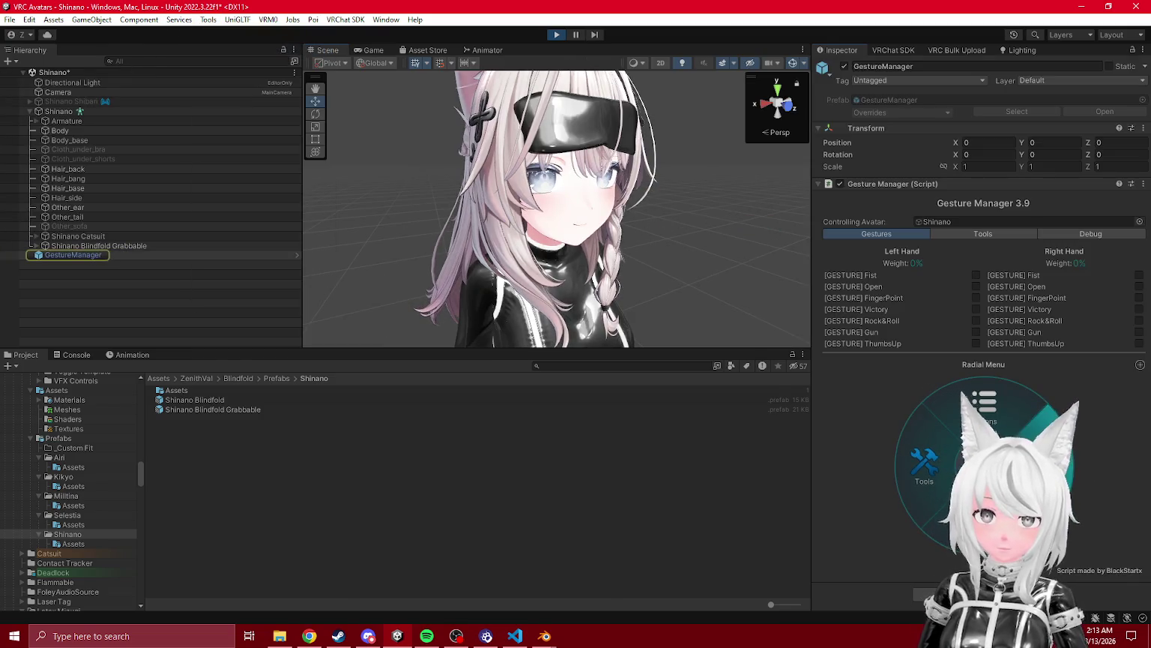
{"action": "left_click", "coordinate": [935, 433]}
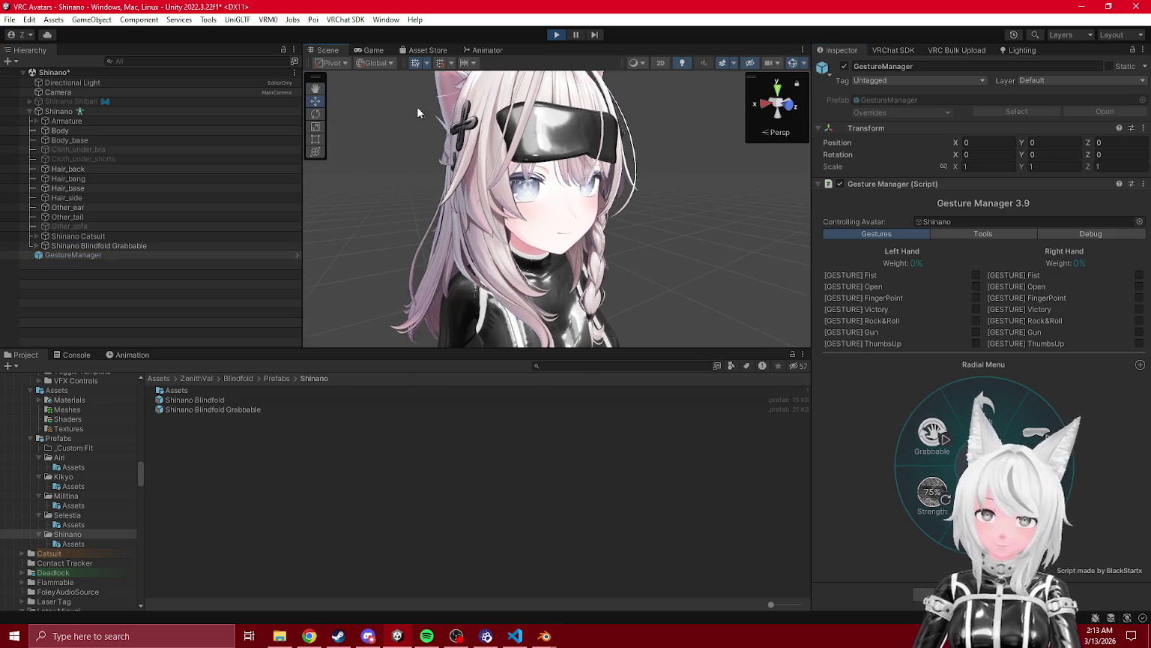
- In the Game view, drag the blindfold between the forehead and over the eyes
{"action": "left_click", "coordinate": [373, 49]}
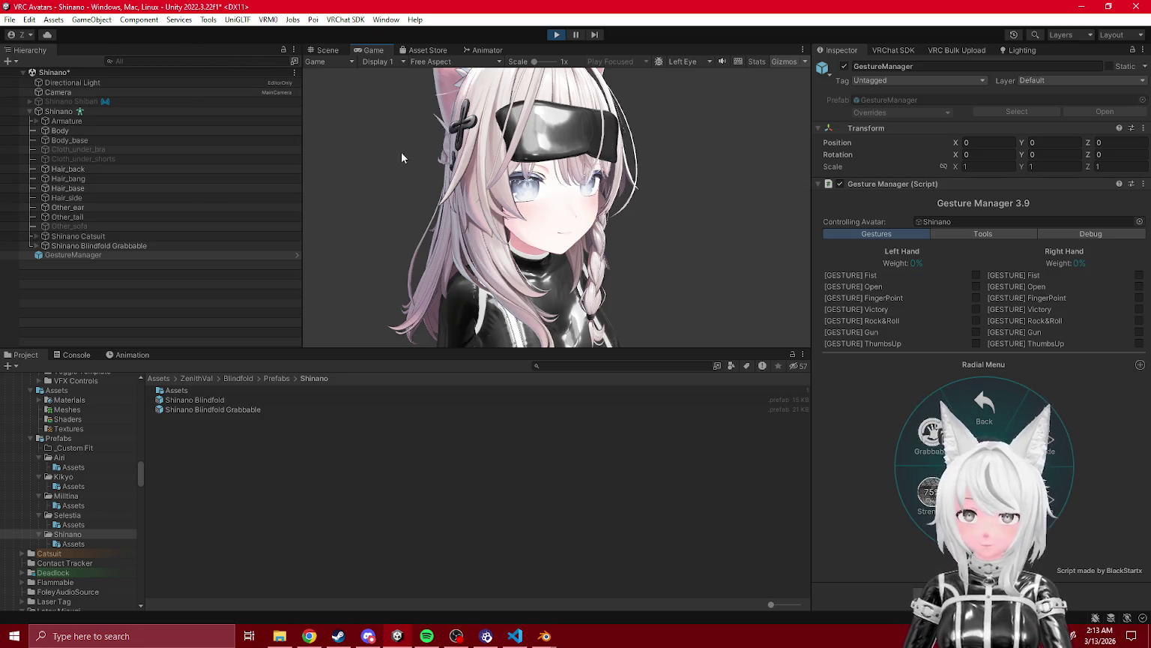
{"action": "left_click", "coordinate": [327, 50]}
{"action": "left_click", "coordinate": [525, 188]}
{"action": "left_click_drag", "start_coordinate": [525, 187], "coordinate": [645, 187]}
{"action": "left_click", "coordinate": [373, 49]}
{"action": "left_click_drag", "start_coordinate": [643, 293], "coordinate": [637, 172]}
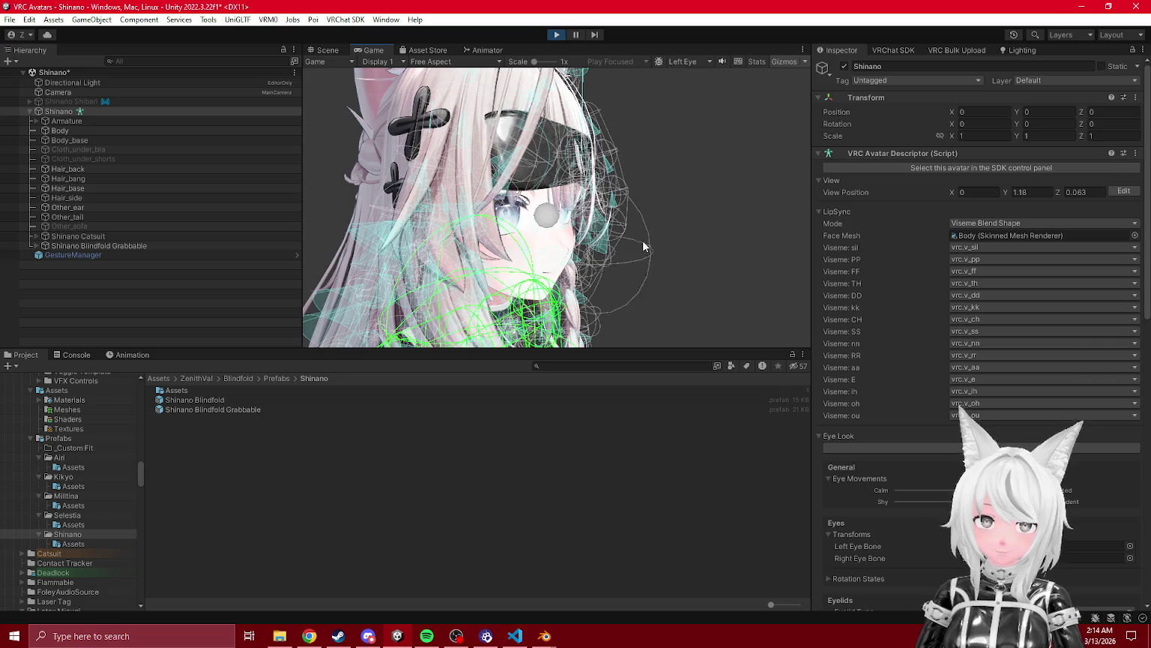
{"action": "mouse_move", "coordinate": [642, 250]}
{"action": "left_mouse_down"}
{"action": "mouse_move", "coordinate": [643, 162]}
{"action": "mouse_move", "coordinate": [641, 262]}
{"action": "mouse_move", "coordinate": [643, 168]}
{"action": "mouse_move", "coordinate": [622, 111]}
{"action": "left_mouse_up"}
{"action": "mouse_move", "coordinate": [639, 230]}
{"action": "left_mouse_down"}
{"action": "mouse_move", "coordinate": [640, 257]}
{"action": "mouse_move", "coordinate": [627, 249]}
{"action": "mouse_move", "coordinate": [653, 154]}
{"action": "left_mouse_up"}
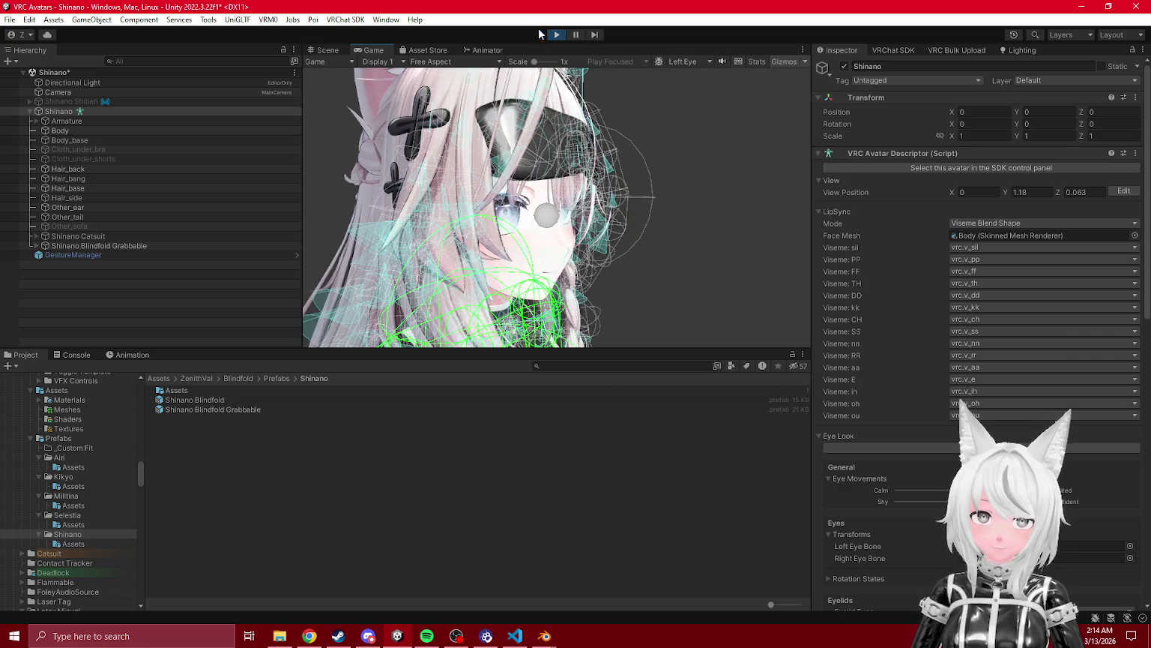
- Exit Play mode and expand the Shinano Catsuit's children in the Hierarchy
{"action": "left_click", "coordinate": [552, 36]}
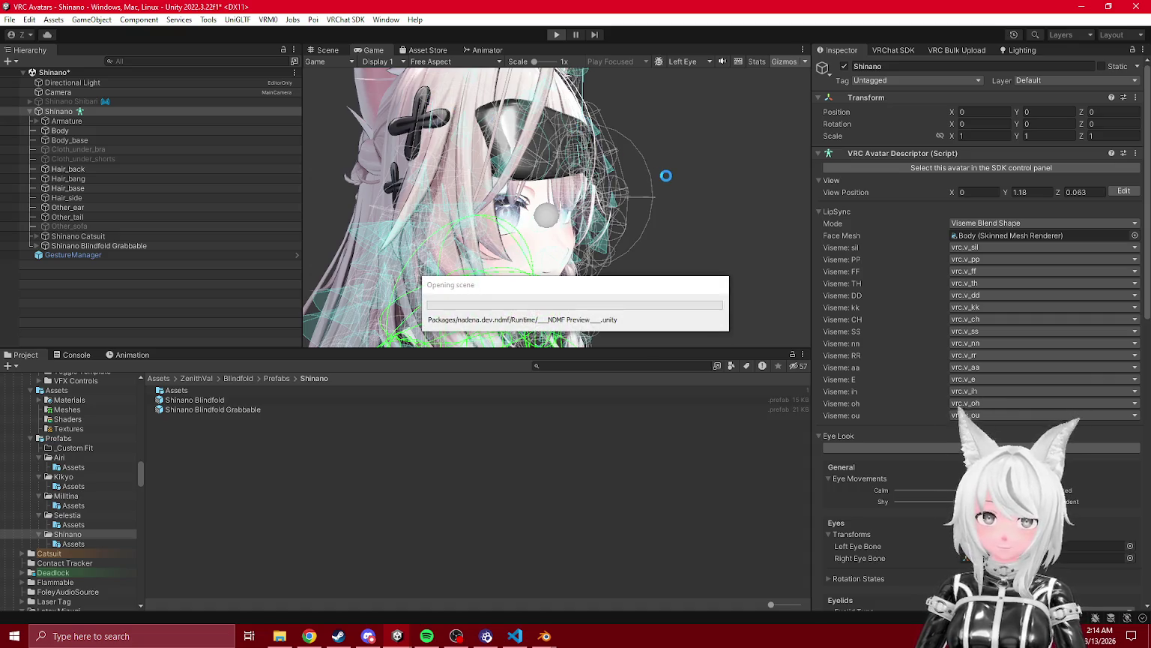
{"action": "left_click_drag", "start_coordinate": [665, 180], "coordinate": [584, 191], "text": "alt"}
{"action": "left_click", "coordinate": [36, 236]}
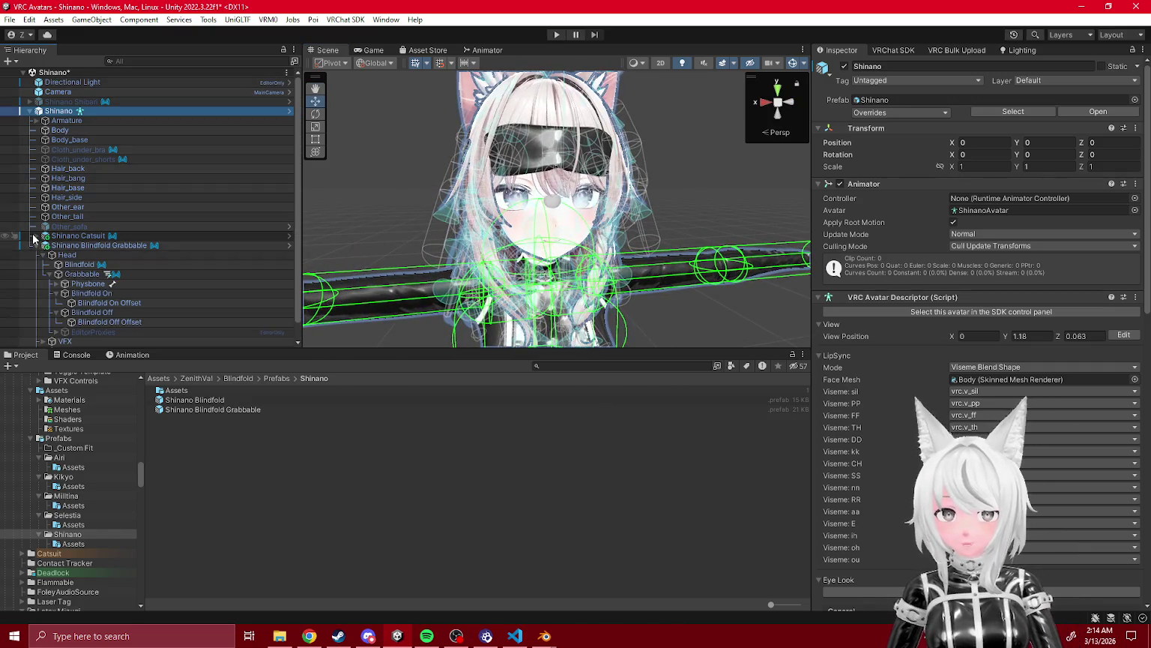
- Check the grabbable Physbone's Pull 0.2, Spring 0.066 and radius 0.05, then re-enter Play mode
{"action": "left_click", "coordinate": [36, 304]}
{"action": "scroll", "coordinate": [296, 312], "scroll_direction": "down", "scroll_amount": 3}
{"action": "left_click", "coordinate": [88, 265]}
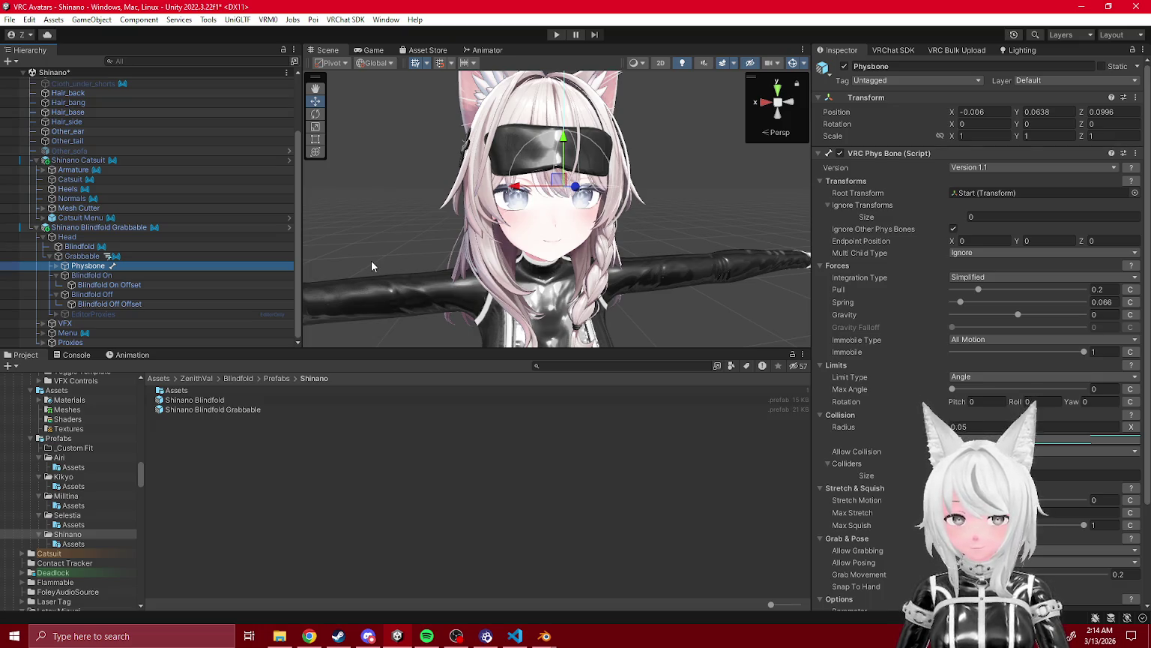
{"action": "left_click", "coordinate": [556, 34]}
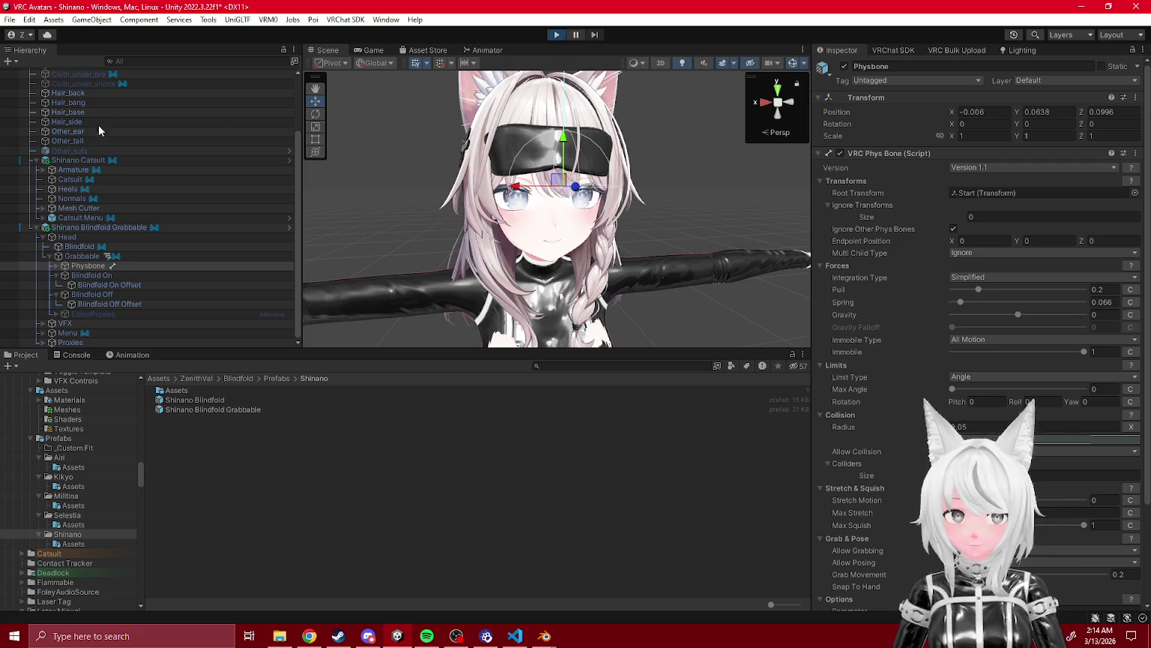
- With Gesture Manager's Blindfold controls, pull the blindfold down over the eyes, then exit Play mode
{"action": "left_click", "coordinate": [209, 20]}
{"action": "left_click", "coordinate": [258, 51]}
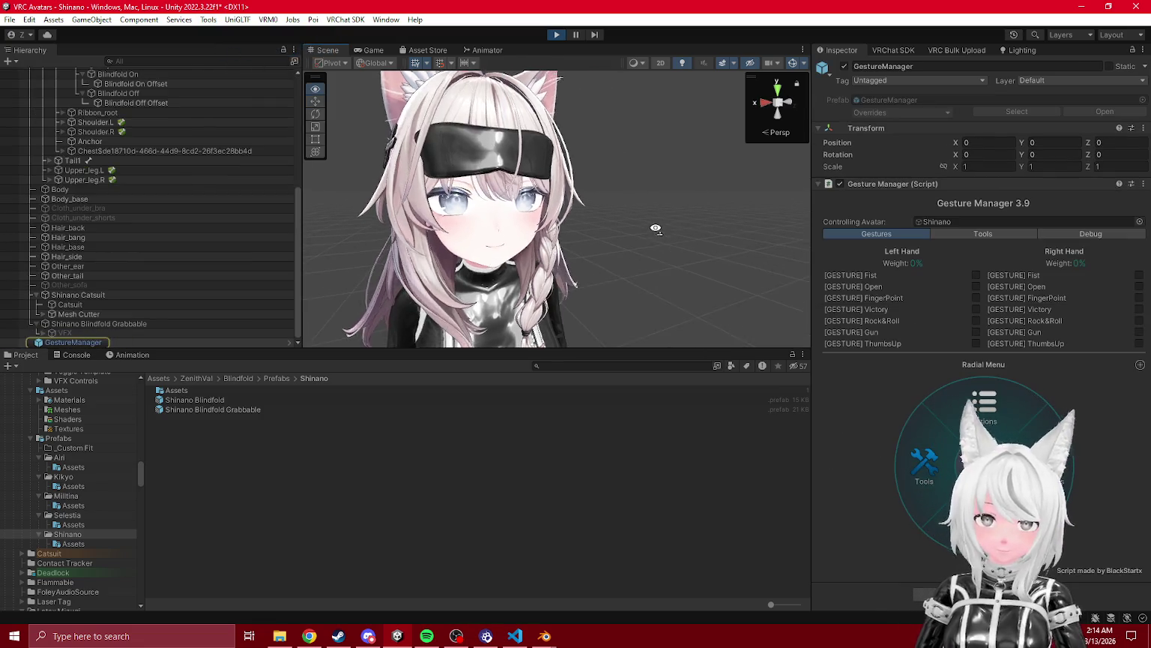
{"action": "left_click", "coordinate": [937, 464]}
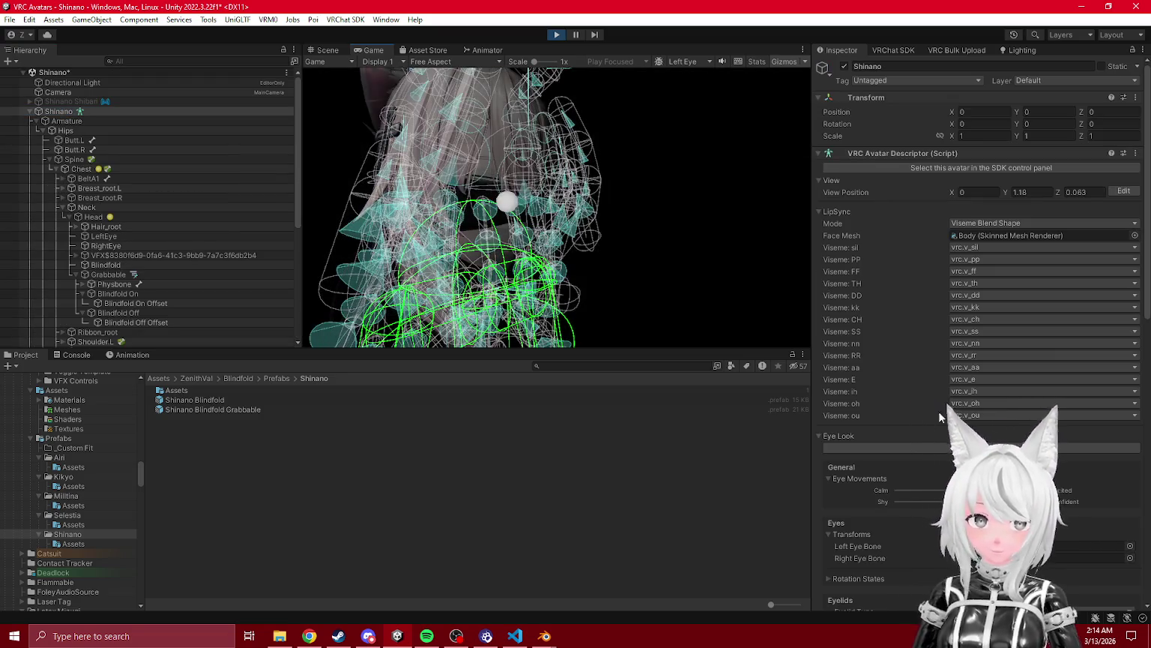
{"action": "scroll", "coordinate": [65, 103], "scroll_direction": "down", "scroll_amount": 10}
{"action": "left_click", "coordinate": [73, 342]}
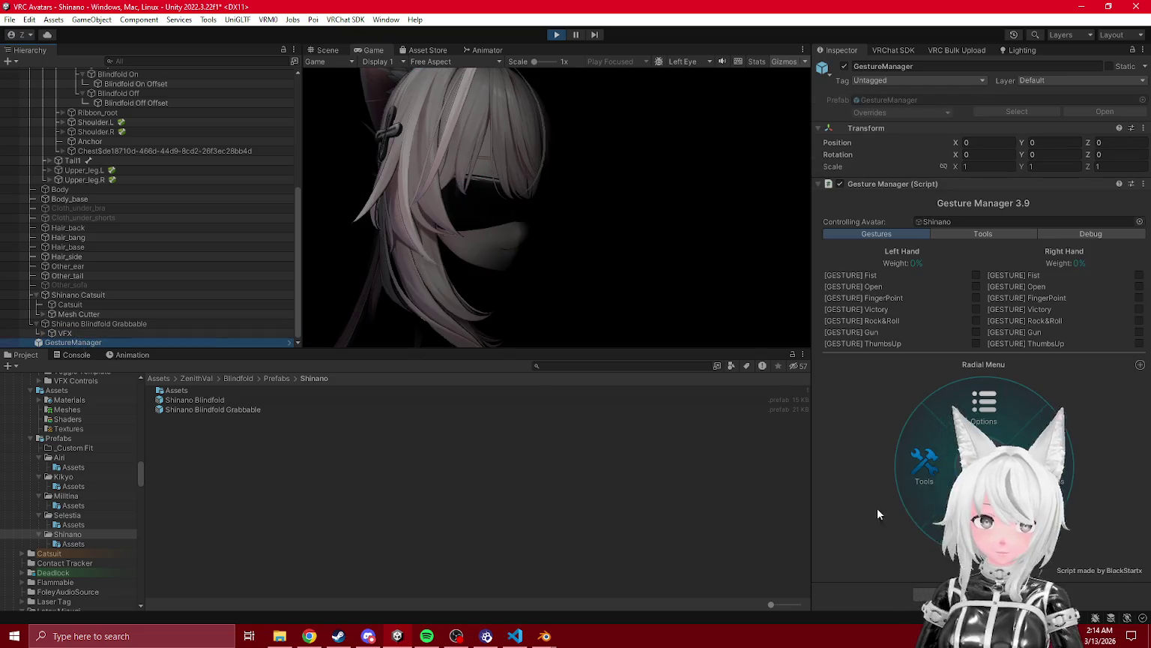
{"action": "left_click", "coordinate": [954, 449]}
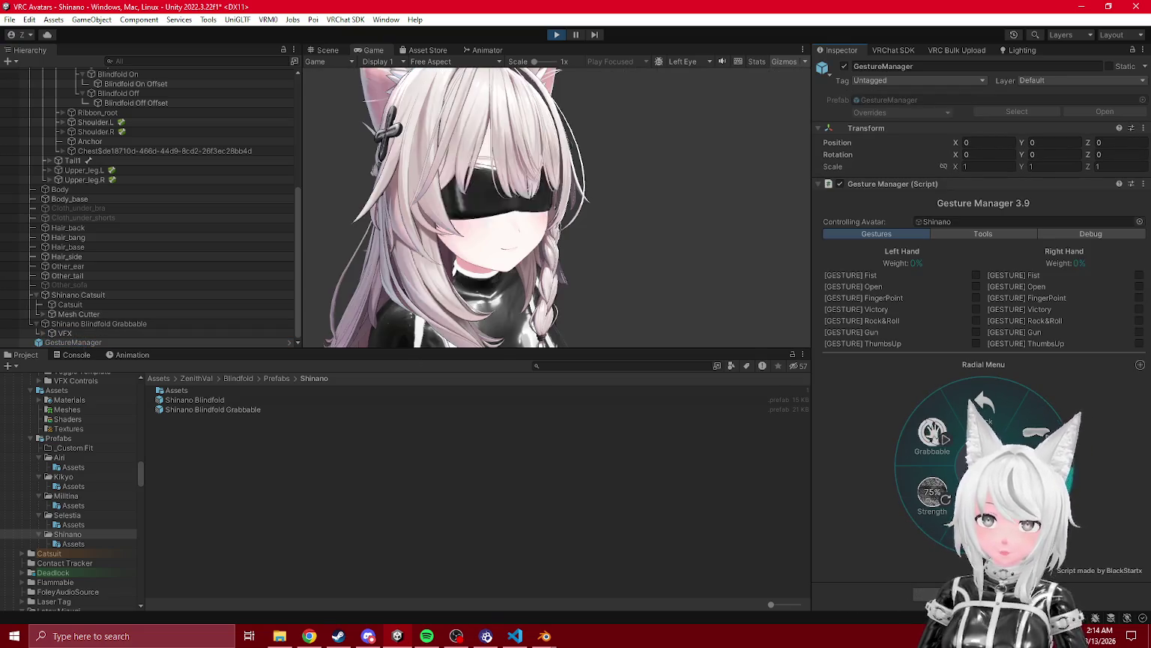
{"action": "left_click_drag", "start_coordinate": [505, 182], "coordinate": [528, 191]}
{"action": "left_click", "coordinate": [557, 36]}
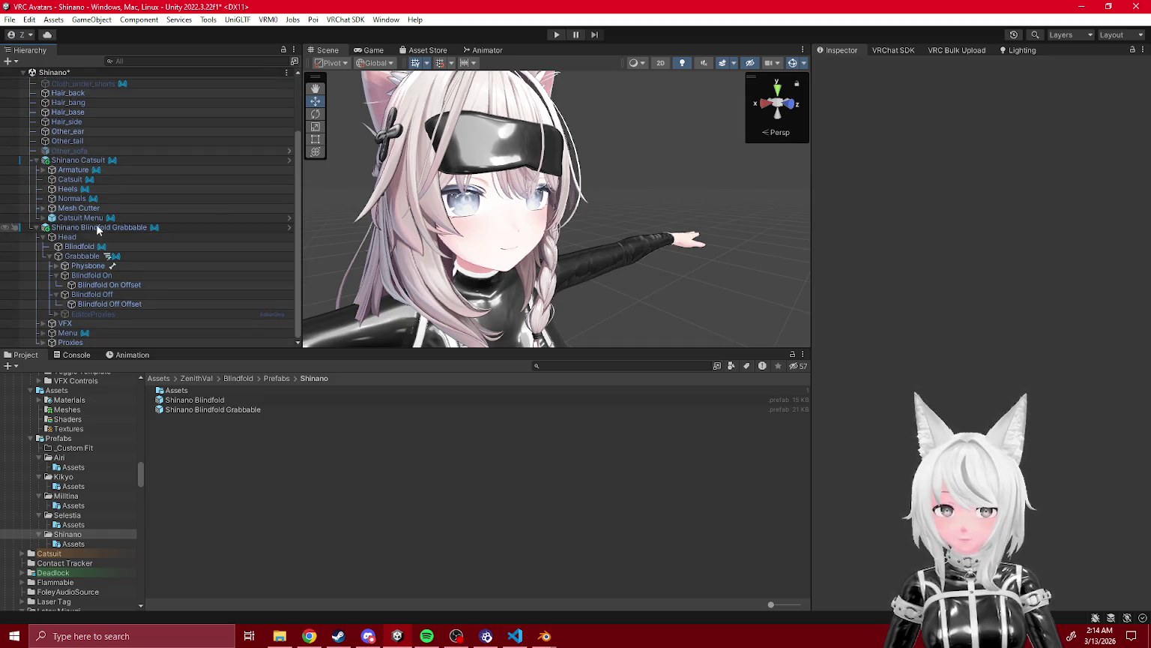
- Delete Shinano Blindfold Grabbable from the avatar and collapse the Catsuit and prefab folders
{"action": "key", "text": "Delete"}
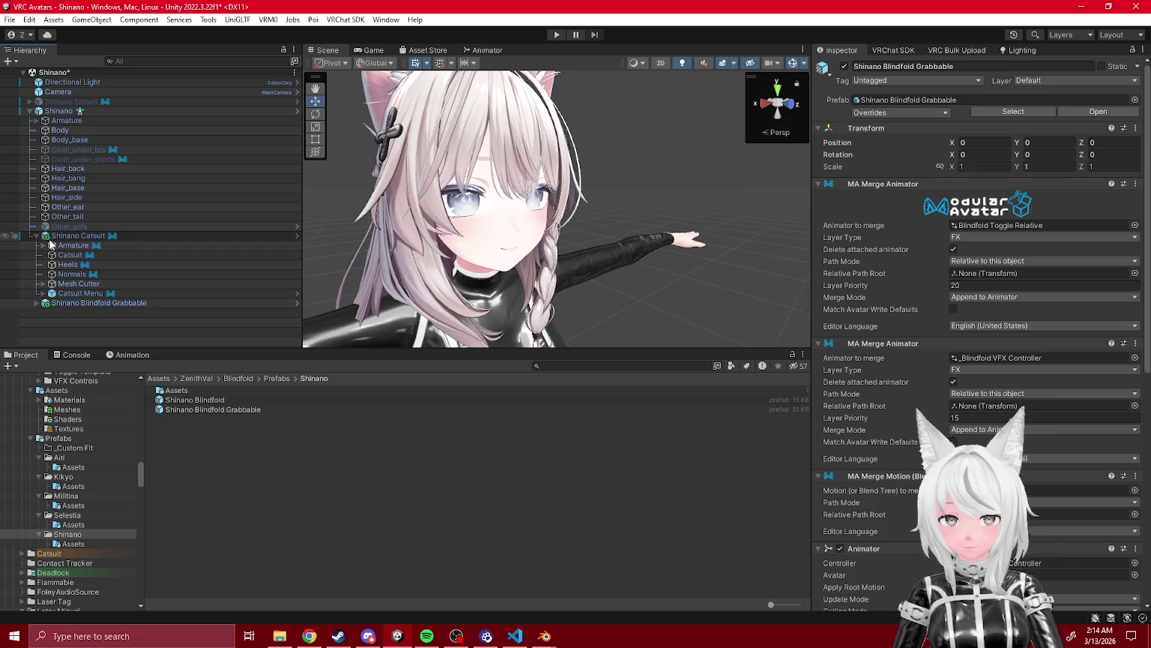
{"action": "left_click", "coordinate": [35, 235]}
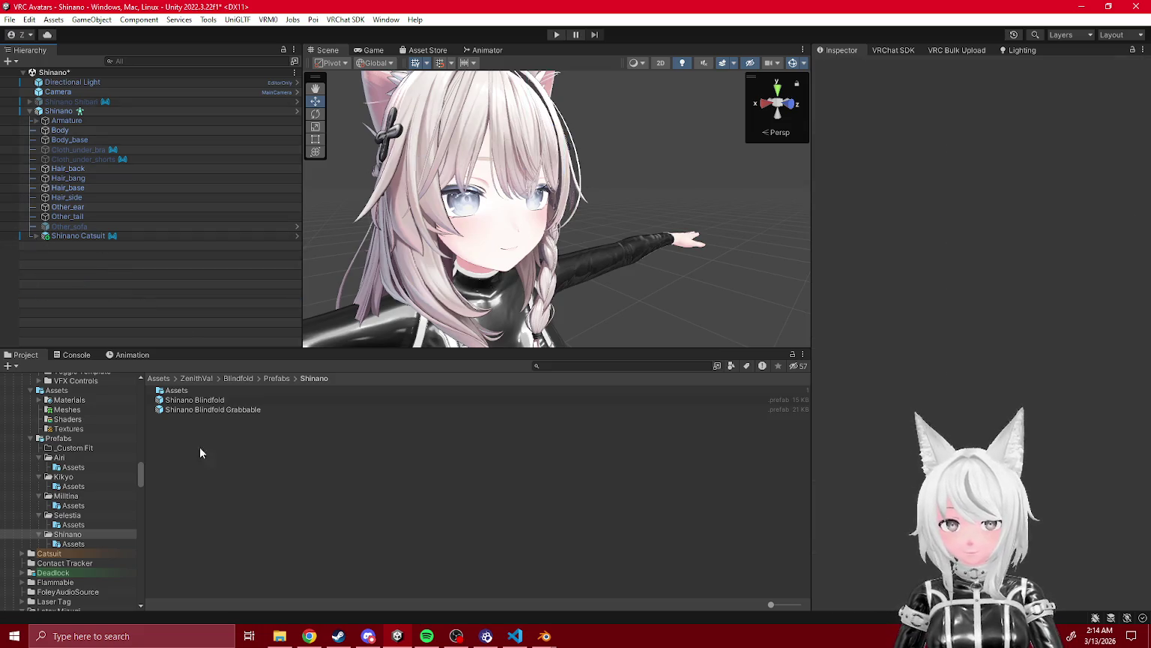
{"action": "left_click", "coordinate": [38, 515]}
{"action": "left_click", "coordinate": [38, 495]}
{"action": "left_click", "coordinate": [38, 477]}
- Create an 'Original Shader' folder inside the Blindfold's Shaders folder
{"action": "left_click", "coordinate": [40, 457]}
{"action": "left_click", "coordinate": [30, 437]}
{"action": "scroll", "coordinate": [31, 472], "scroll_direction": "up", "scroll_amount": 3}
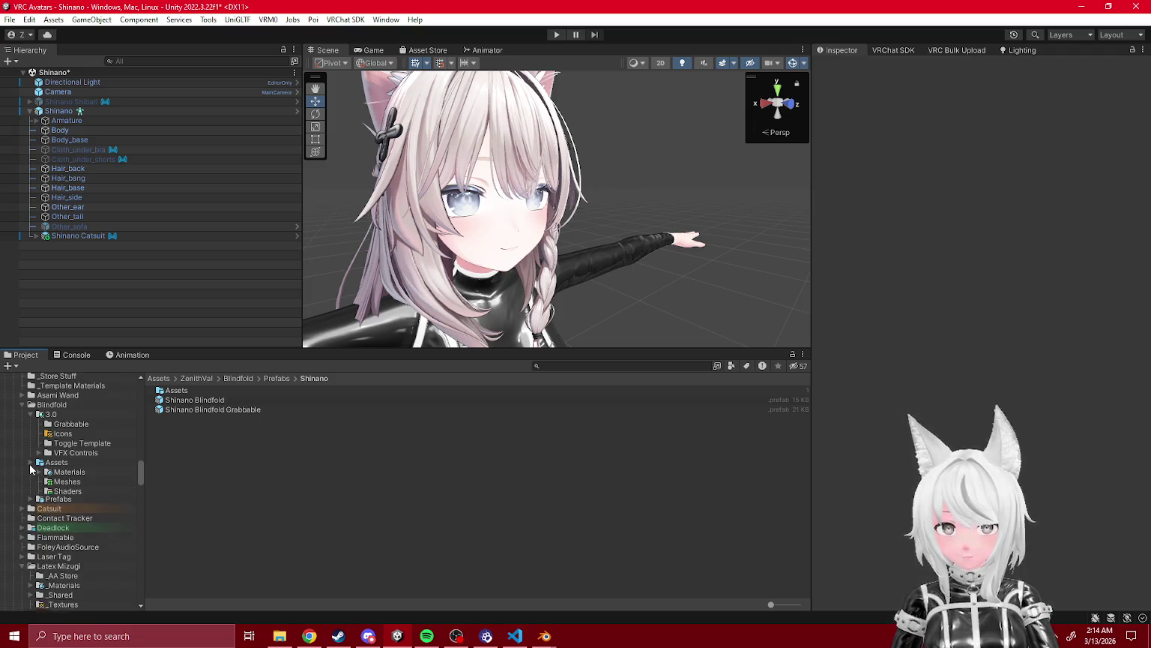
{"action": "left_click", "coordinate": [81, 493]}
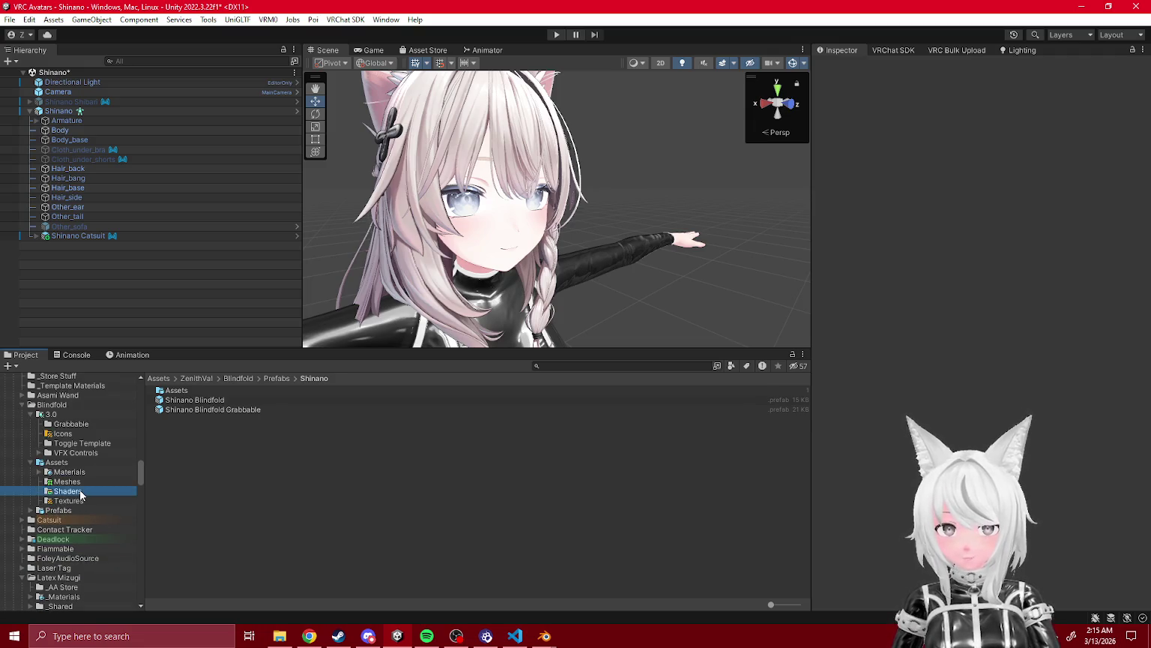
{"action": "right_click", "coordinate": [199, 453]}
{"action": "left_click", "coordinate": [297, 145]}
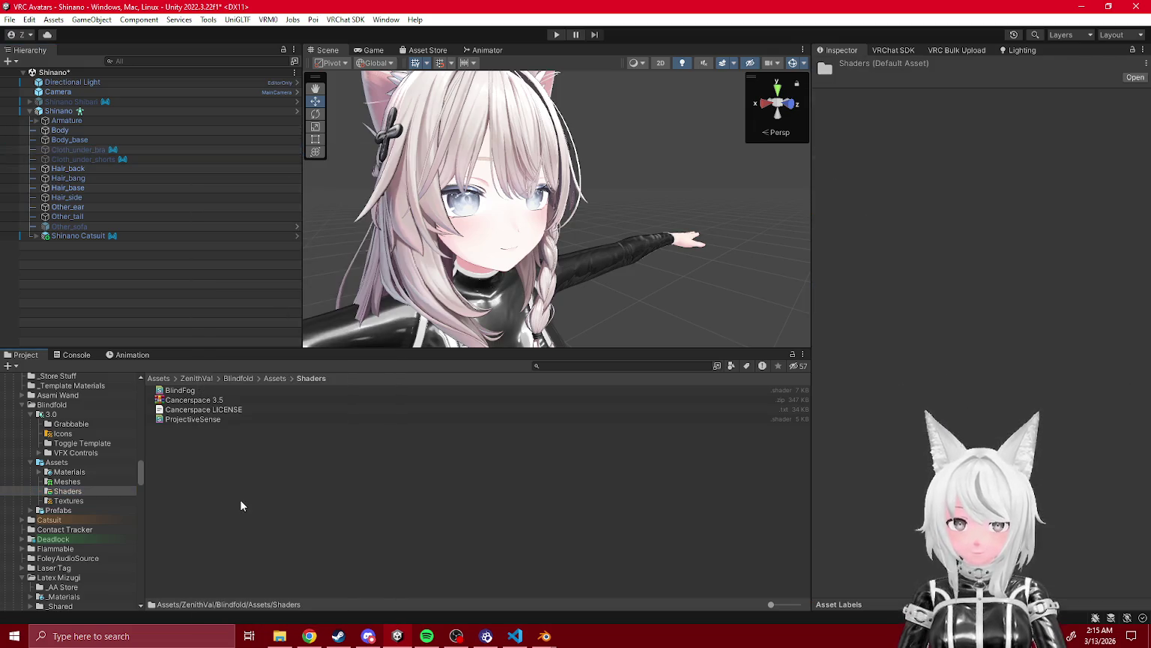
{"action": "right_click", "coordinate": [240, 499]}
{"action": "mouse_move", "coordinate": [318, 33]}
{"action": "left_click", "coordinate": [493, 105]}
{"action": "type", "text": "Original Shader"}
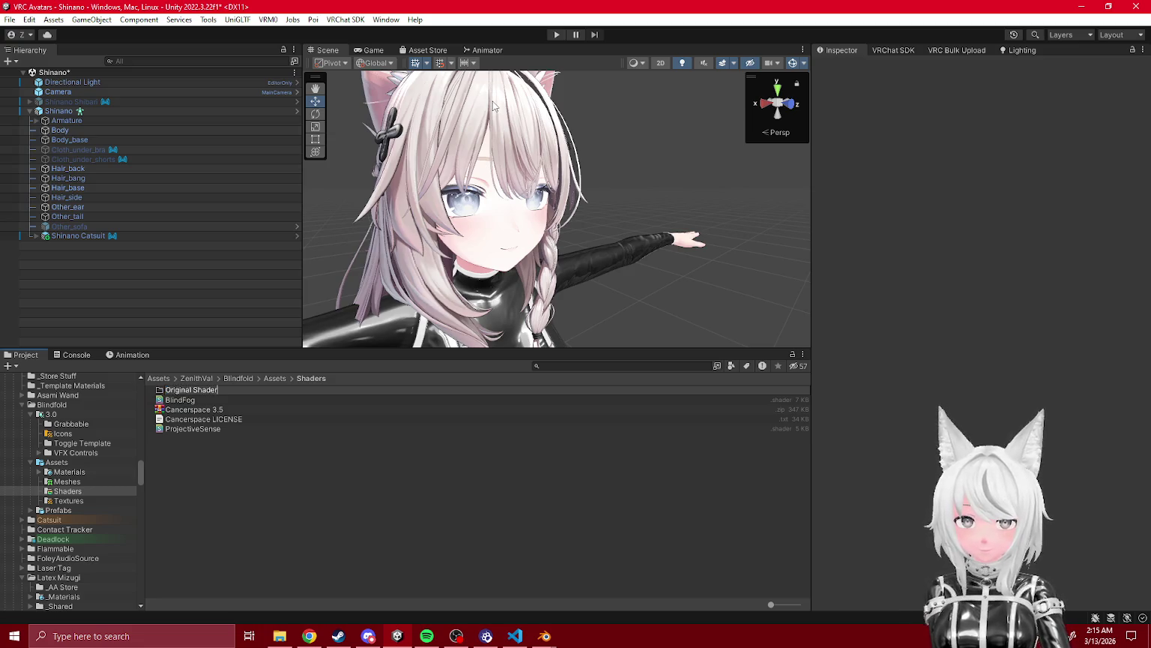
{"action": "key", "text": "Return"}
- Rename the folder to 'Original Screenspace Shader'
{"action": "key", "text": "F2"}
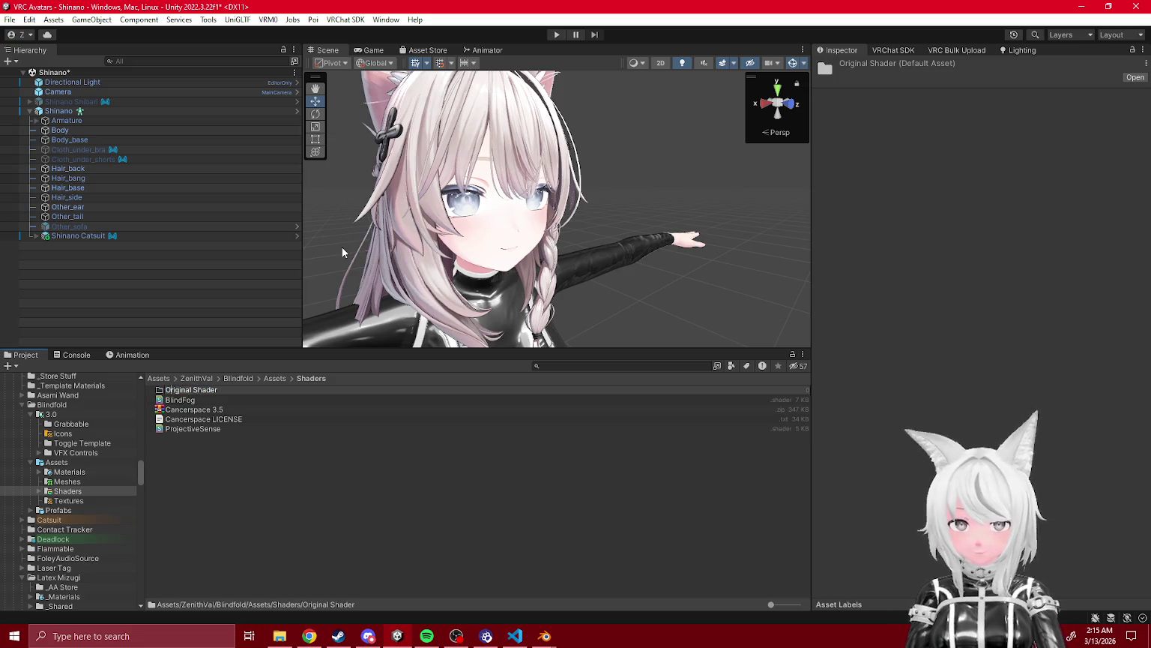
{"action": "type", "text": "Screenspace"}
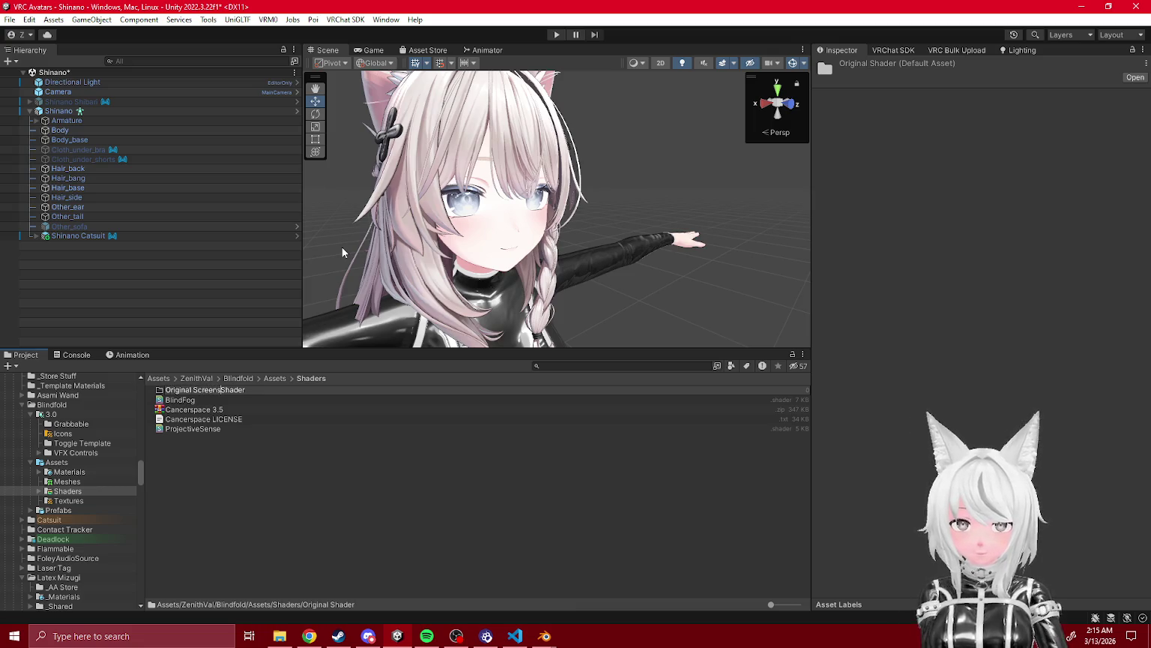
{"action": "key", "text": "Return"}
- Move Cancerspace 3.5 and Cancerspace LICENSE into Original Screenspace Shader and open it
{"action": "left_click", "coordinate": [194, 409]}
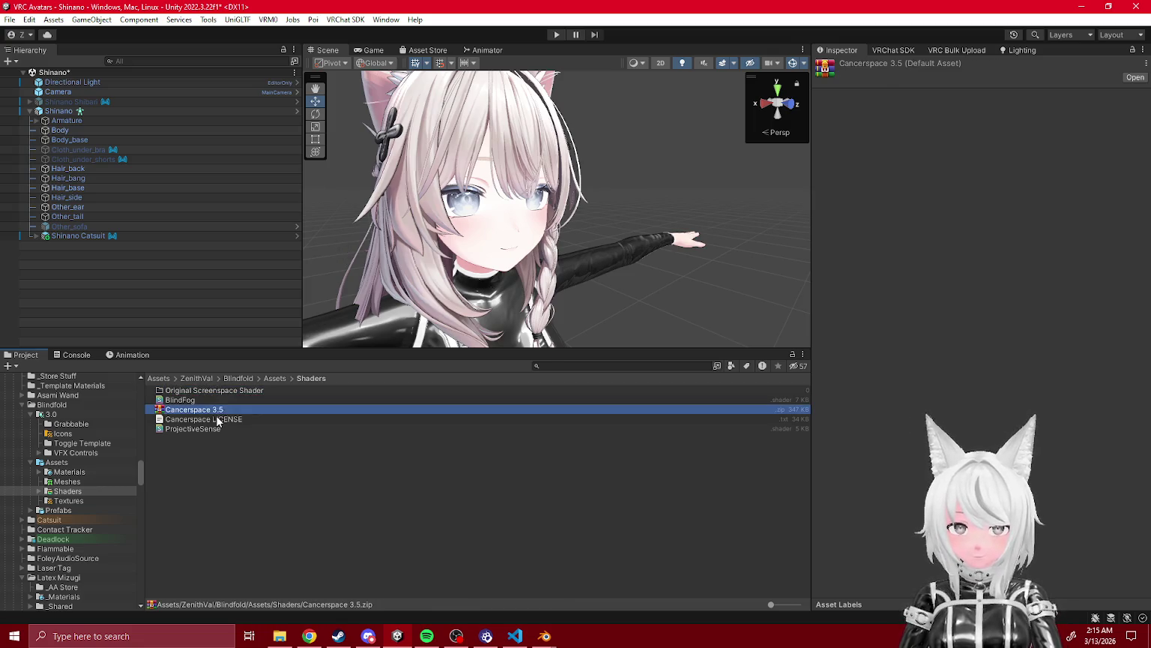
{"action": "left_click", "coordinate": [225, 419], "text": "shift"}
{"action": "left_click_drag", "start_coordinate": [210, 410], "coordinate": [205, 391]}
{"action": "left_click", "coordinate": [206, 392]}
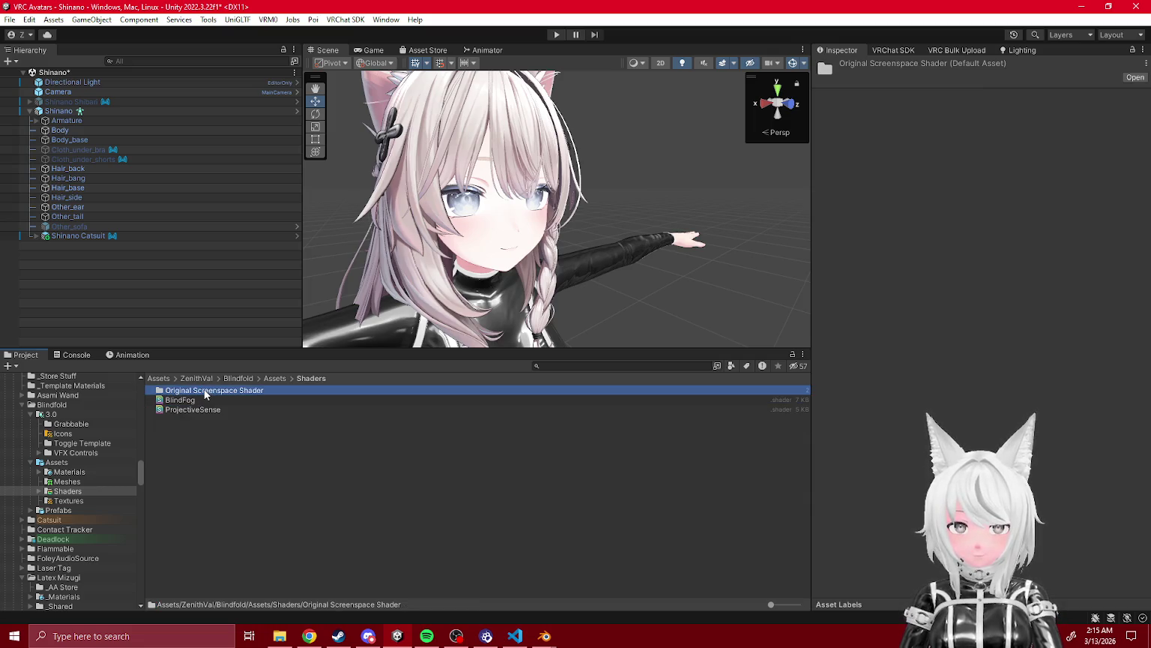
{"action": "left_click", "coordinate": [199, 479]}
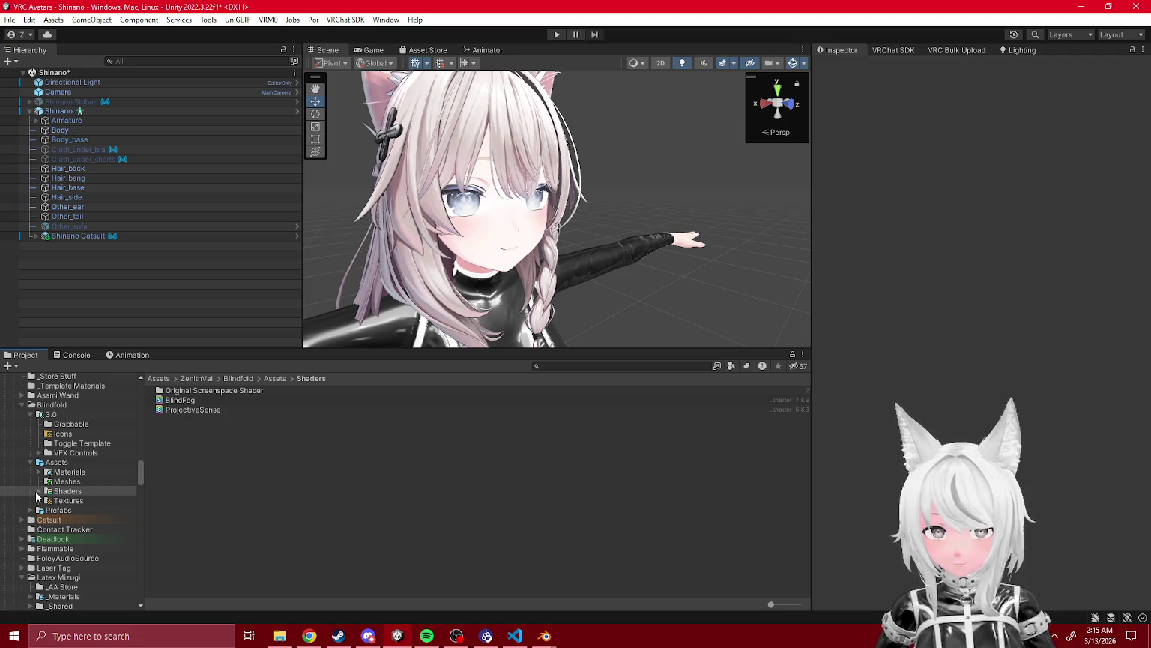
{"action": "left_click", "coordinate": [85, 503]}
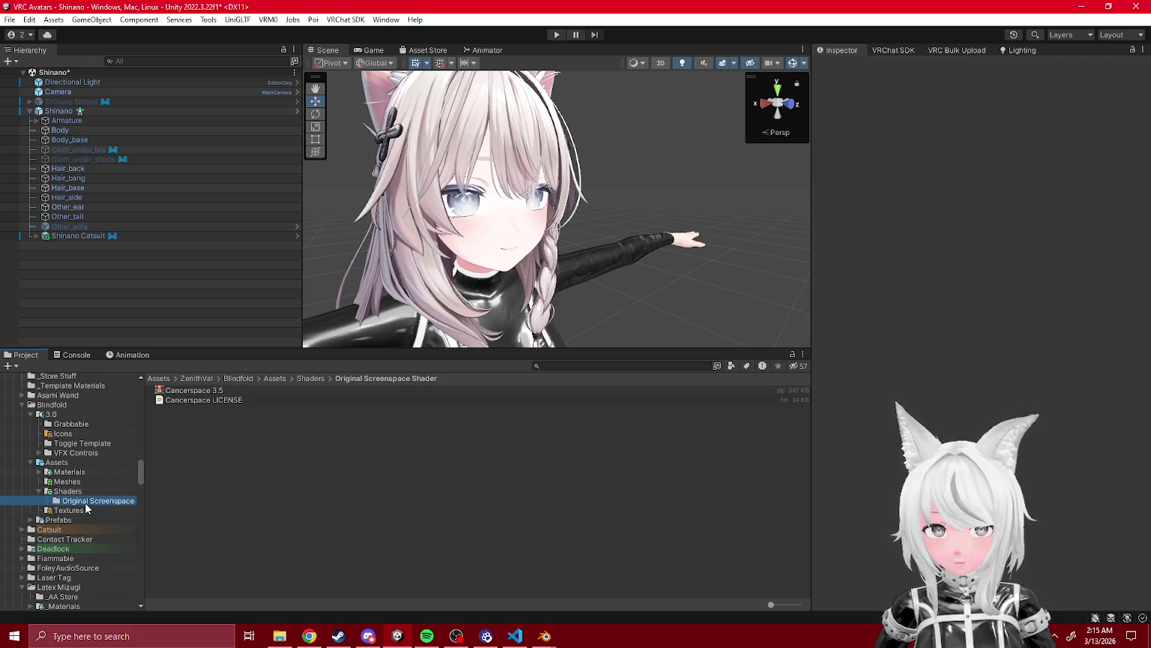
{"action": "left_click", "coordinate": [39, 491]}
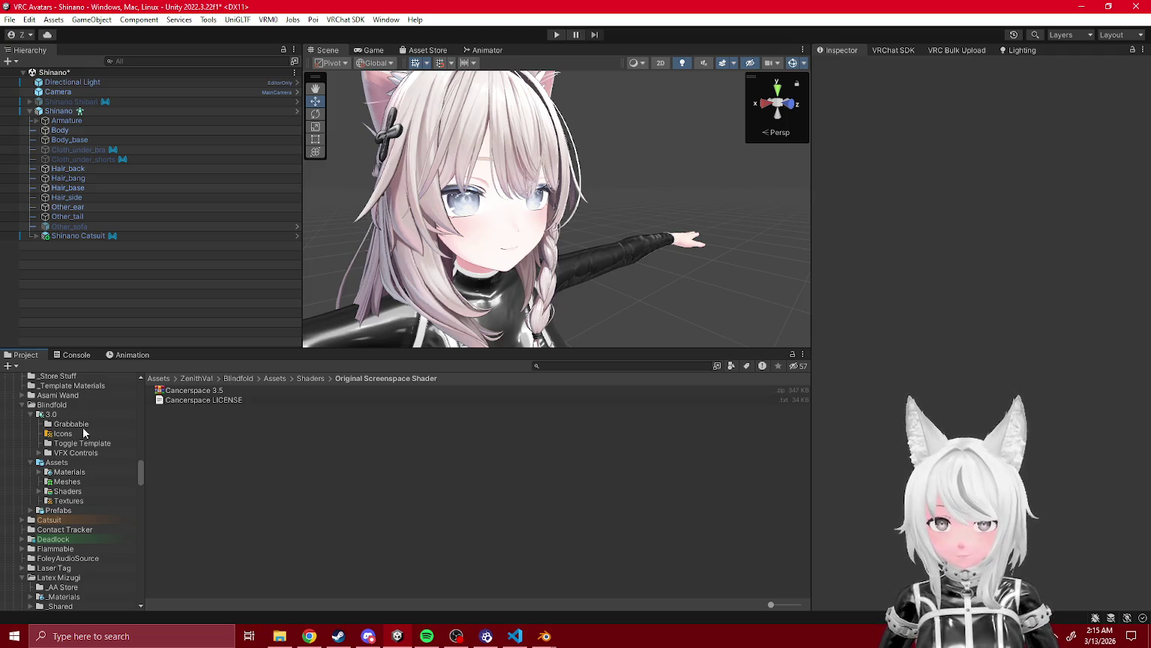
{"action": "left_click", "coordinate": [31, 462]}
- Preview the Blindfold folder's Export Package contents, close without exporting, and expand Catsuit
{"action": "left_click", "coordinate": [30, 414]}
{"action": "right_click", "coordinate": [53, 405]}
{"action": "left_click", "coordinate": [126, 304]}
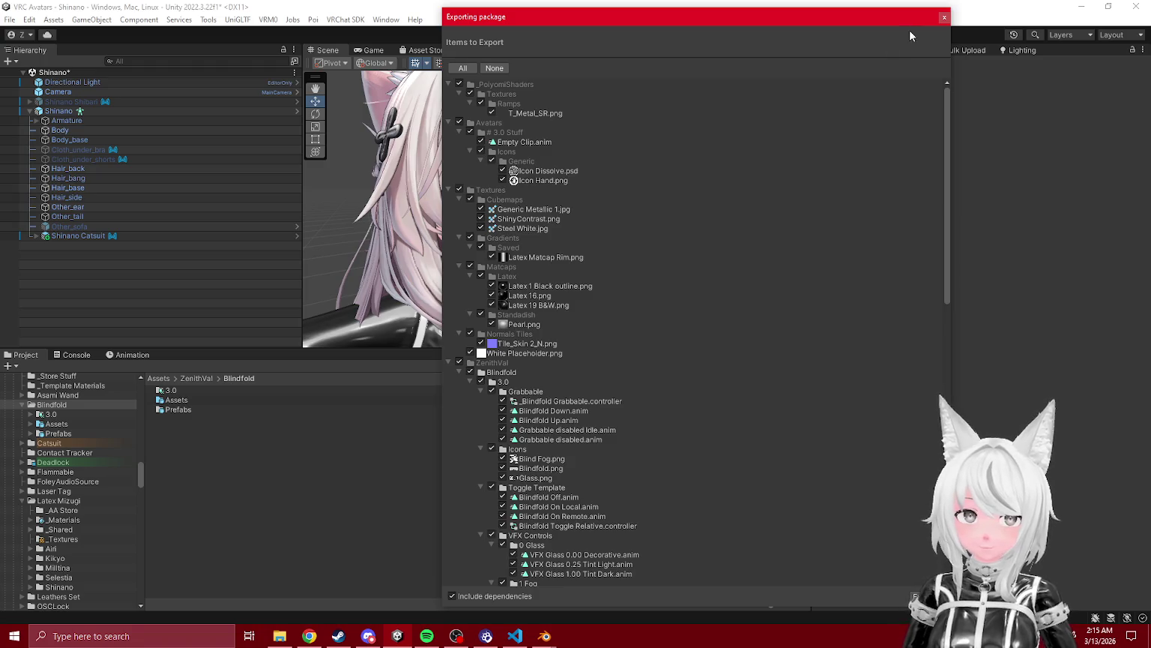
{"action": "left_click", "coordinate": [944, 17]}
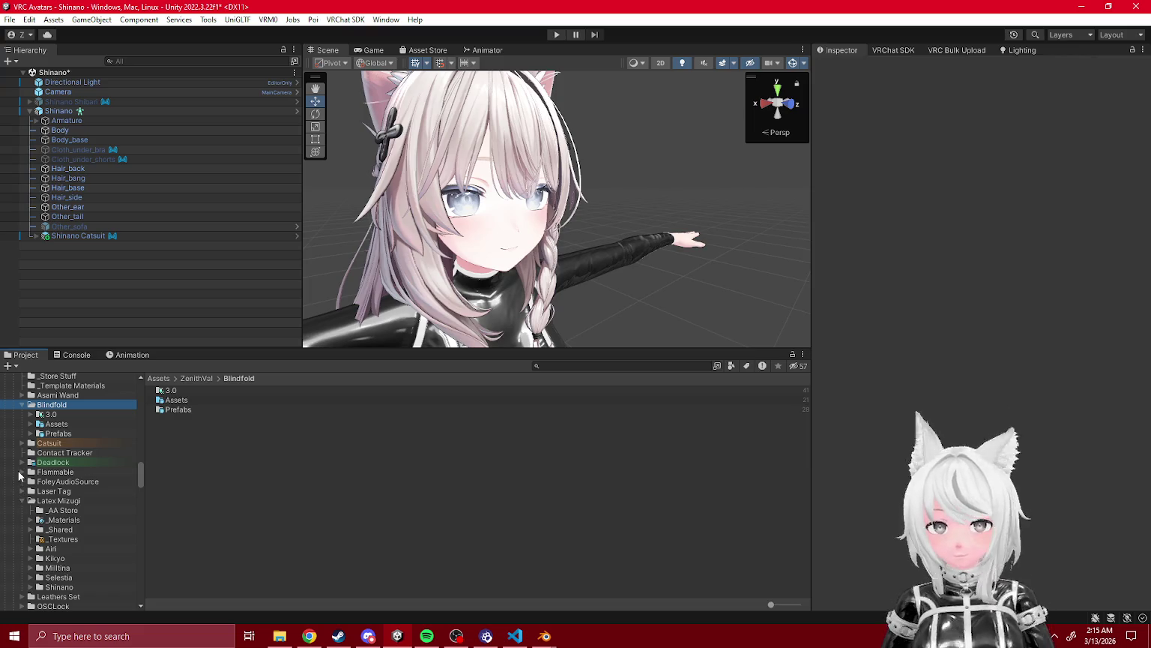
{"action": "left_click", "coordinate": [24, 444]}
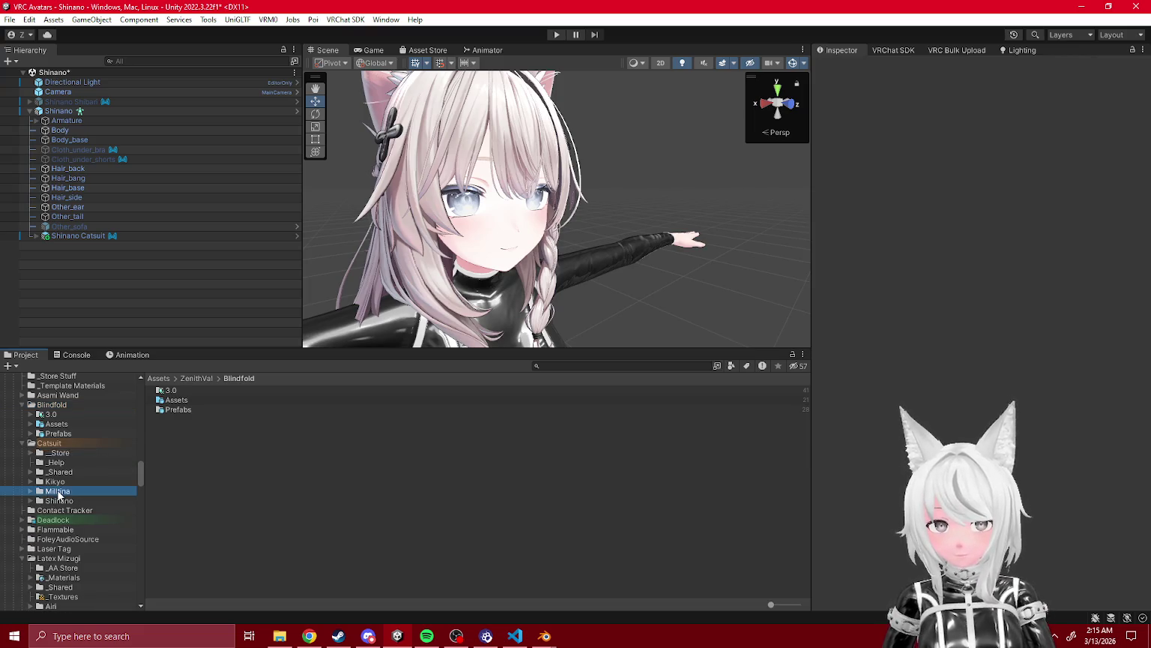
- Inspect the Matcap sections of Milltina Catsuit 0 Original in Milltina's Materials folder
{"action": "left_click", "coordinate": [30, 492]}
{"action": "double_click", "coordinate": [178, 401]}
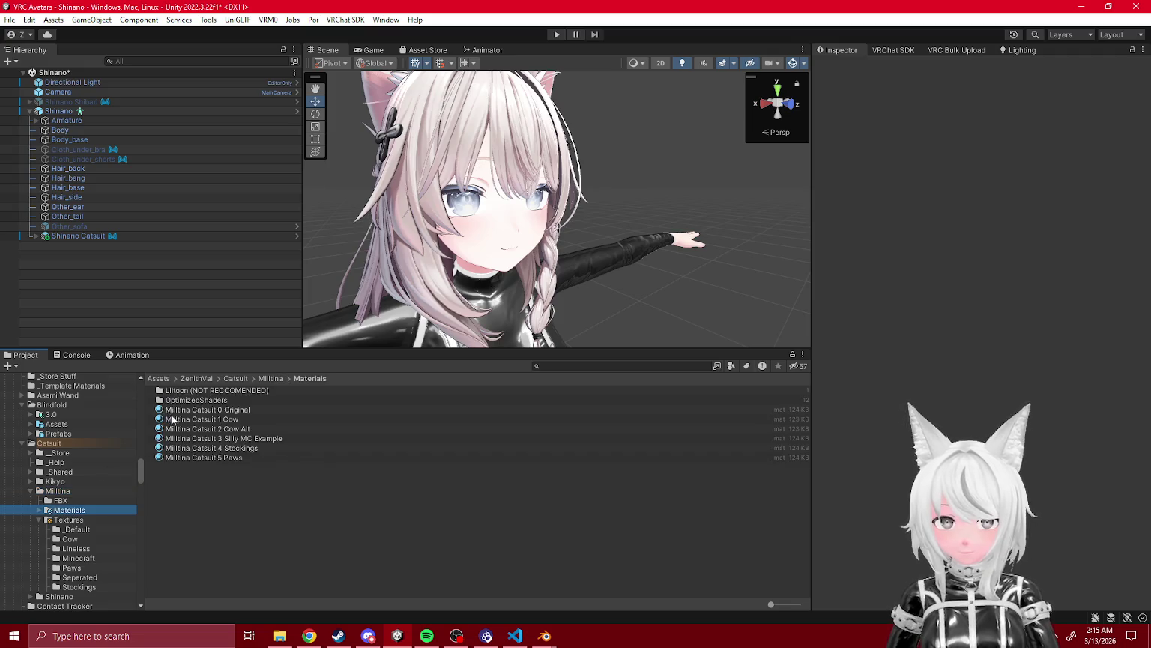
{"action": "left_click", "coordinate": [209, 411]}
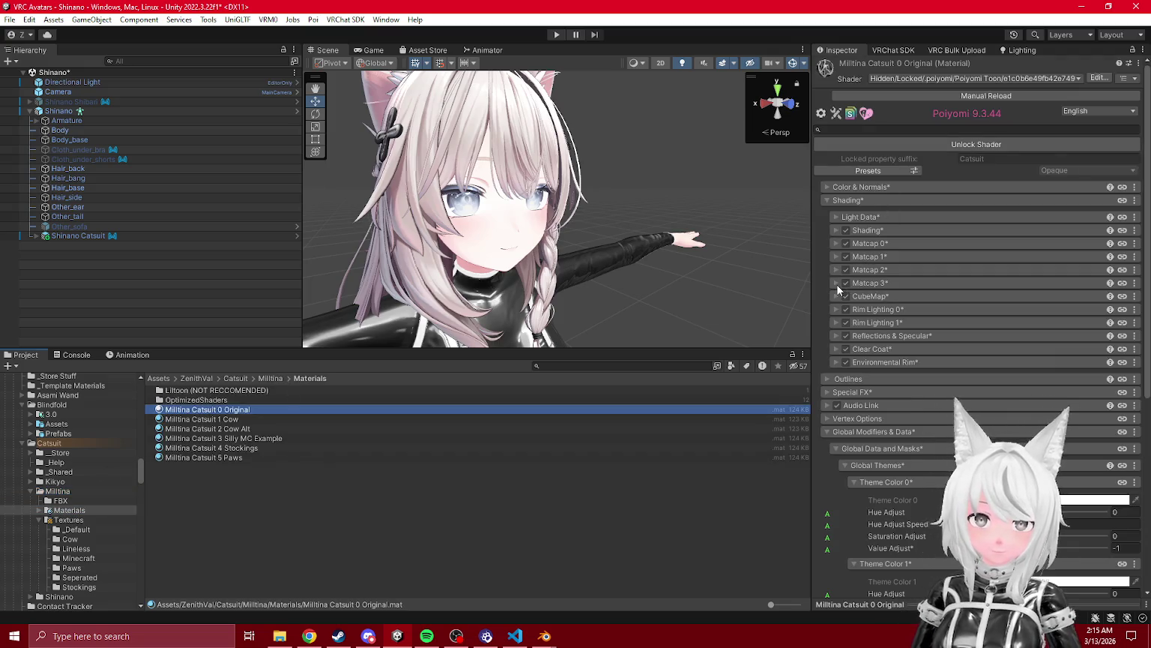
{"action": "left_click", "coordinate": [836, 284]}
{"action": "left_click", "coordinate": [836, 269]}
{"action": "left_click", "coordinate": [833, 256]}
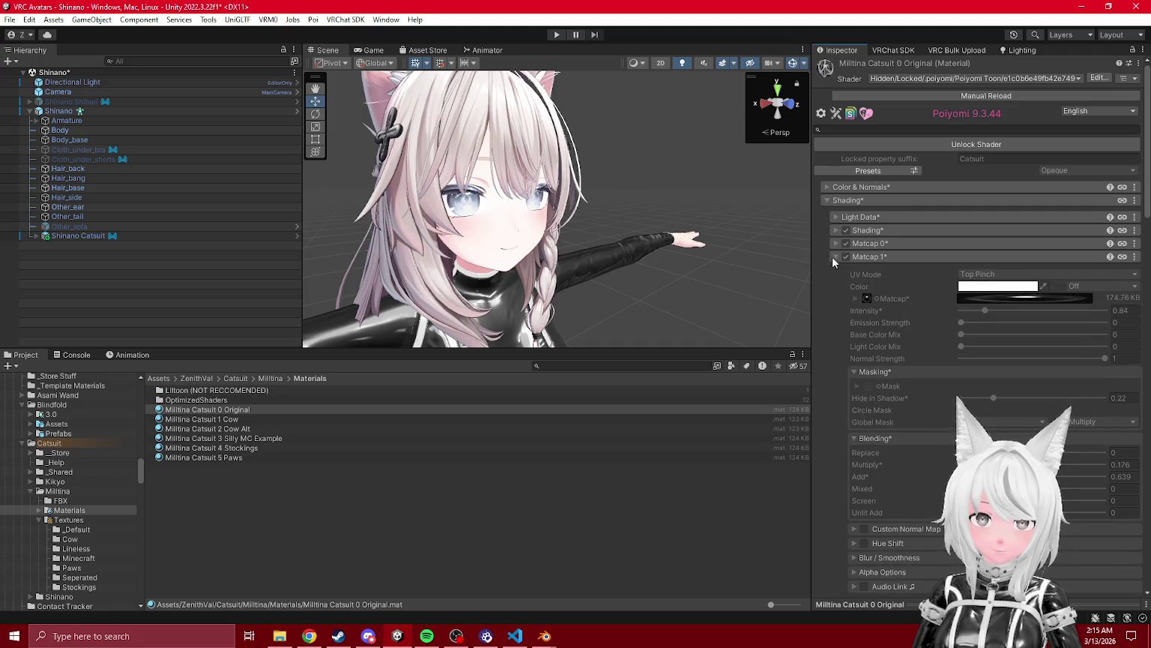
{"action": "left_click", "coordinate": [833, 256]}
{"action": "left_click", "coordinate": [835, 282]}
{"action": "scroll", "coordinate": [87, 511], "scroll_direction": "up", "scroll_amount": 1}
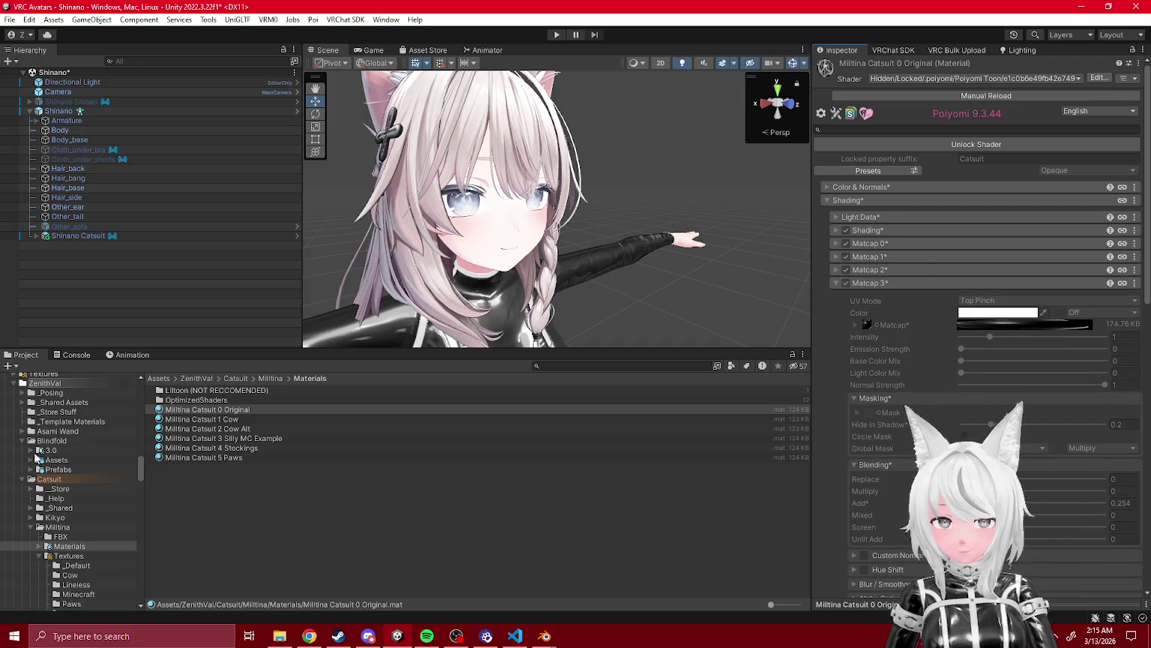
- Select Blindfold_Tra in Blindfold/Assets/Materials and unlock its Poiyomi 9.3.44 shader
{"action": "left_click", "coordinate": [33, 460]}
{"action": "left_click", "coordinate": [72, 471]}
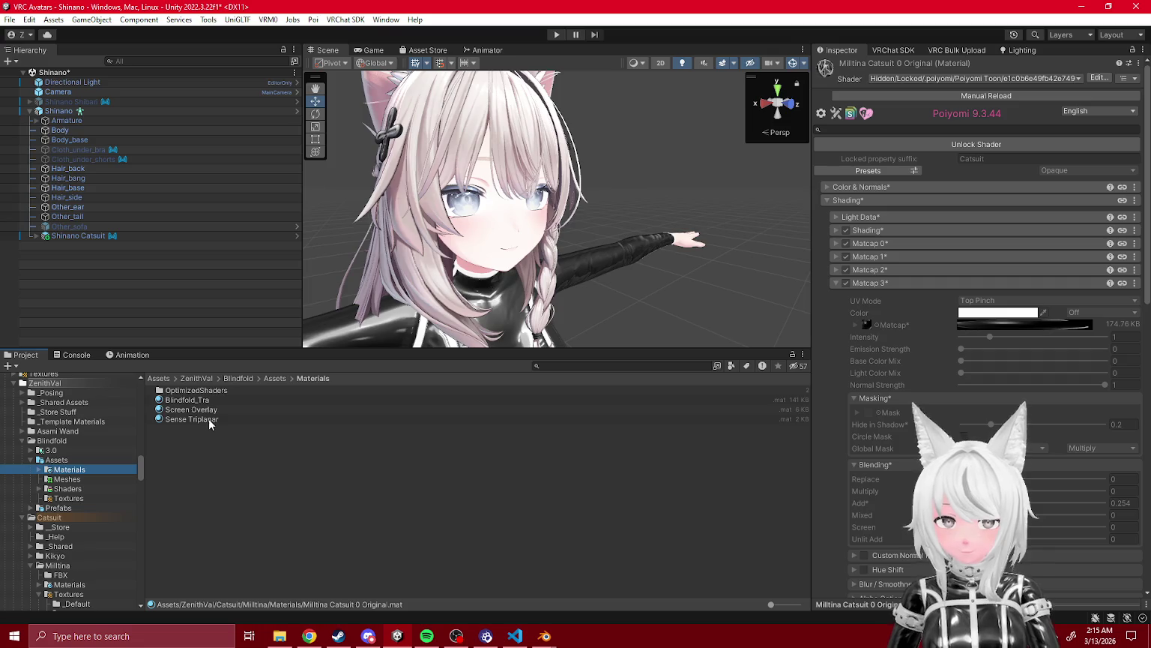
{"action": "left_click", "coordinate": [205, 403]}
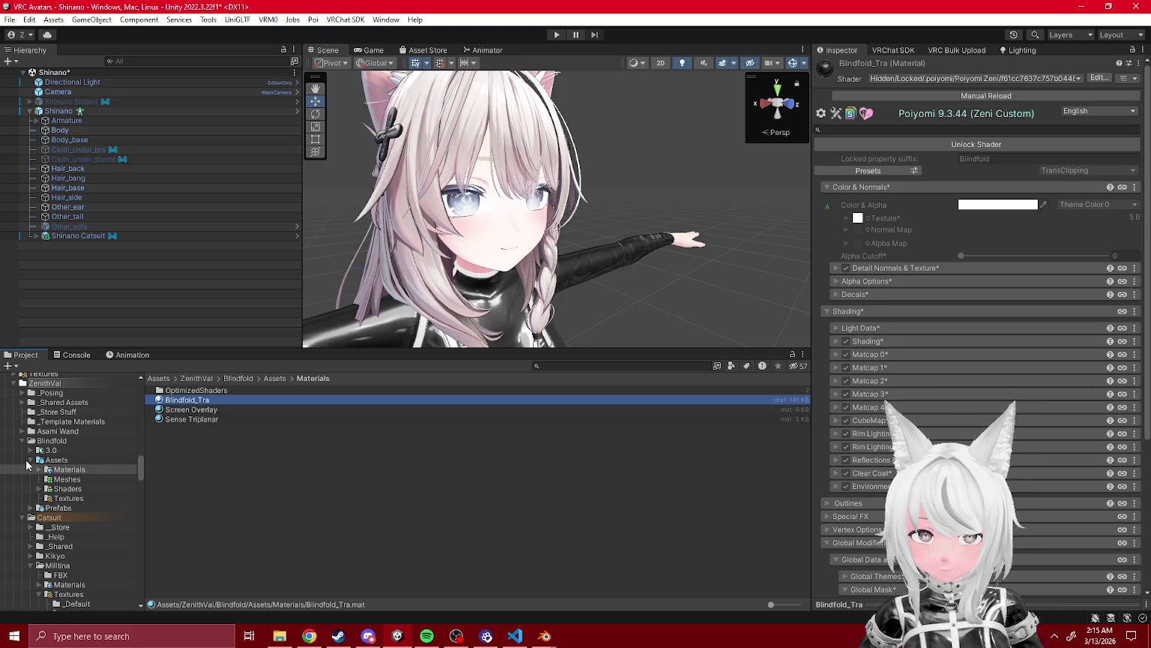
{"action": "left_click", "coordinate": [971, 144]}
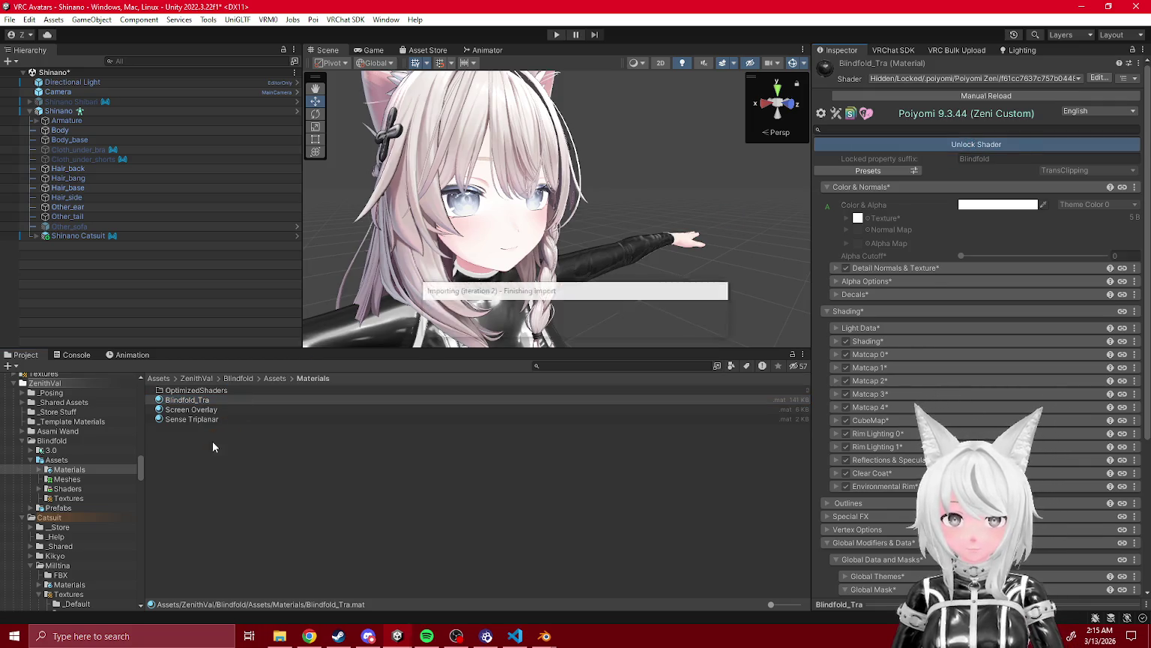
- Duplicate Blindfold_Tra as 'Blindfold_Simple_Tra'
{"action": "left_click", "coordinate": [195, 399]}
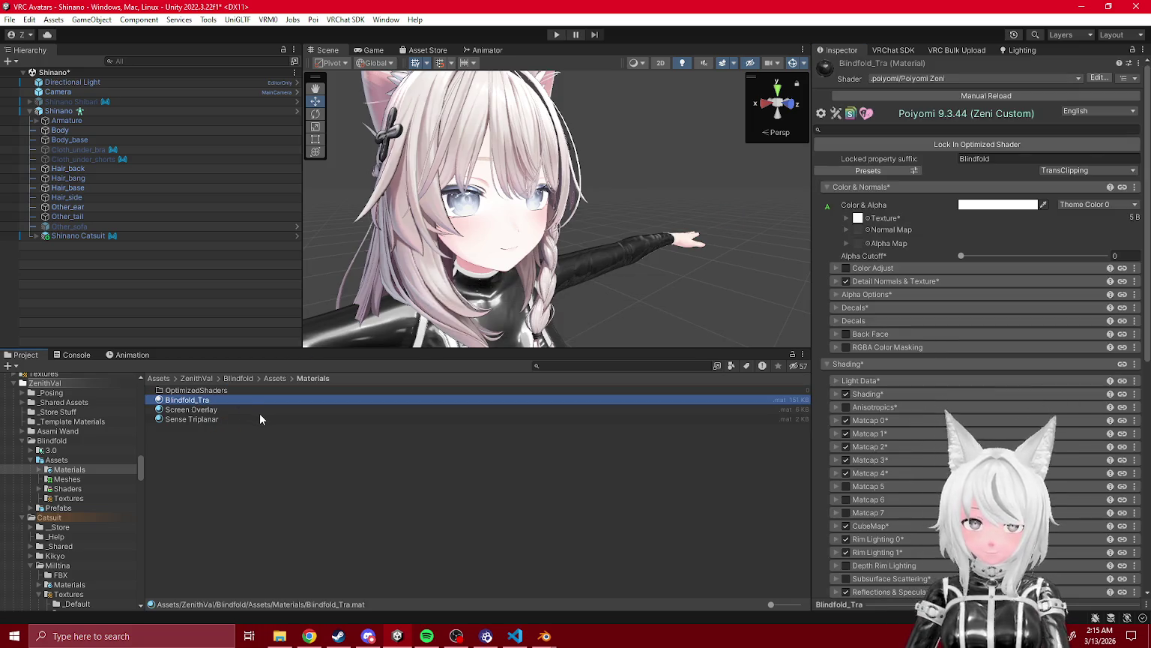
{"action": "left_click", "coordinate": [208, 451]}
{"action": "key", "text": "ctrl+d"}
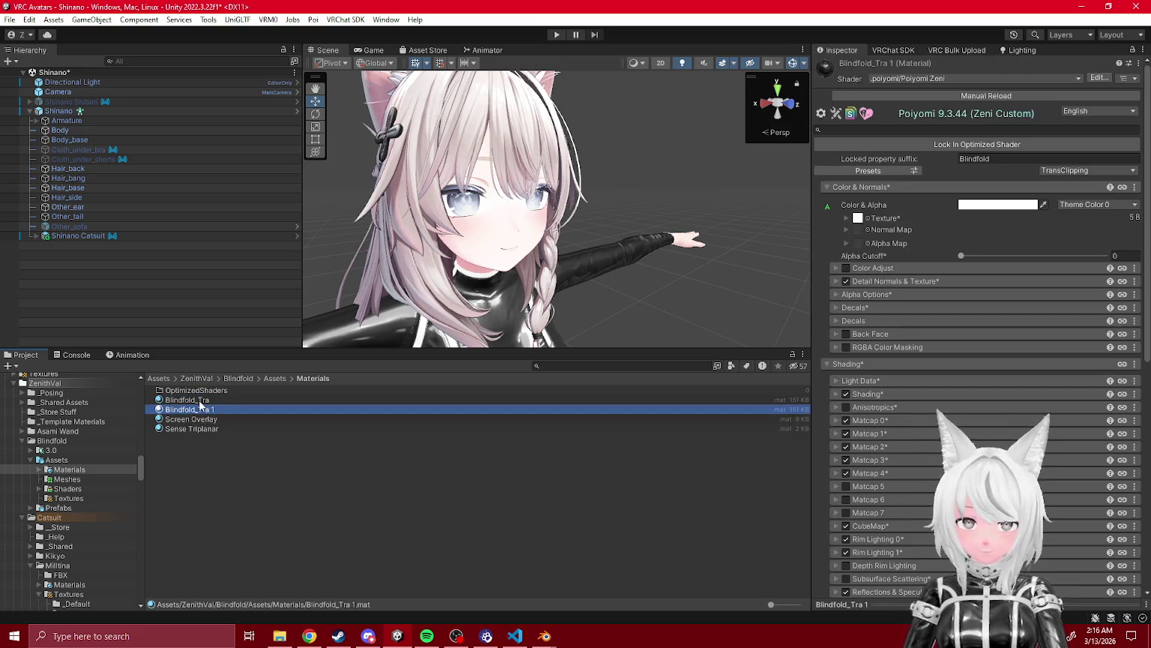
{"action": "type", "text": "Blindfold_Simple_Tra"}
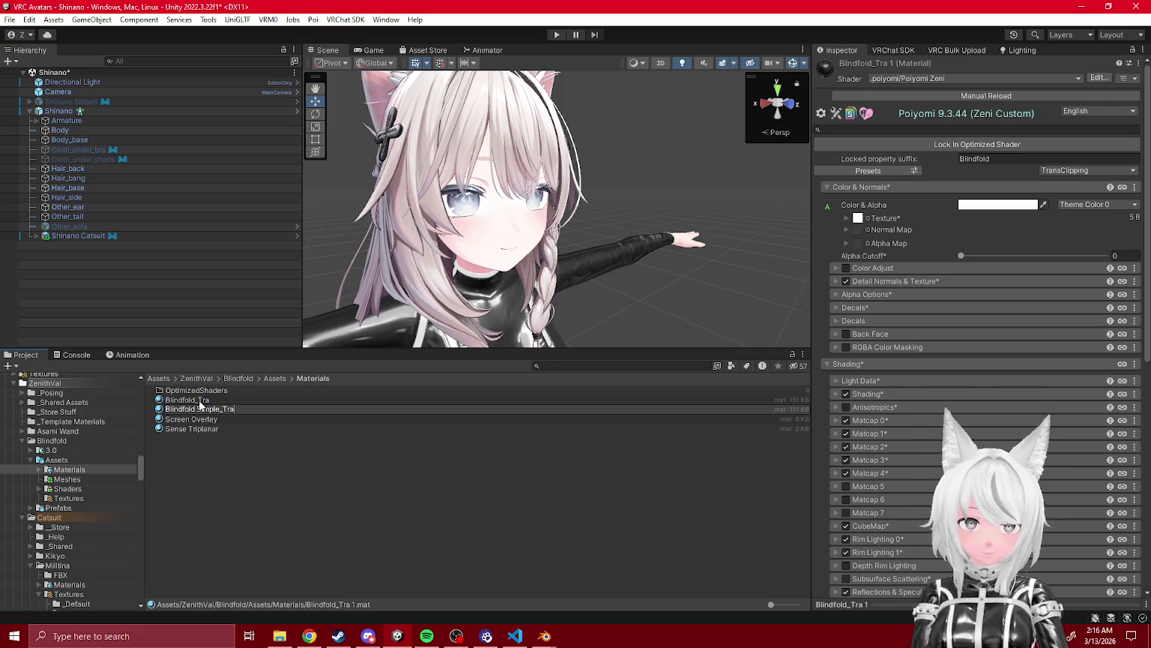
{"action": "key", "text": "Return"}
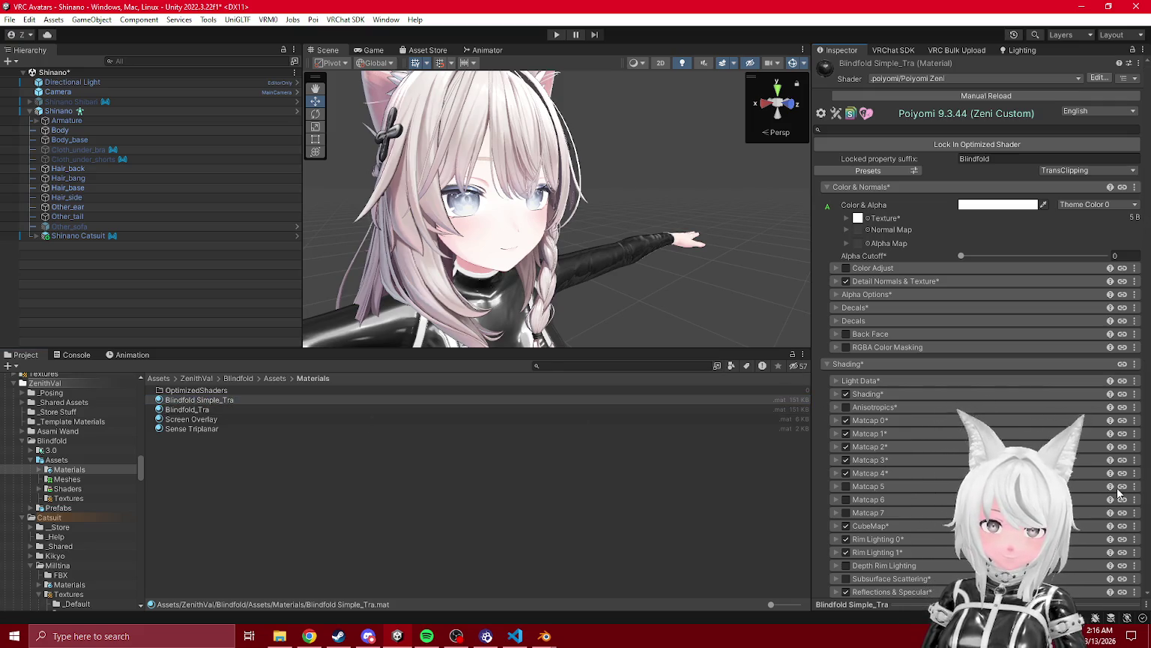
- On Blindfold_Simple_Tra, turn off Matcap 4 and switch the shader to Poiyomi Toon
{"action": "left_click", "coordinate": [516, 467]}
{"action": "left_click", "coordinate": [209, 402]}
{"action": "scroll", "coordinate": [1124, 450], "scroll_direction": "down", "scroll_amount": 1}
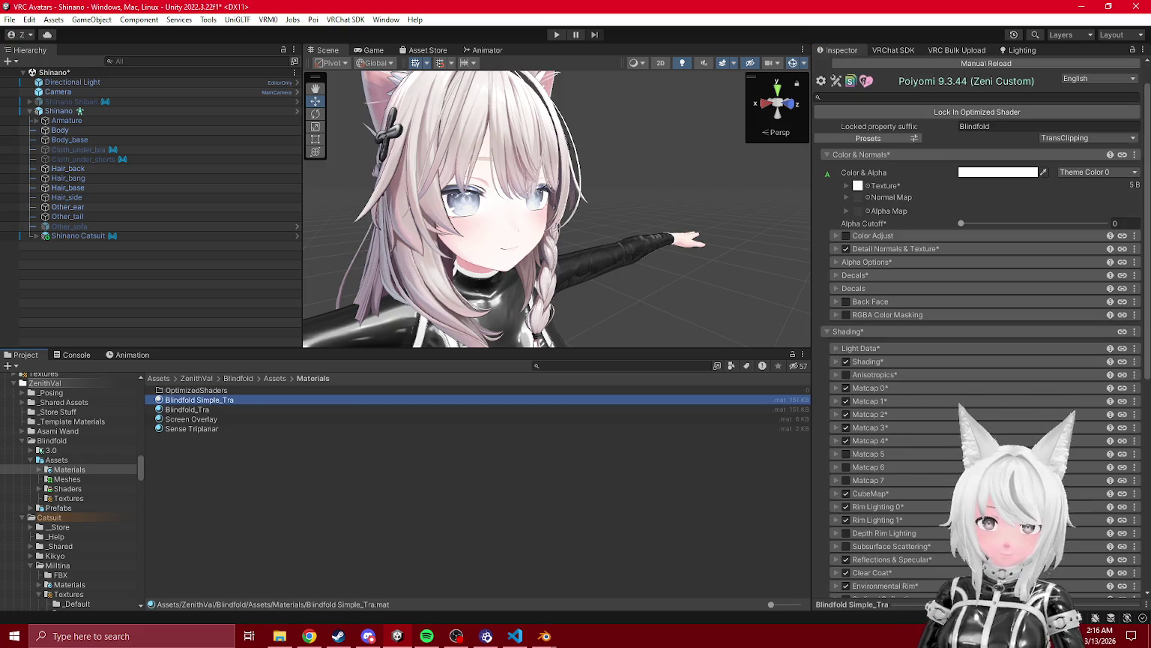
{"action": "left_click", "coordinate": [1135, 439]}
{"action": "left_click", "coordinate": [1101, 453]}
{"action": "scroll", "coordinate": [896, 84], "scroll_direction": "up", "scroll_amount": 1}
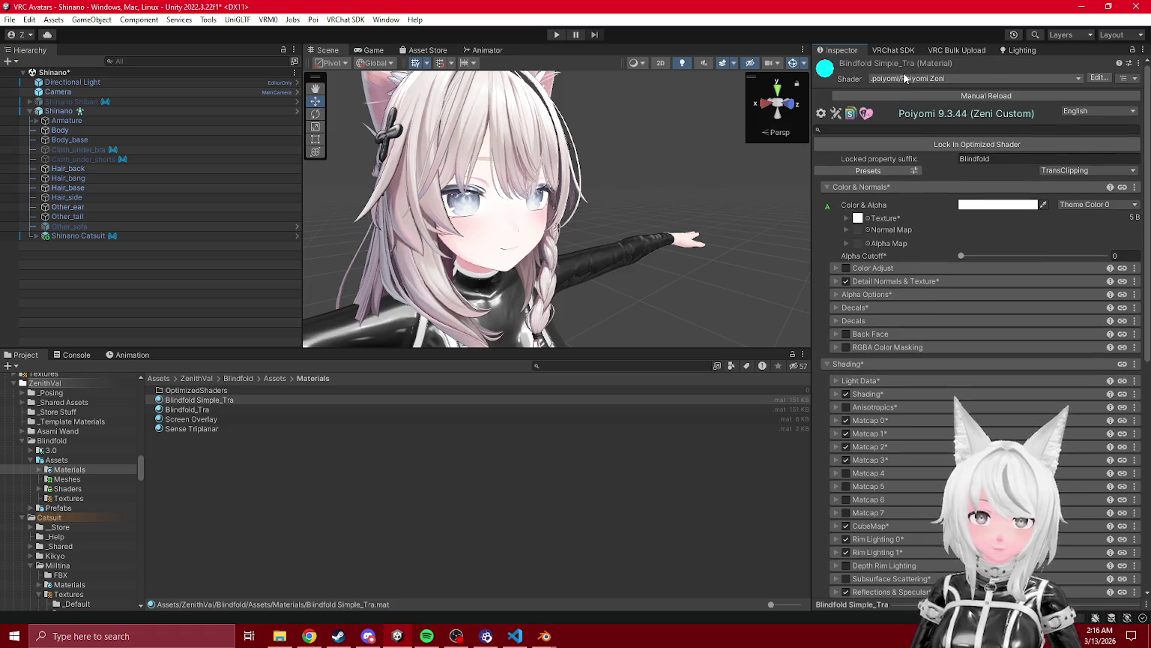
{"action": "left_click", "coordinate": [905, 81]}
{"action": "left_click", "coordinate": [898, 110]}
{"action": "left_click", "coordinate": [907, 131]}
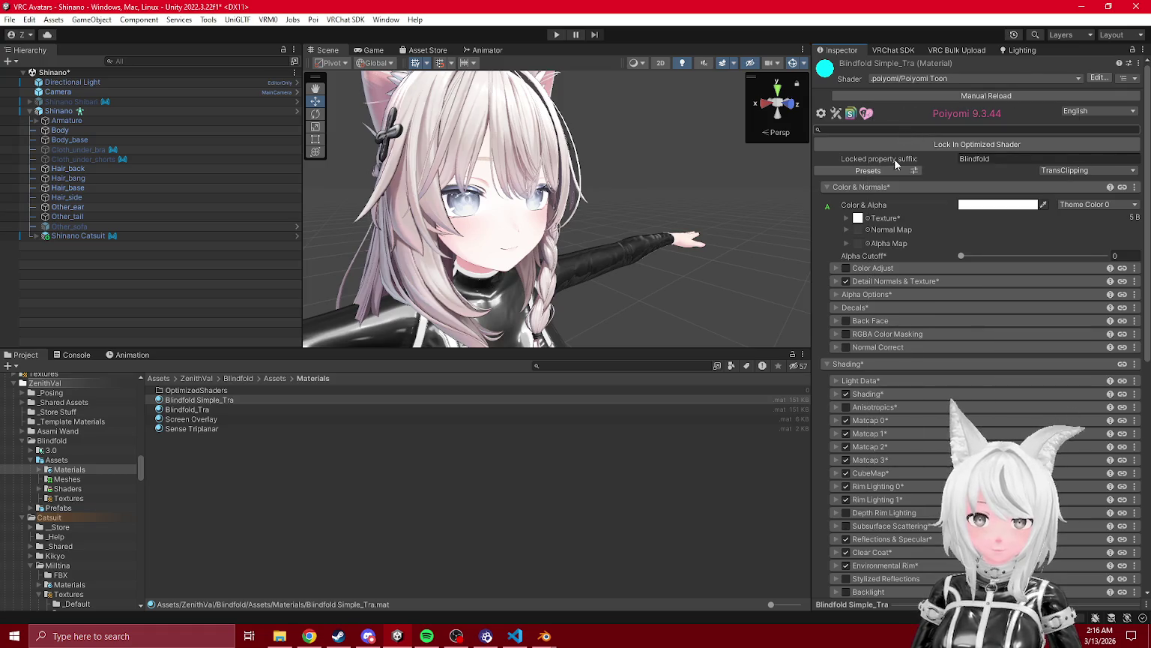
- Lock in the optimized shader on Blindfold_Simple_Tra and Blindfold_Tra
{"action": "left_click", "coordinate": [198, 409]}
{"action": "key", "text": "Up"}
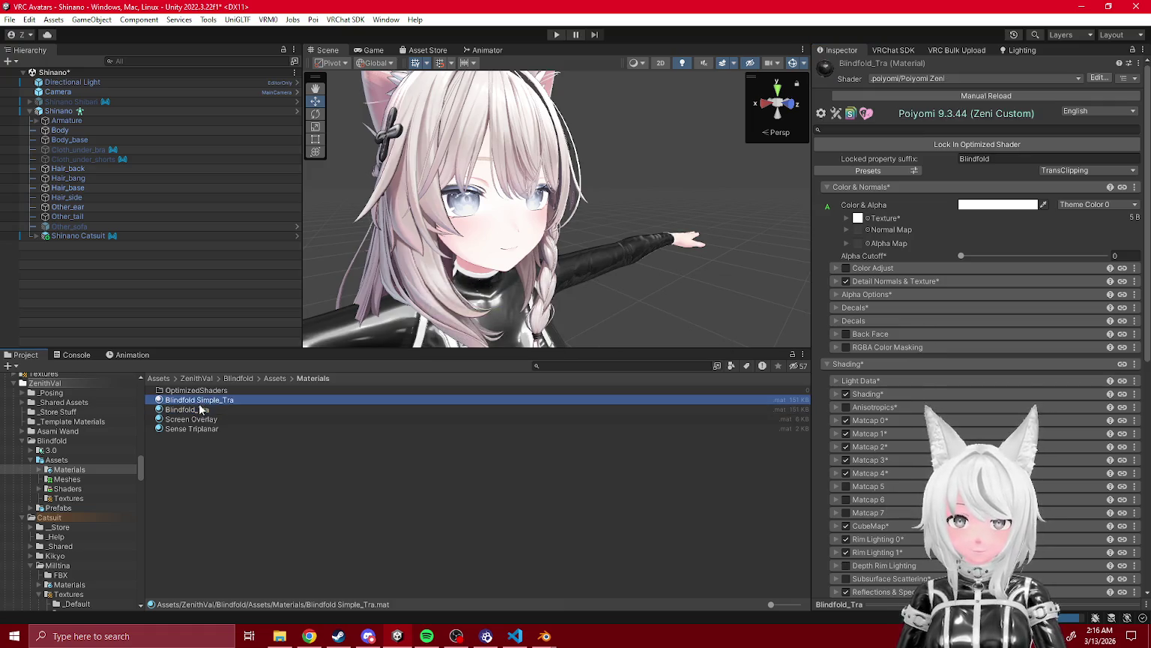
{"action": "left_click", "coordinate": [198, 409]}
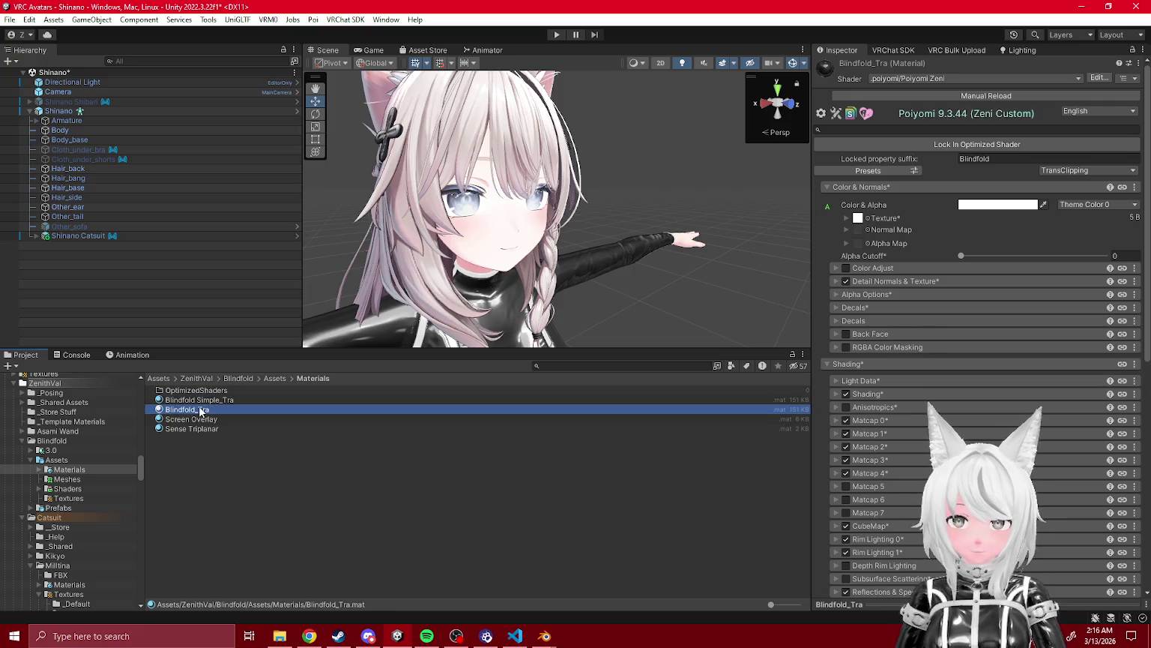
{"action": "left_click", "coordinate": [245, 452]}
{"action": "left_click", "coordinate": [203, 410]}
{"action": "left_click", "coordinate": [198, 401]}
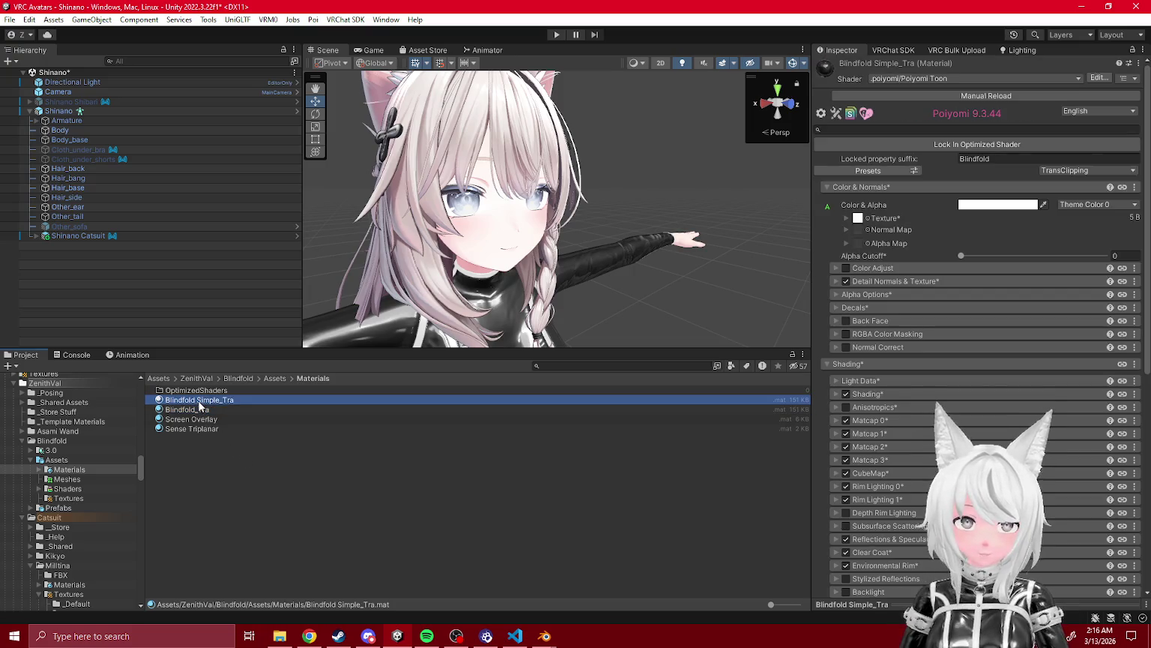
{"action": "left_click", "coordinate": [943, 145]}
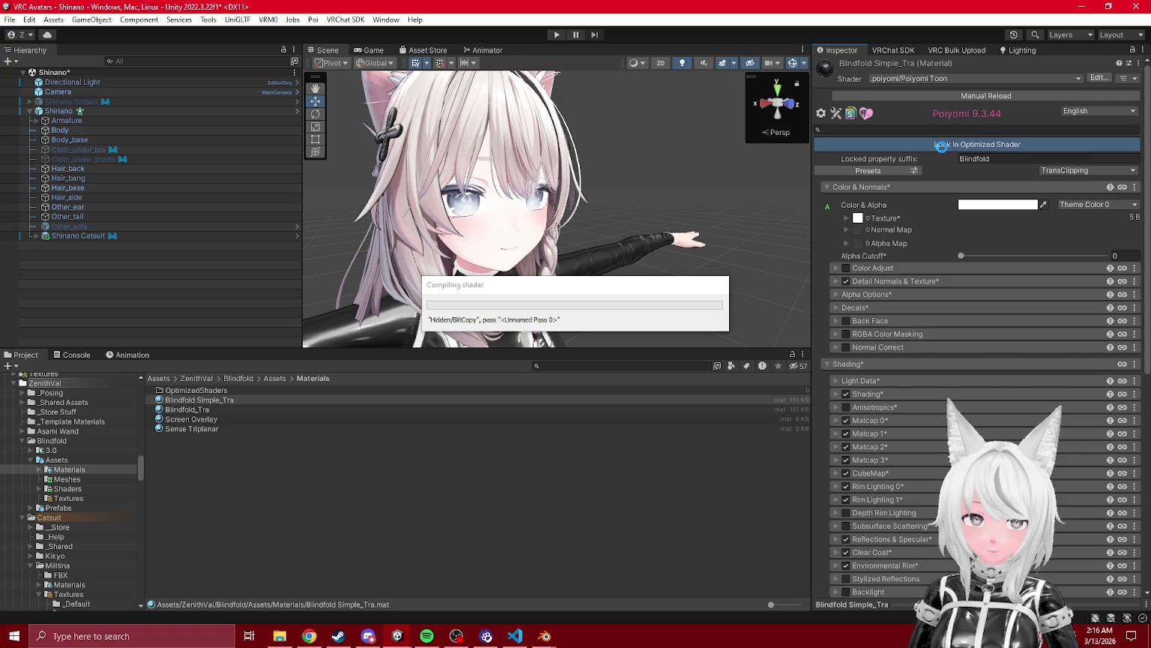
{"action": "left_click", "coordinate": [210, 409]}
{"action": "left_click", "coordinate": [999, 146]}
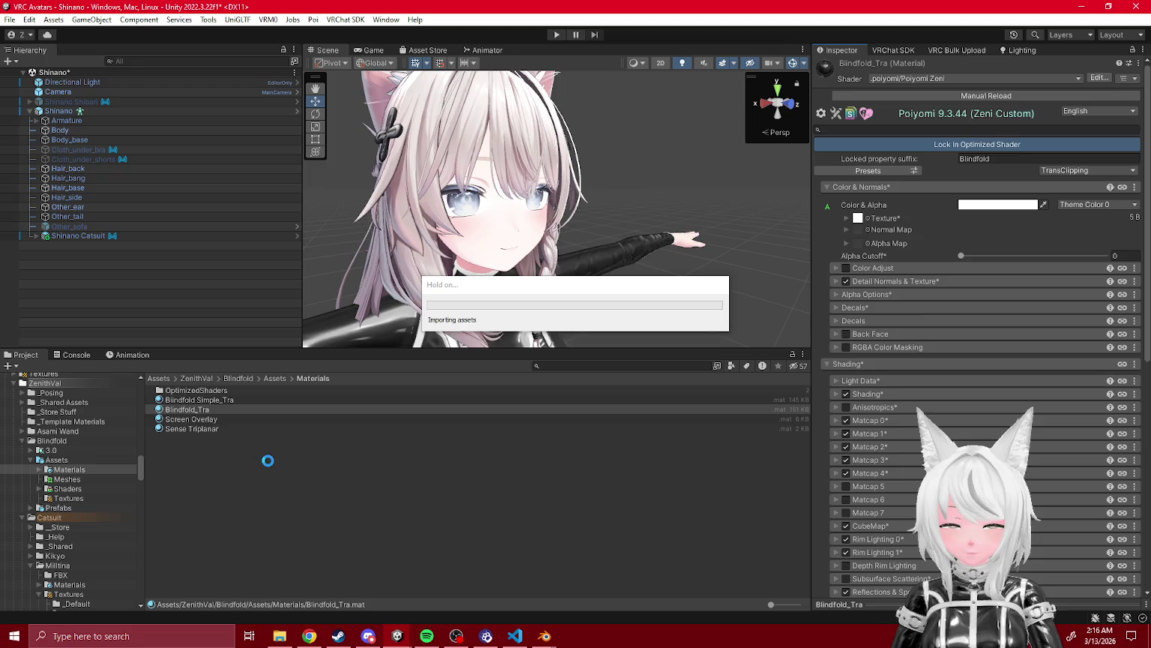
- Lock Blindfold Simple_Tra into an optimized Poiyomi shader, then bring up its context menu for export
{"action": "right_click", "coordinate": [203, 409]}
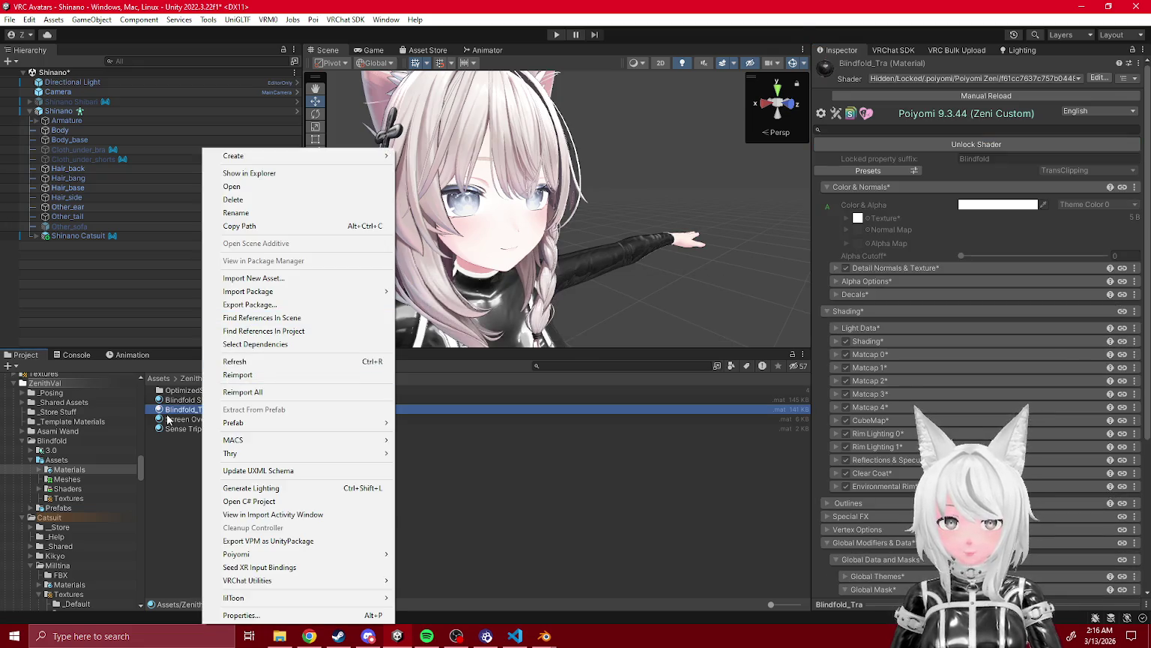
{"action": "left_click", "coordinate": [180, 400]}
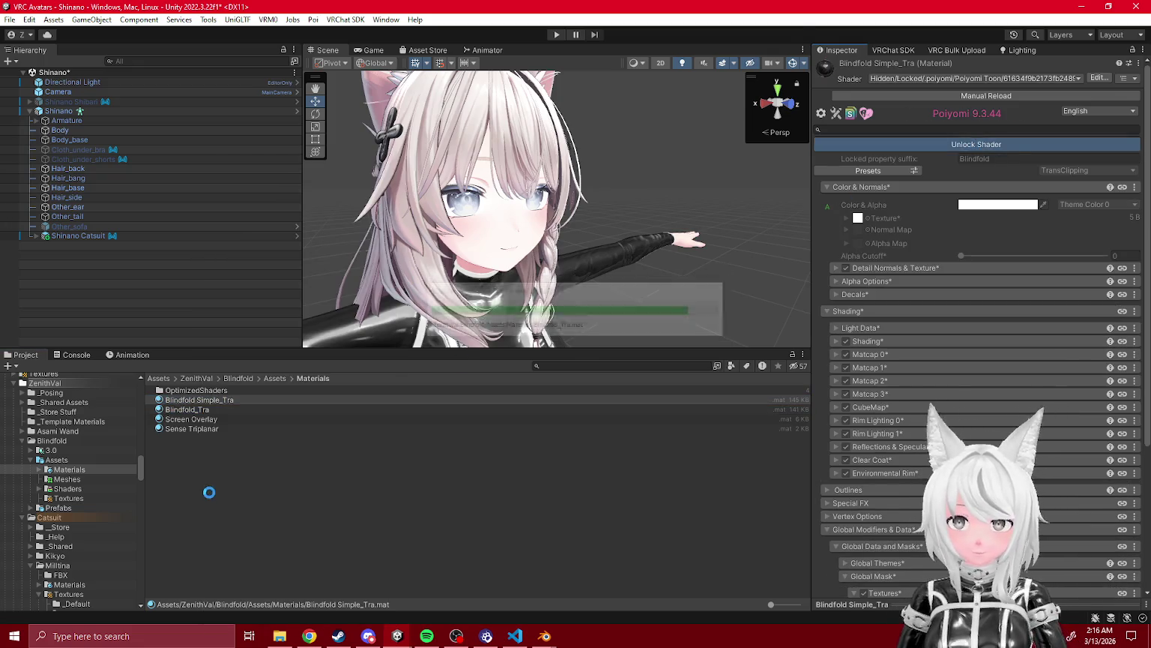
{"action": "left_click", "coordinate": [835, 113]}
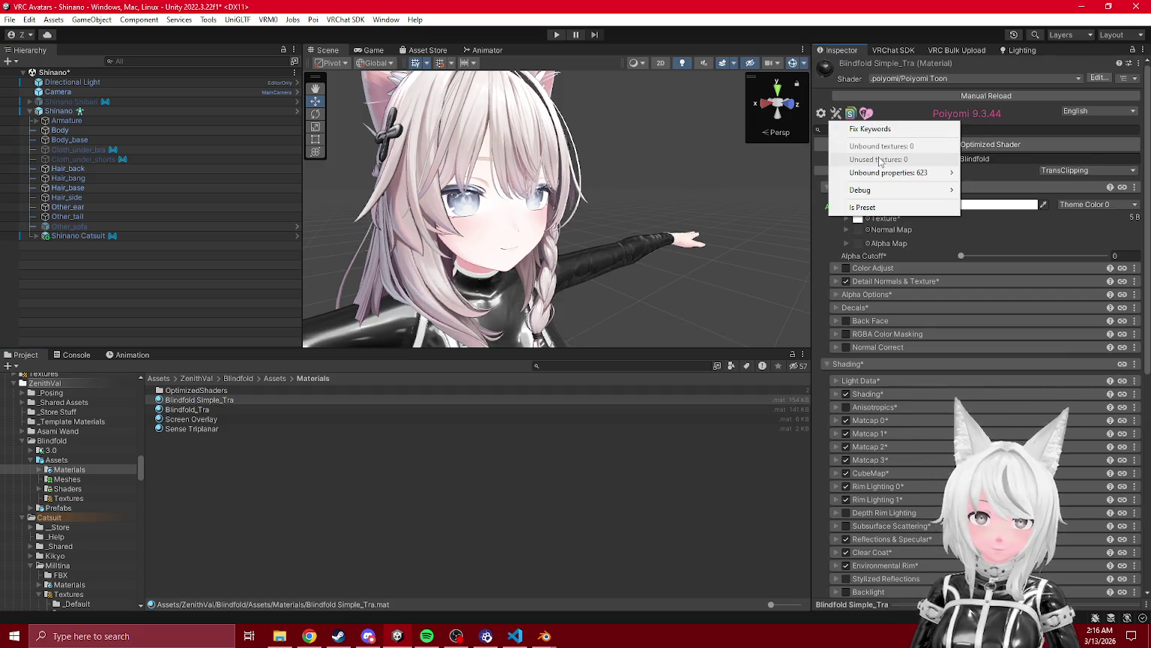
{"action": "left_click", "coordinate": [1001, 186]}
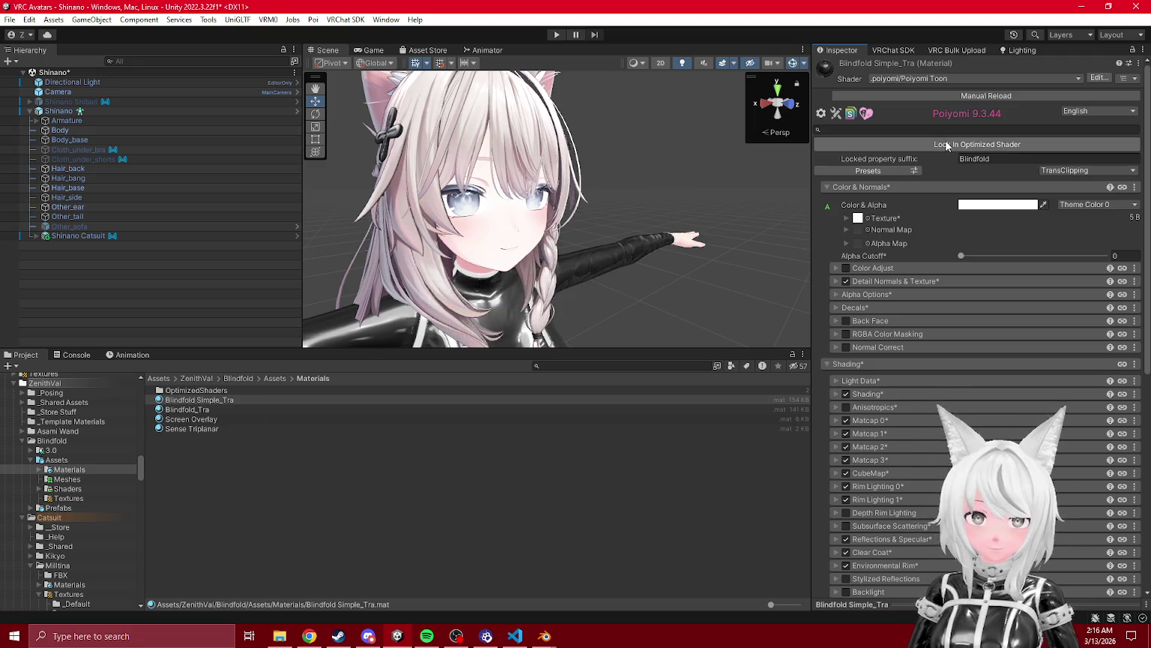
{"action": "left_click", "coordinate": [918, 147]}
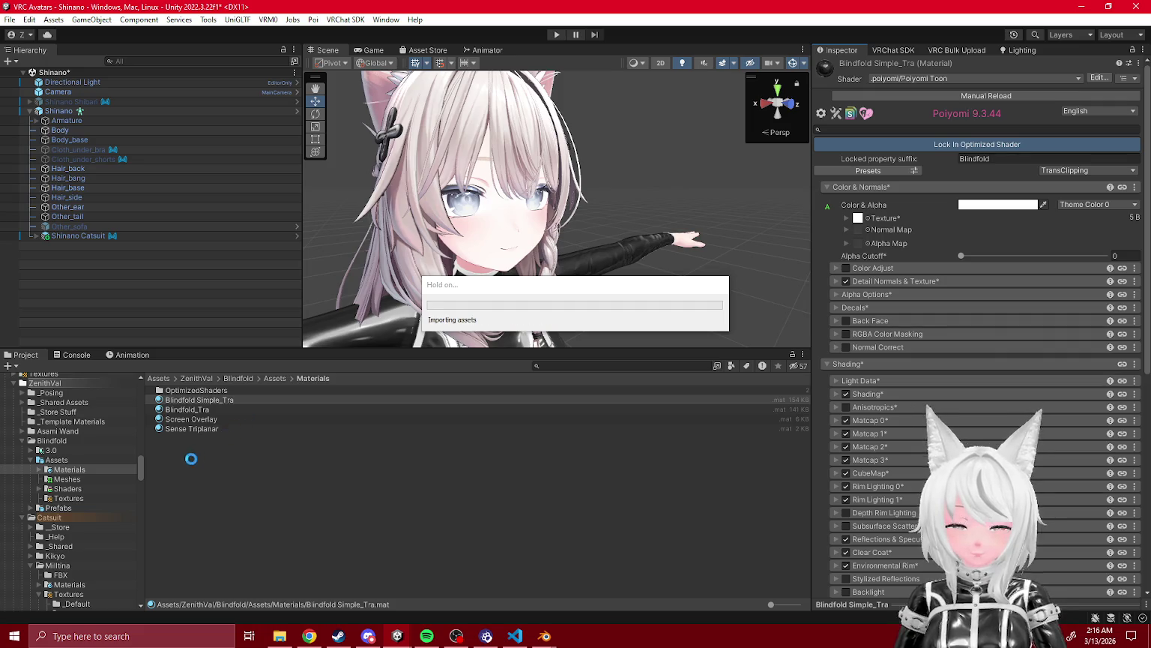
{"action": "right_click", "coordinate": [209, 400]}
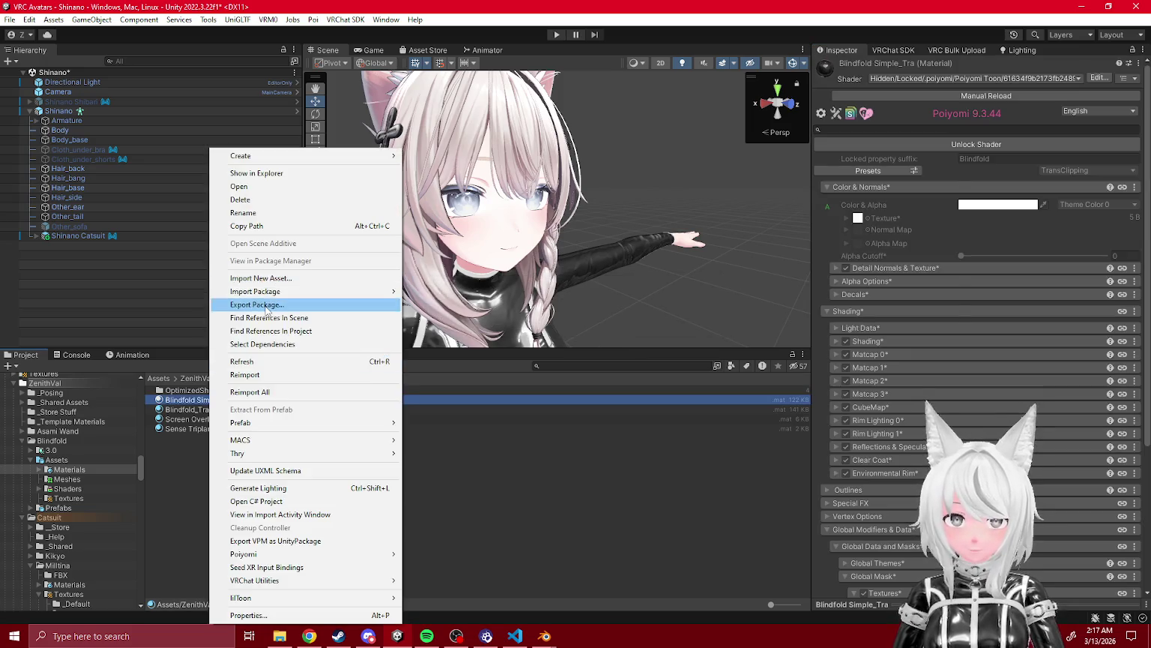
- Preview Export Package for Blindfold Simple_Tra, then for the Blindfold folder, closing both unexported
{"action": "left_click", "coordinate": [255, 302]}
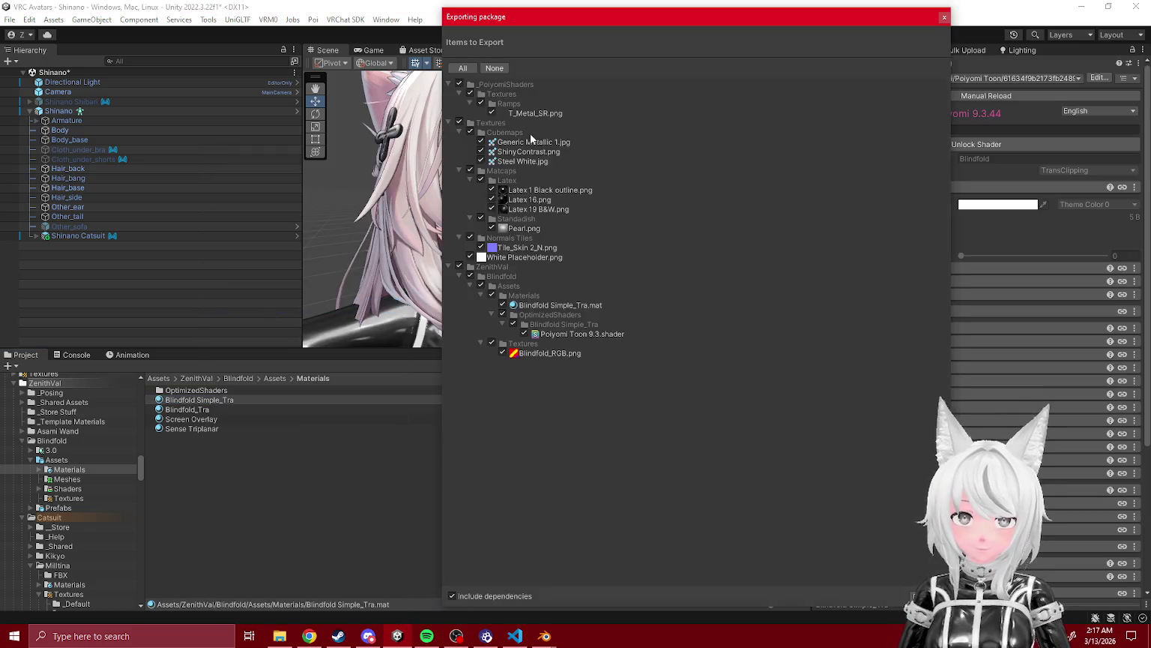
{"action": "left_click", "coordinate": [944, 18]}
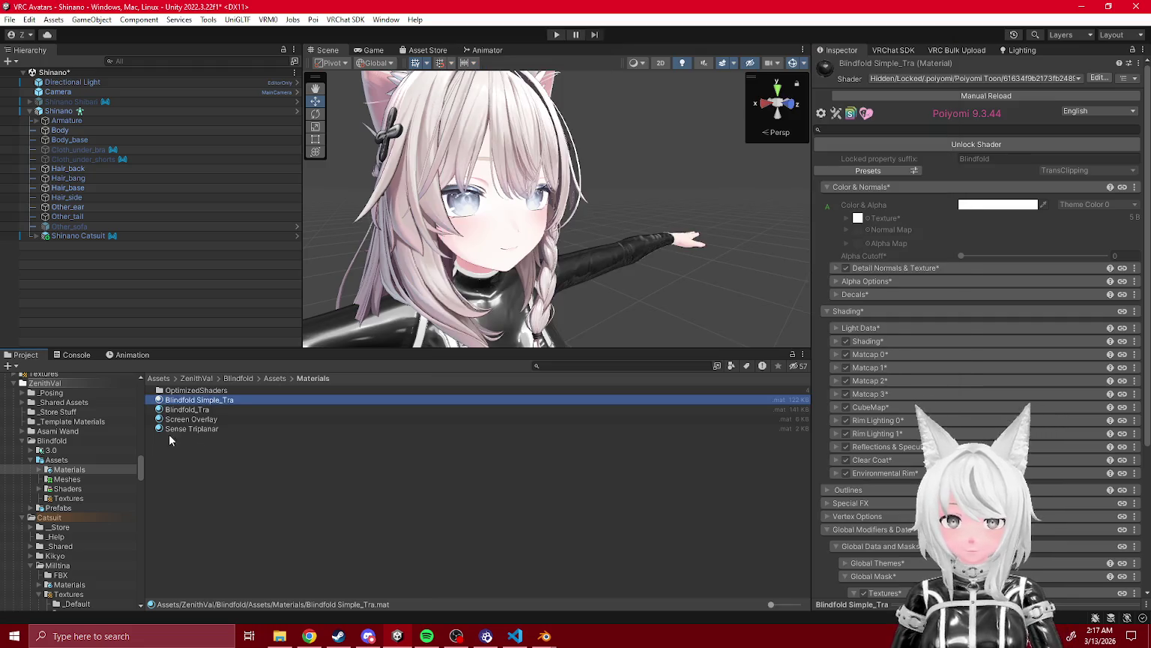
{"action": "left_click", "coordinate": [52, 441]}
{"action": "right_click", "coordinate": [51, 440]}
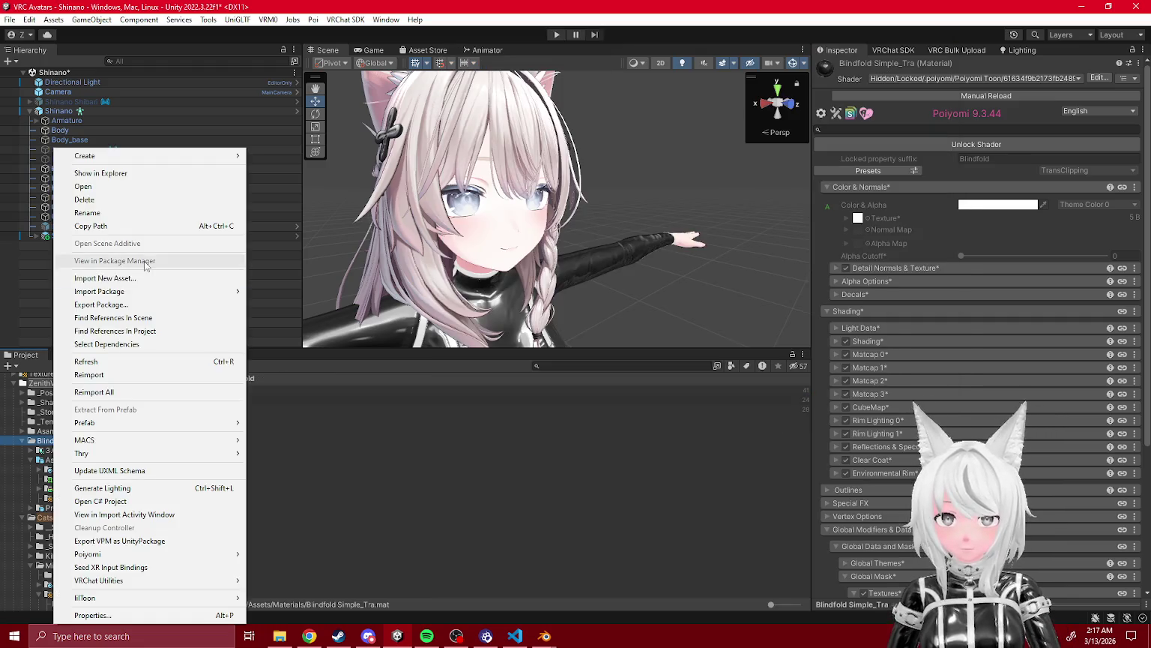
{"action": "left_click", "coordinate": [112, 302]}
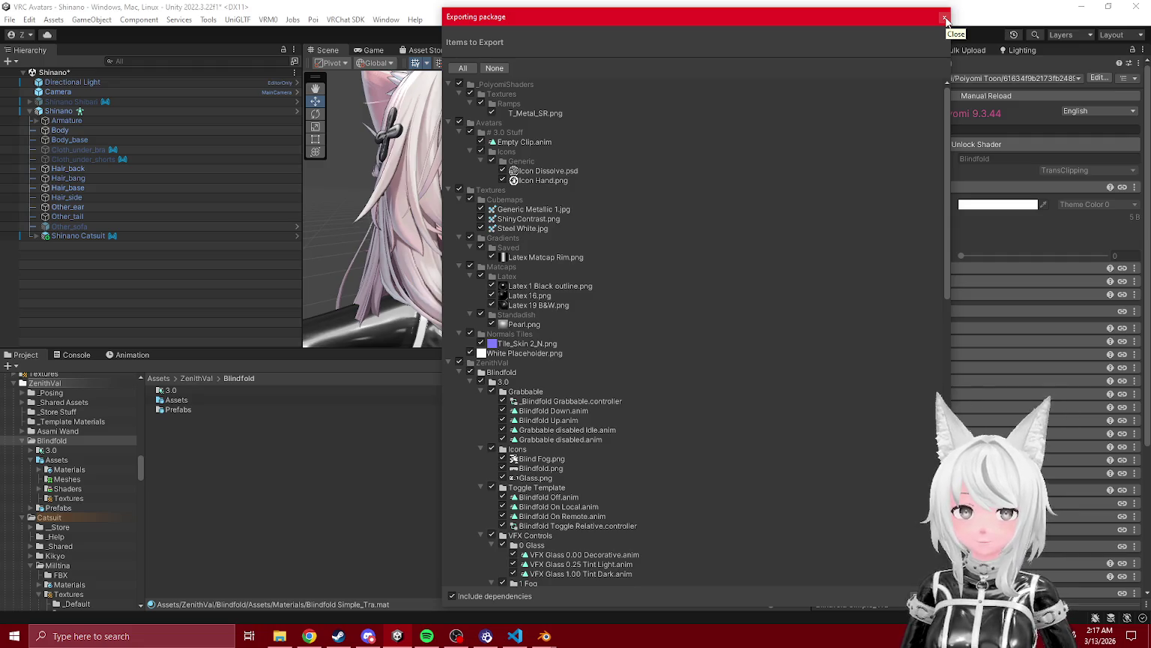
{"action": "left_click", "coordinate": [945, 17]}
{"action": "scroll", "coordinate": [60, 539], "scroll_direction": "down", "scroll_amount": 2}
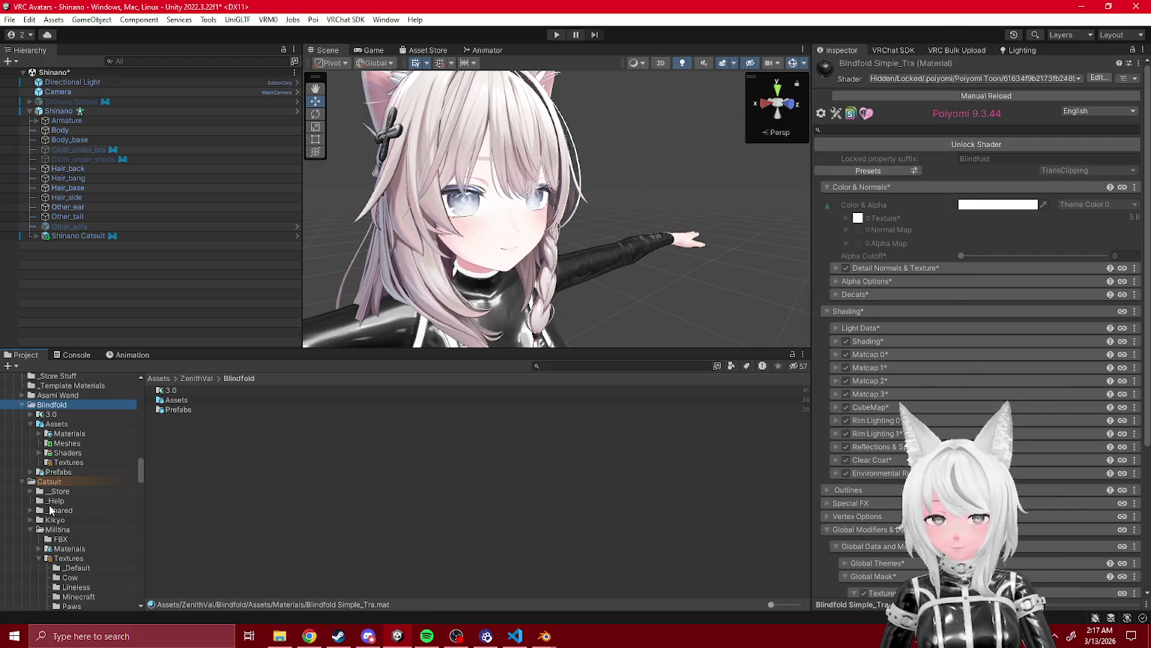
- Browse the Catsuit _Shared Icon folder and inspect the Icon_Suit texture
{"action": "left_click", "coordinate": [31, 510]}
{"action": "left_click", "coordinate": [71, 538]}
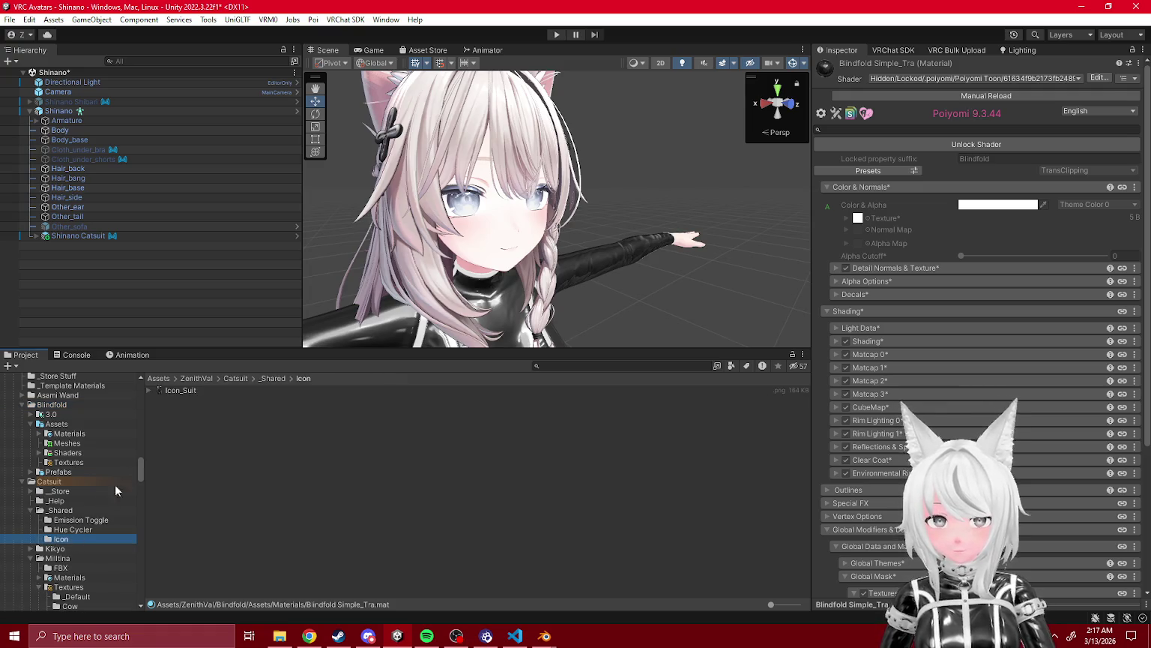
{"action": "left_click", "coordinate": [183, 389]}
- Open the Blindfold folder's export list and look through the _Shared Assets UI SFX sounds
{"action": "left_click", "coordinate": [52, 405]}
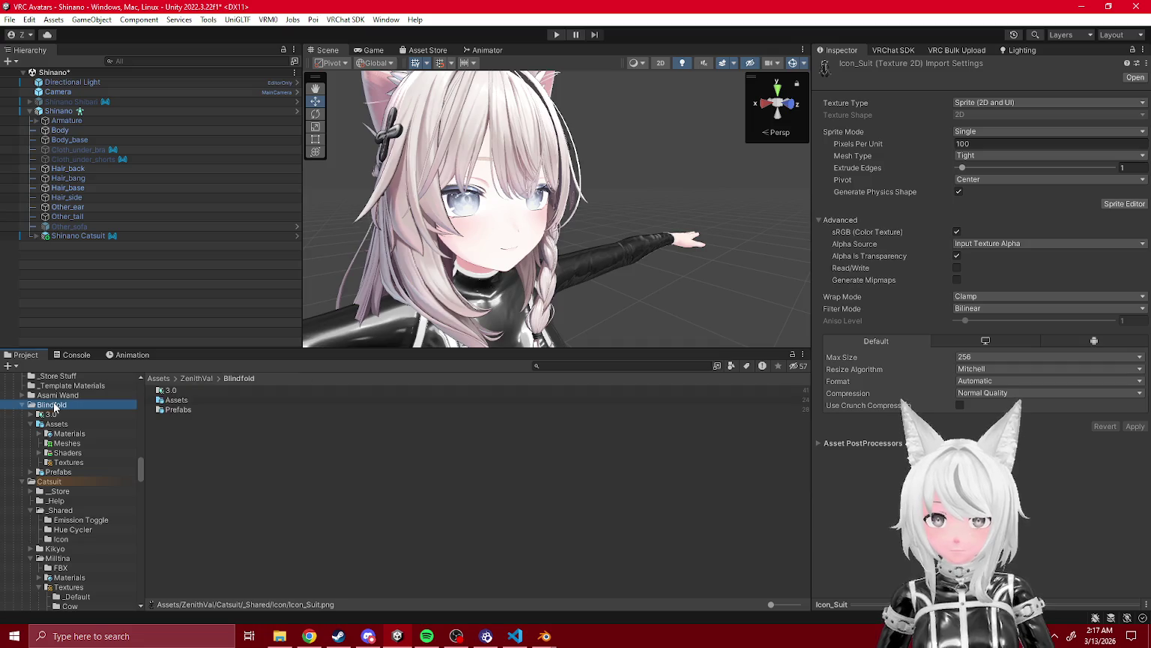
{"action": "right_click", "coordinate": [54, 407]}
{"action": "left_click", "coordinate": [146, 308]}
{"action": "left_click", "coordinate": [460, 133]}
{"action": "left_click", "coordinate": [459, 133]}
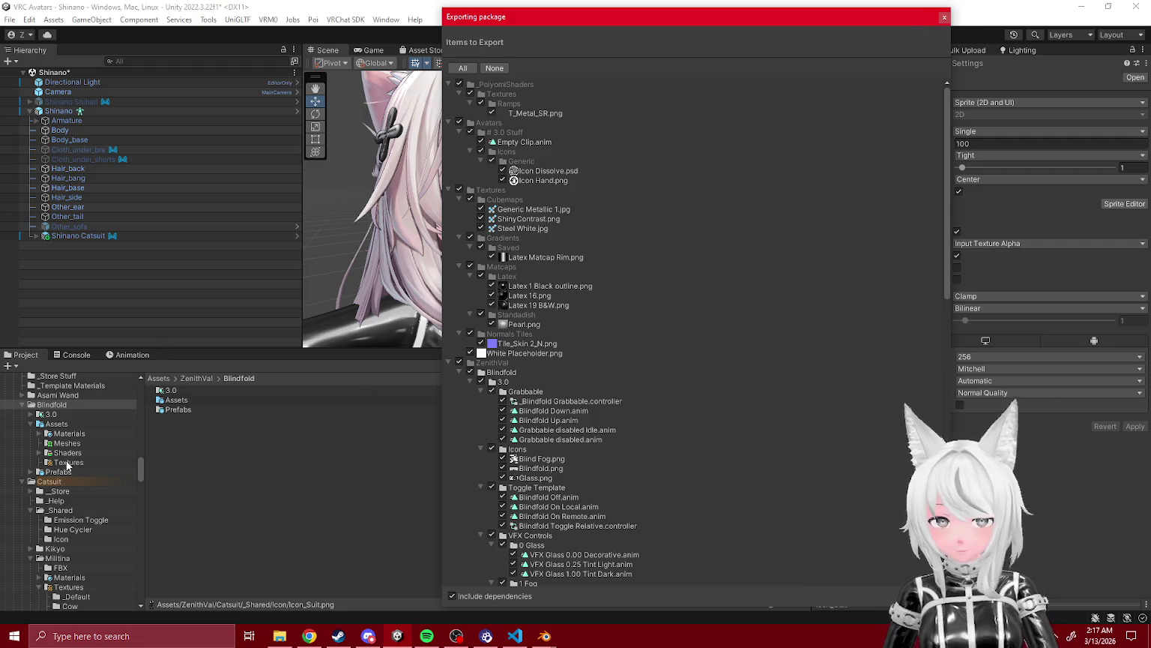
{"action": "scroll", "coordinate": [58, 469], "scroll_direction": "up", "scroll_amount": 5}
{"action": "left_click", "coordinate": [22, 510]}
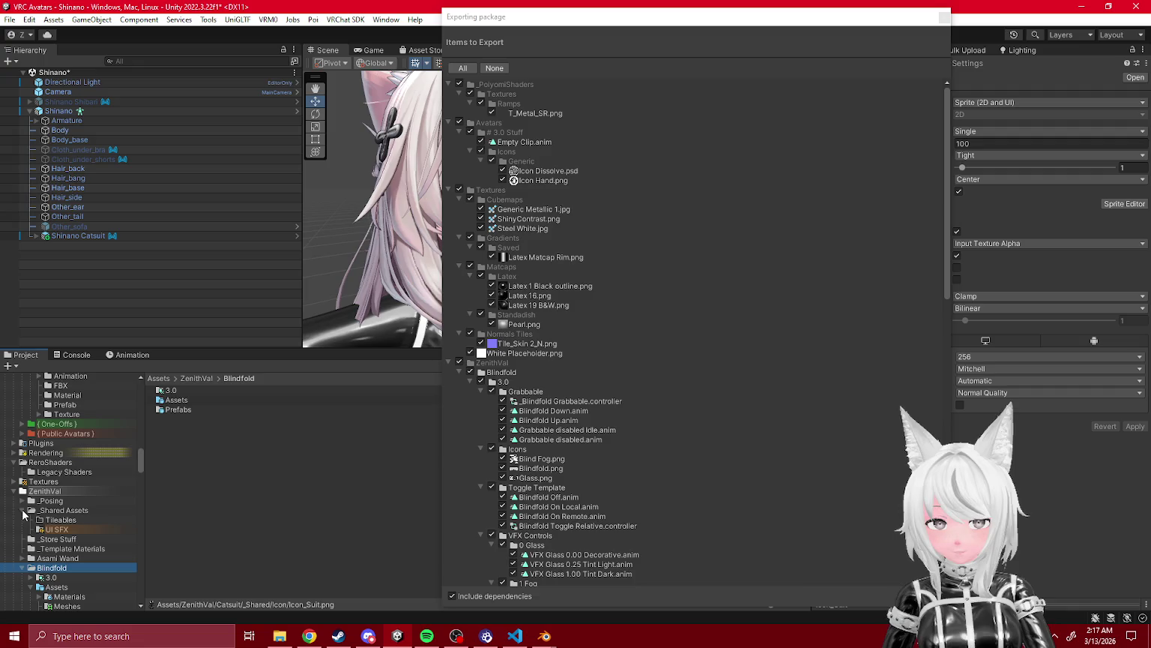
{"action": "left_click", "coordinate": [68, 529]}
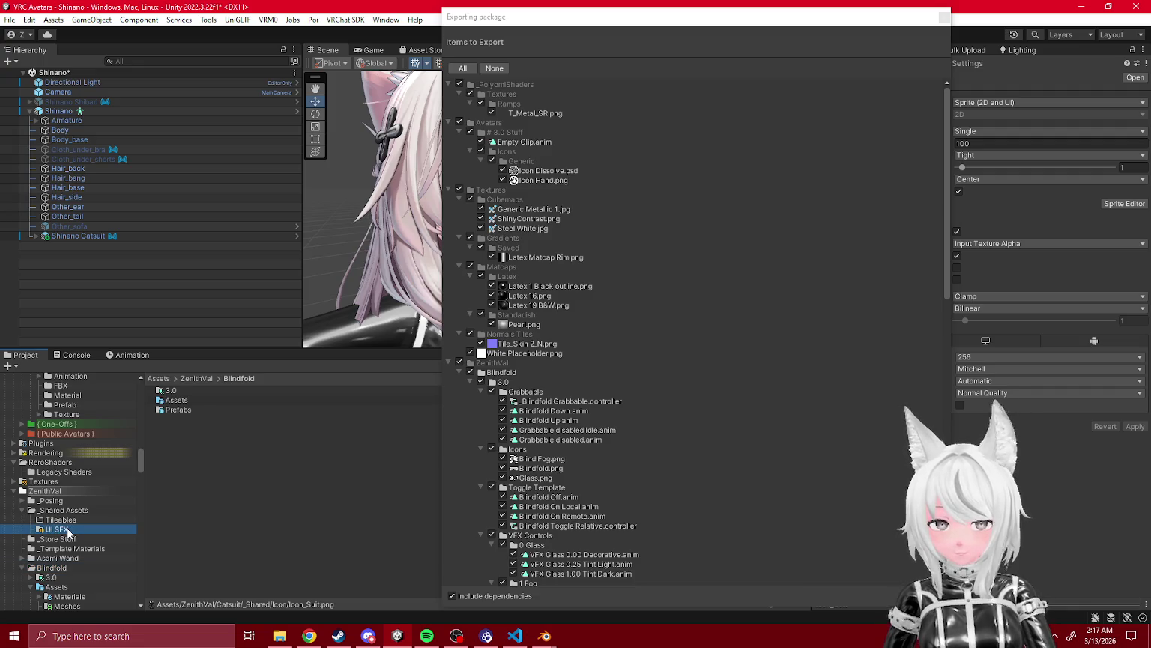
{"action": "left_click", "coordinate": [23, 511]}
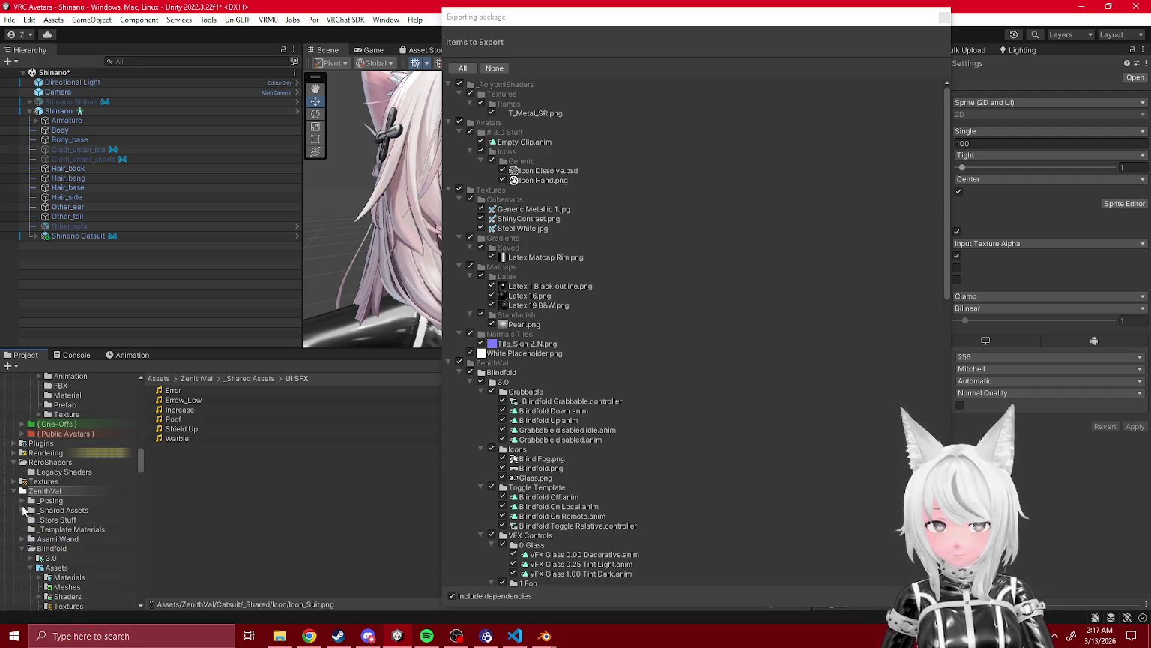
- Collapse and re-check the # 3.0 Stuff, Cubemaps, Gradients, Matcaps, Normals Tiles and Blindfold entries, then close unexported
{"action": "left_click", "coordinate": [470, 132]}
{"action": "left_click", "coordinate": [460, 151]}
{"action": "left_click", "coordinate": [460, 161]}
{"action": "left_click", "coordinate": [460, 171]}
{"action": "left_click", "coordinate": [458, 171]}
{"action": "left_click", "coordinate": [460, 181]}
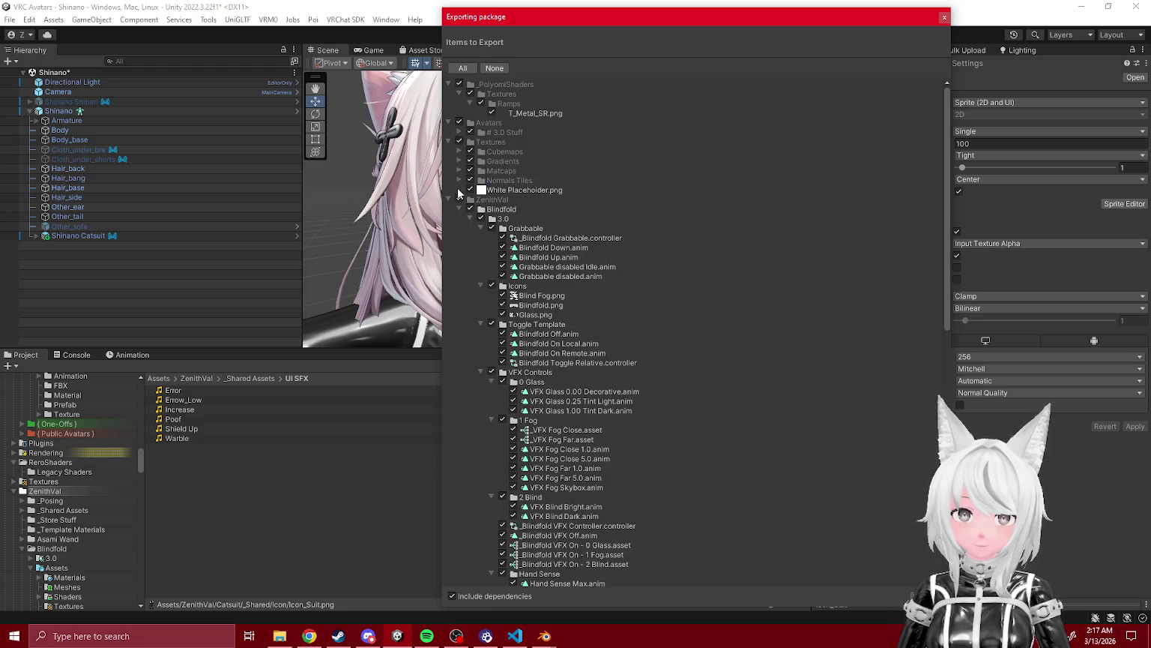
{"action": "left_click", "coordinate": [459, 210]}
{"action": "left_click", "coordinate": [460, 180]}
{"action": "left_click", "coordinate": [459, 181]}
{"action": "left_click", "coordinate": [459, 171]}
{"action": "left_click", "coordinate": [458, 170]}
{"action": "left_click", "coordinate": [459, 170]}
{"action": "left_click", "coordinate": [458, 170]}
{"action": "left_click", "coordinate": [459, 152]}
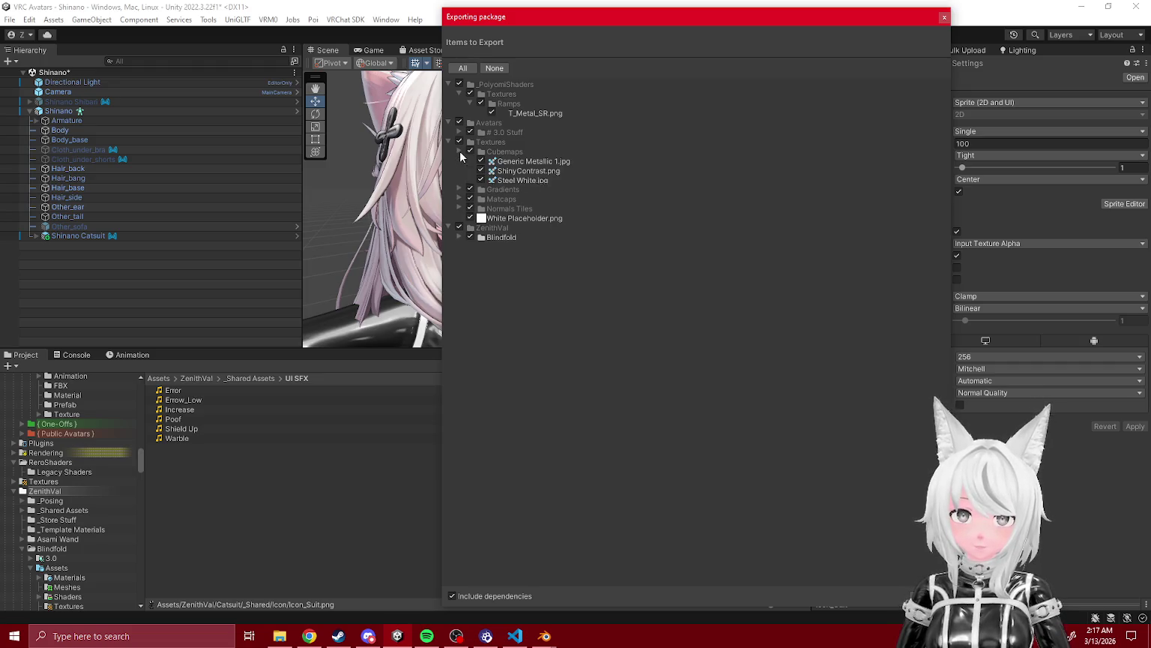
{"action": "left_click", "coordinate": [459, 152]}
{"action": "left_click", "coordinate": [945, 18]}
- Preview the export of Blindfold Simple_Tra from the Materials folder and close it unexported
{"action": "scroll", "coordinate": [46, 550], "scroll_direction": "down", "scroll_amount": 2}
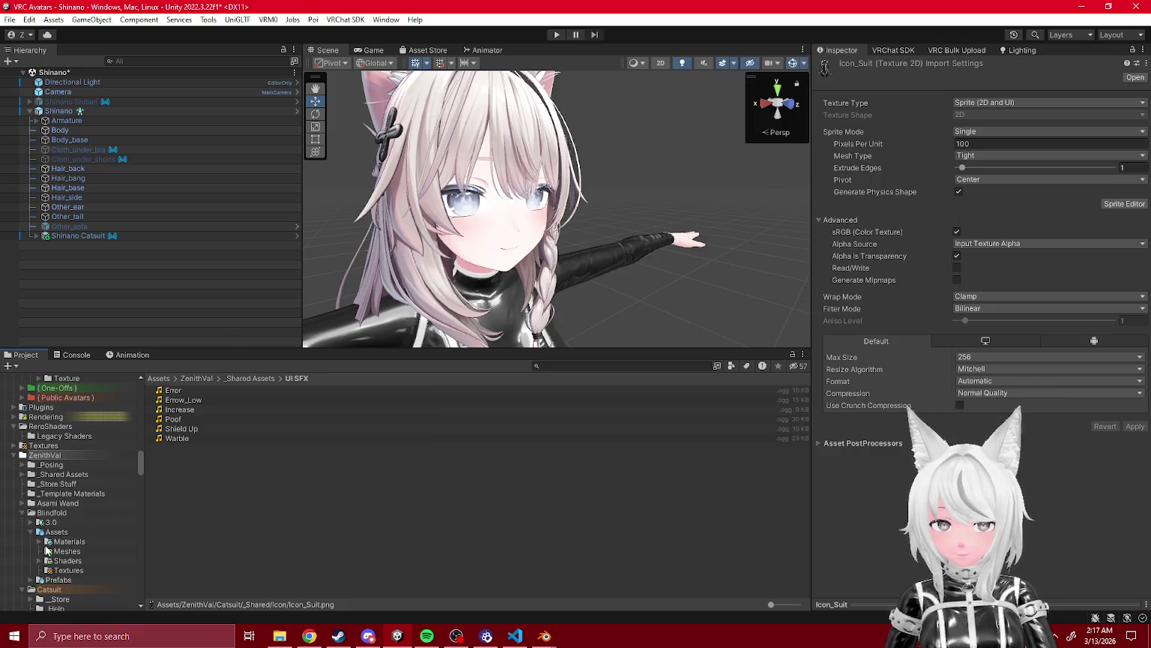
{"action": "left_click", "coordinate": [69, 540]}
{"action": "left_click", "coordinate": [199, 400]}
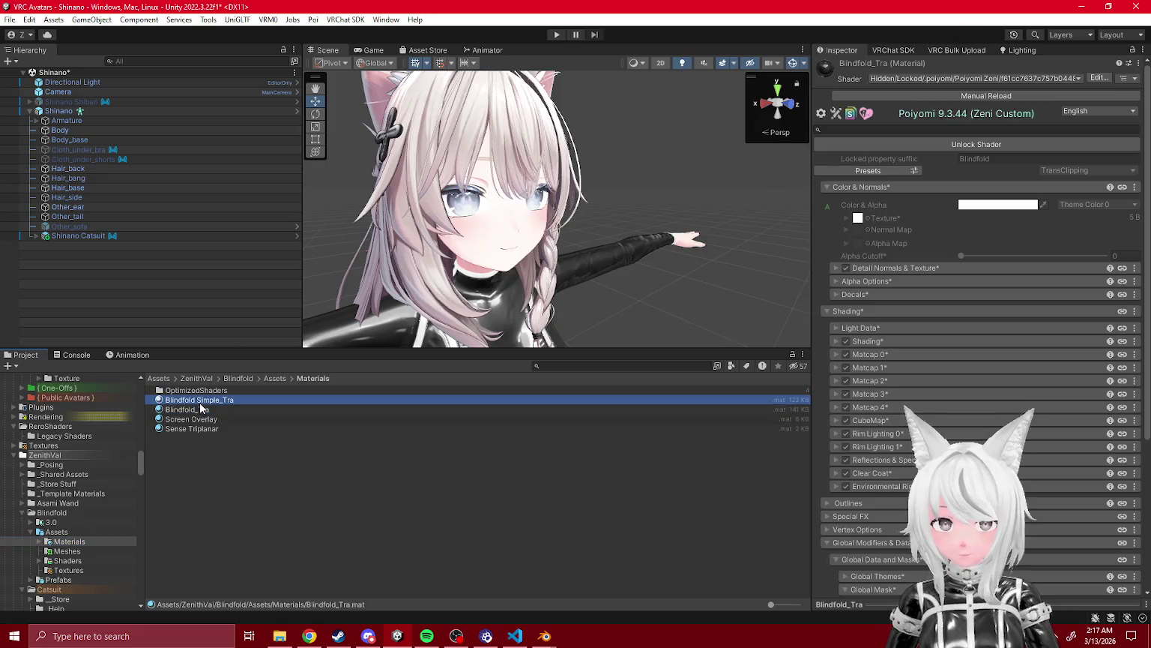
{"action": "right_click", "coordinate": [199, 399]}
{"action": "left_click", "coordinate": [300, 305]}
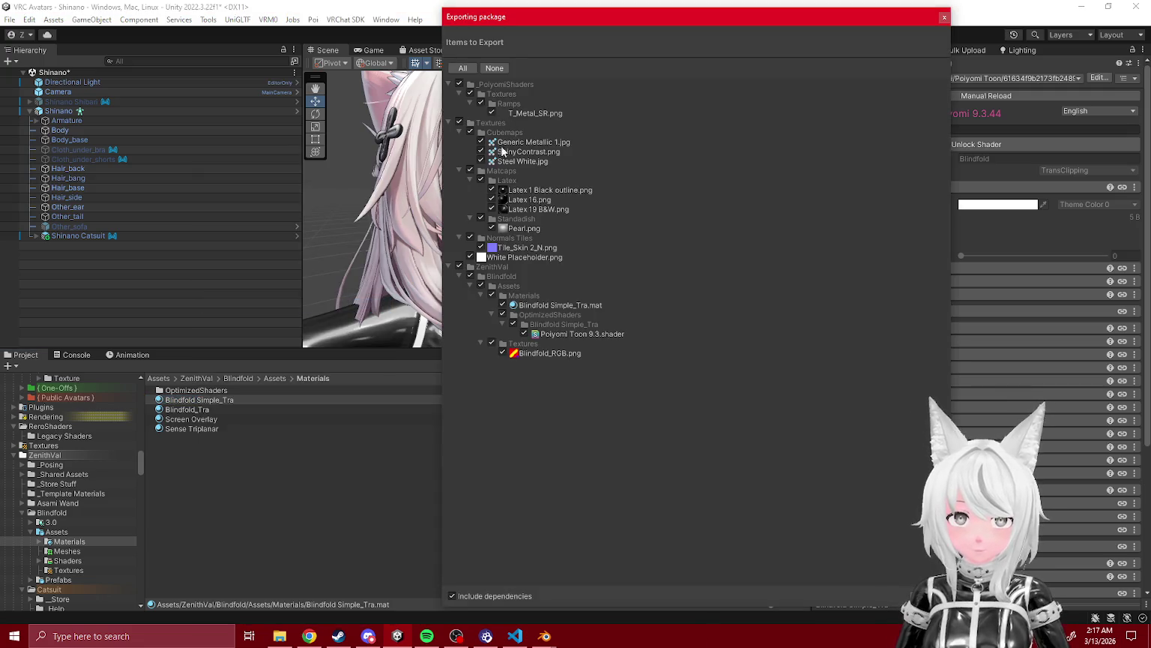
{"action": "left_click", "coordinate": [943, 17]}
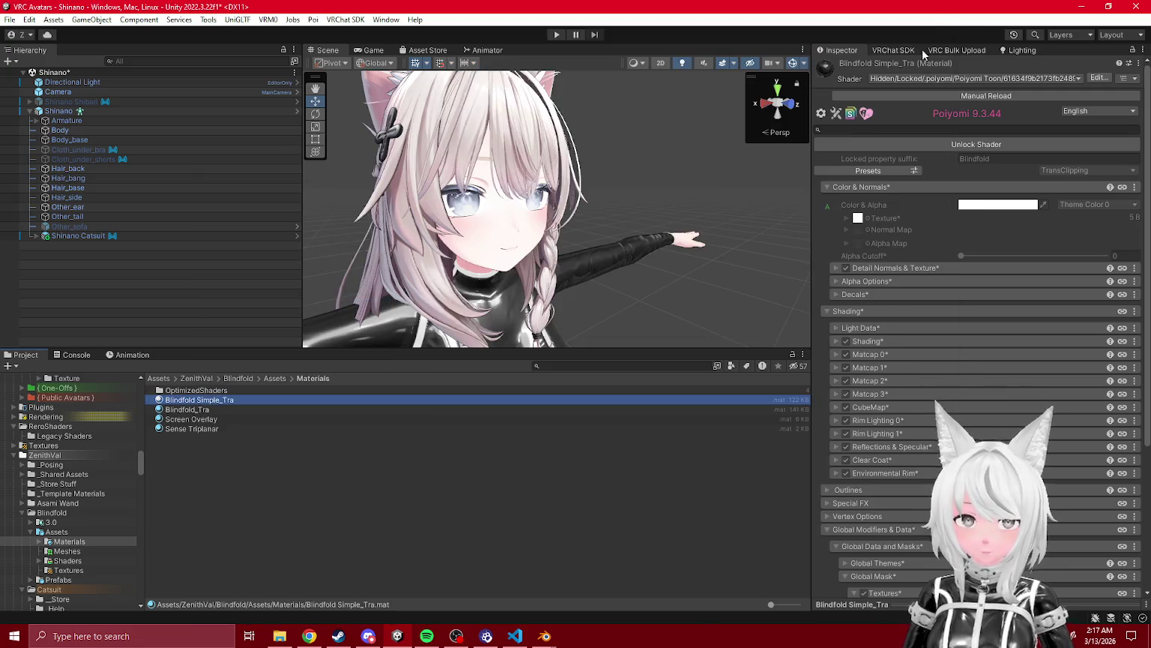
- Unlock Blindfold Simple_Tra's shader and reset its Detail Normals & Texture settings to default
{"action": "left_click", "coordinate": [933, 143]}
{"action": "left_click", "coordinate": [247, 403]}
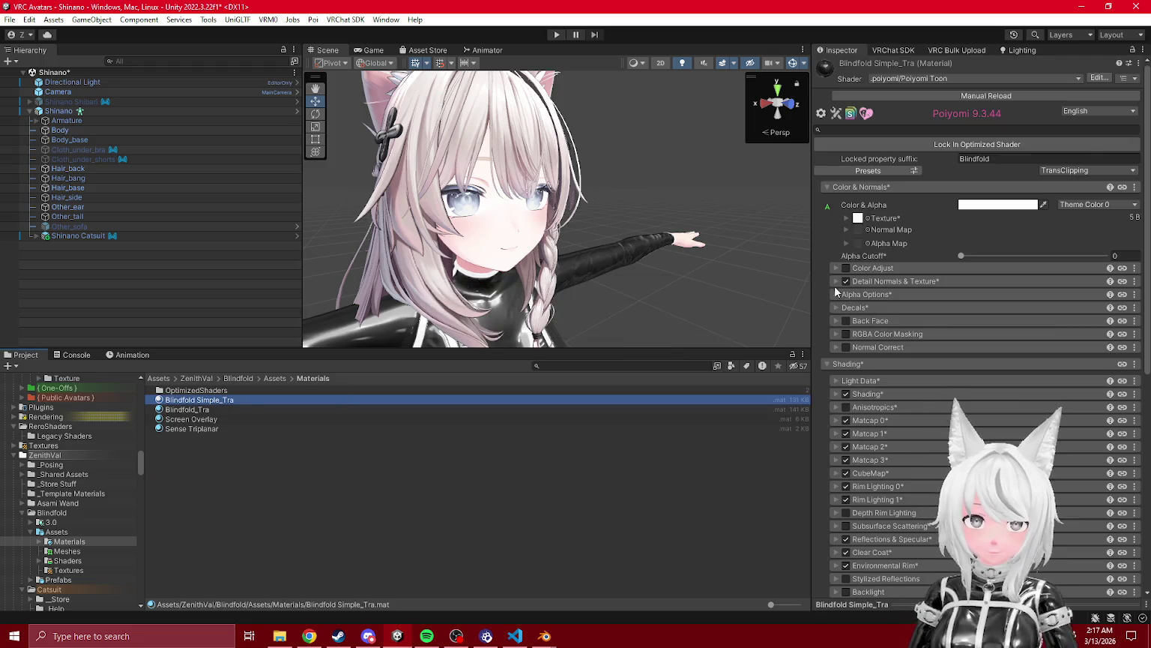
{"action": "left_click", "coordinate": [835, 284]}
{"action": "left_click", "coordinate": [1135, 282]}
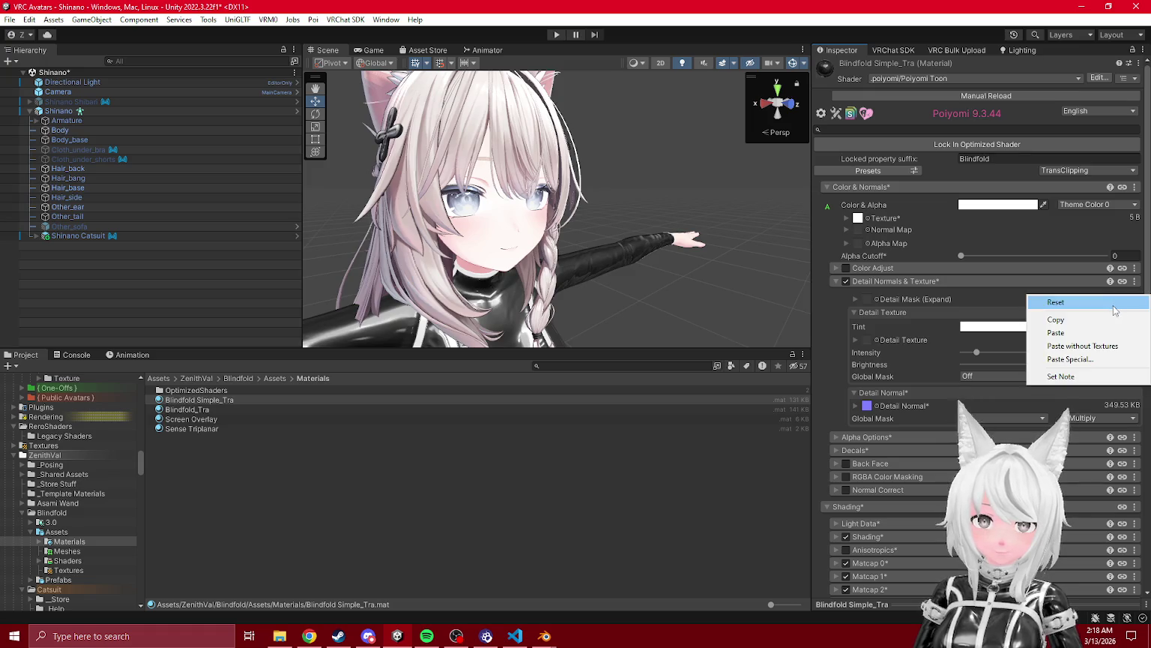
{"action": "left_click", "coordinate": [1055, 302]}
{"action": "left_click", "coordinate": [867, 405]}
{"action": "left_click", "coordinate": [836, 282]}
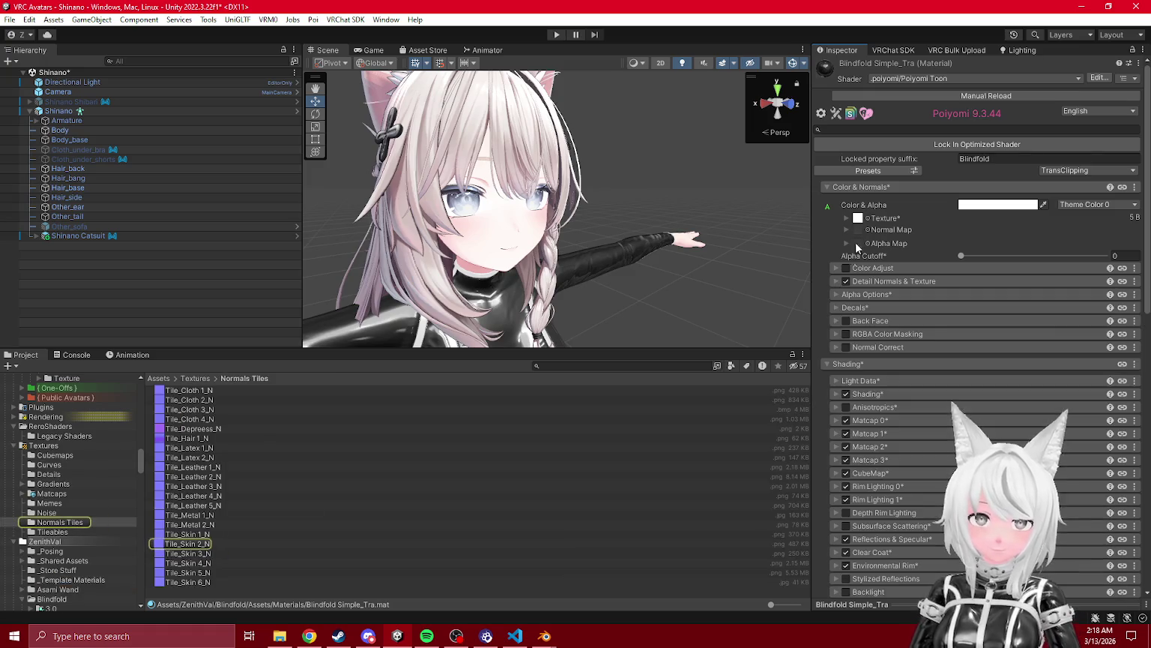
- Re-lock the optimized shader and confirm the material's export no longer lists the skin normal texture
{"action": "left_click", "coordinate": [821, 114]}
{"action": "left_click", "coordinate": [1001, 146]}
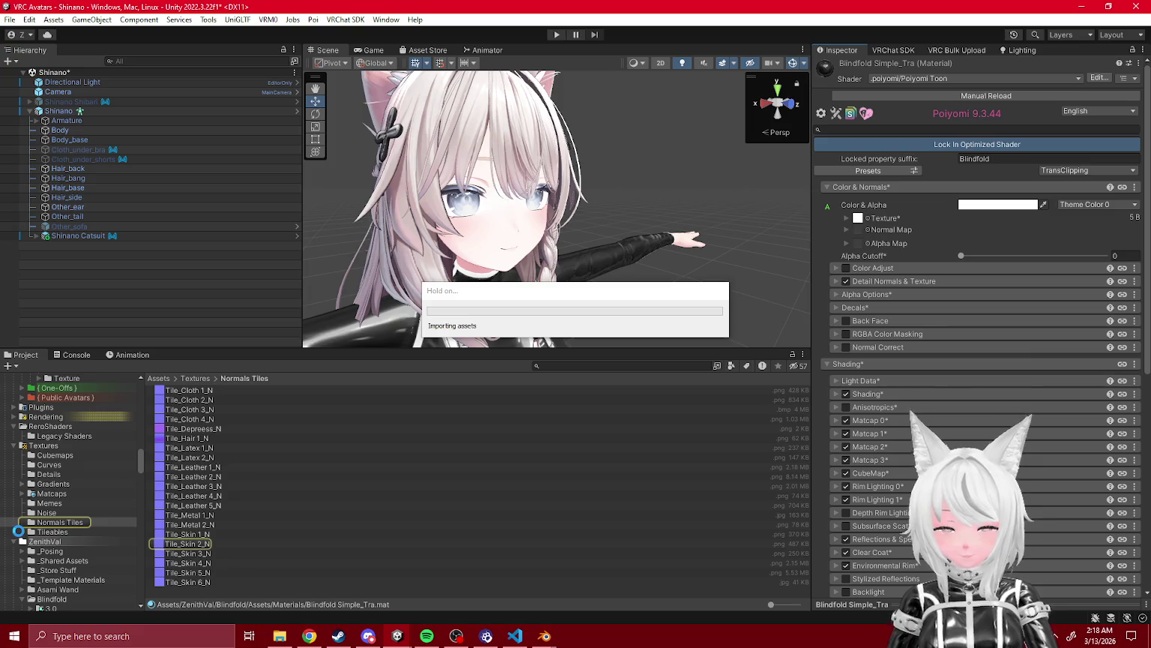
{"action": "right_click", "coordinate": [210, 402]}
{"action": "left_click", "coordinate": [254, 304]}
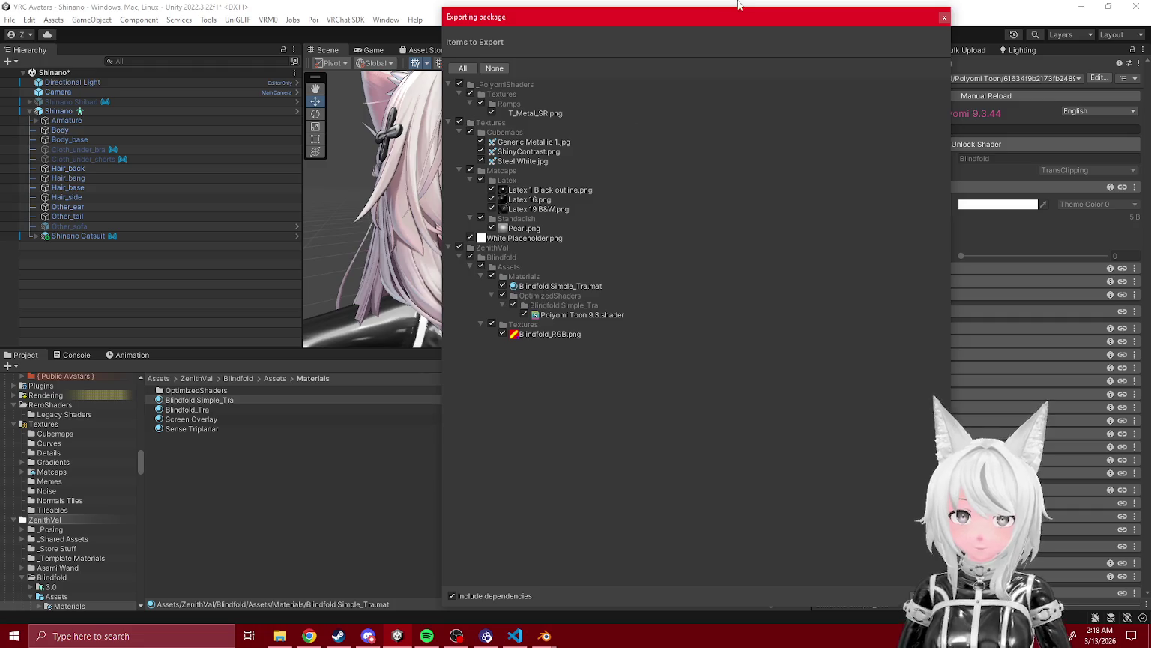
{"action": "left_click", "coordinate": [944, 17]}
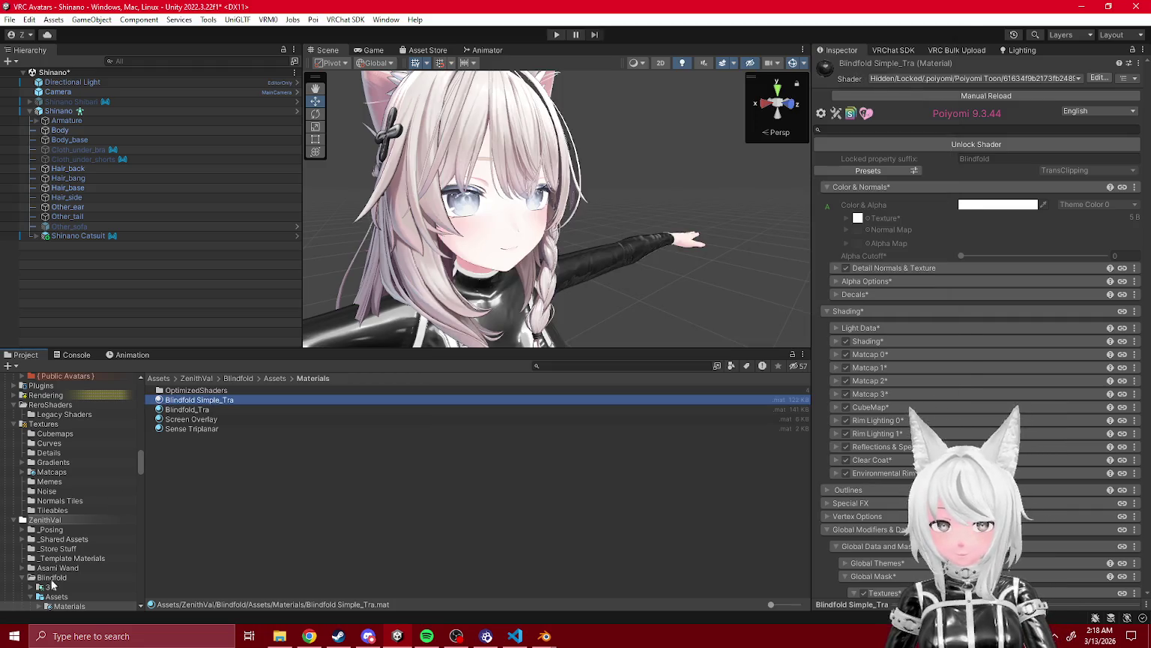
{"action": "left_click", "coordinate": [51, 577]}
- Open the Blindfold folder export list, exclude the Gradients and Normals Tiles textures, and collapse the 3.0 subfolders
{"action": "right_click", "coordinate": [51, 577]}
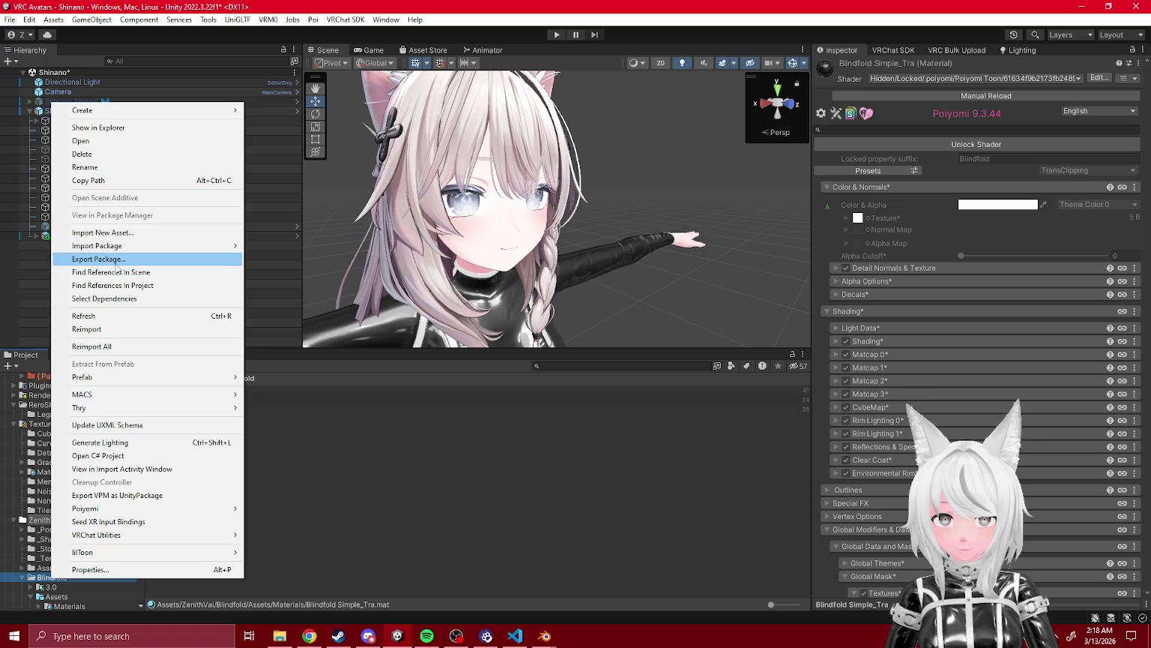
{"action": "left_click", "coordinate": [120, 259]}
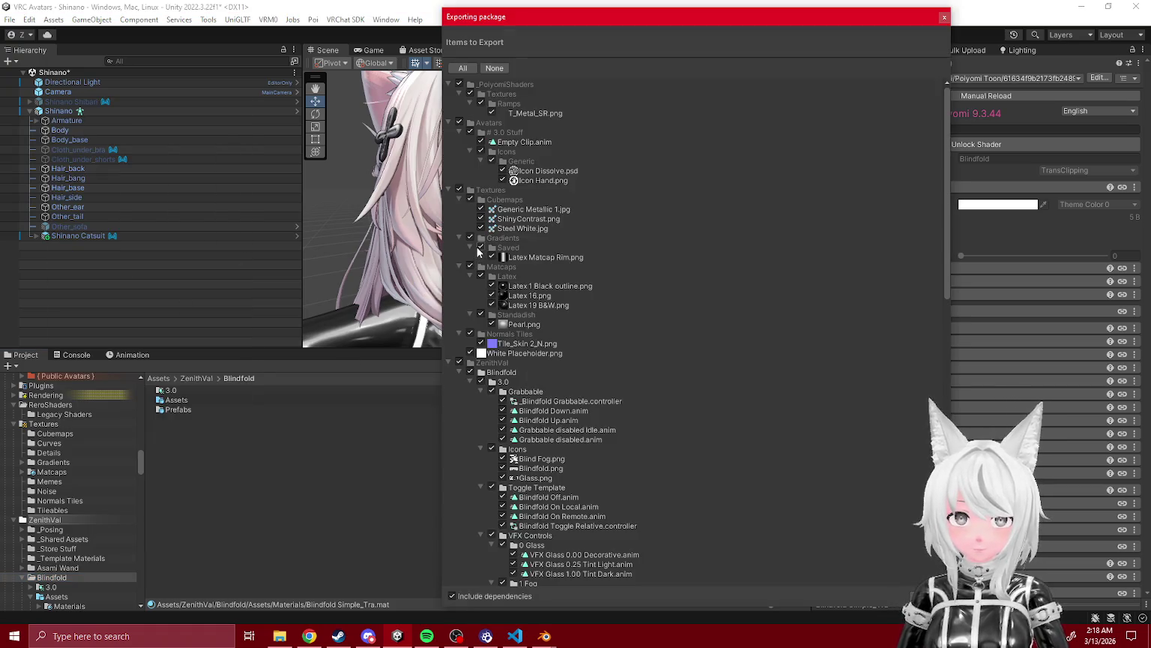
{"action": "left_click", "coordinate": [471, 238]}
{"action": "left_click", "coordinate": [470, 333]}
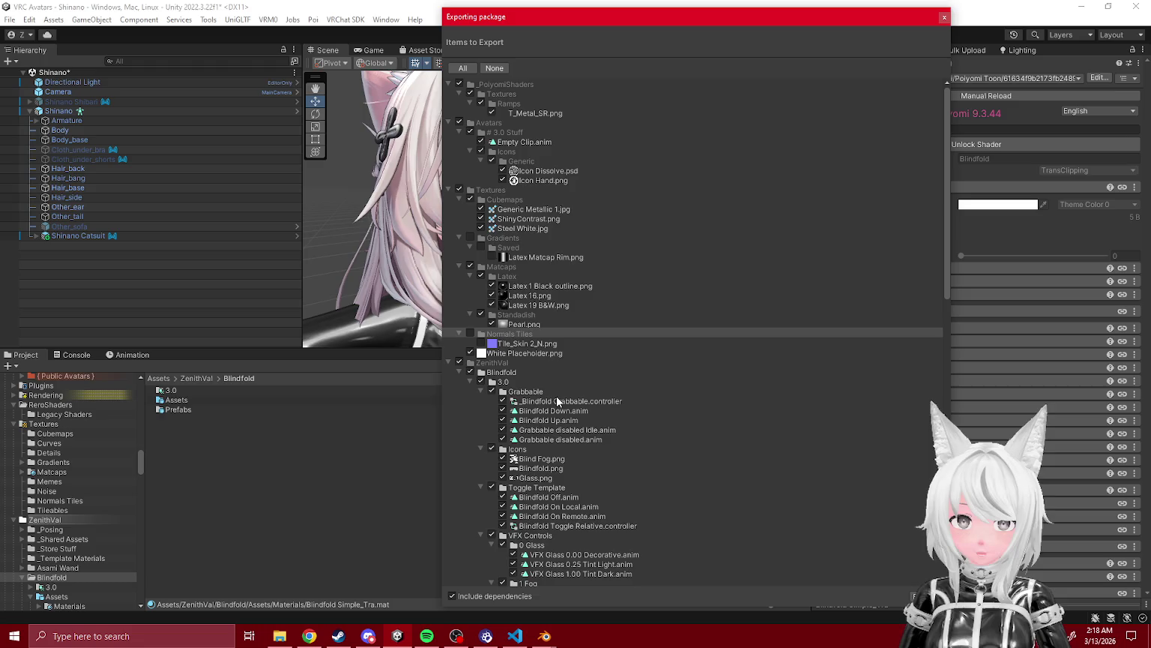
{"action": "left_click", "coordinate": [481, 391]}
{"action": "left_click", "coordinate": [481, 401]}
{"action": "left_click", "coordinate": [480, 410]}
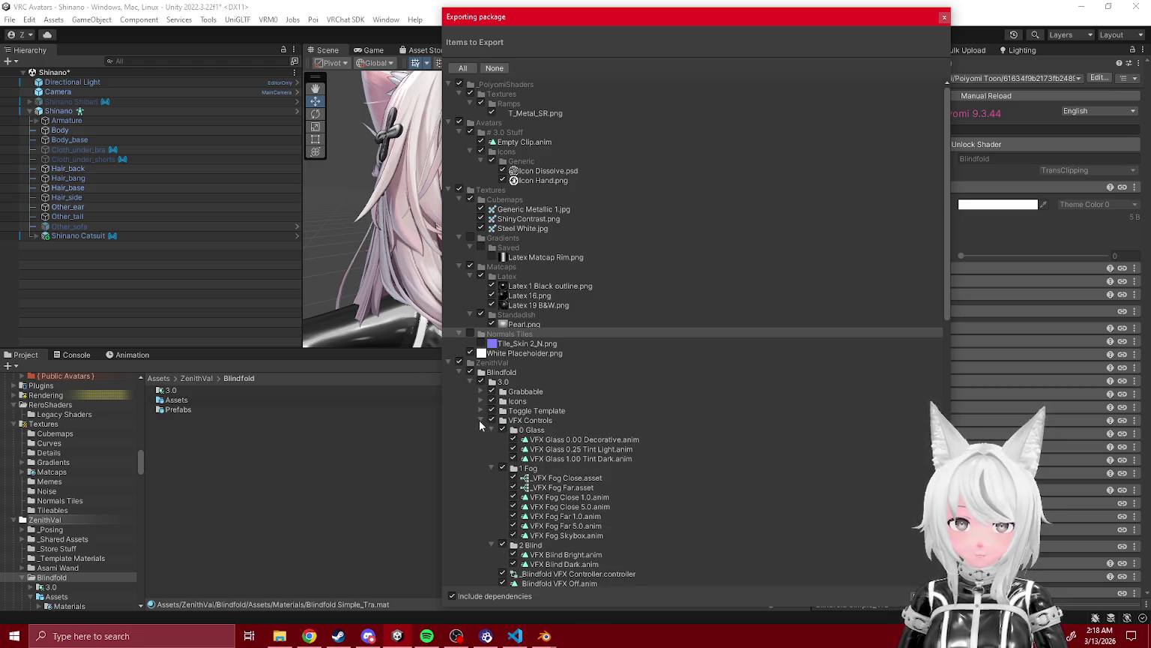
{"action": "left_click", "coordinate": [480, 421]}
{"action": "scroll", "coordinate": [484, 448], "scroll_direction": "down", "scroll_amount": 2}
- Exclude the Blindfold_Tra folder under OptimizedShaders, review the Prefabs entries, and close the export window
{"action": "left_click", "coordinate": [502, 405]}
{"action": "left_click", "coordinate": [502, 416]}
{"action": "left_click", "coordinate": [491, 396]}
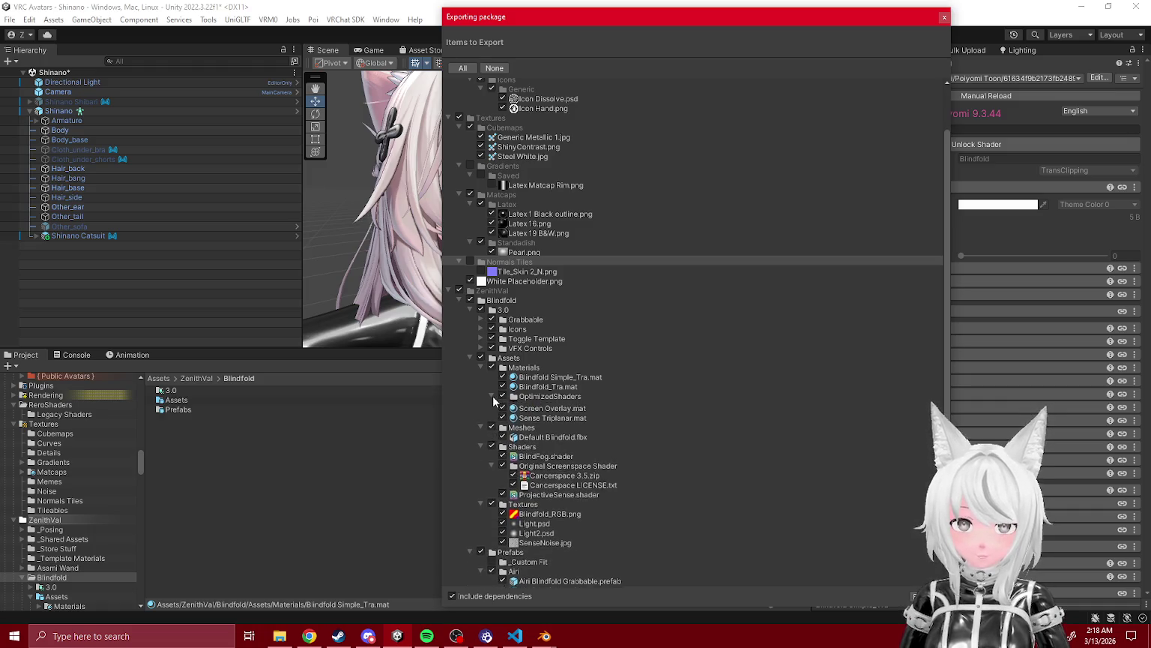
{"action": "left_click", "coordinate": [491, 396]}
{"action": "left_click", "coordinate": [512, 425]}
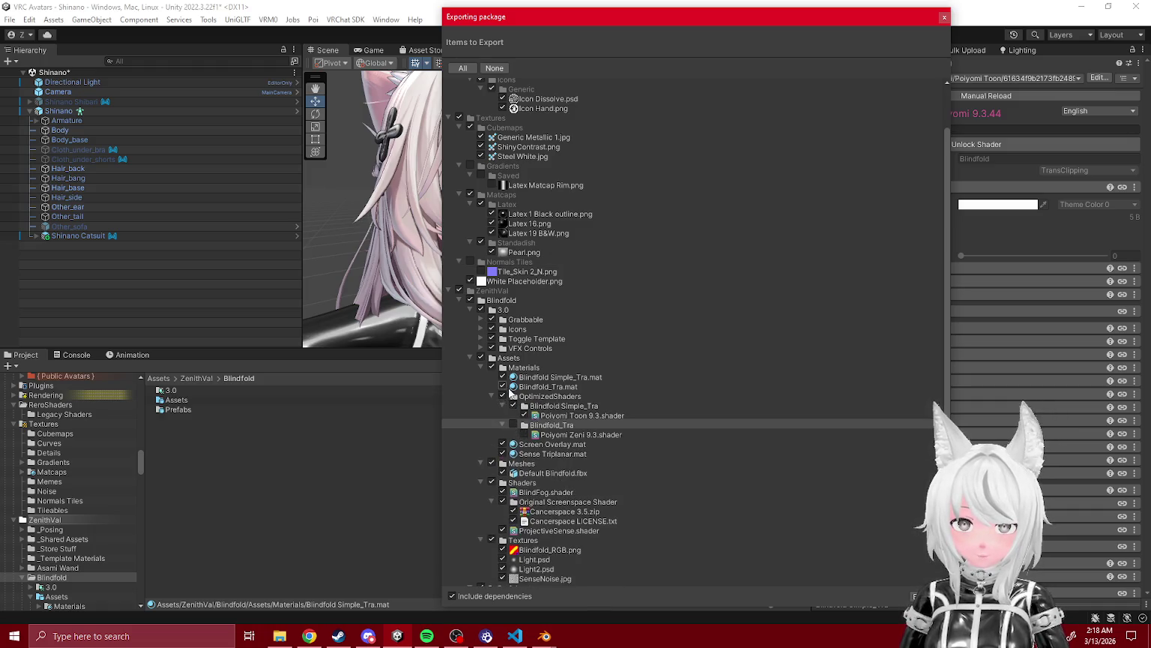
{"action": "left_click", "coordinate": [503, 377]}
{"action": "left_click", "coordinate": [491, 396]}
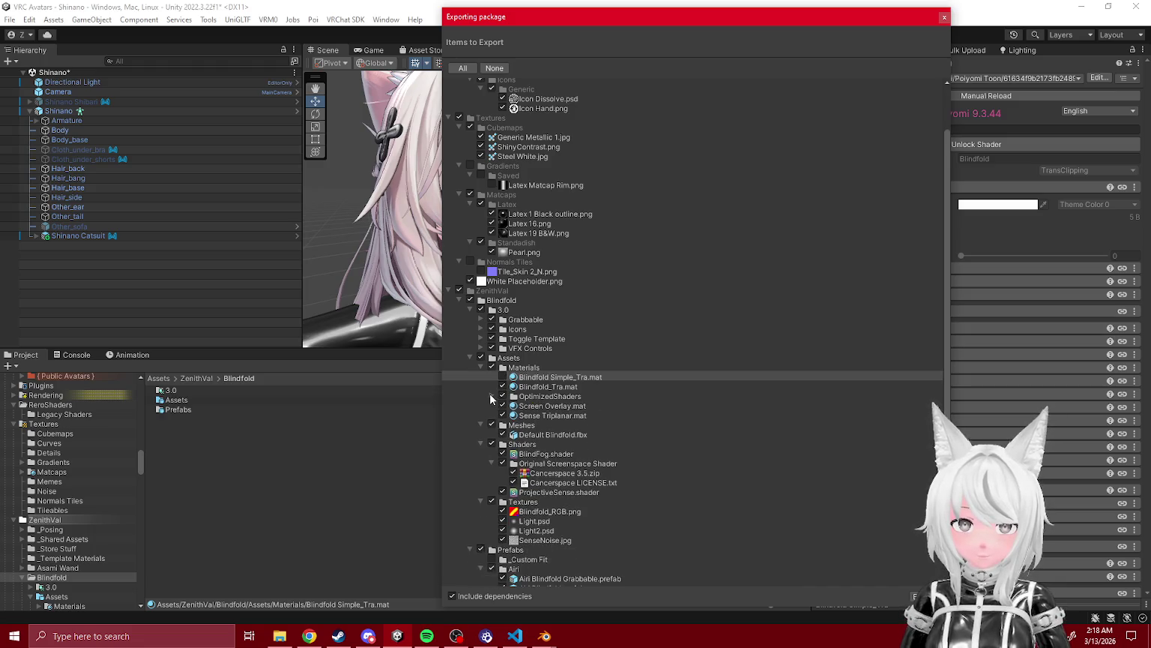
{"action": "scroll", "coordinate": [502, 424], "scroll_direction": "down", "scroll_amount": 3}
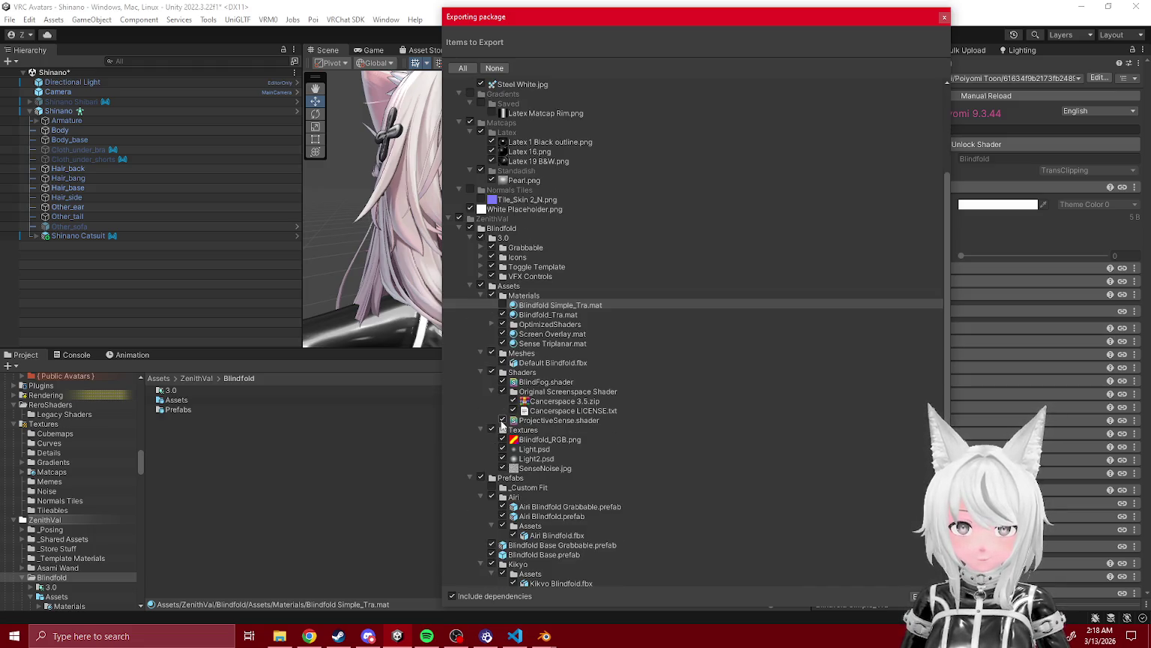
{"action": "scroll", "coordinate": [501, 424], "scroll_direction": "down", "scroll_amount": 7}
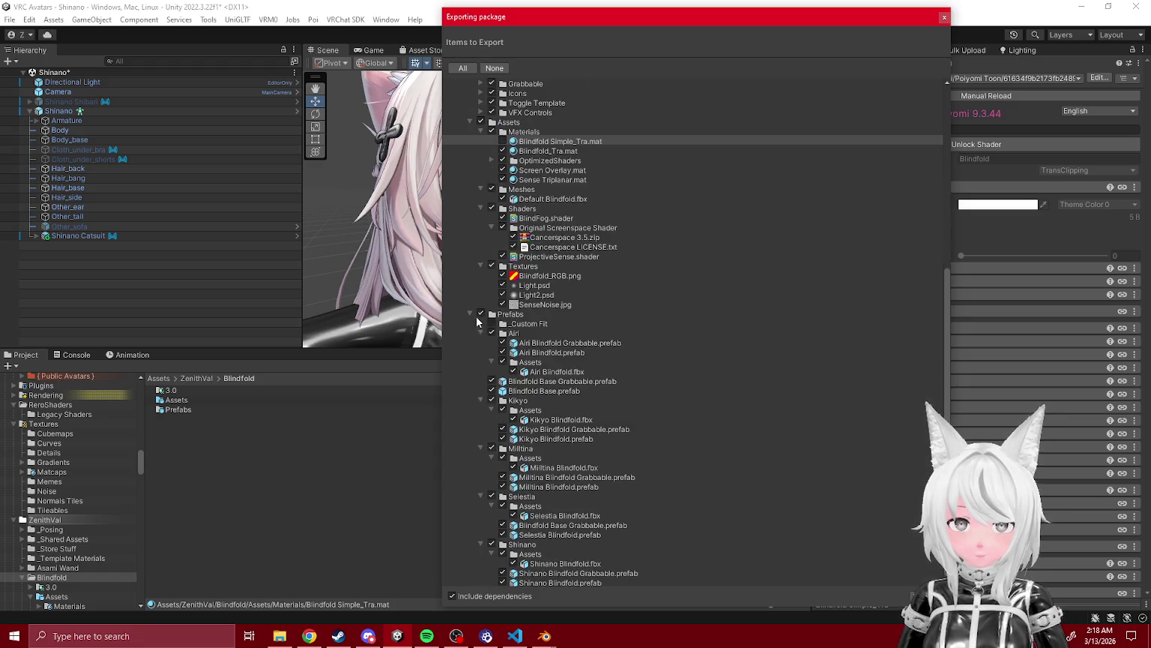
{"action": "left_click", "coordinate": [477, 316]}
{"action": "scroll", "coordinate": [491, 333], "scroll_direction": "up", "scroll_amount": 8}
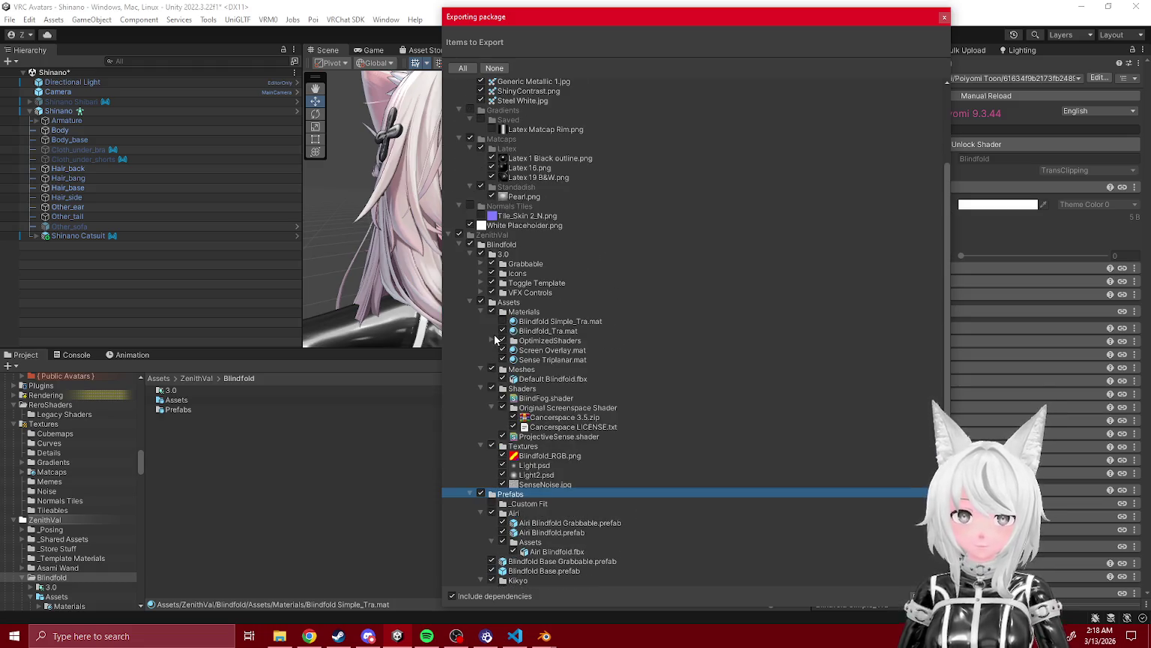
{"action": "scroll", "coordinate": [494, 340], "scroll_direction": "up", "scroll_amount": 5}
{"action": "scroll", "coordinate": [586, 146], "scroll_direction": "down", "scroll_amount": 1}
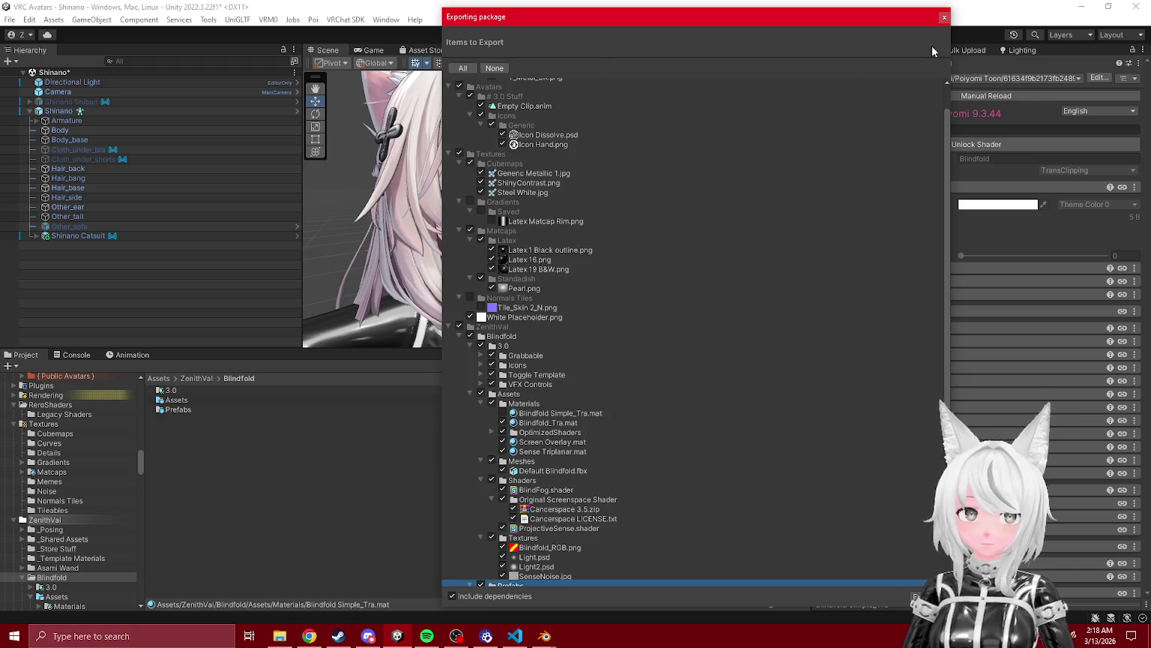
{"action": "left_click", "coordinate": [943, 16]}
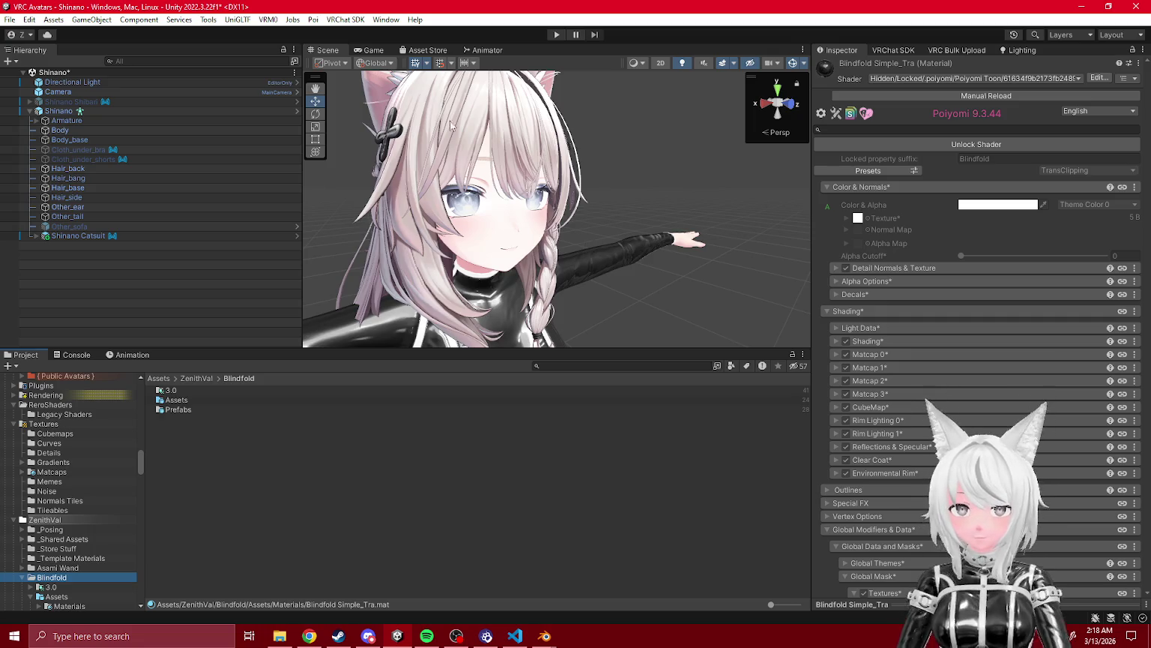
- Tidy the Project tree, peeking into Catsuit's Kikyo, Shinano and Milltina folders, then select Blindfold
{"action": "scroll", "coordinate": [40, 490], "scroll_direction": "down", "scroll_amount": 3}
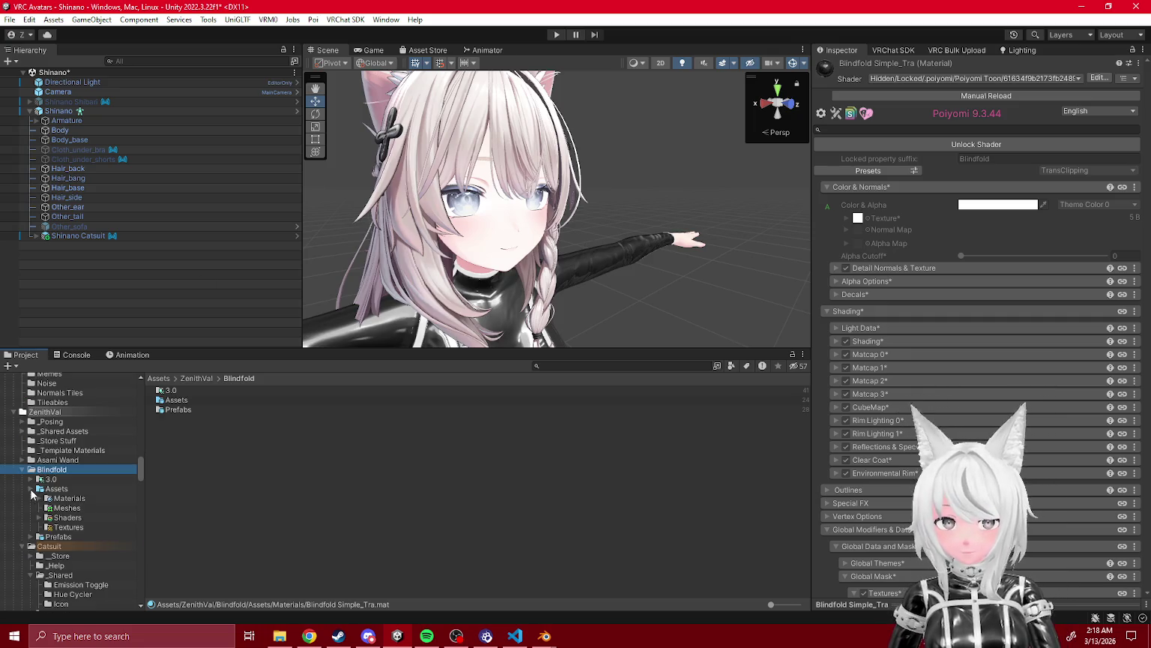
{"action": "left_click", "coordinate": [31, 489]}
{"action": "scroll", "coordinate": [32, 491], "scroll_direction": "down", "scroll_amount": 2}
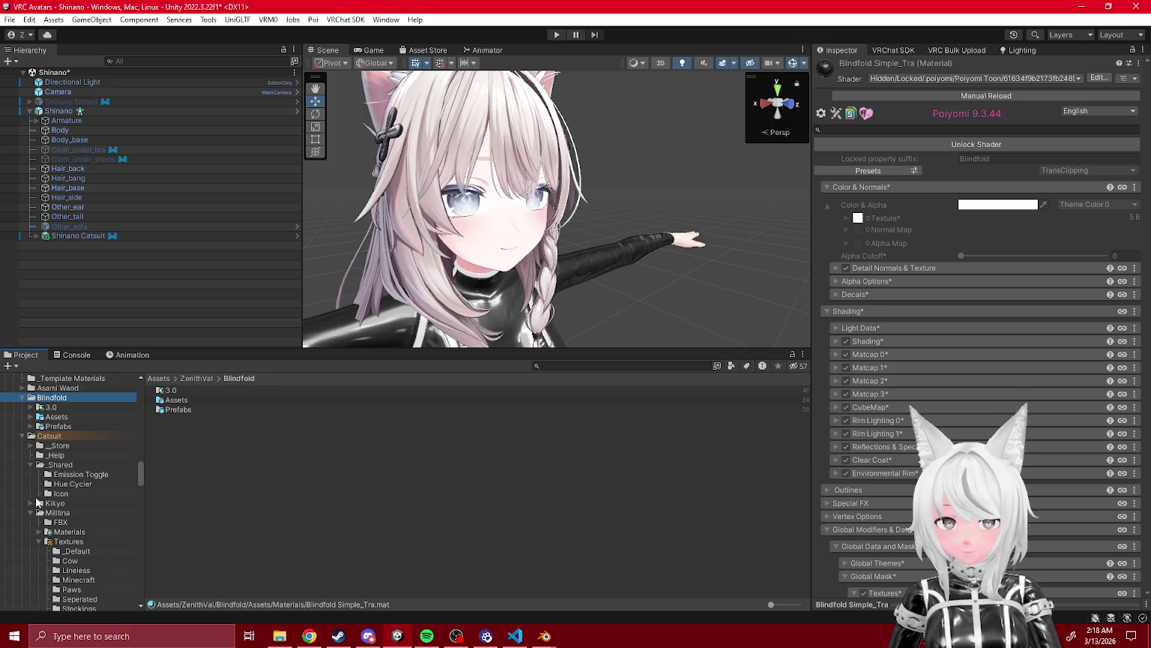
{"action": "left_click", "coordinate": [31, 513]}
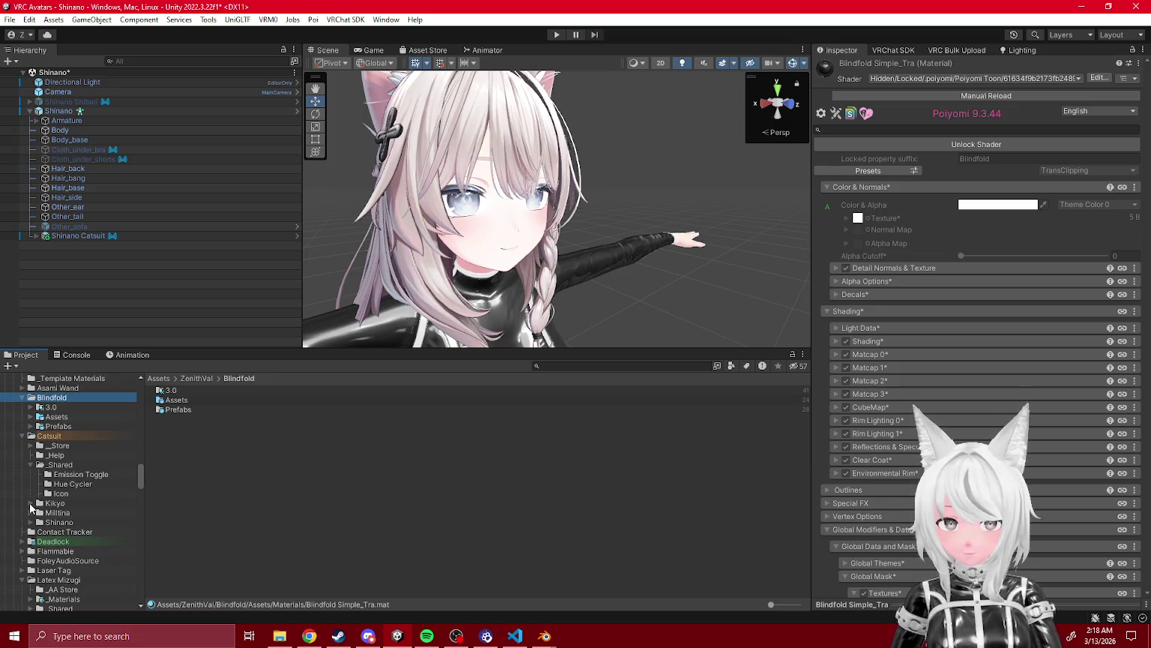
{"action": "left_click", "coordinate": [32, 465]}
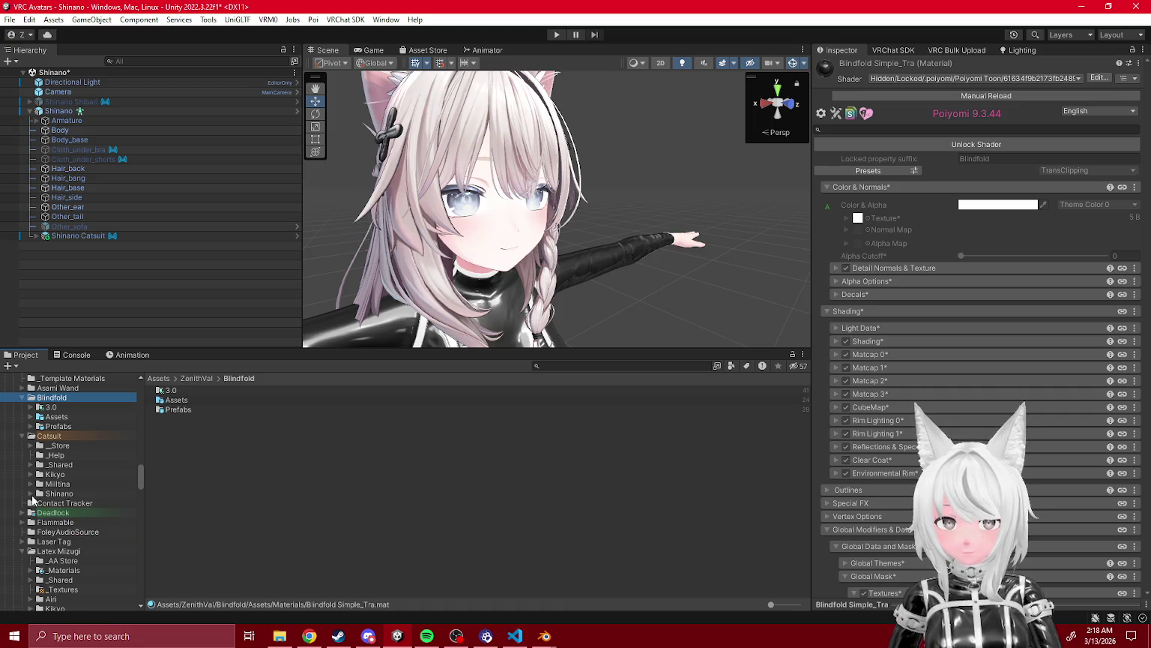
{"action": "left_click", "coordinate": [32, 475]}
{"action": "left_click", "coordinate": [32, 474]}
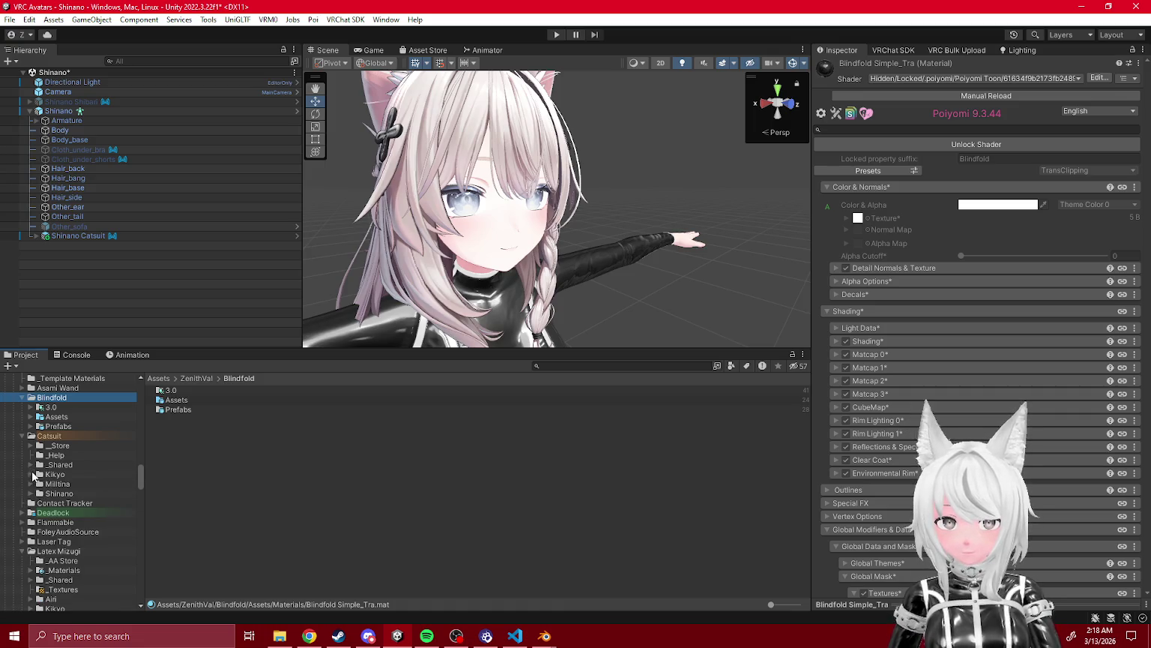
{"action": "left_click", "coordinate": [30, 495]}
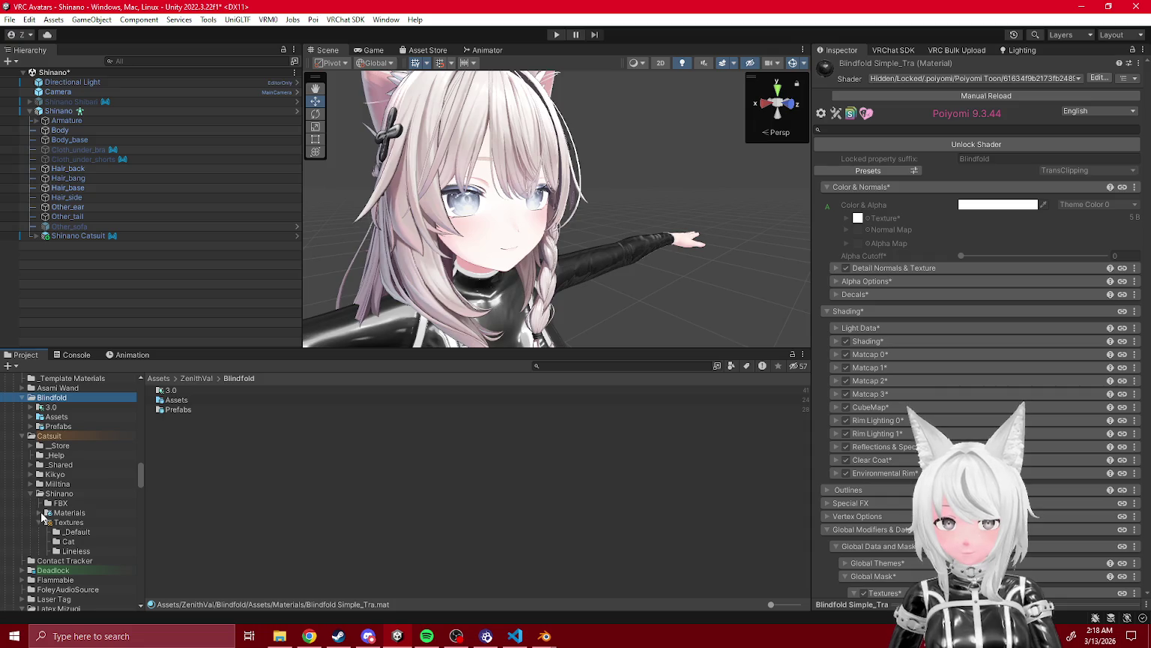
{"action": "left_click", "coordinate": [30, 485]}
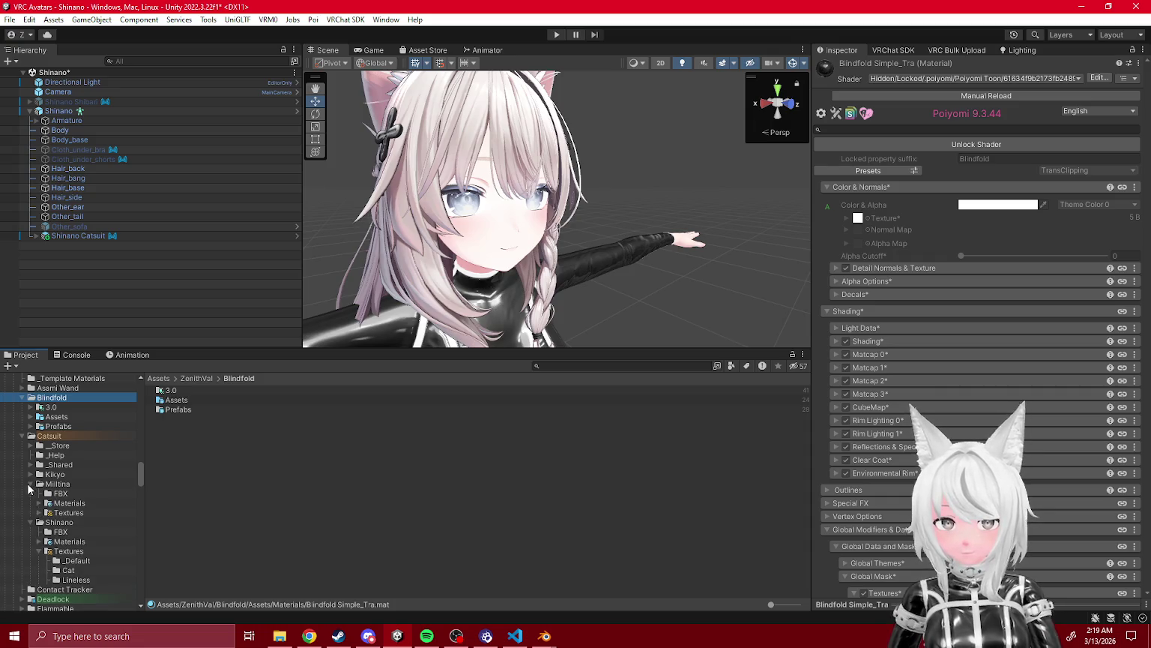
{"action": "left_click", "coordinate": [29, 483]}
{"action": "left_click", "coordinate": [28, 494]}
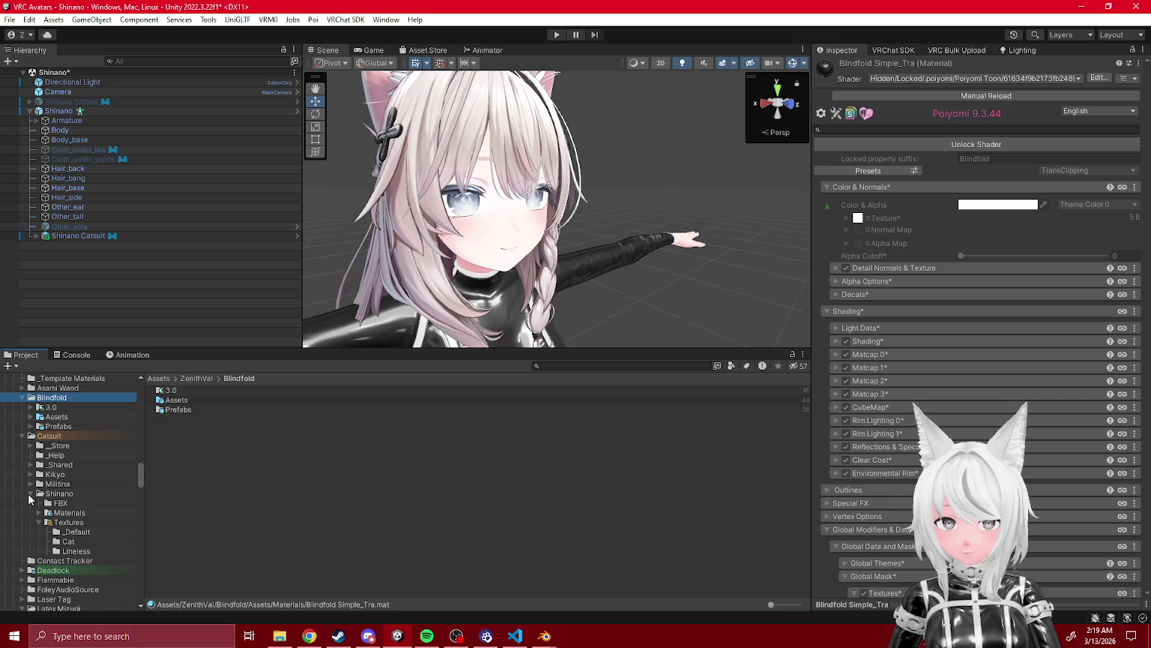
{"action": "scroll", "coordinate": [28, 465], "scroll_direction": "up", "scroll_amount": 3}
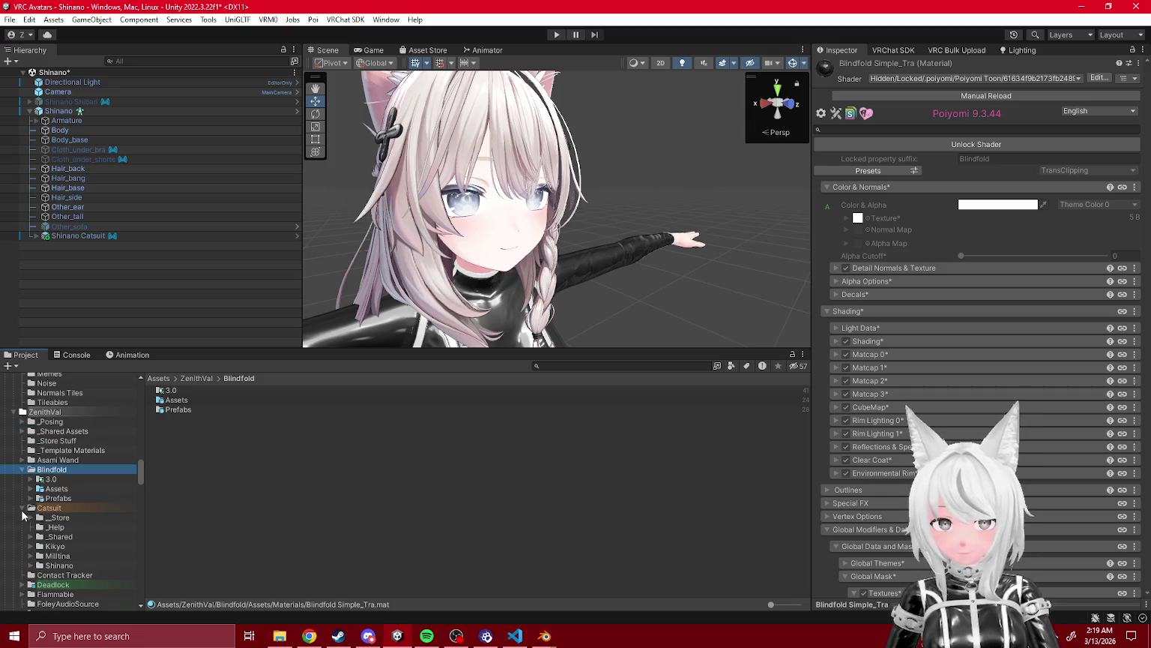
{"action": "left_click", "coordinate": [22, 508]}
{"action": "left_click", "coordinate": [20, 507]}
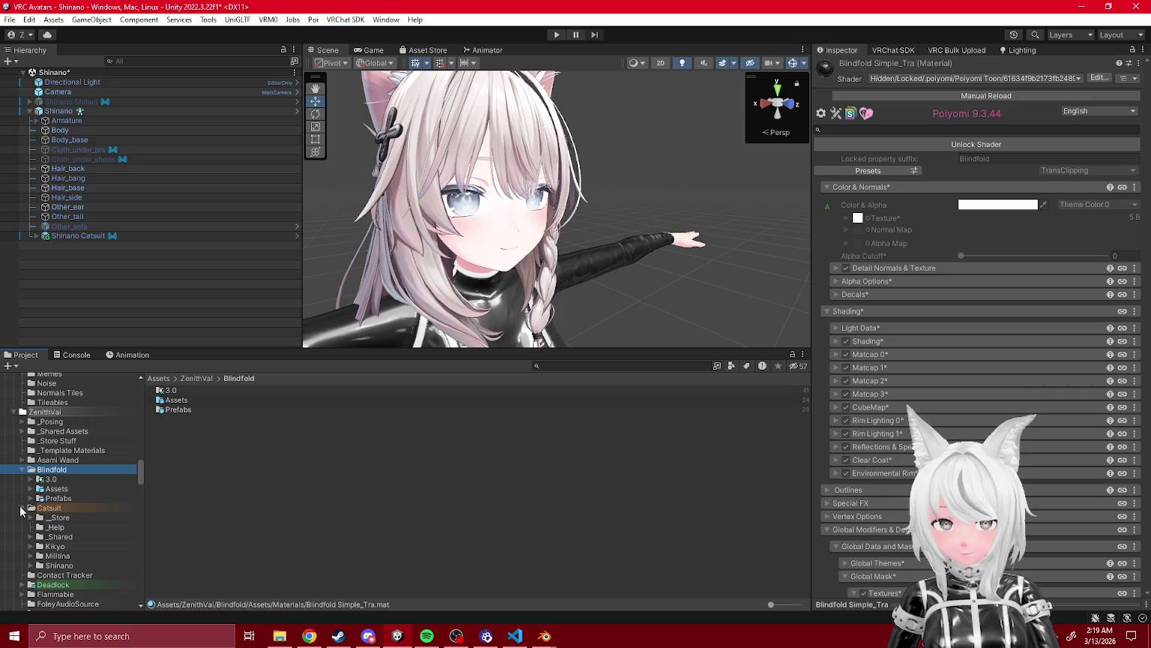
- Create a new folder named _Help inside Blindfold
{"action": "right_click", "coordinate": [210, 471]}
{"action": "mouse_move", "coordinate": [335, 157]}
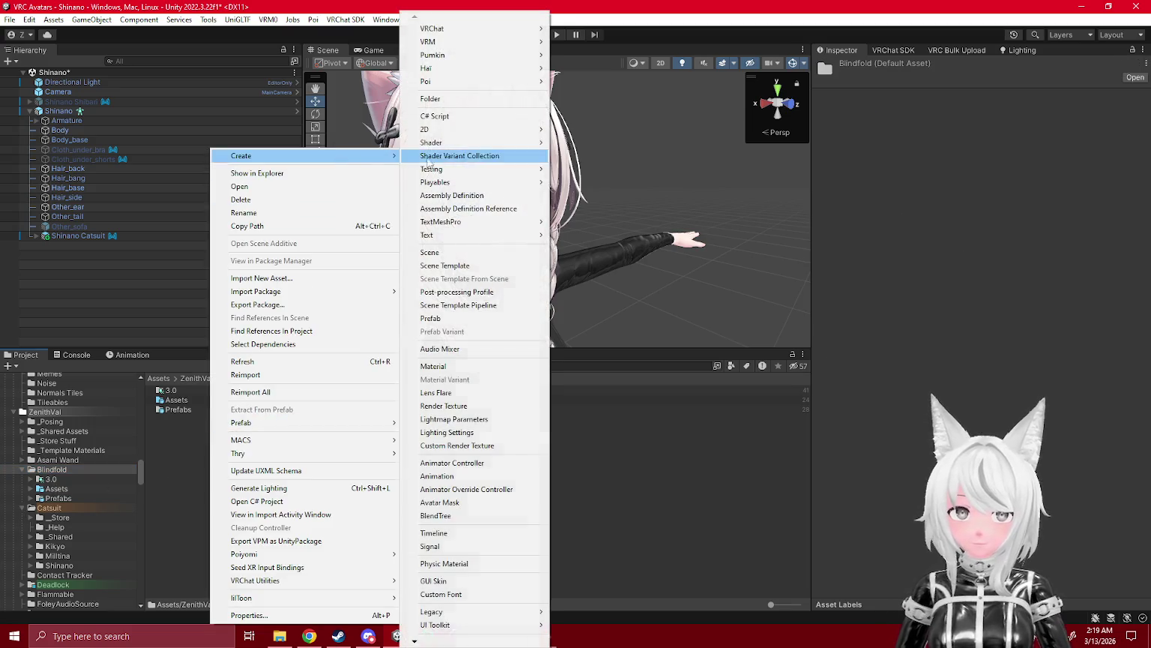
{"action": "left_click", "coordinate": [462, 99]}
{"action": "type", "text": "_Help"}
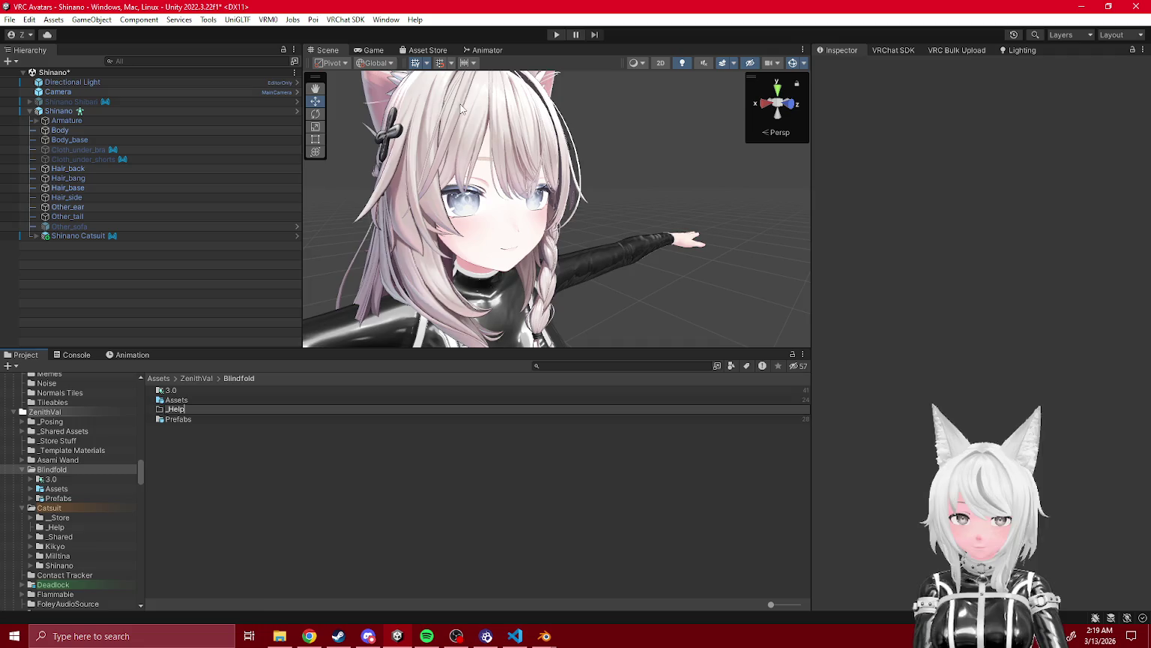
{"action": "key", "text": "Return"}
- Open the empty Blindfold _Help folder and reveal it in File Explorer
{"action": "left_click", "coordinate": [57, 537]}
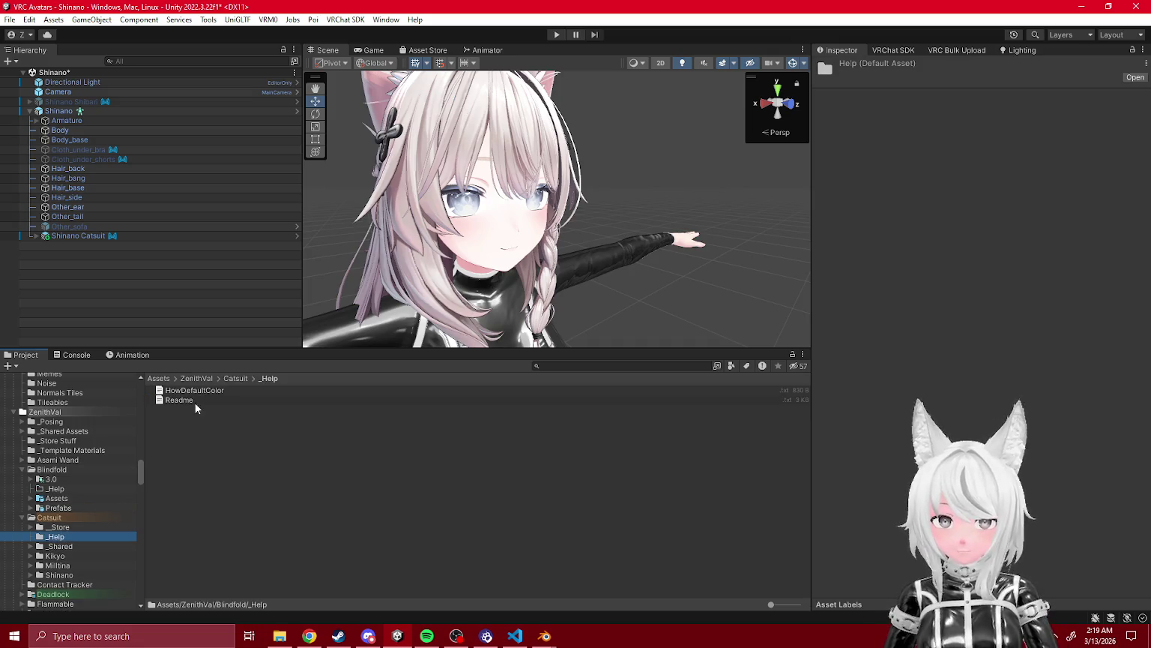
{"action": "left_click", "coordinate": [75, 489]}
{"action": "right_click", "coordinate": [253, 458]}
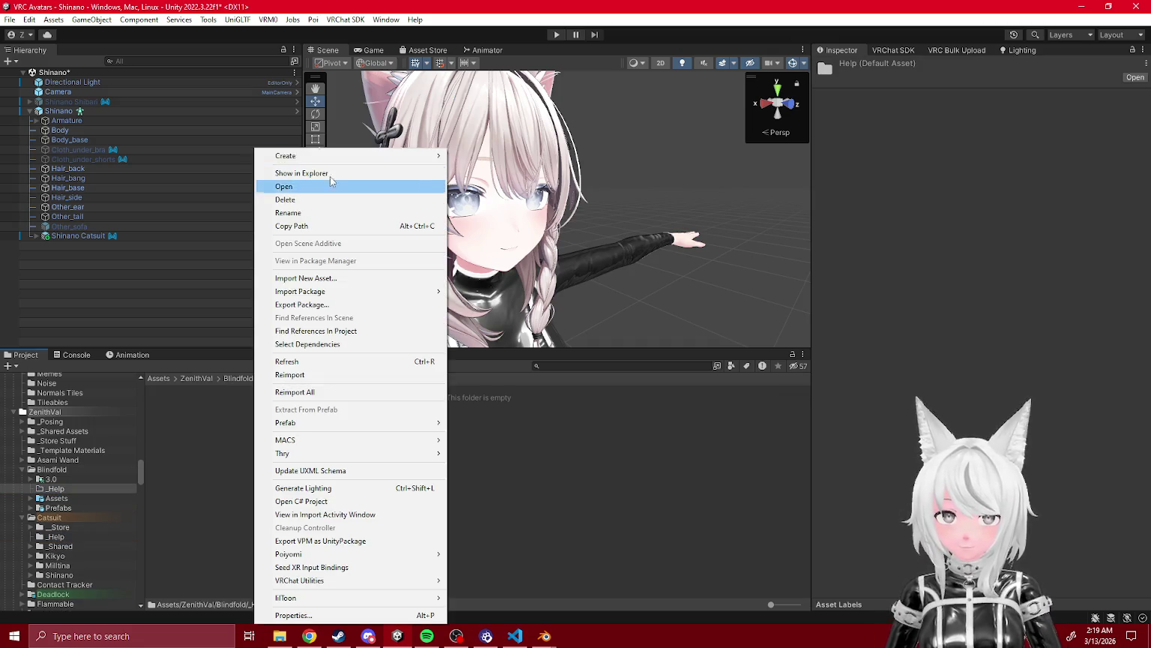
{"action": "left_click", "coordinate": [327, 172]}
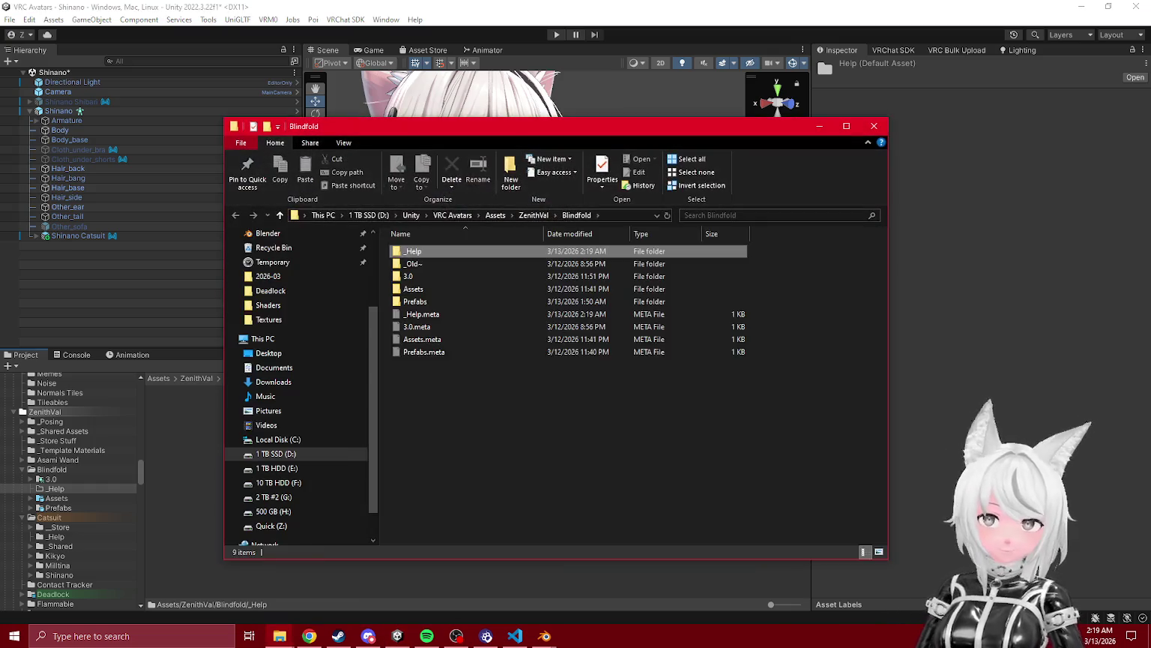
- Create a new text document named _CustomBlindfold in the _Help folder
{"action": "double_click", "coordinate": [439, 250]}
{"action": "right_click", "coordinate": [453, 286]}
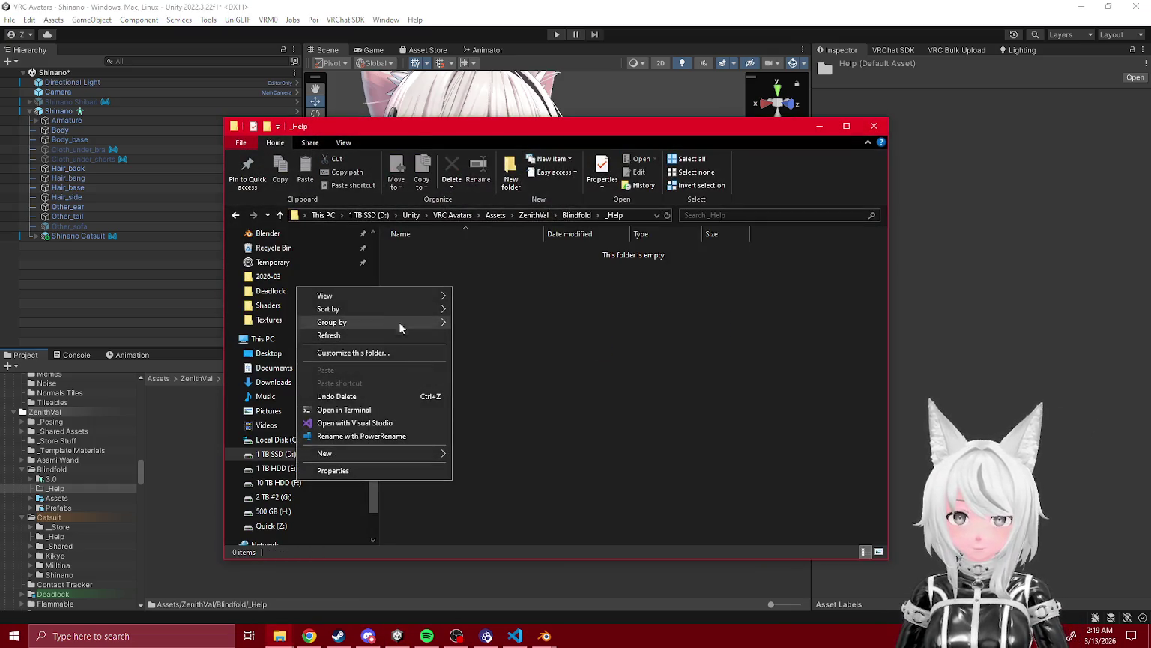
{"action": "mouse_move", "coordinate": [360, 453]}
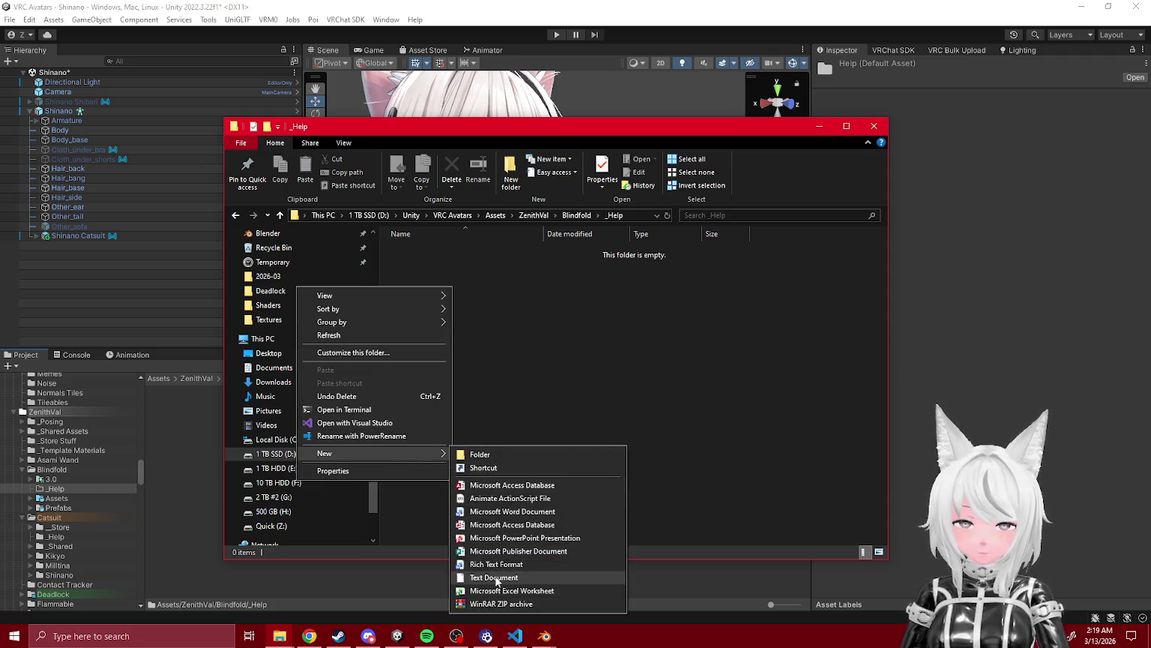
{"action": "left_click", "coordinate": [488, 577]}
{"action": "type", "text": "_C"}
{"action": "type", "text": "ustomBlindfo"}
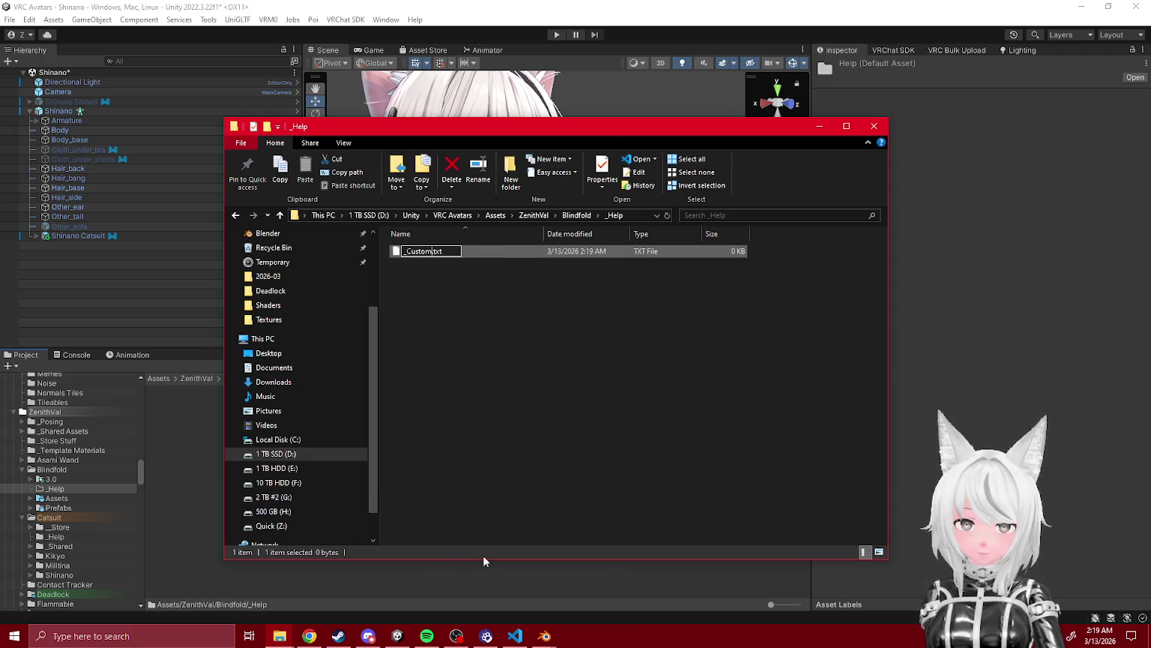
{"action": "type", "text": "ld"}
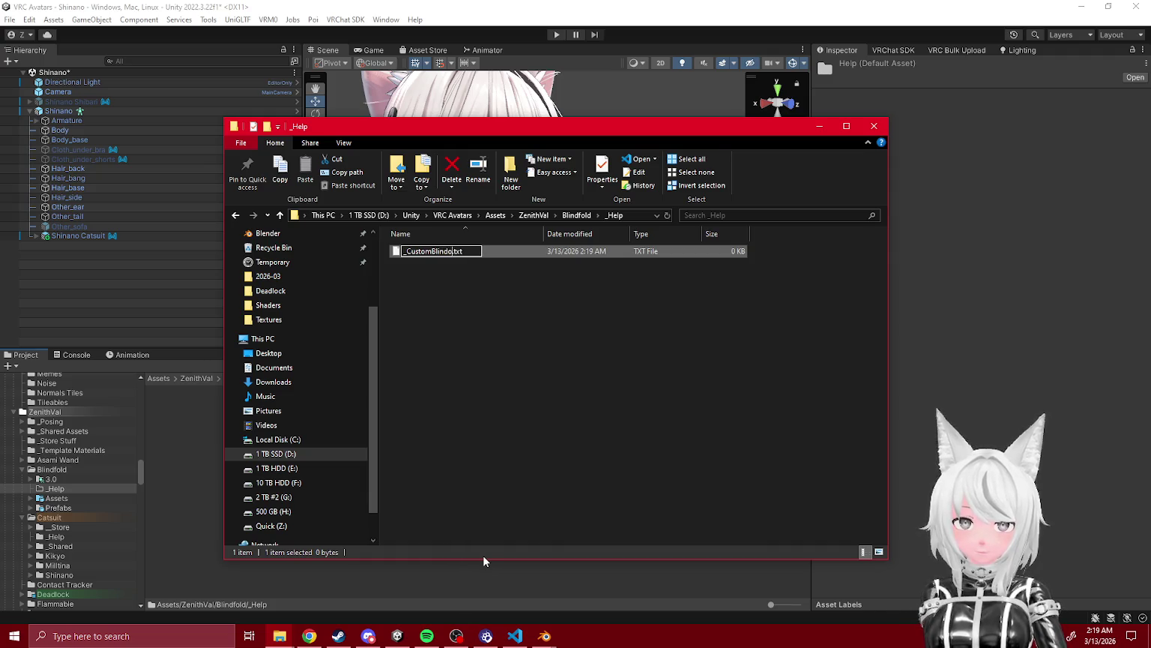
{"action": "key", "text": "Return"}
- Correct the file name to _CustomBlindfold.txt and open it for editing
{"action": "left_click", "coordinate": [444, 255]}
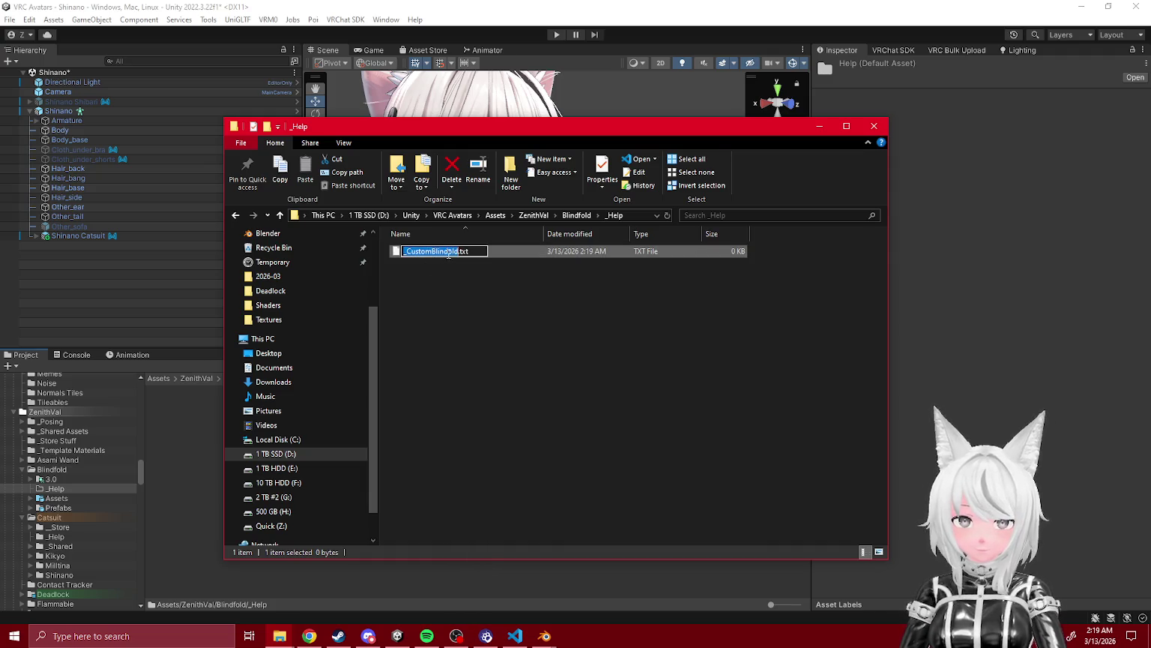
{"action": "left_click", "coordinate": [438, 253]}
{"action": "type", "text": "d"}
{"action": "key", "text": "Return"}
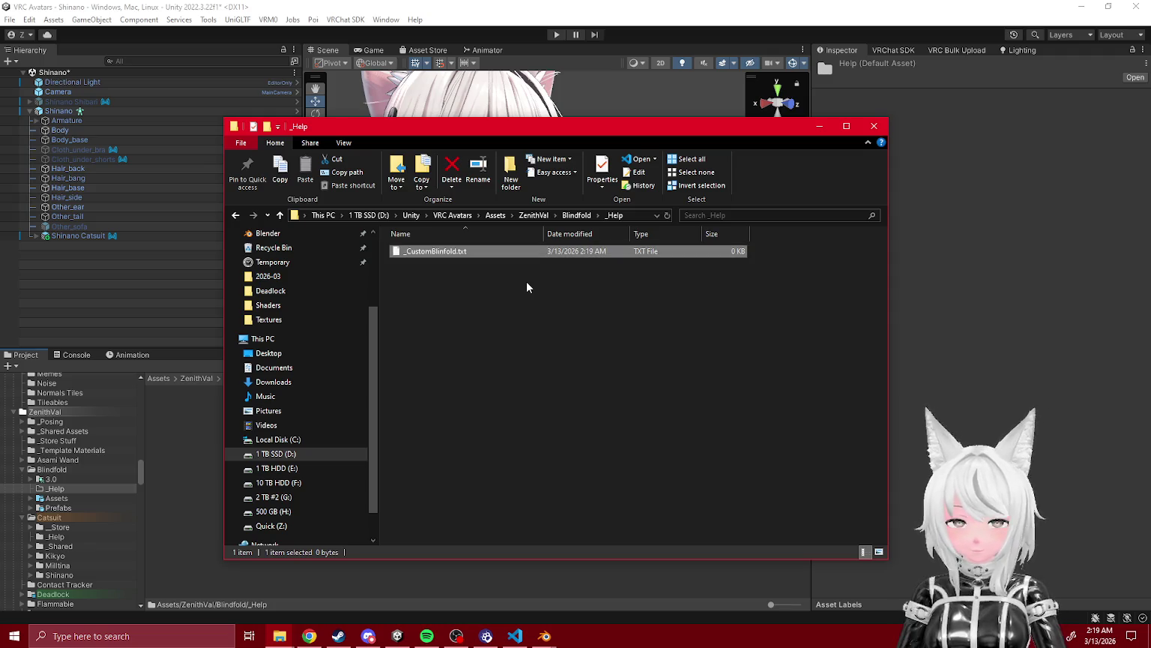
{"action": "key", "text": "Return"}
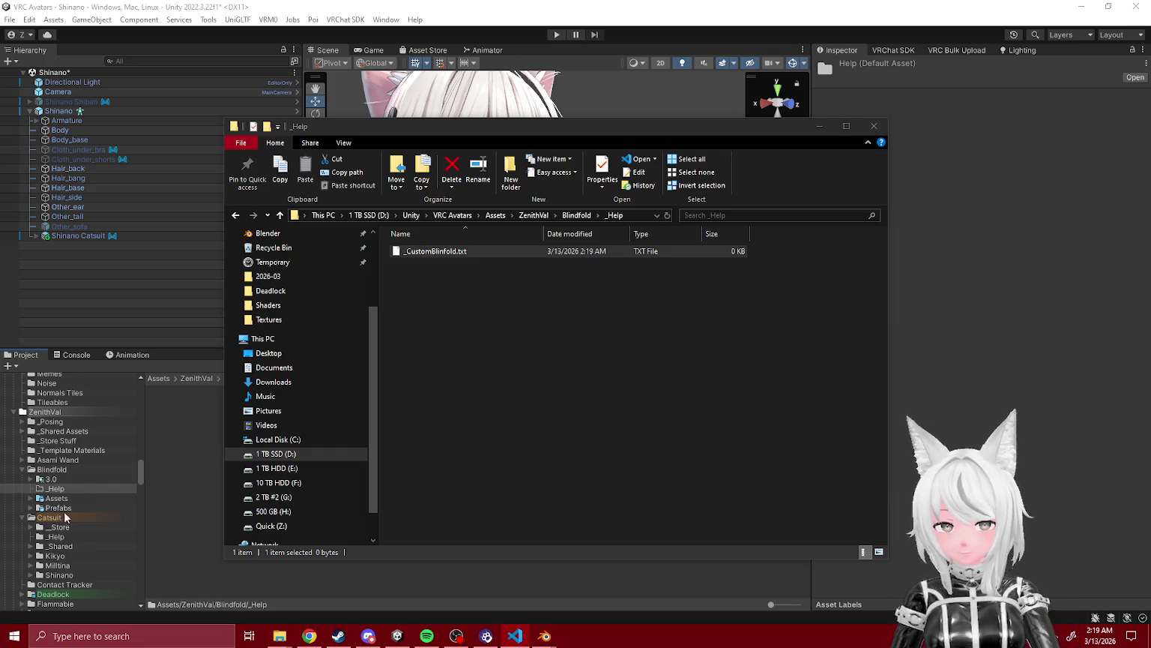
{"action": "left_click", "coordinate": [28, 559]}
- Expand the Catsuit Kikyo folder, then return to _CustomBlindfold.txt in VS Code
{"action": "left_click", "coordinate": [30, 556]}
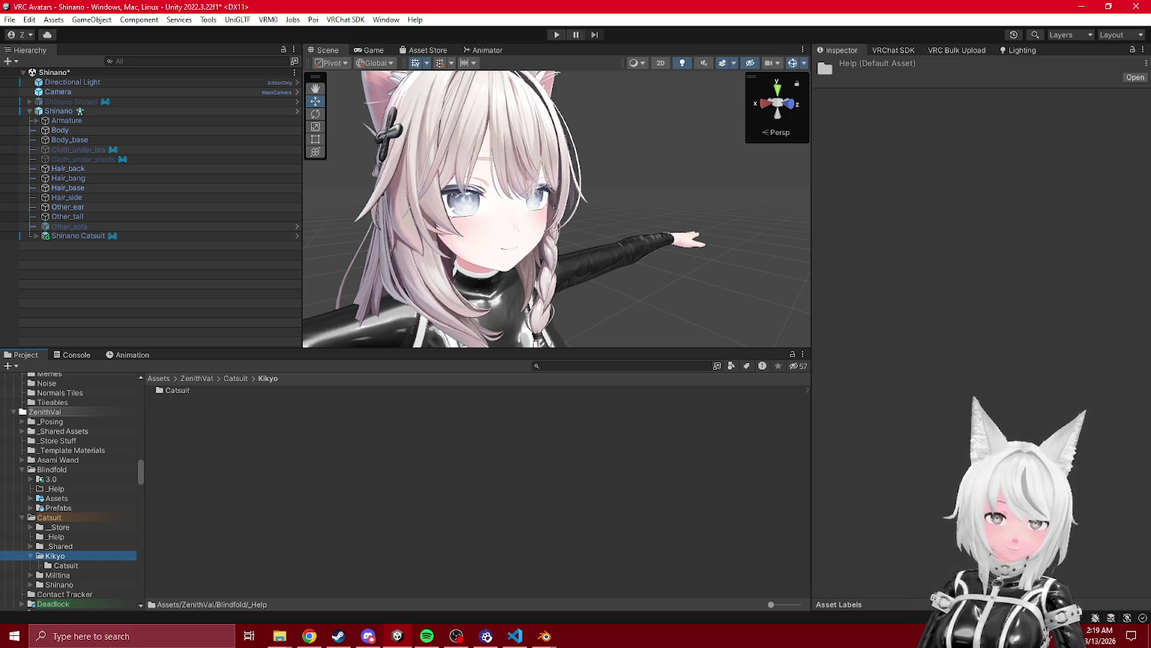
{"action": "key", "text": "alt+Tab"}
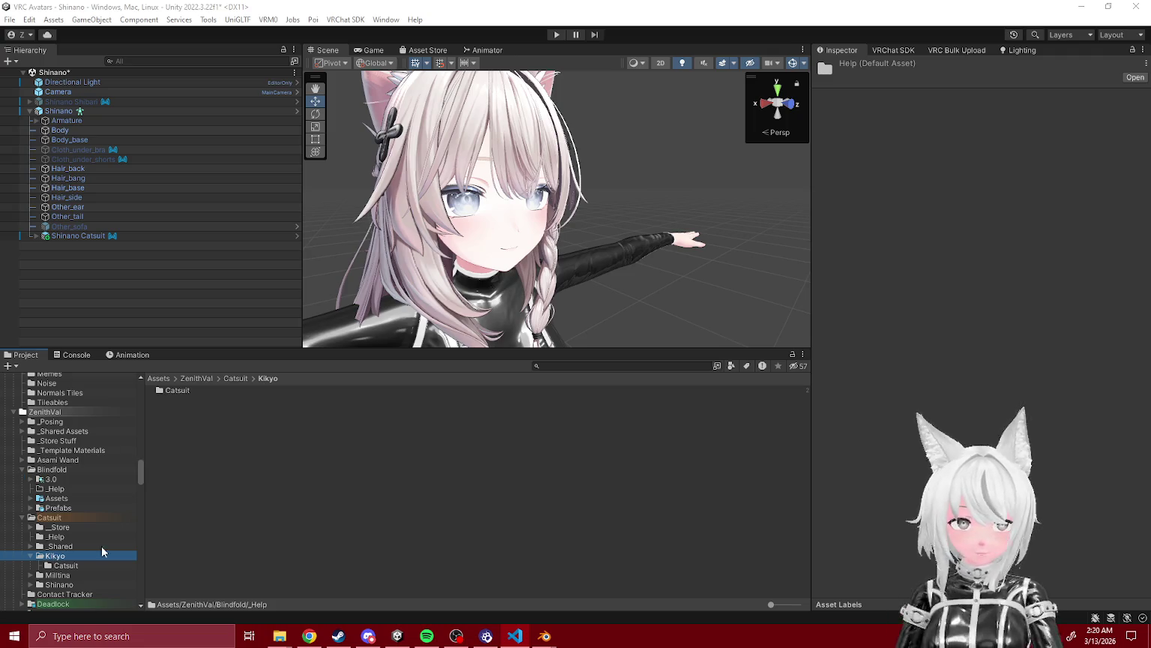
{"action": "key", "text": "alt+Tab"}
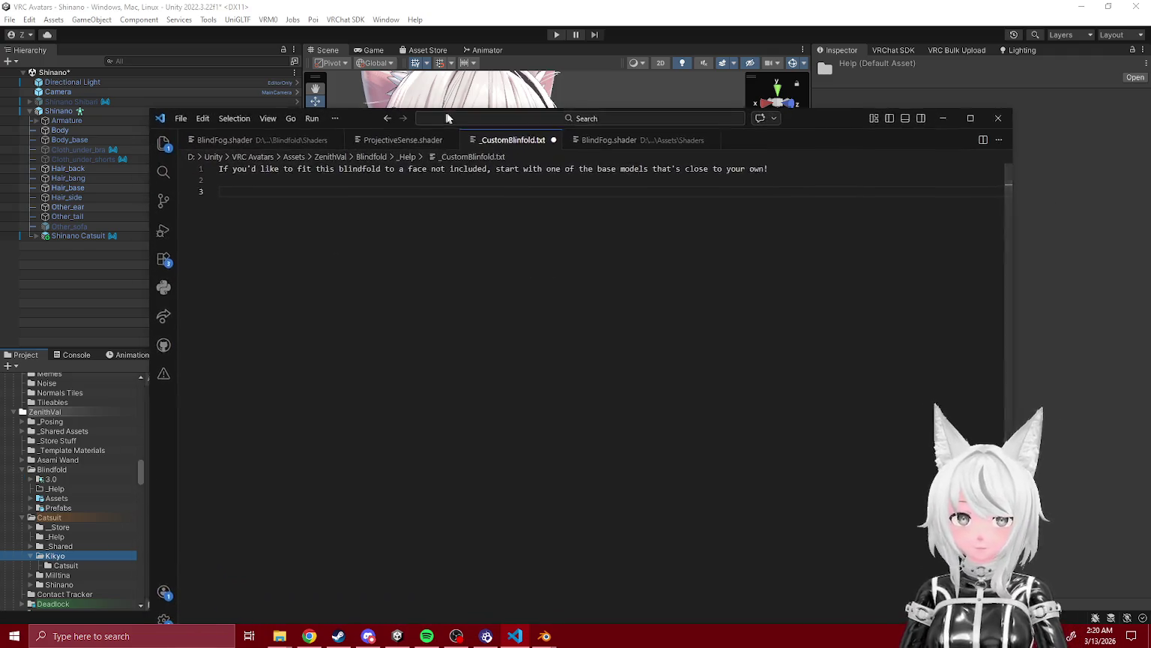
- Close the three extra BlindFog.shader tabs and reposition the editor window
{"action": "left_click", "coordinate": [405, 123]}
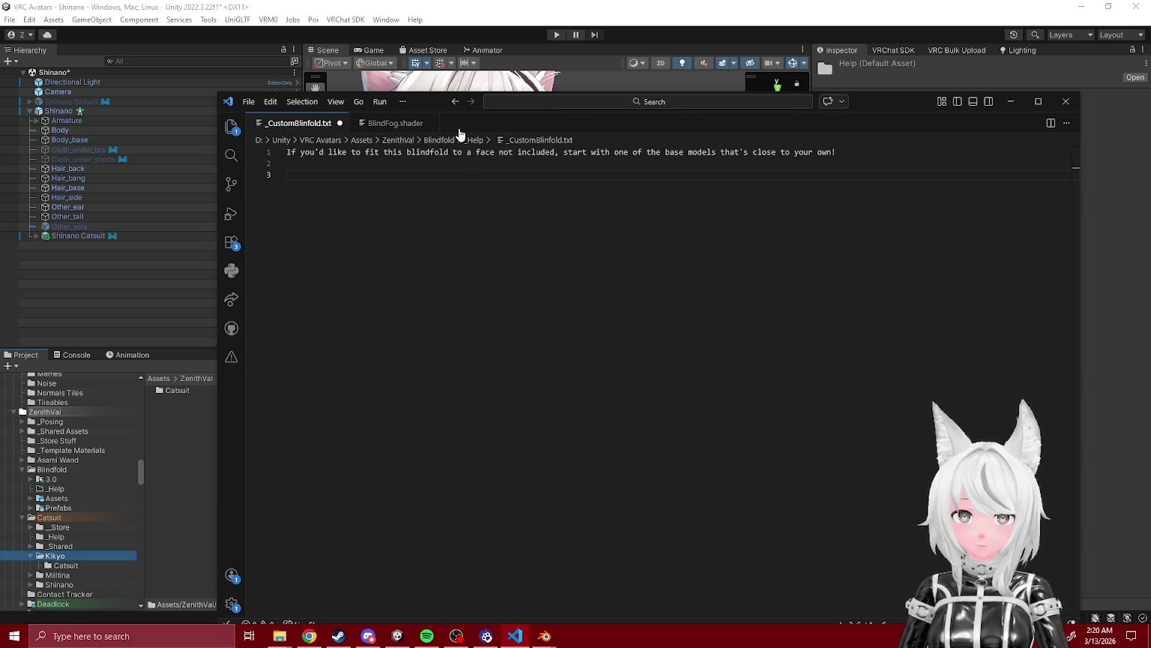
{"action": "left_click", "coordinate": [439, 125]}
{"action": "left_click", "coordinate": [432, 123]}
{"action": "left_click_drag", "start_coordinate": [424, 101], "coordinate": [742, 112]}
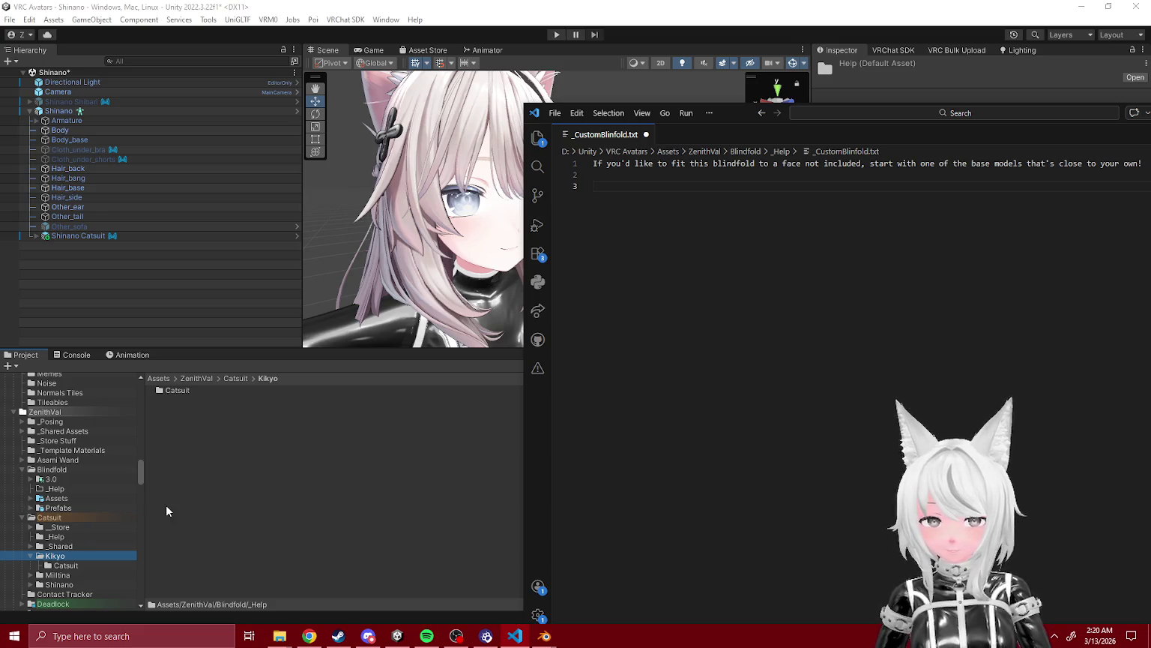
- Begin the line with 'Find the' and check the Blindfold Assets/Meshes folder in Unity
{"action": "type", "text": "Find the"}
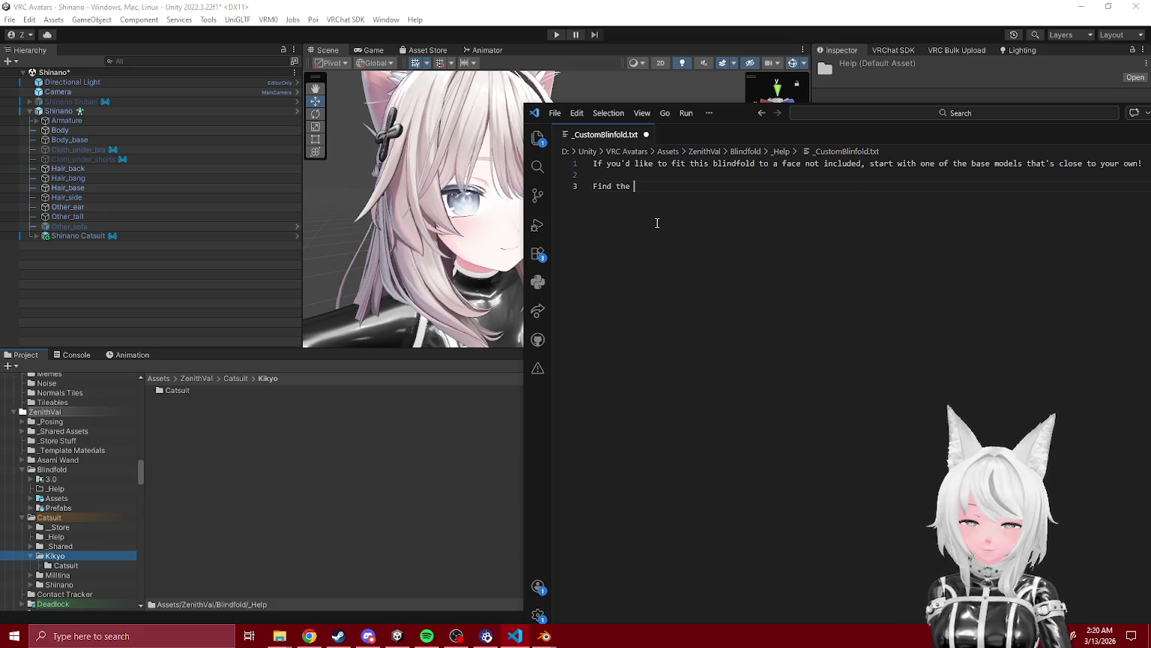
{"action": "left_click", "coordinate": [31, 495]}
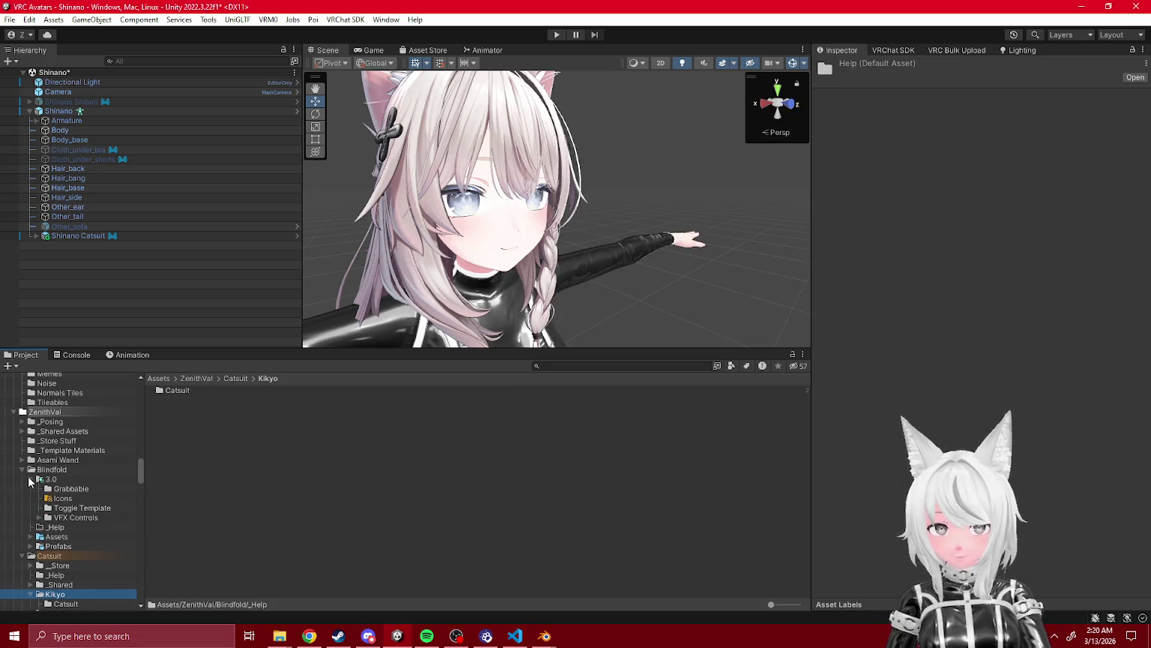
{"action": "left_click", "coordinate": [31, 499]}
{"action": "left_click", "coordinate": [72, 518]}
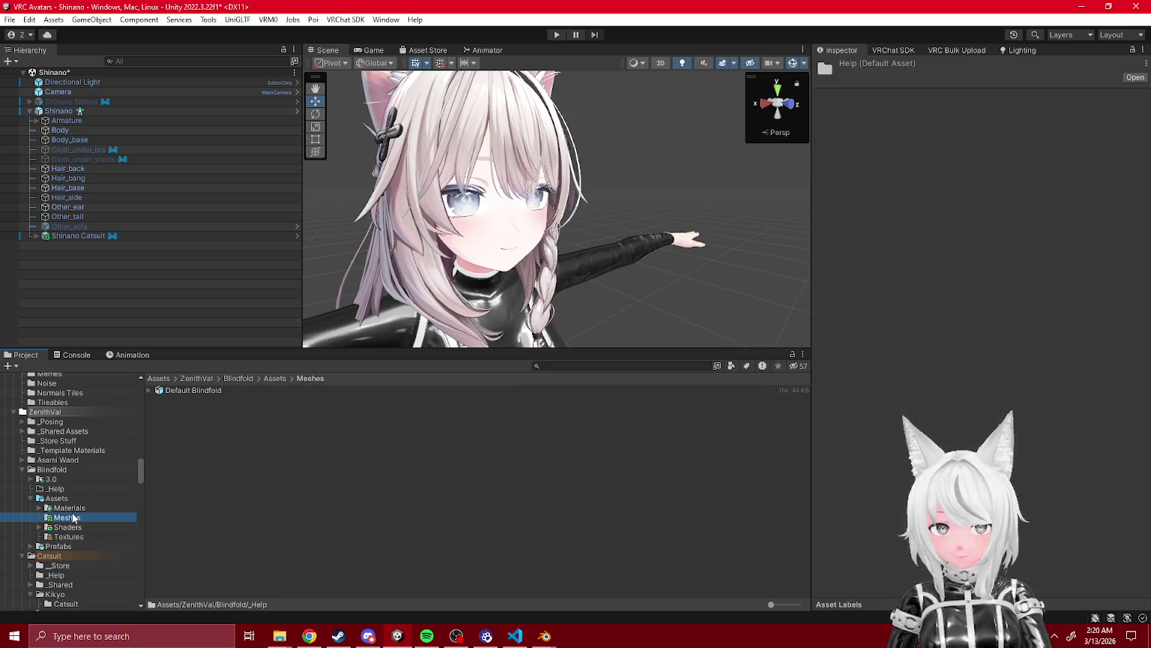
{"action": "left_click", "coordinate": [515, 635]}
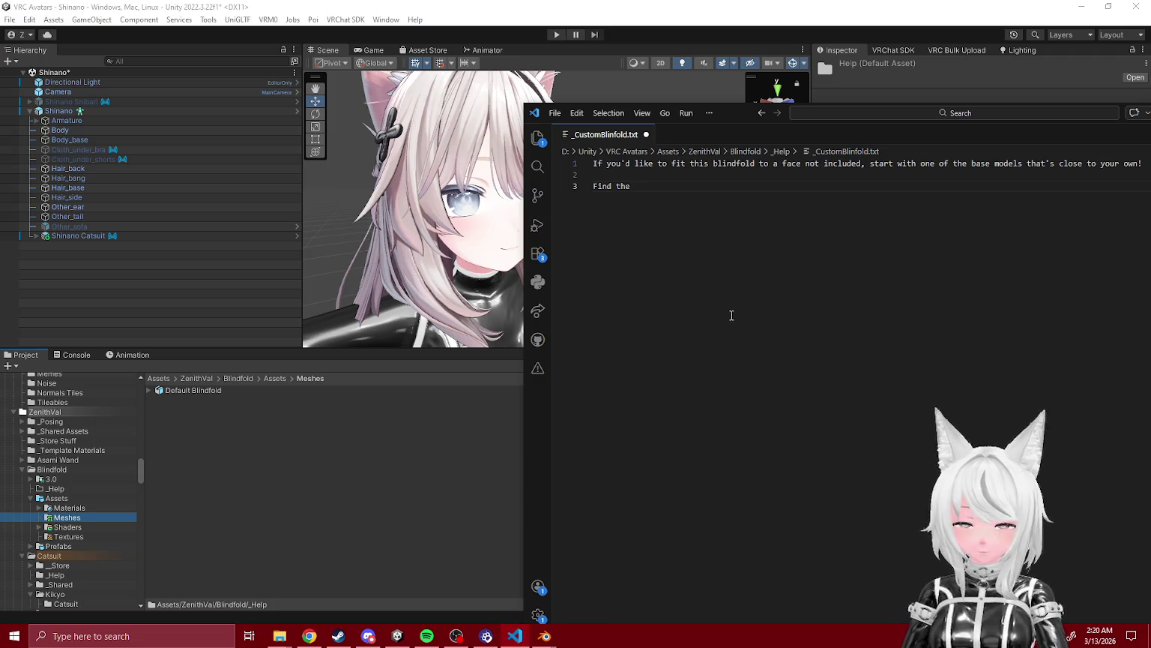
- Complete step 1: FBX under the avatar's name/Assets OR the original under Blindfold/Assets/Mesh, numbered '1.'
{"action": "type", "text": "FBX "}
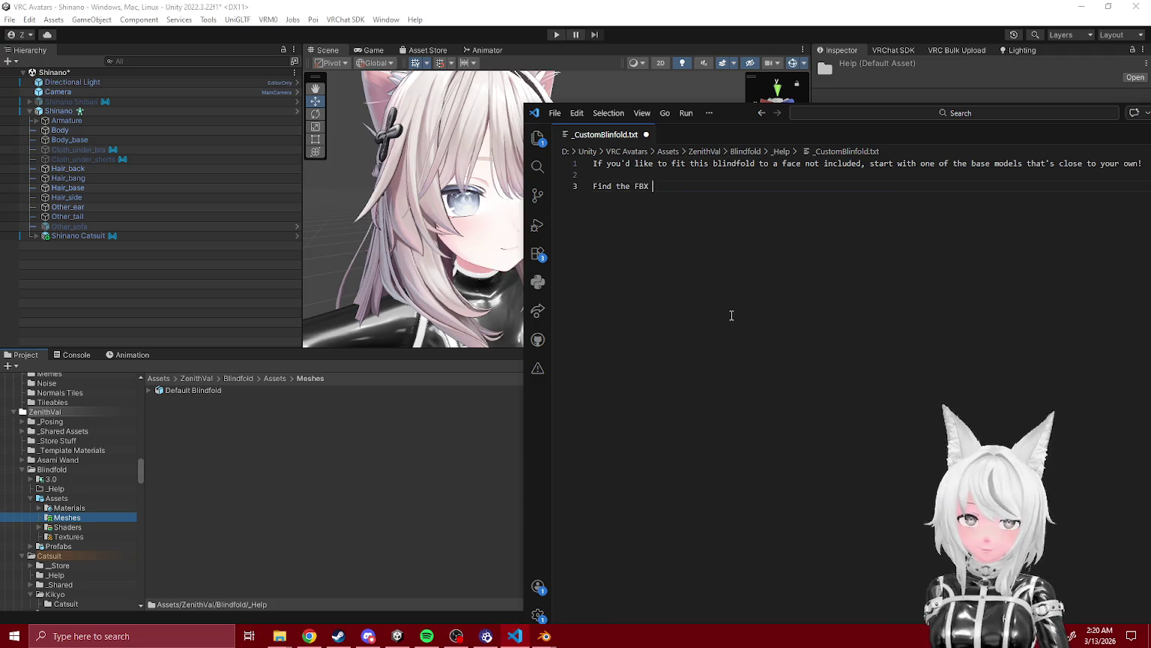
{"action": "type", "text": "under the "}
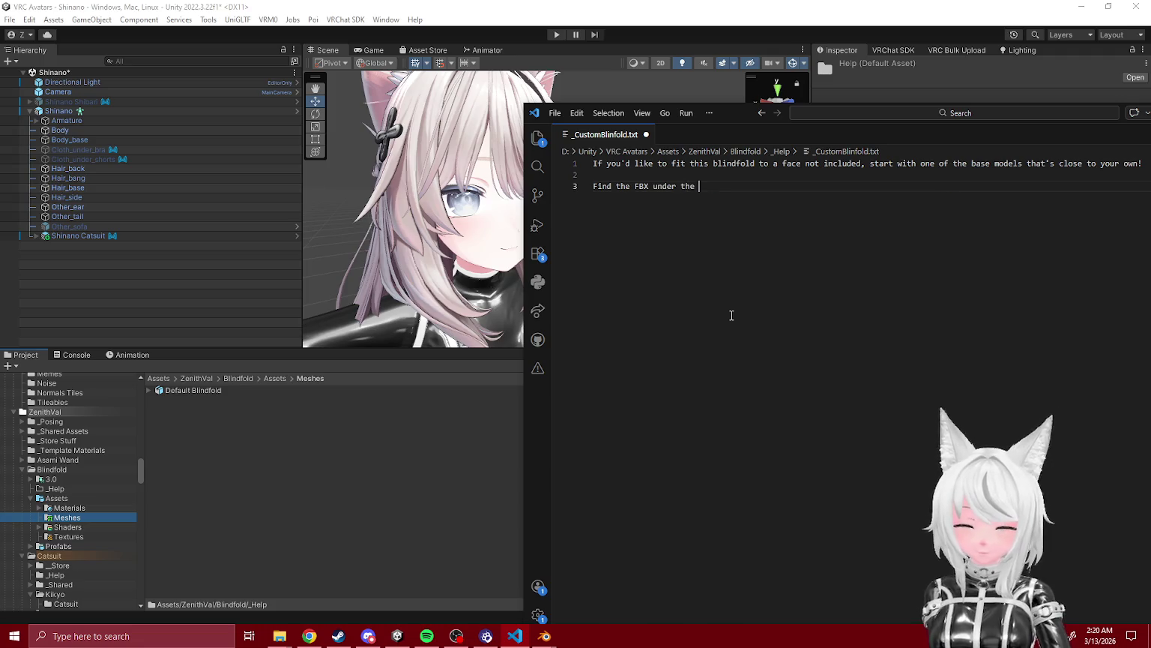
{"action": "type", "text": "avatar's name"}
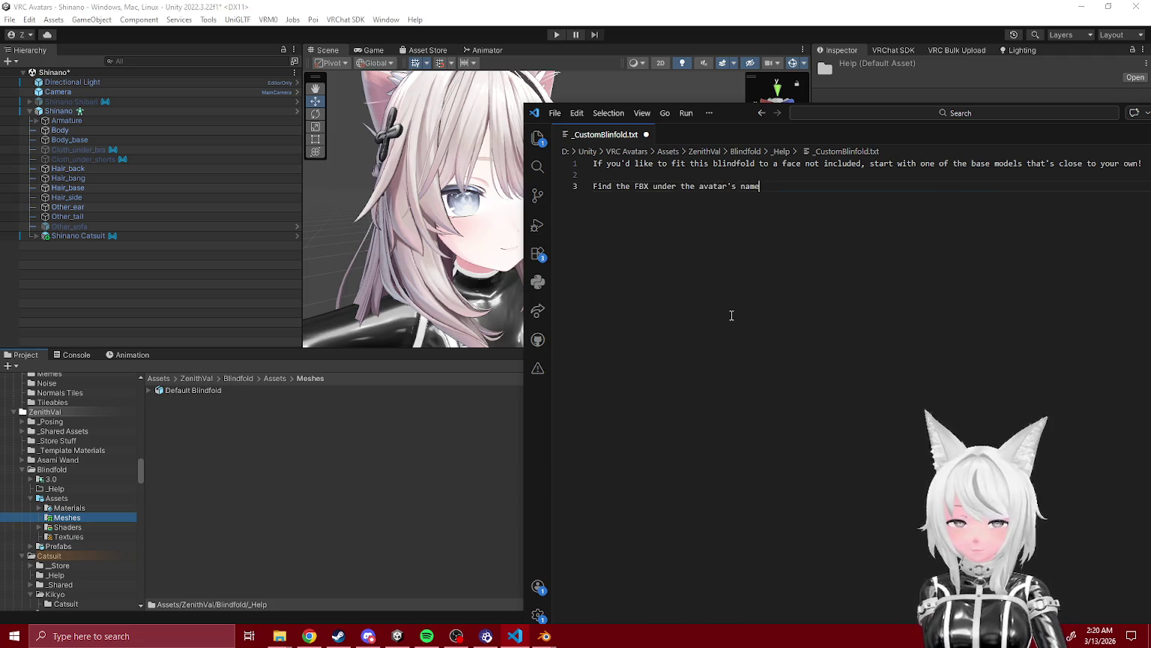
{"action": "type", "text": "/Assets OR us"}
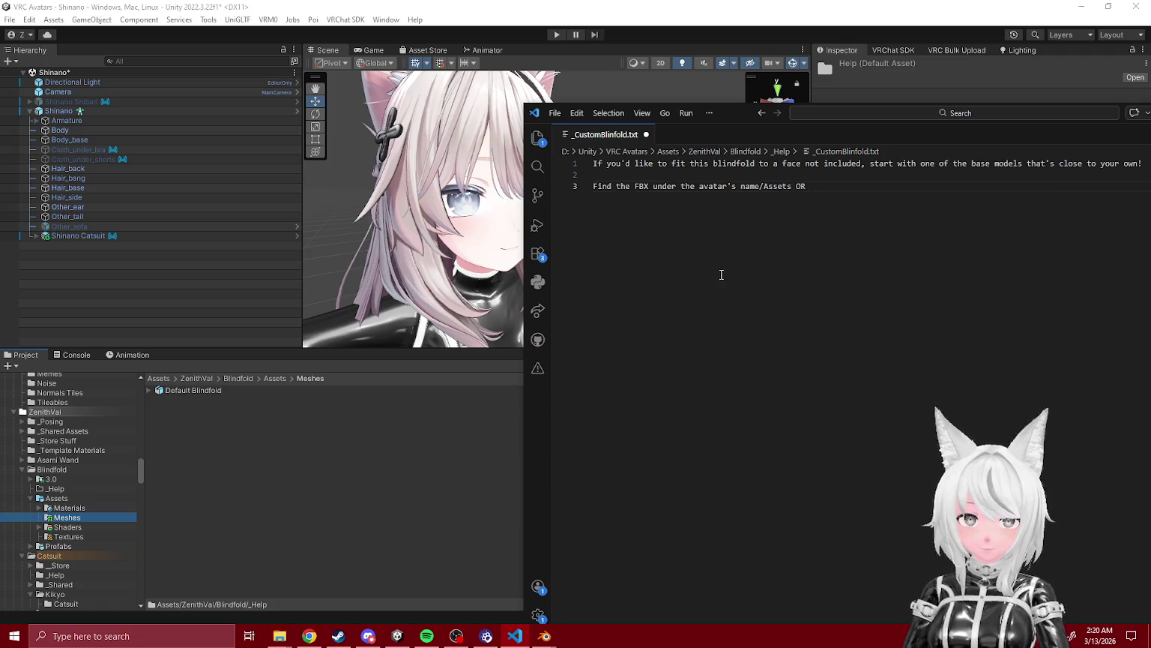
{"action": "type", "text": "e the"}
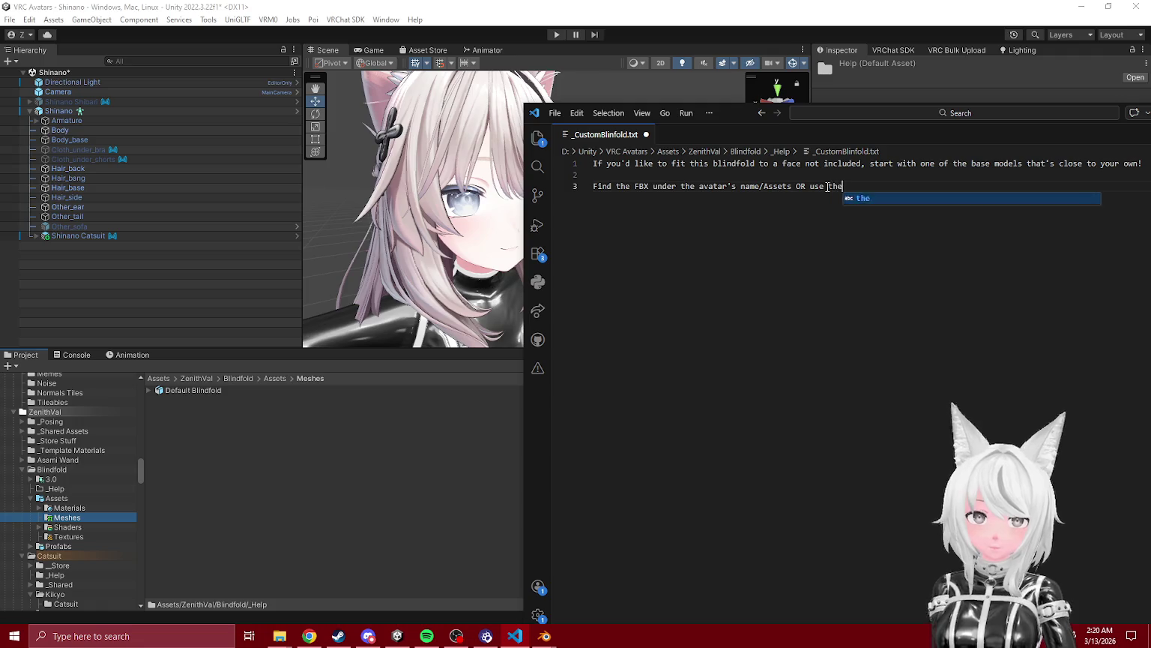
{"action": "type", "text": " original found under Blindfgol"}
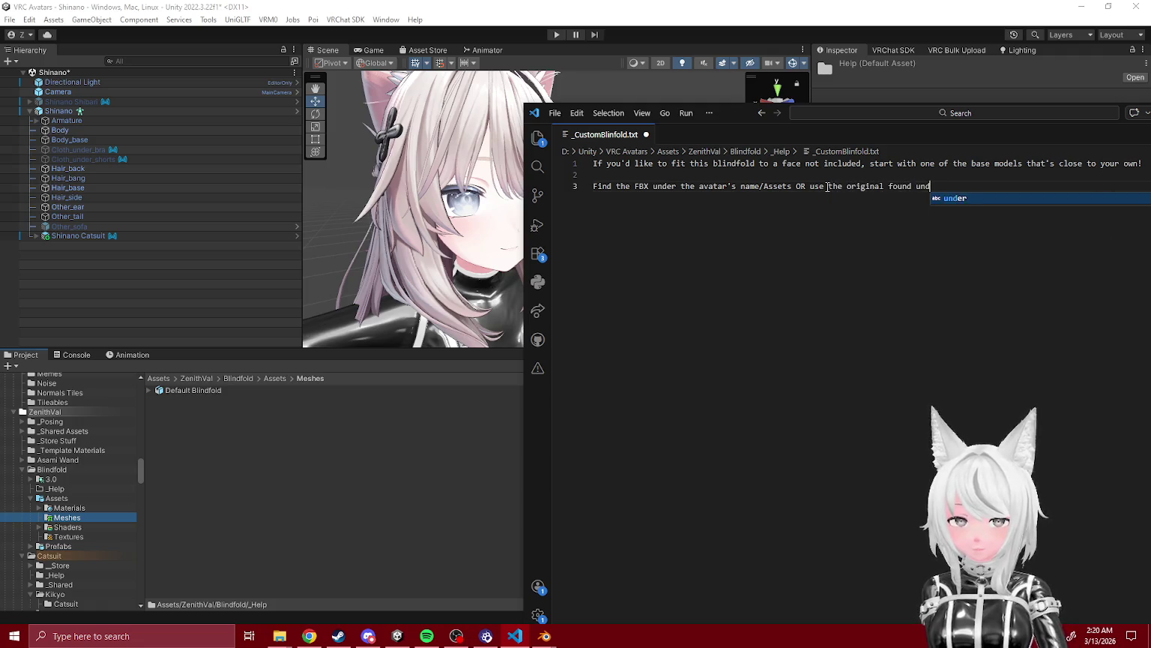
{"action": "key", "text": "BackSpace"}
{"action": "key", "text": "BackSpace"}
{"action": "key", "text": "BackSpace"}
{"action": "type", "text": "o"}
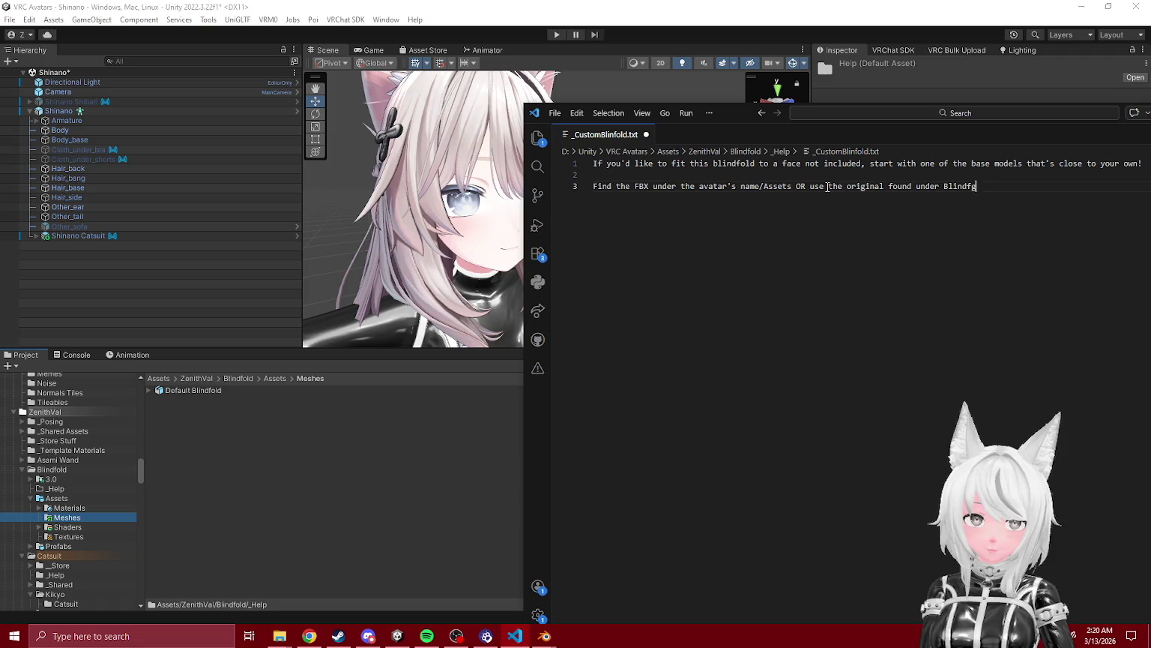
{"action": "type", "text": "ld/Assets/Meshes"}
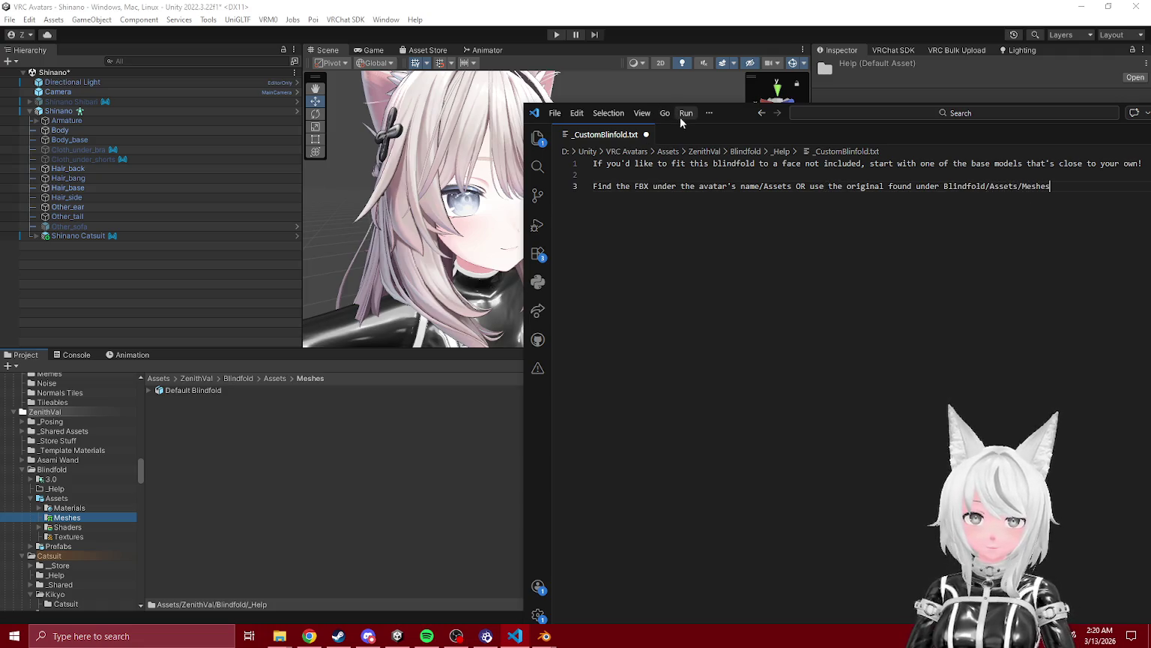
{"action": "left_click_drag", "start_coordinate": [727, 114], "coordinate": [449, 118]}
{"action": "left_click", "coordinate": [383, 148]}
{"action": "type", "text": "1 ."}
{"action": "key", "text": "Left"}
{"action": "key", "text": "Left"}
{"action": "key", "text": "BackSpace"}
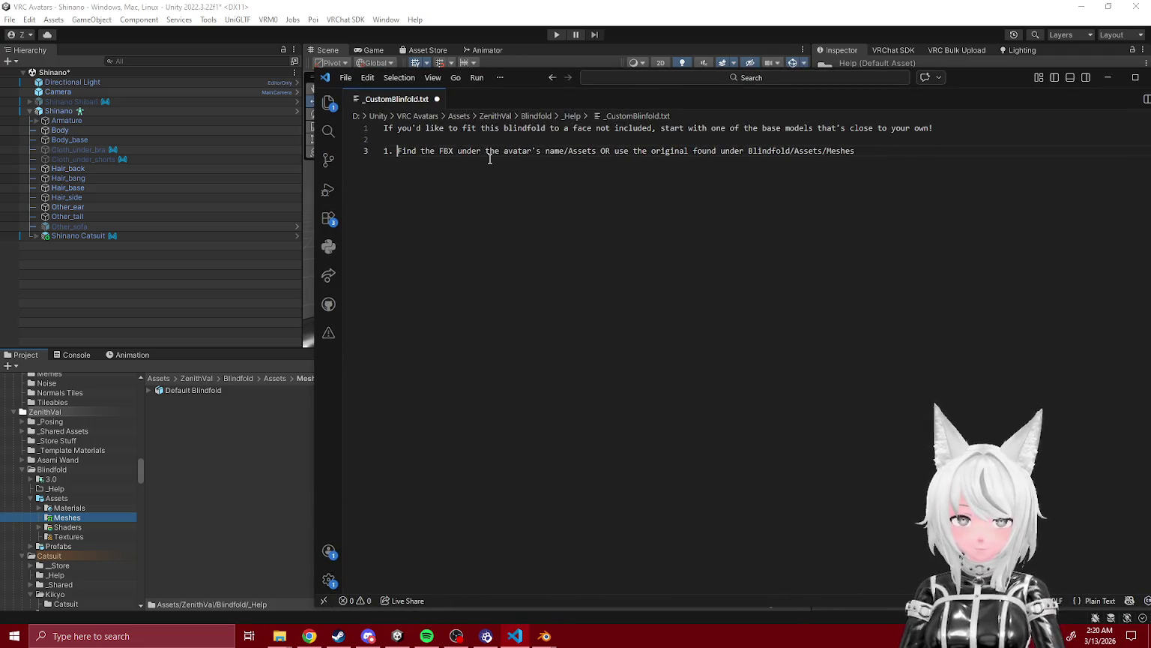
- Write step 2: import into Blender and adjust as needed, or use a Unity tool to adjust the shape
{"action": "left_click", "coordinate": [875, 150]}
{"action": "key", "text": "Return"}
{"action": "type", "text": "2. Import this into blender and adjust it as nee"}
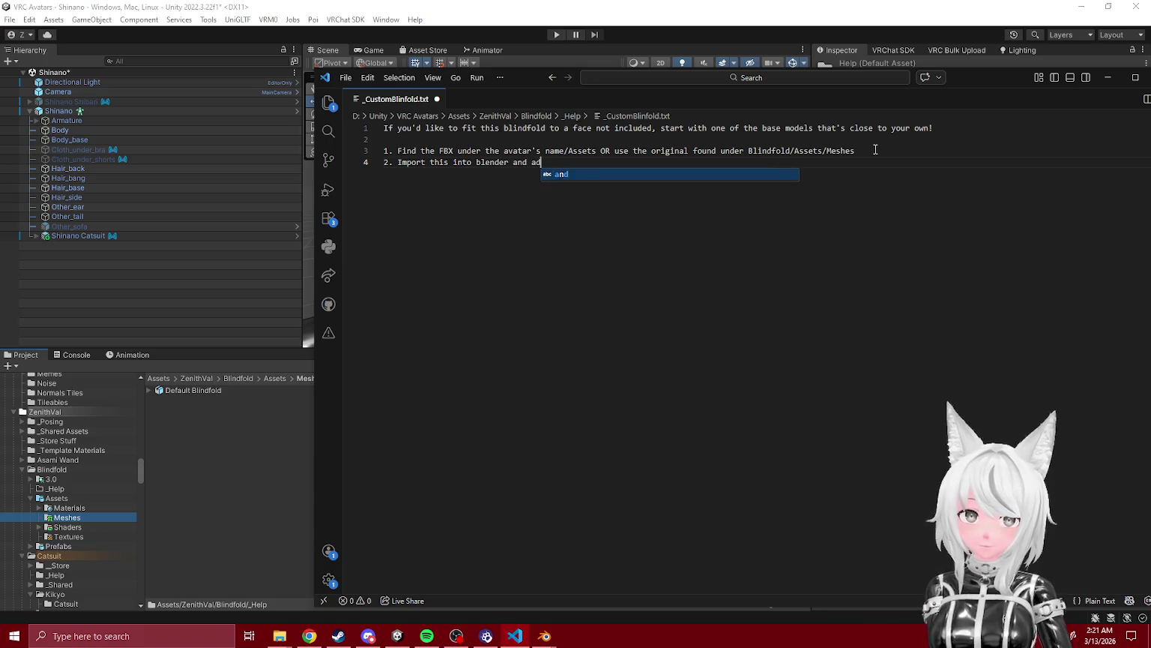
{"action": "type", "text": "ded"}
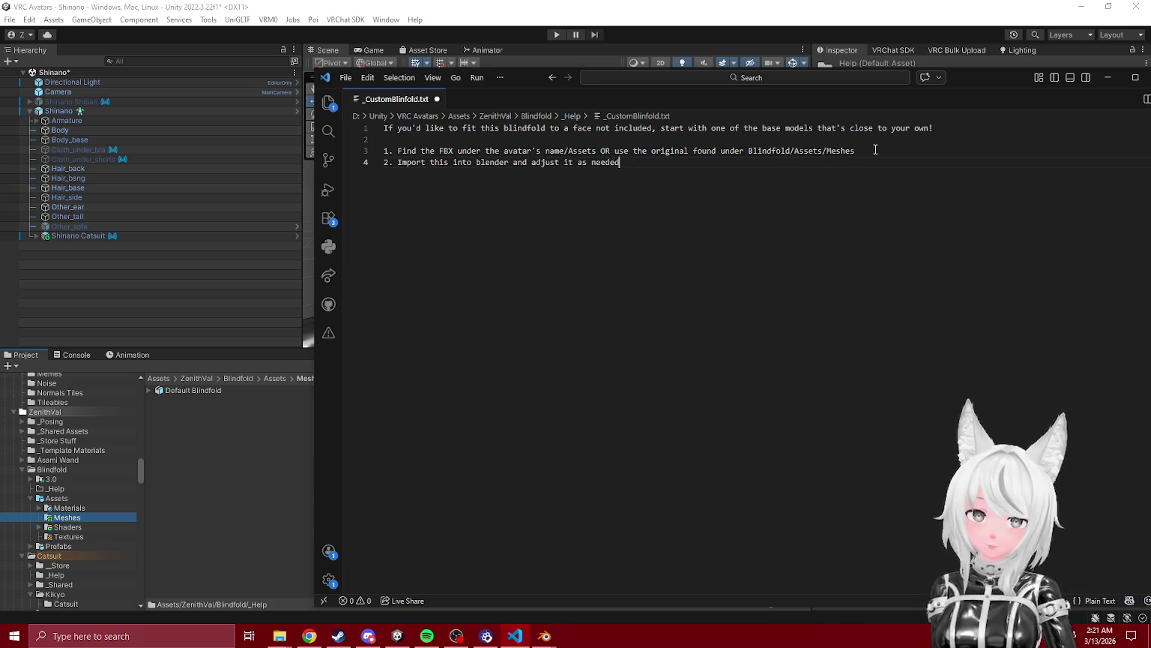
{"action": "key", "text": "BackSpace"}
{"action": "key", "text": "BackSpace"}
{"action": "type", "text": "or"}
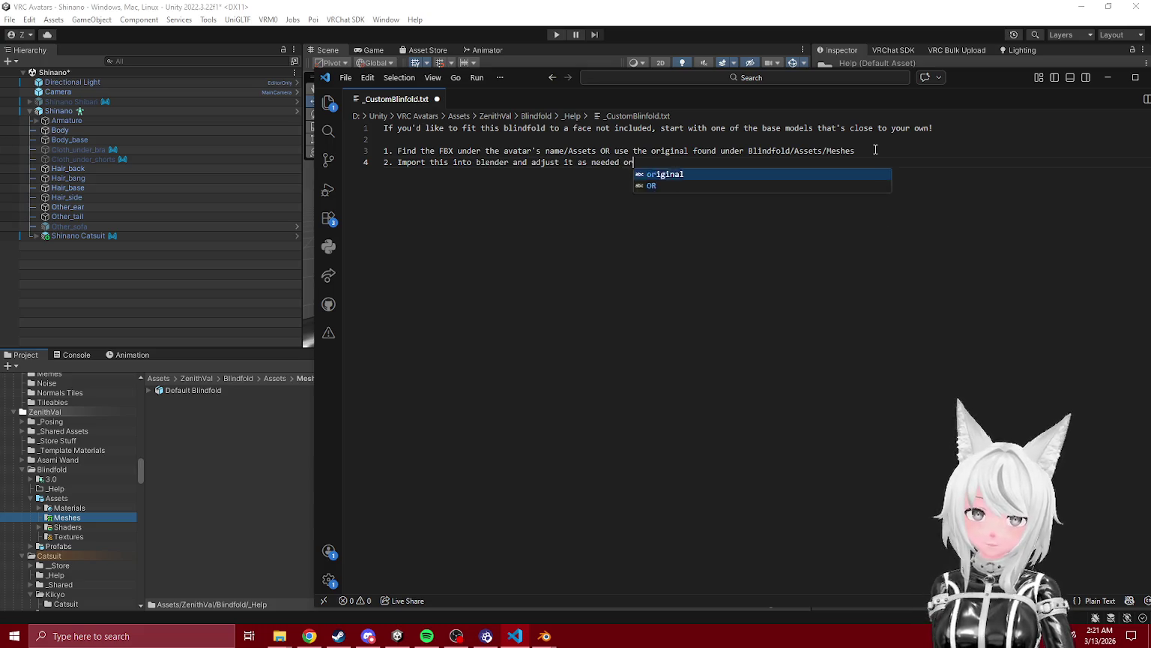
{"action": "type", "text": " use a tool in un"}
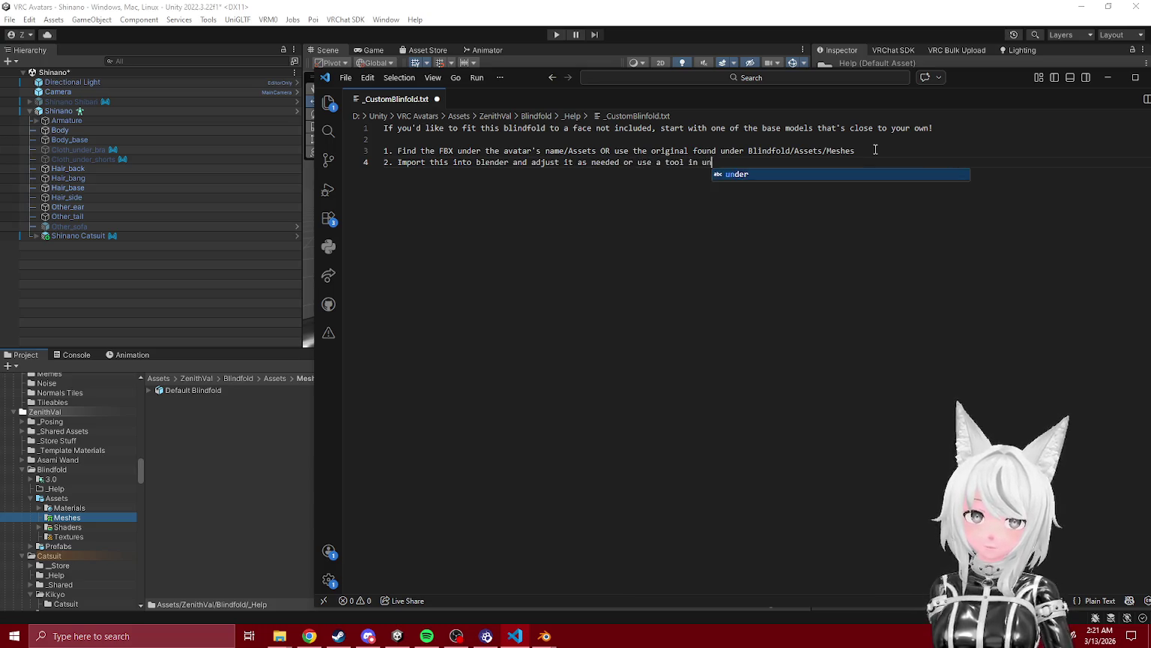
{"action": "type", "text": "ity to adjust the shape."}
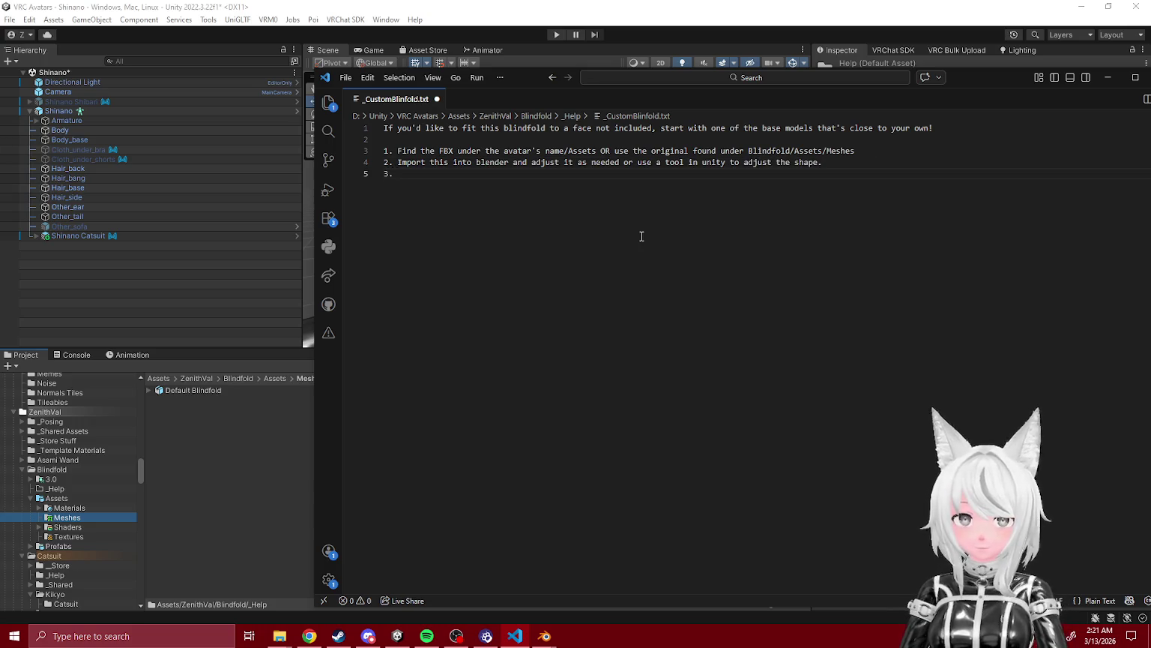
{"action": "type", "text": "xpor"}
{"action": "key", "text": "BackSpace"}
{"action": "key", "text": "BackSpace"}
{"action": "key", "text": "BackSpace"}
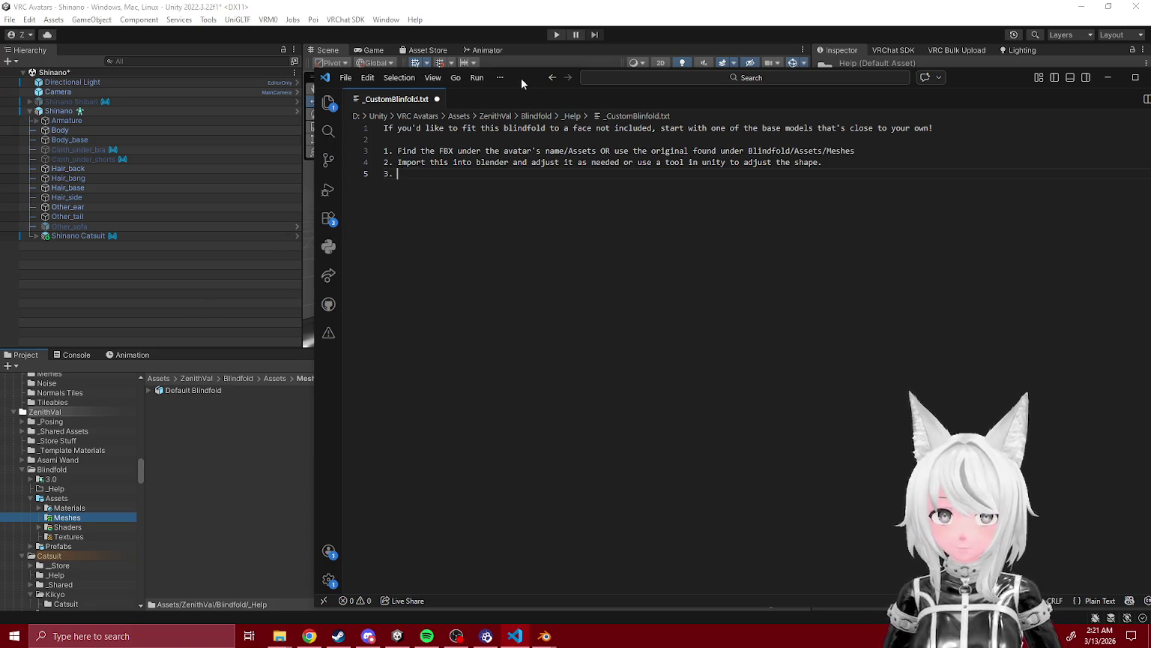
{"action": "left_click_drag", "start_coordinate": [521, 78], "coordinate": [568, 84]}
{"action": "left_click", "coordinate": [35, 235]}
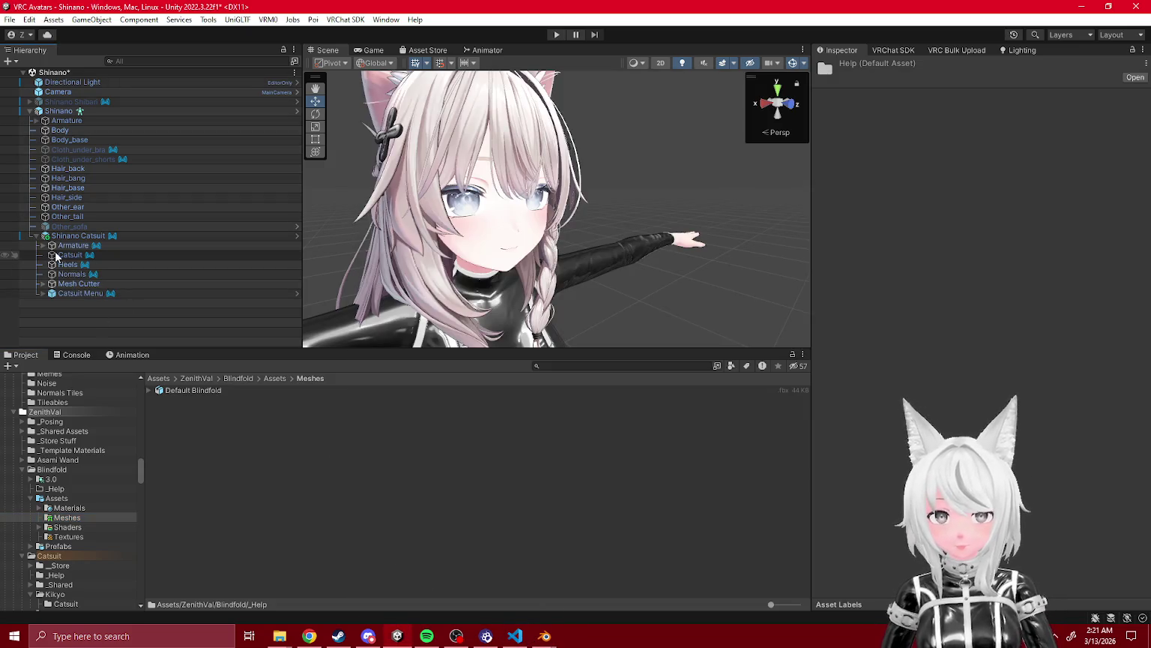
- Write step 3: drop a new prefab onto your avatar (Either Base or Base Grabbable)
{"action": "left_click", "coordinate": [515, 636]}
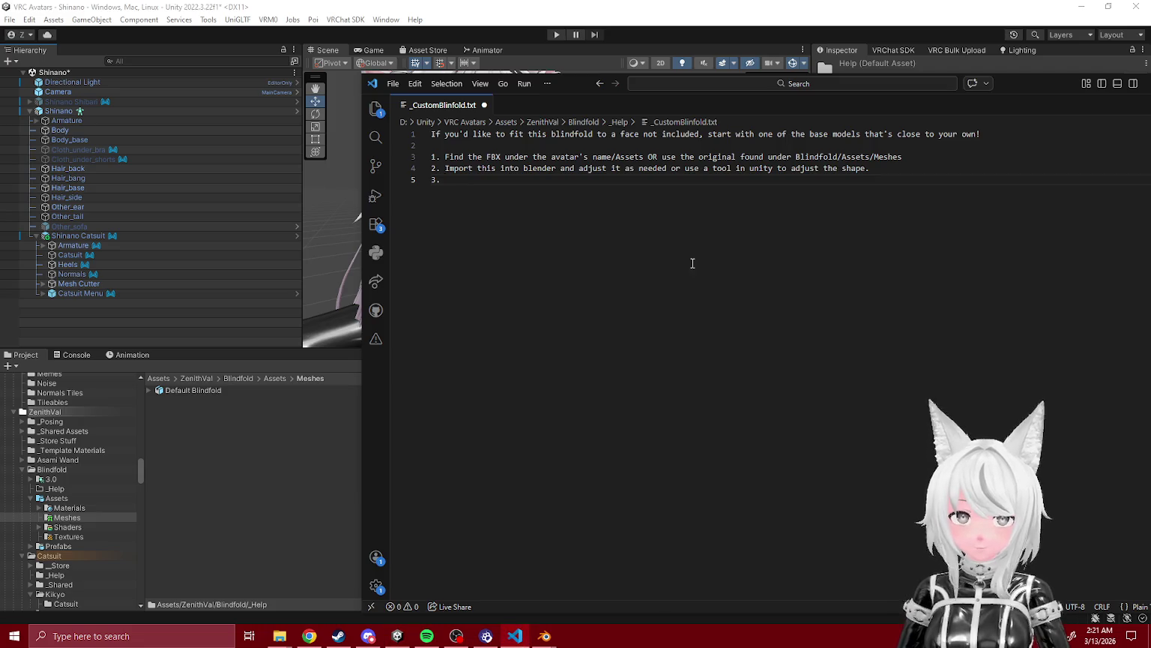
{"action": "left_click", "coordinate": [65, 546]}
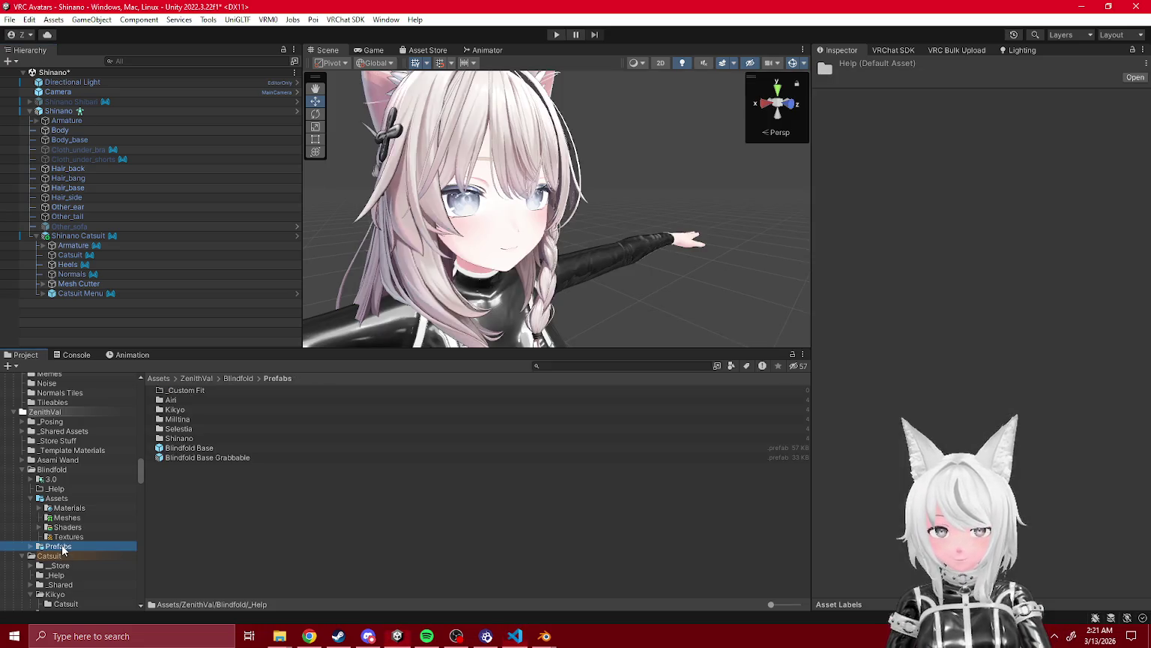
{"action": "left_click", "coordinate": [514, 635]}
{"action": "type", "text": "Drop a new pr"}
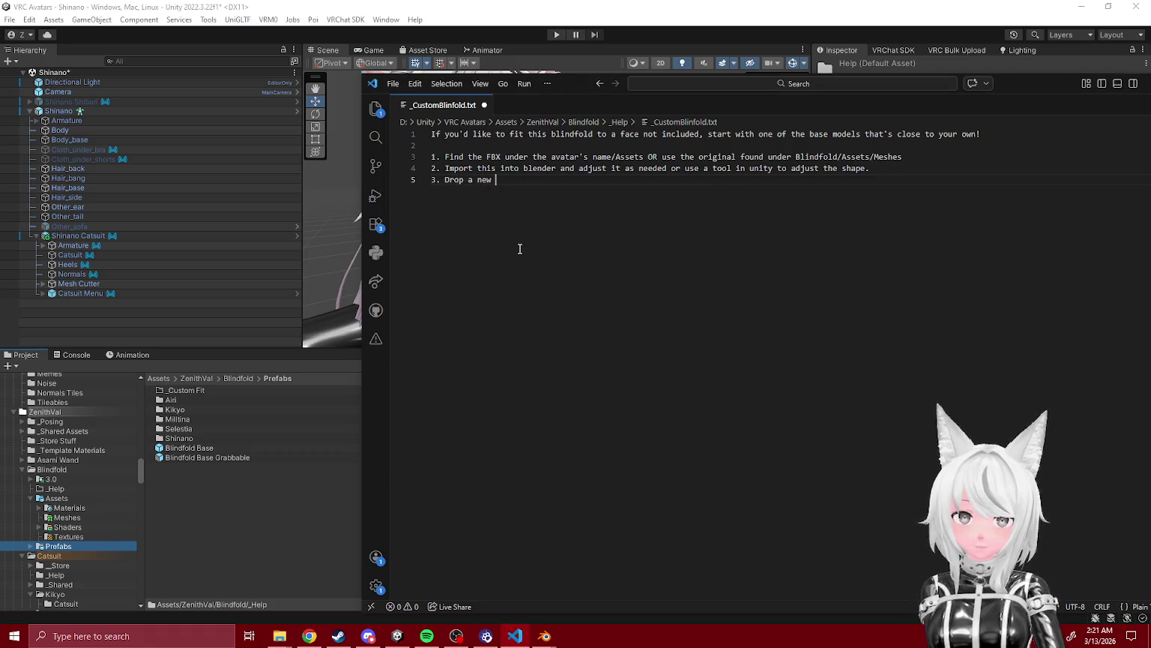
{"action": "type", "text": "efab onto your avatar"}
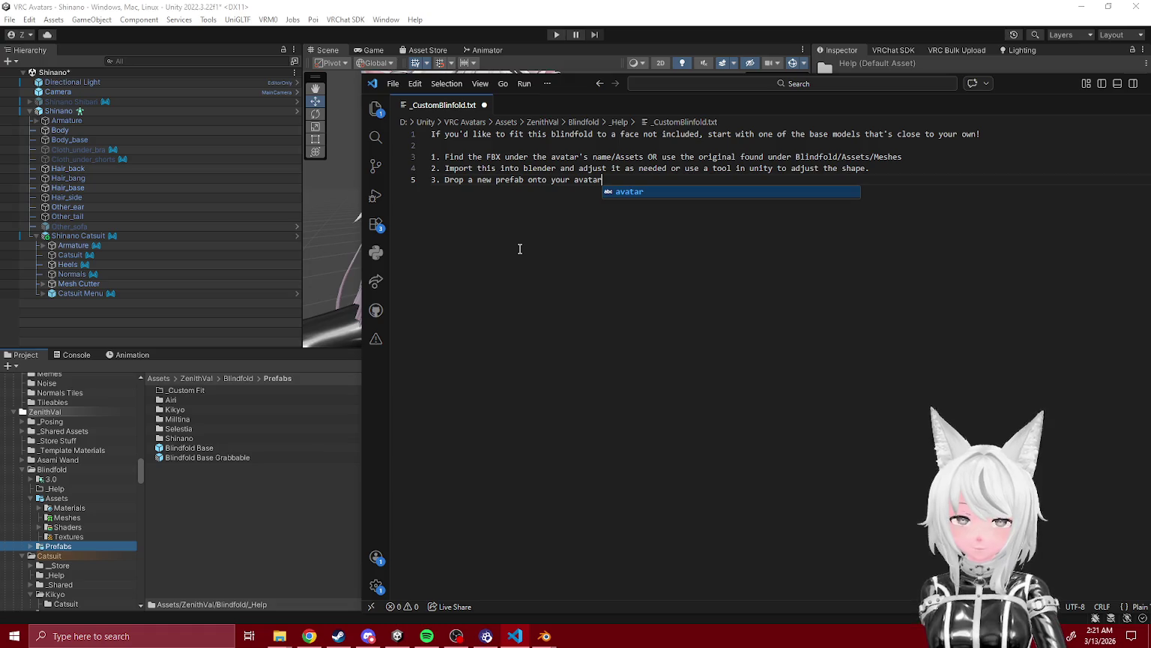
{"action": "type", "text": " (Either"}
{"action": "key", "text": "BackSpace"}
{"action": "key", "text": "BackSpace"}
{"action": "key", "text": "BackSpace"}
{"action": "type", "text": "ther Base of"}
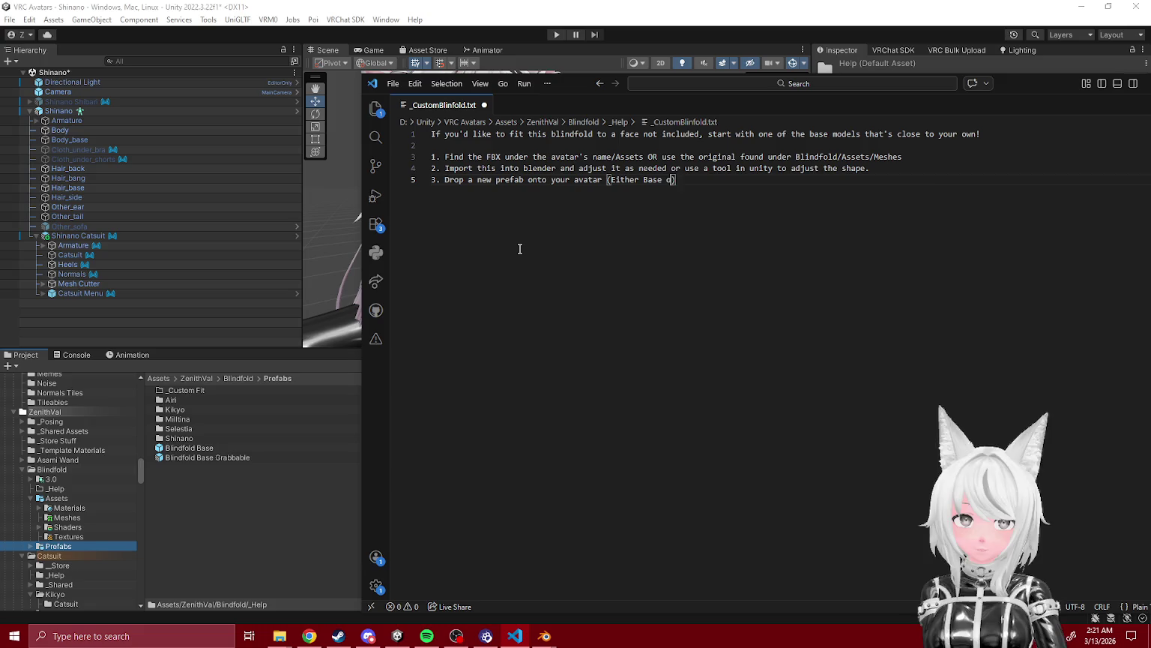
{"action": "key", "text": "BackSpace"}
{"action": "key", "text": "BackSpace"}
{"action": "type", "text": "r BA"}
{"action": "key", "text": "BackSpace"}
{"action": "type", "text": "ase Grabbable"}
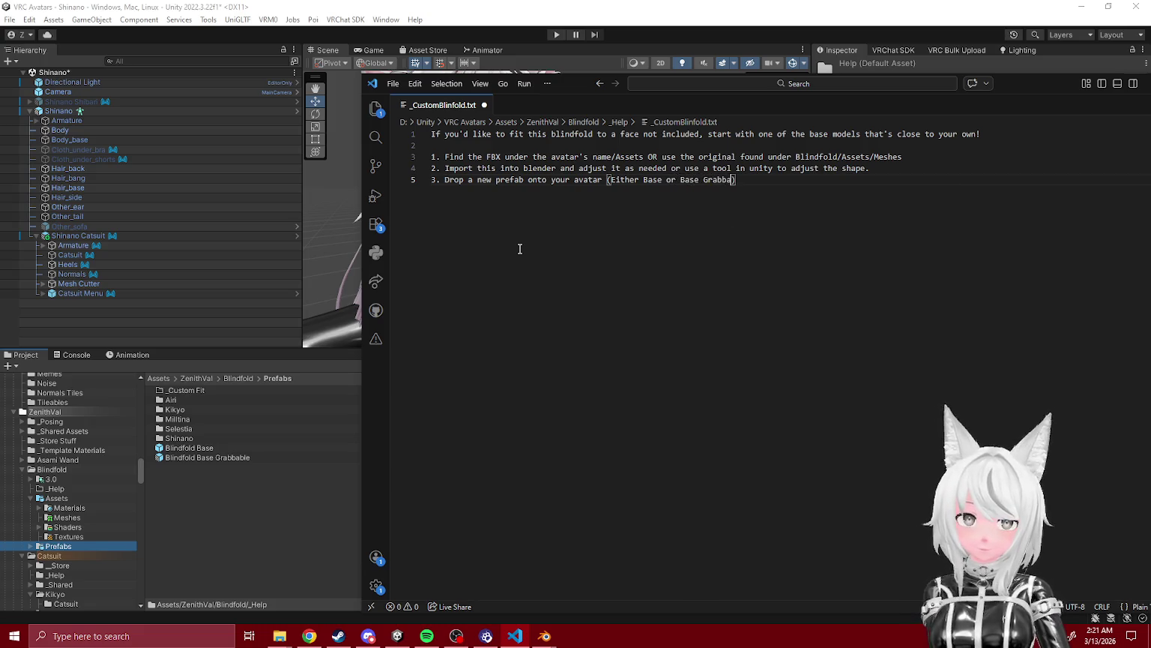
- Check the grabbable blindfold prefab's exact name, then browse to the Kikyo folder in the Project window
{"action": "left_click", "coordinate": [207, 453]}
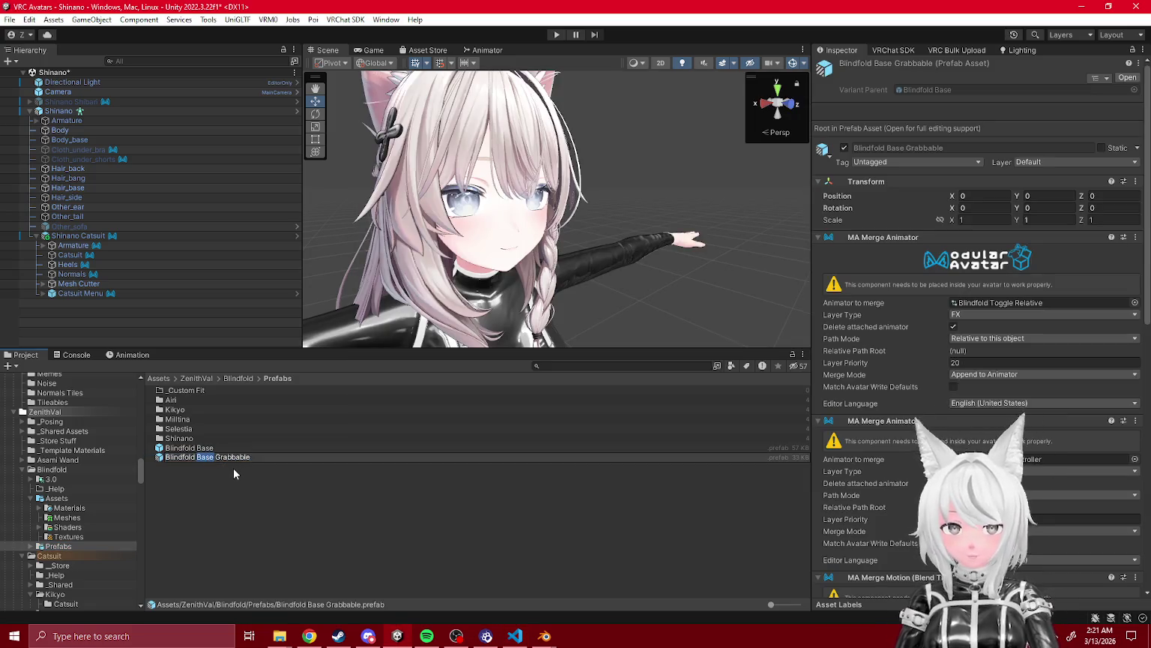
{"action": "left_click", "coordinate": [514, 635]}
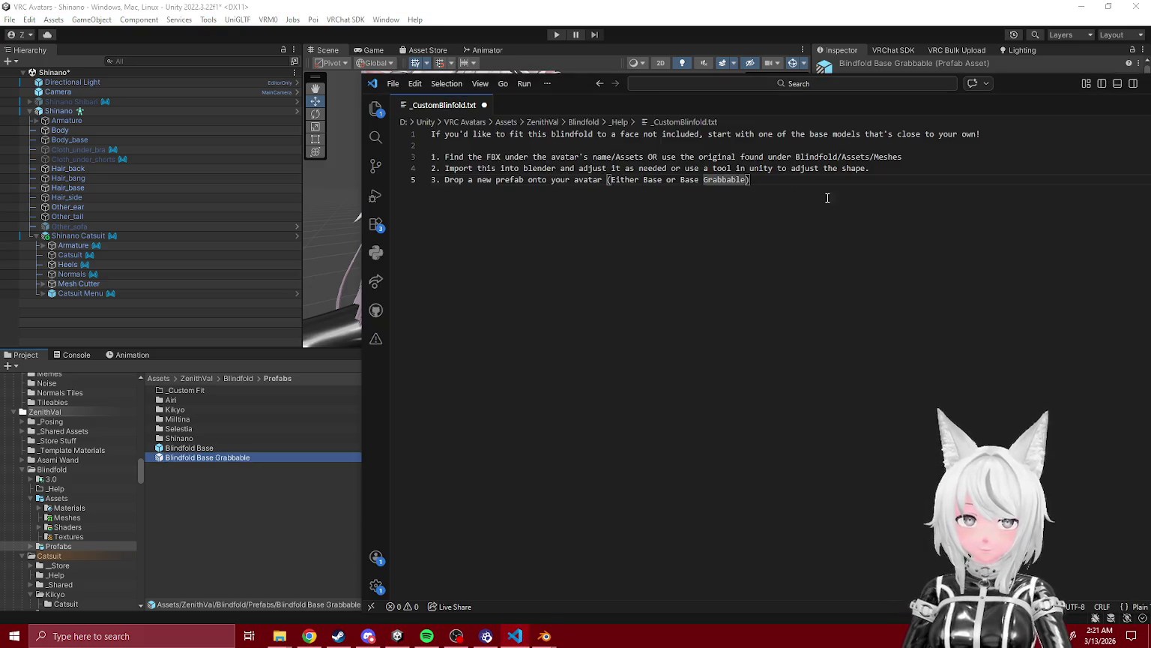
{"action": "left_click", "coordinate": [65, 602]}
{"action": "left_click", "coordinate": [69, 594]}
{"action": "scroll", "coordinate": [68, 592], "scroll_direction": "down", "scroll_amount": 3}
- In the blindfold Prefabs folder, rename Blindfold Base to Base Blindfold
{"action": "left_click", "coordinate": [62, 455]}
{"action": "left_click", "coordinate": [56, 483]}
{"action": "double_click", "coordinate": [35, 474]}
{"action": "left_click", "coordinate": [60, 493]}
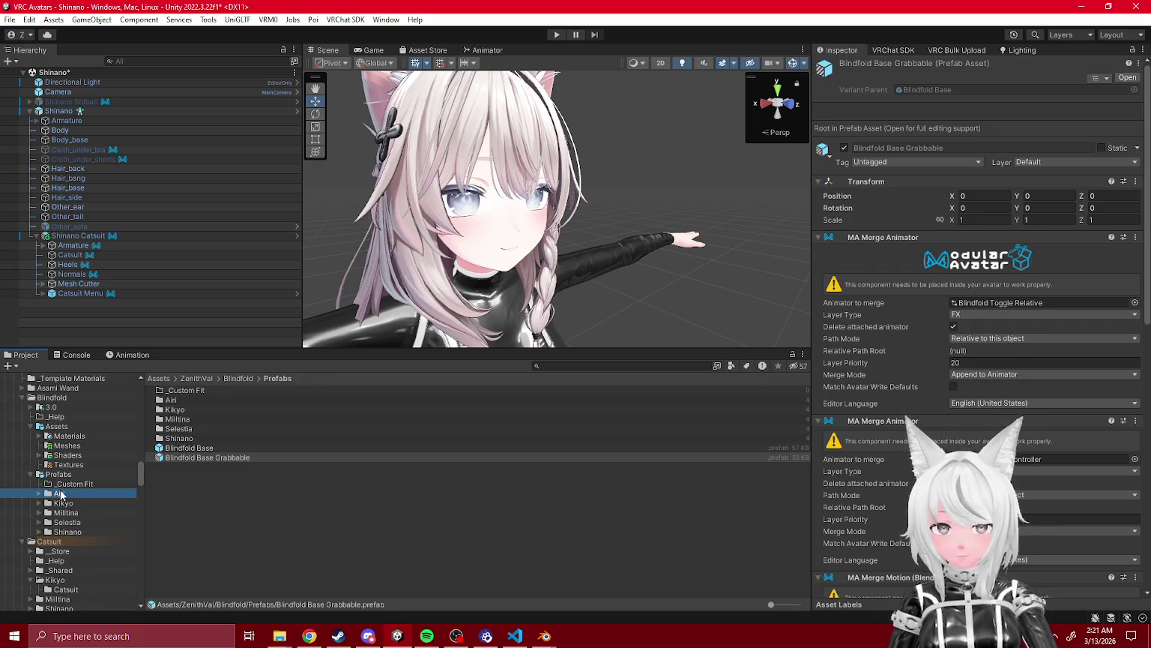
{"action": "left_click", "coordinate": [66, 505]}
{"action": "left_click", "coordinate": [68, 457]}
{"action": "left_click", "coordinate": [66, 474]}
{"action": "left_click", "coordinate": [191, 447]}
{"action": "key", "text": "BackSpace"}
{"action": "key", "text": "BackSpace"}
{"action": "key", "text": "Home"}
{"action": "type", "text": "Base"}
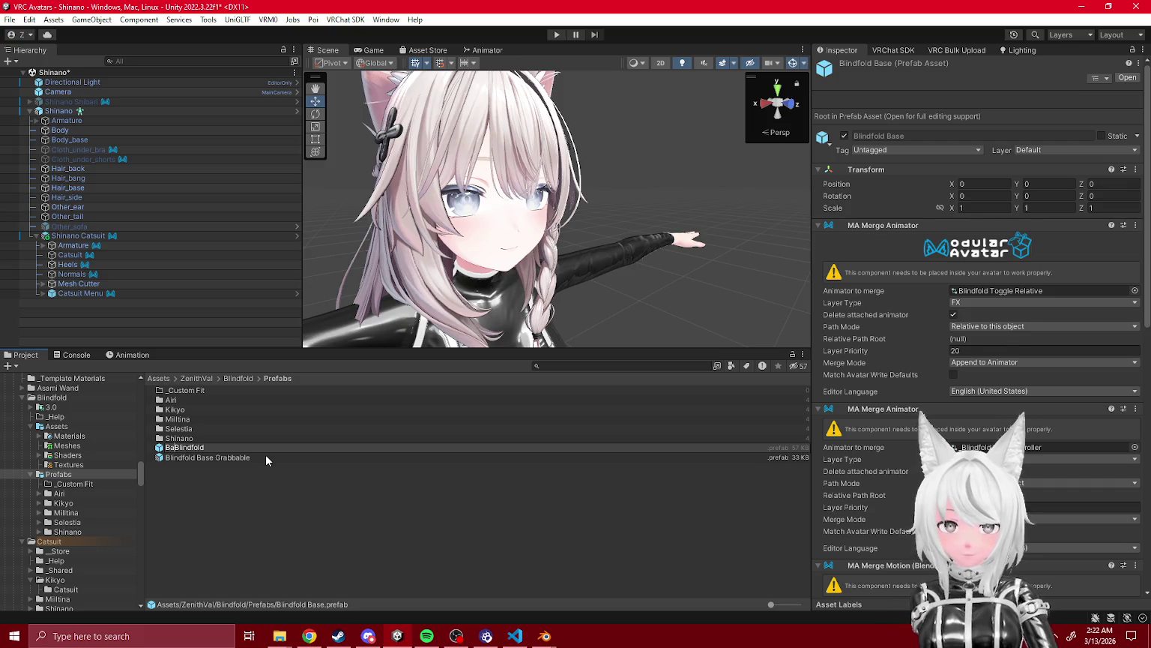
{"action": "key", "text": "Return"}
- Rename Blindfold Base Grabbable to Base Blindfold Grabbable
{"action": "left_click", "coordinate": [224, 456]}
{"action": "key", "text": "F2"}
{"action": "double_click", "coordinate": [208, 457]}
{"action": "key", "text": "BackSpace"}
{"action": "key", "text": "BackSpace"}
{"action": "key", "text": "Home"}
{"action": "type", "text": "Base"}
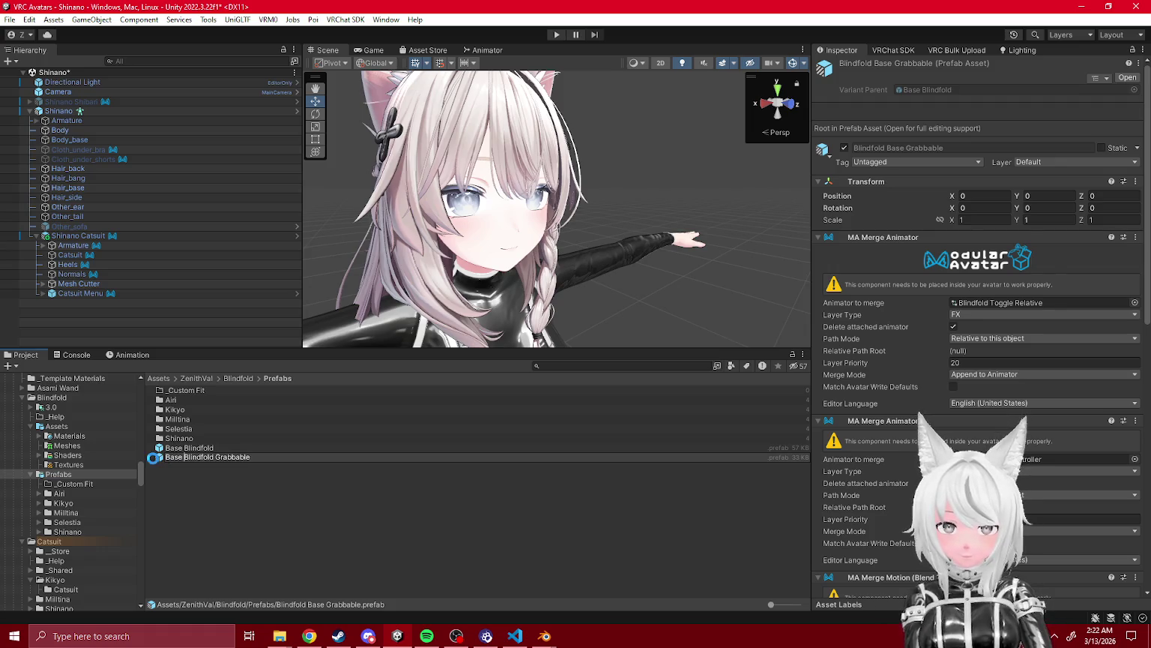
{"action": "key", "text": "Return"}
{"action": "left_click", "coordinate": [524, 637]}
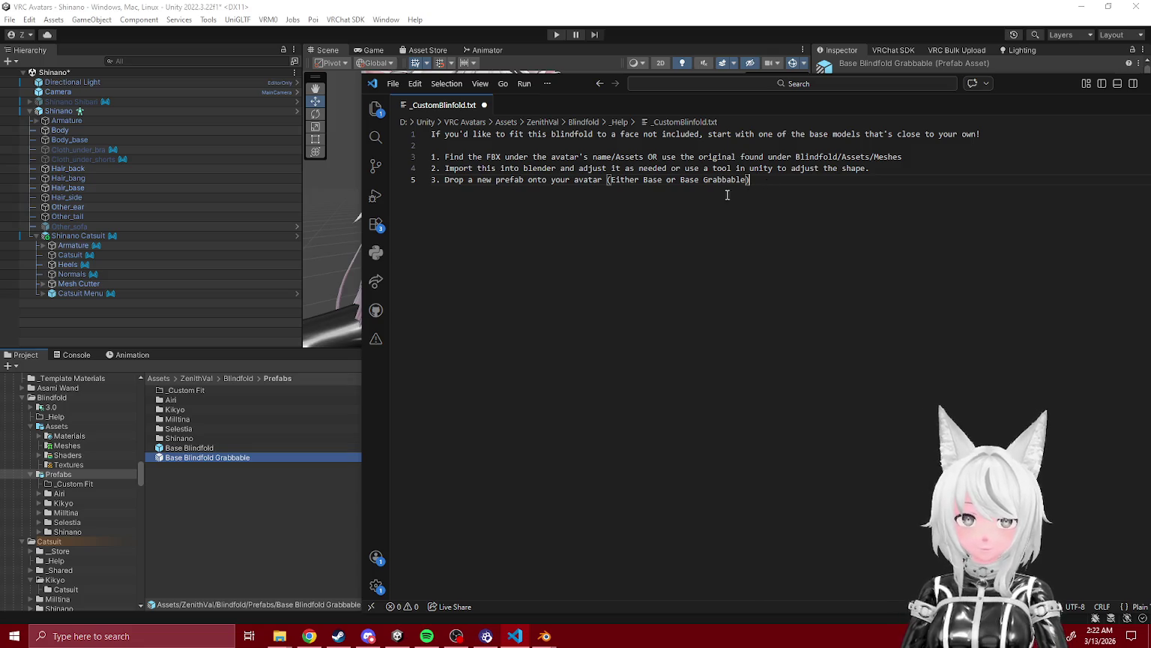
- Add '~ Found under Prefabs' to step 3 and start step 4 on a new line
{"action": "double_click", "coordinate": [651, 180]}
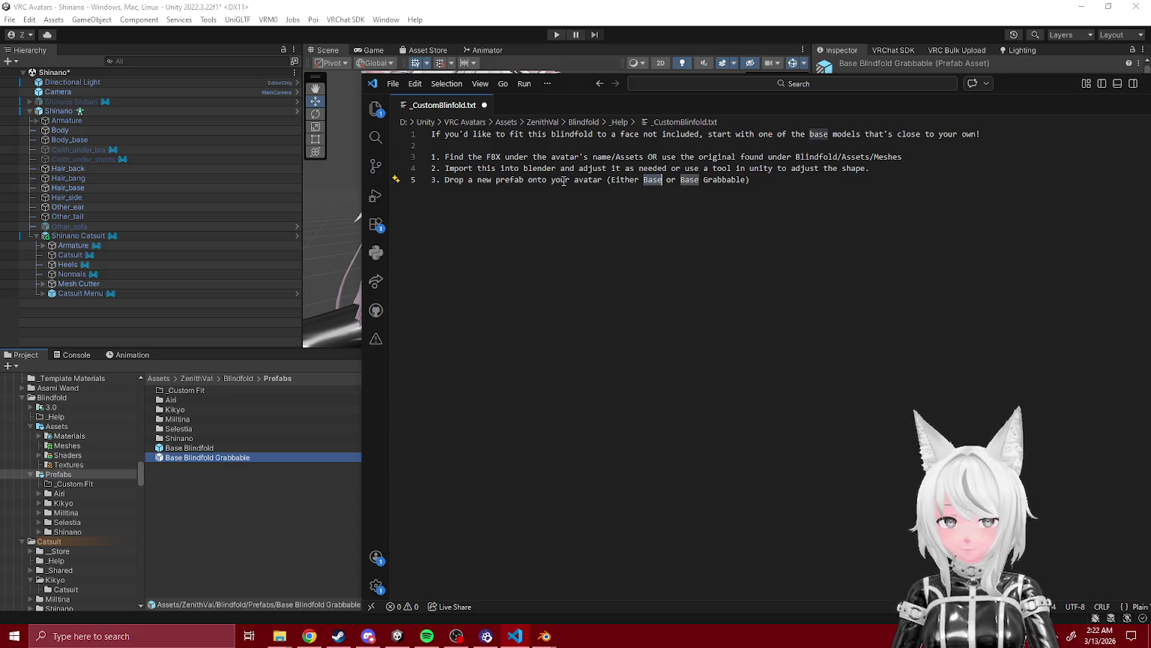
{"action": "left_click", "coordinate": [610, 180]}
{"action": "type", "text": "~ "}
{"action": "type", "text": "Found under Pref"}
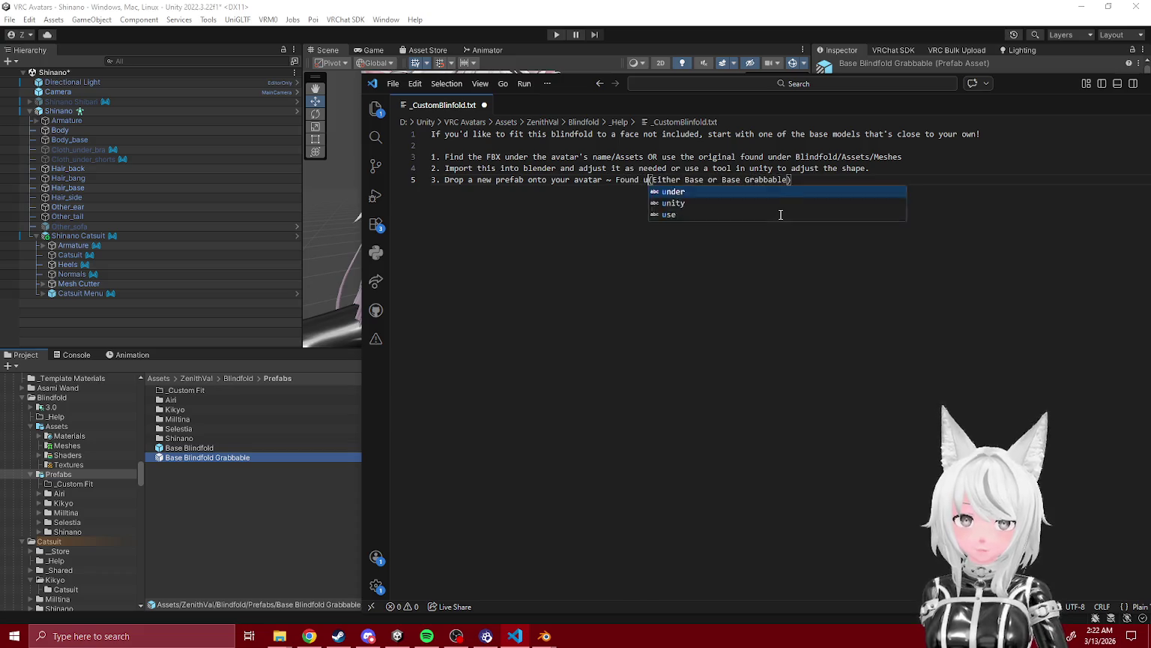
{"action": "type", "text": "abs"}
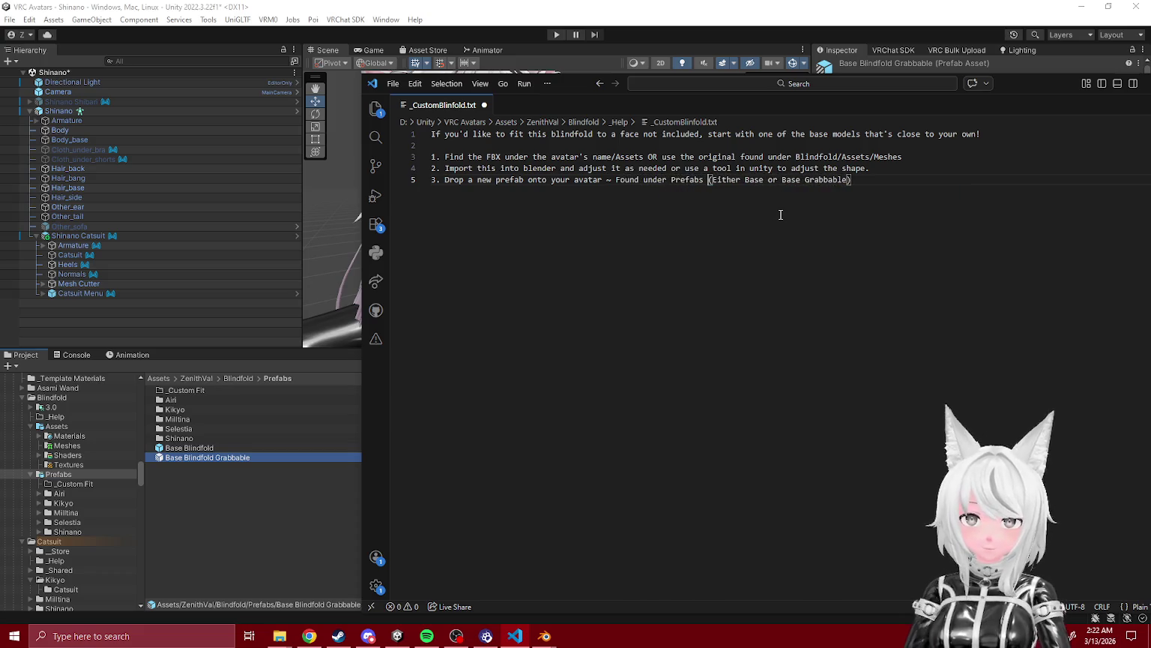
{"action": "key", "text": "Return"}
{"action": "type", "text": "4."}
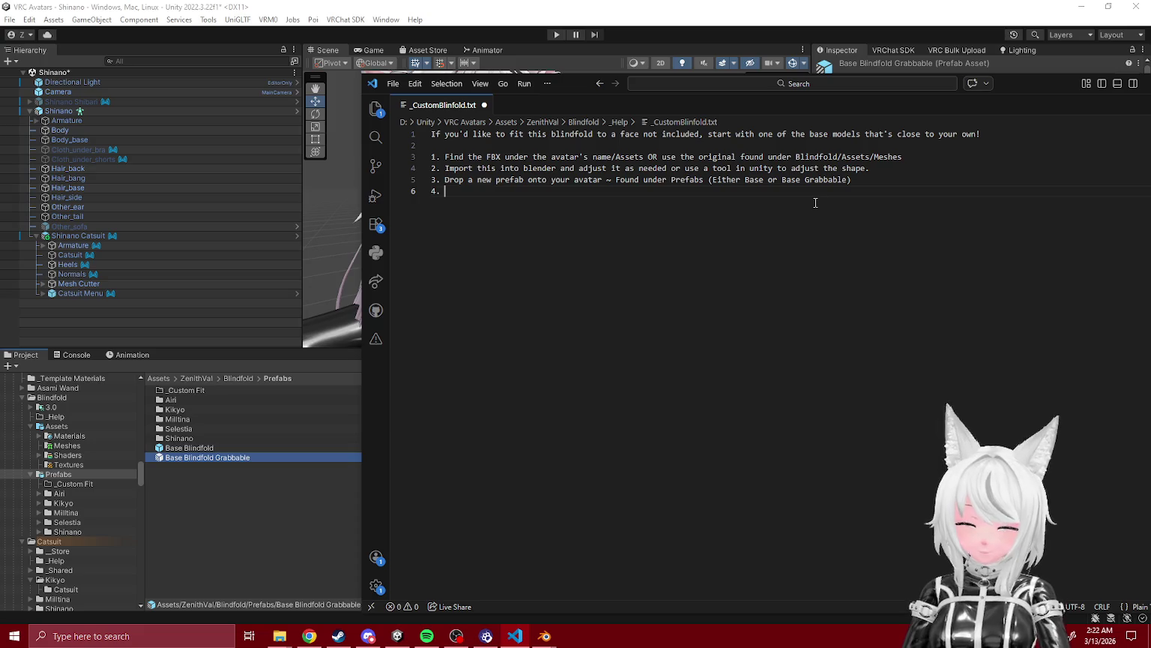
{"action": "type", "text": " Drop"}
{"action": "key", "text": "BackSpace"}
{"action": "key", "text": "BackSpace"}
{"action": "key", "text": "BackSpace"}
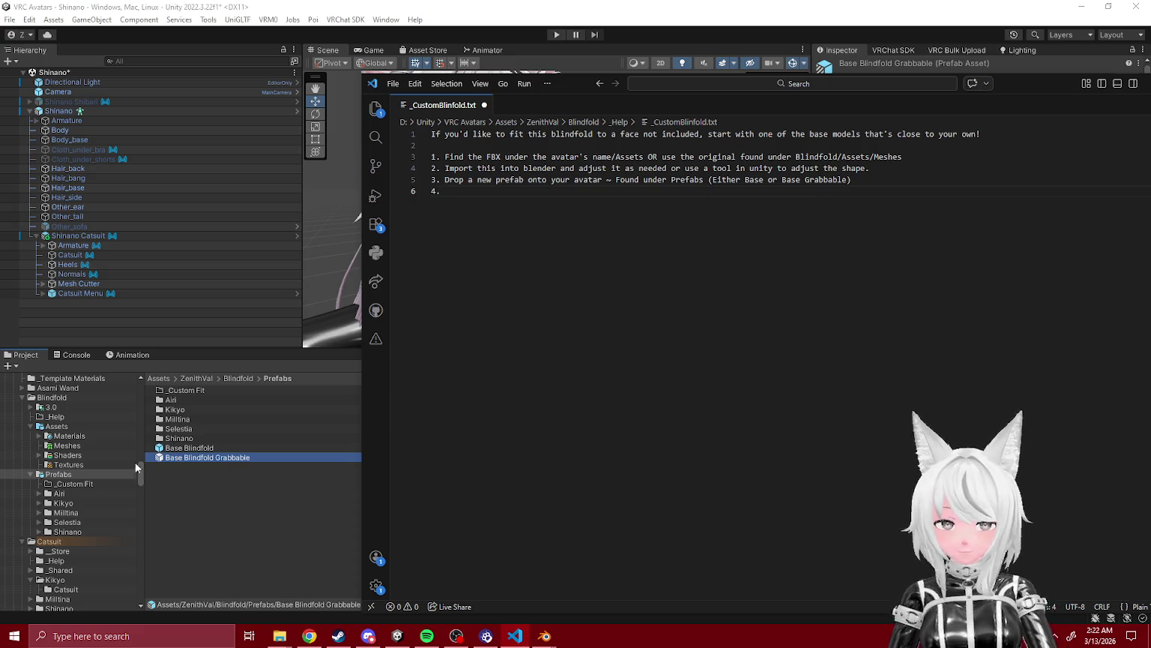
- Place the Base Blindfold prefab under the Shinano avatar in the Hierarchy and expand it
{"action": "left_click", "coordinate": [175, 448]}
{"action": "left_click_drag", "start_coordinate": [159, 370], "coordinate": [60, 111]}
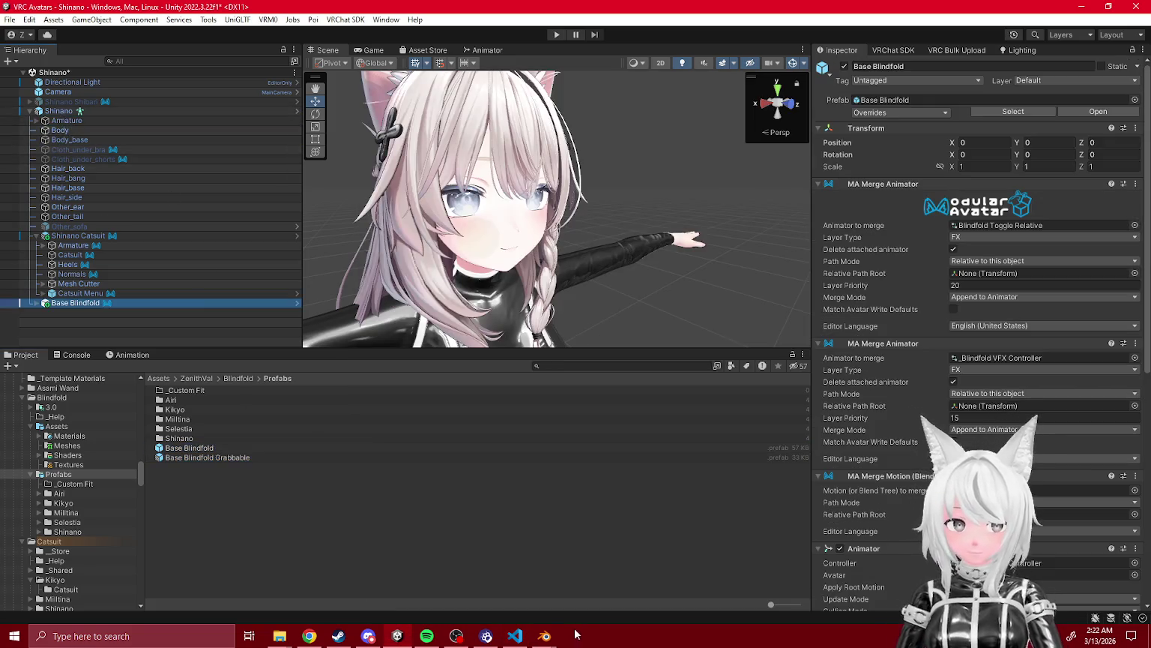
{"action": "left_click", "coordinate": [527, 638]}
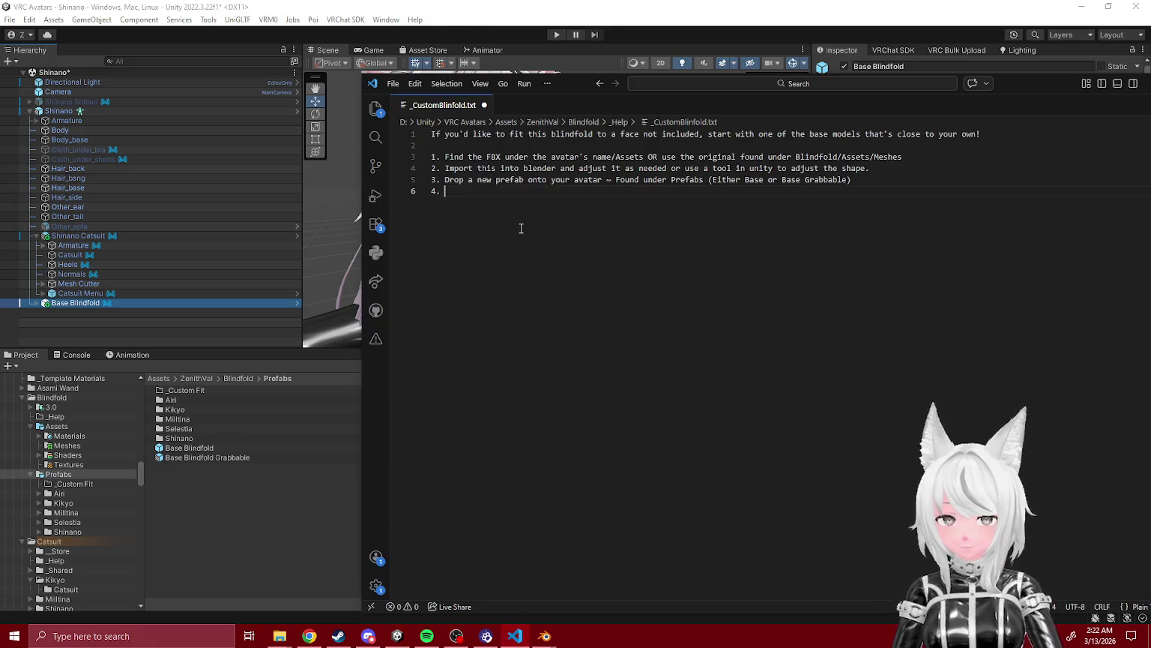
{"action": "left_click", "coordinate": [34, 302]}
- Add steps 4–6: enable Blindfold, swap its Mesh Filter for yours, move it onto your face
{"action": "left_click", "coordinate": [42, 312]}
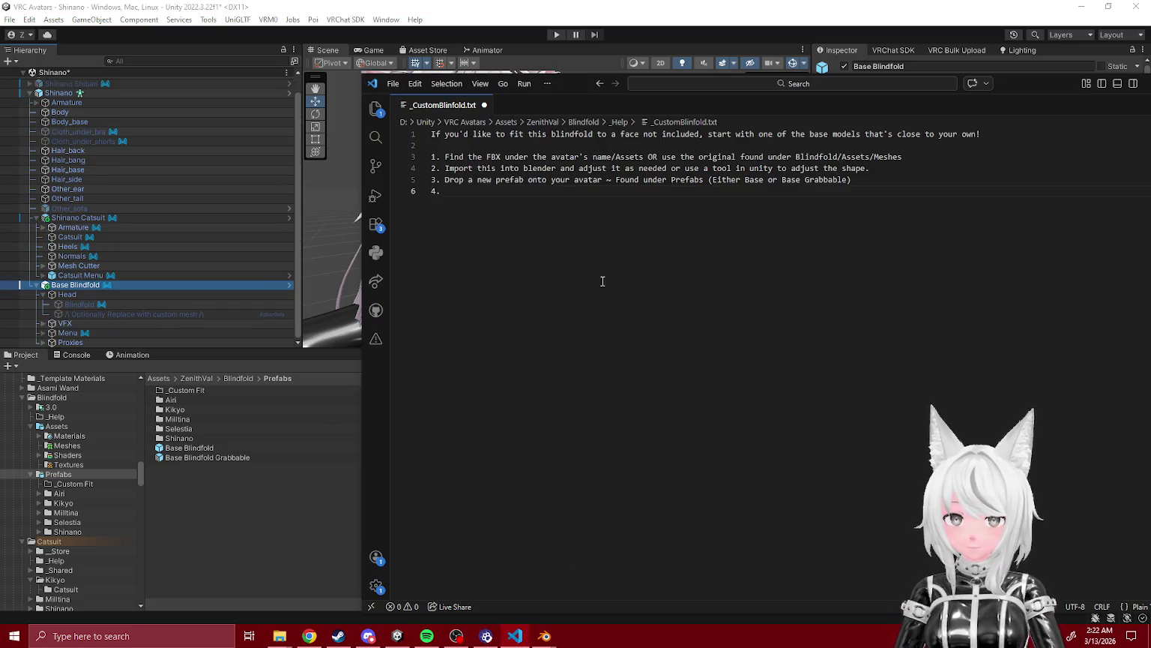
{"action": "type", "text": "o ints"}
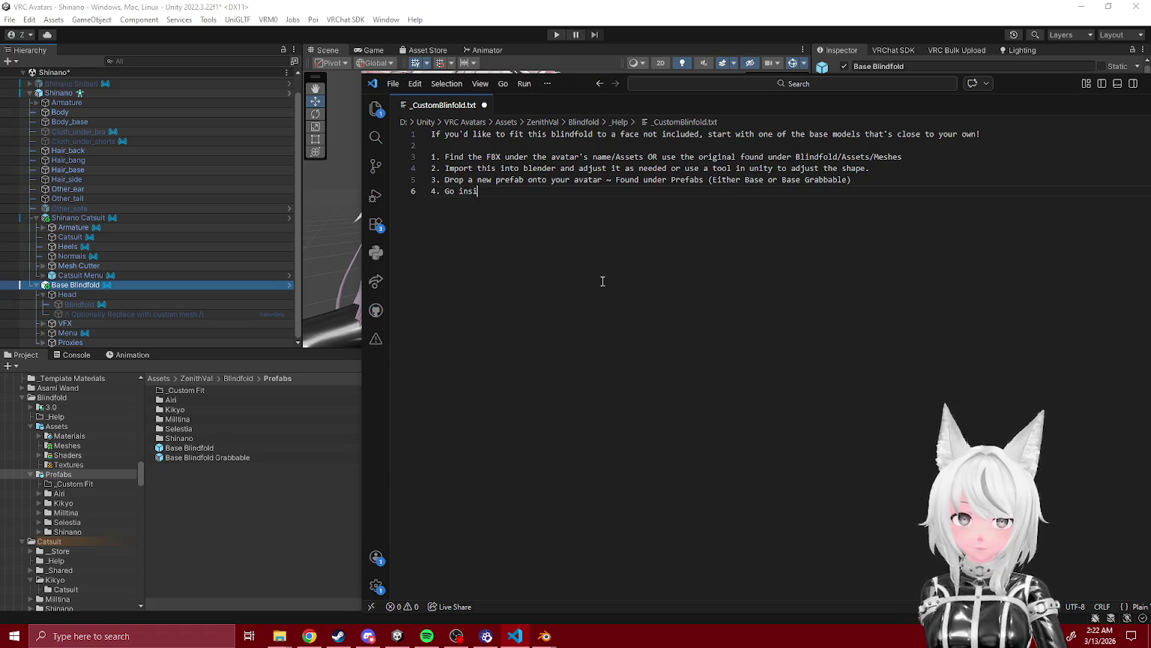
{"action": "type", "text": " the prefab, "}
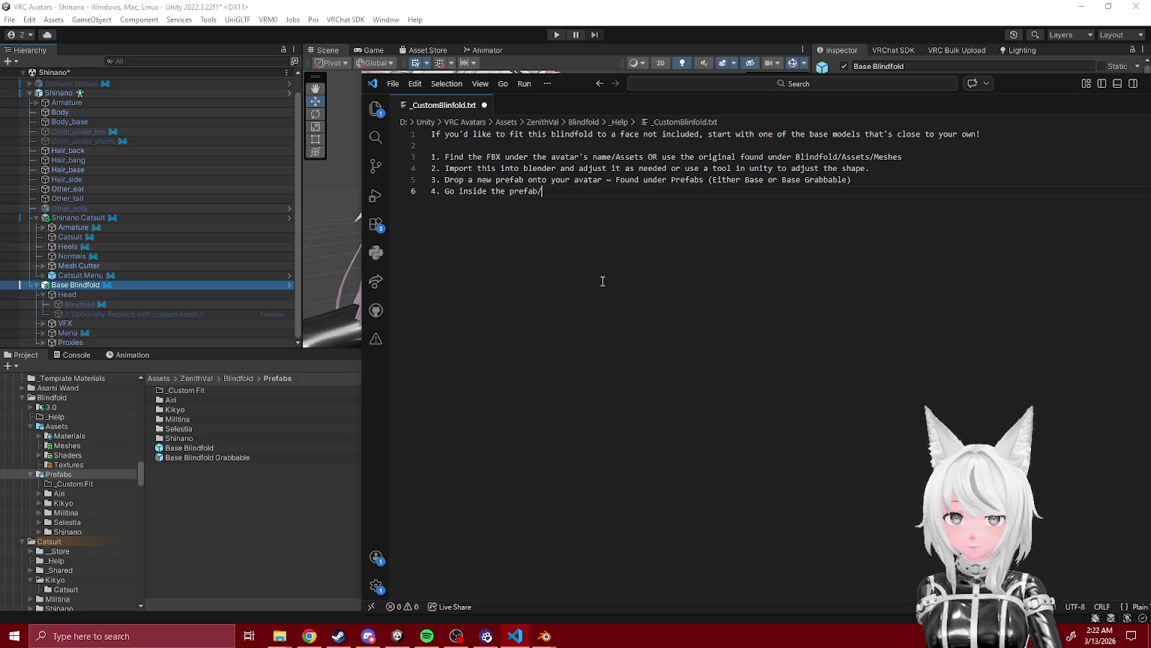
{"action": "type", "text": "Bl"}
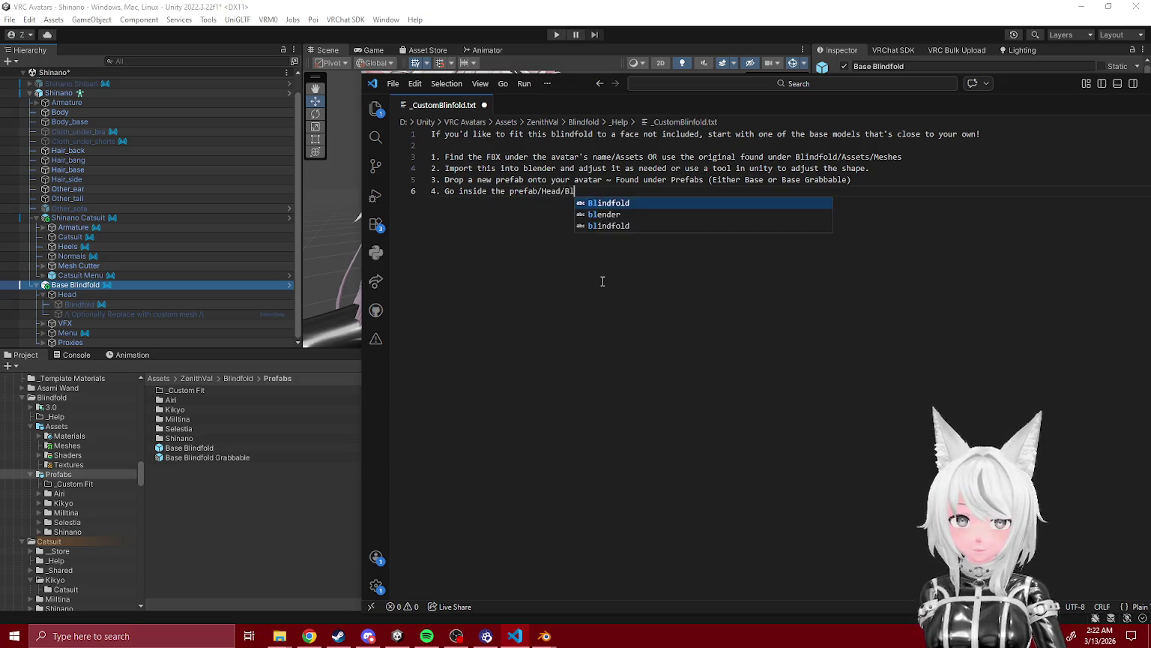
{"action": "type", "text": "indfold it."}
{"action": "type", "text": "the Game Object."}
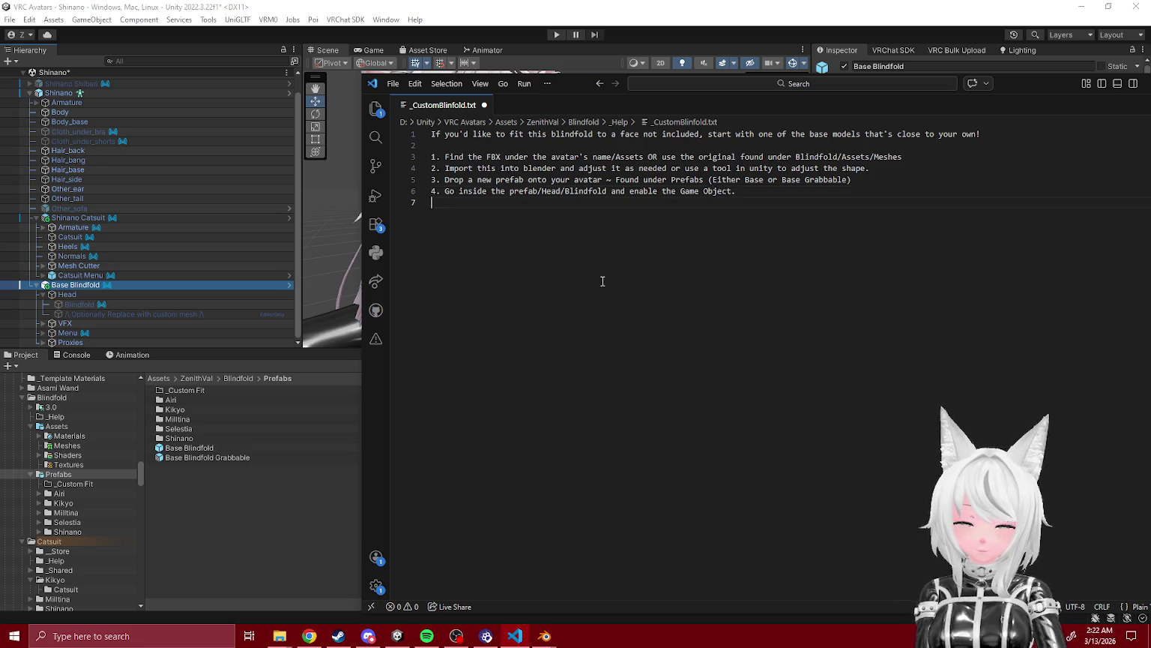
{"action": "type", "text": "e the mesh "}
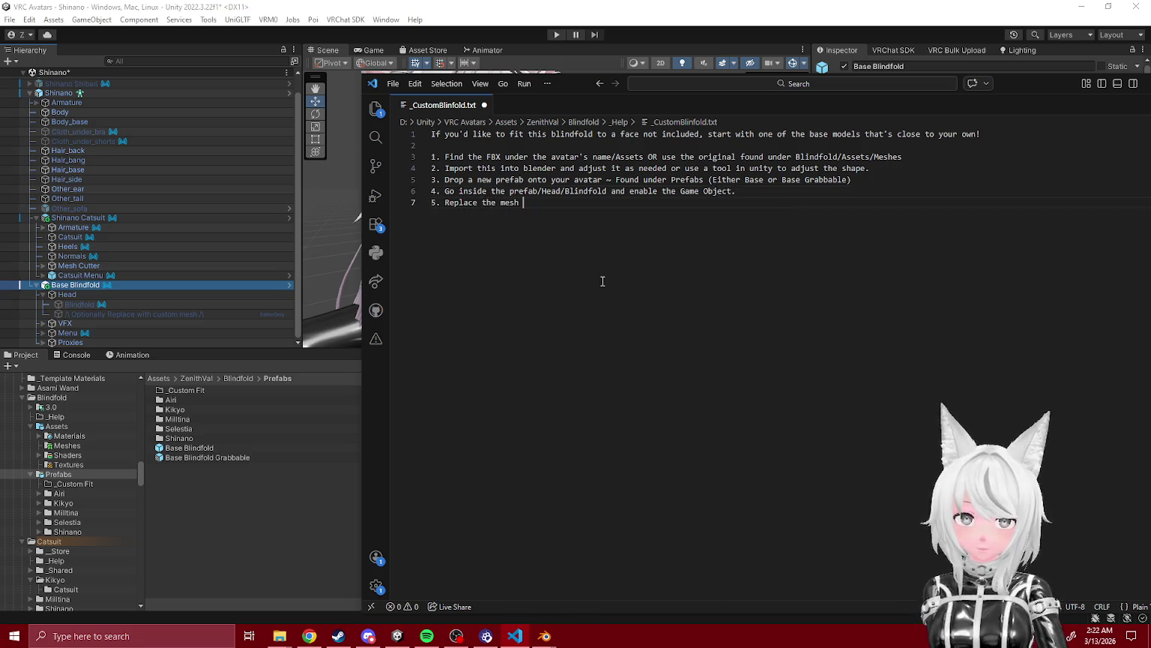
{"action": "type", "text": "Filter"}
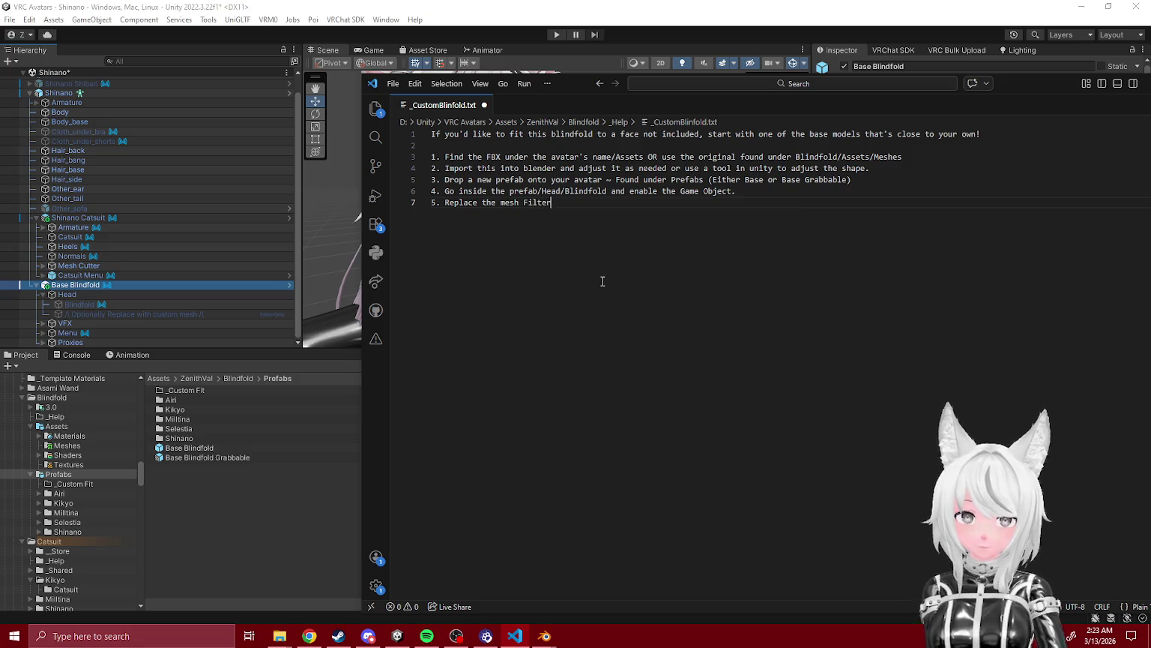
{"action": "type", "text": "componentwith the one from your custom fit blinf"}
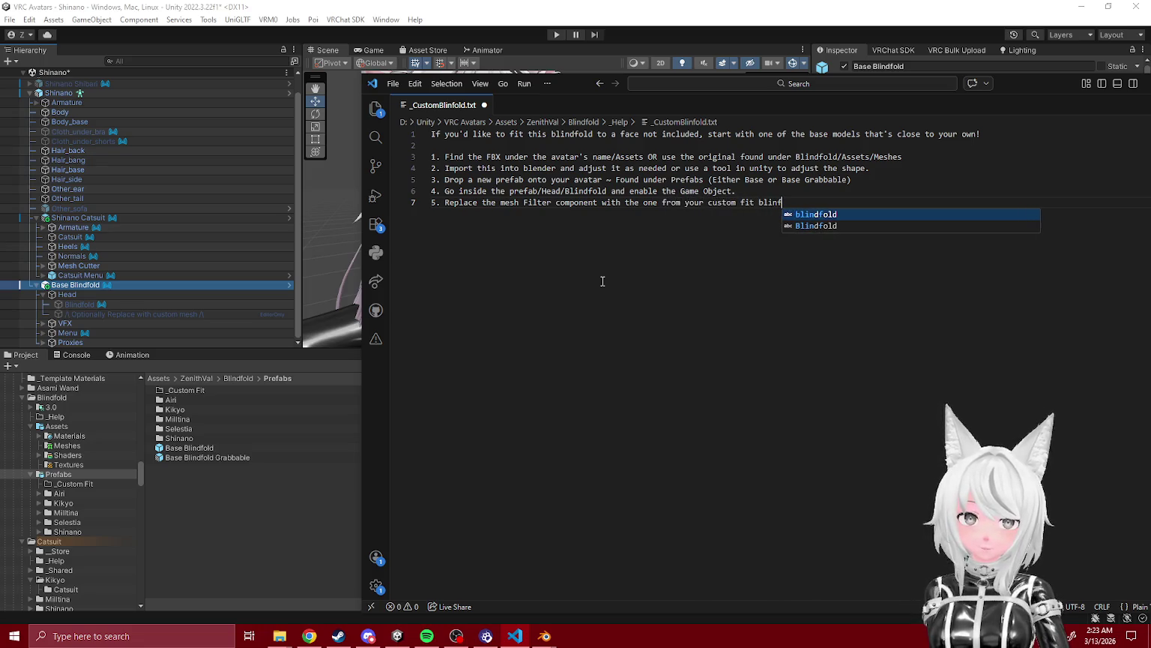
{"action": "key", "text": "BackSpace"}
{"action": "type", "text": "dfold. "}
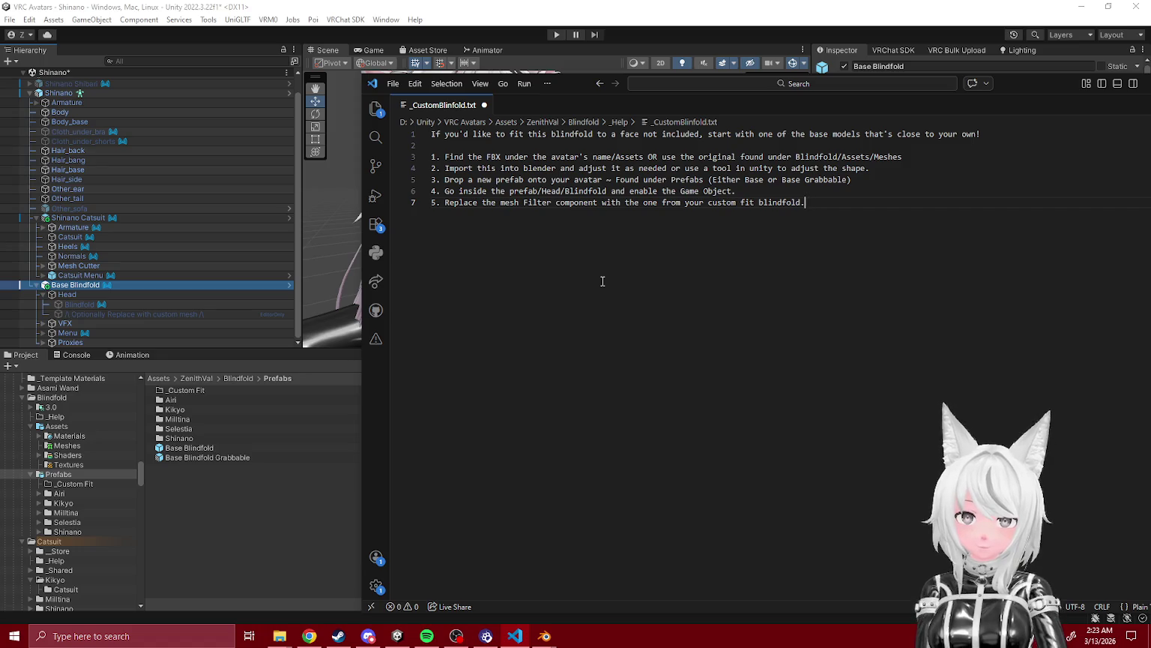
{"action": "type", "text": "Move the blindfold Gameobject into position"}
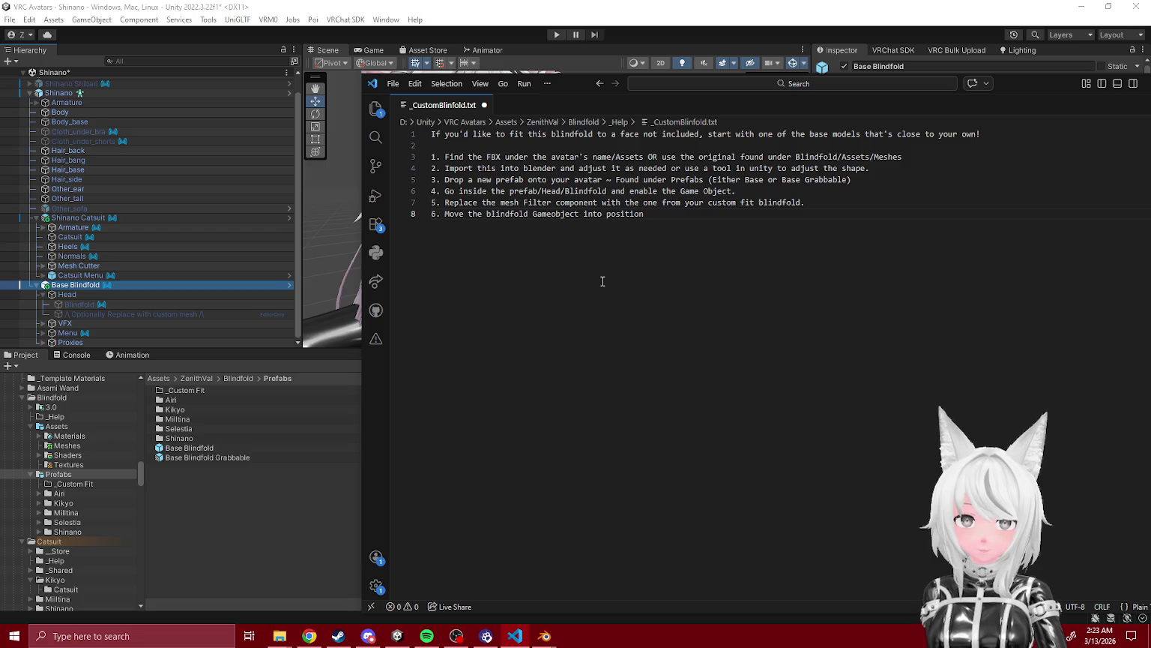
{"action": "type", "text": "your face."}
{"action": "key", "text": "Return"}
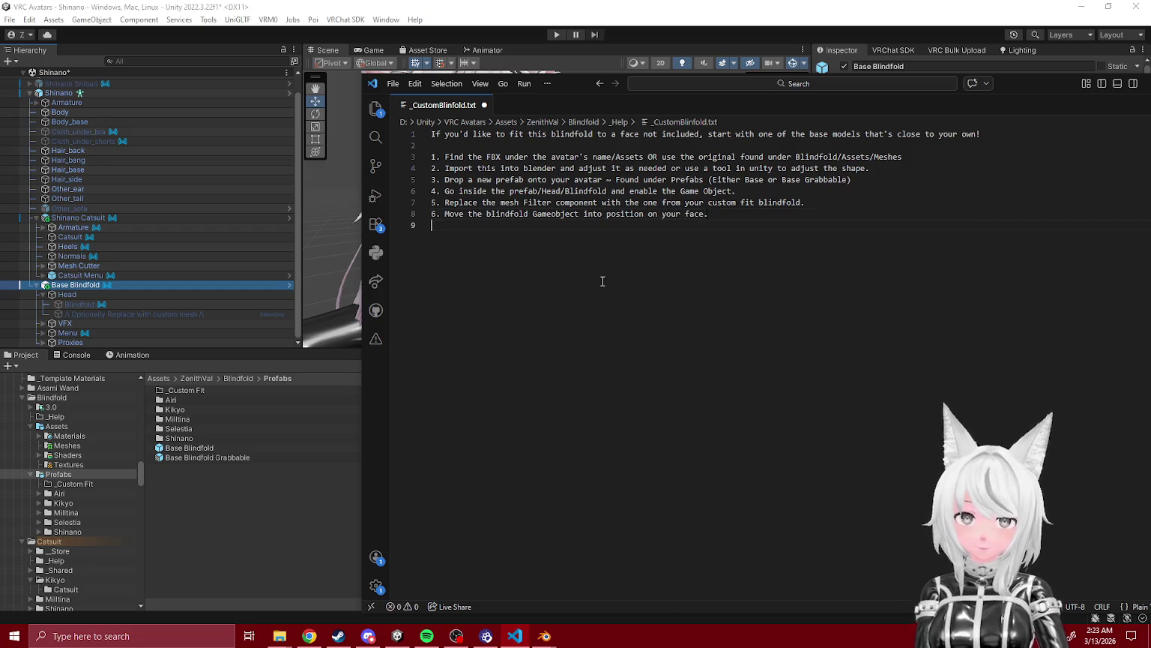
{"action": "type", "text": "If "}
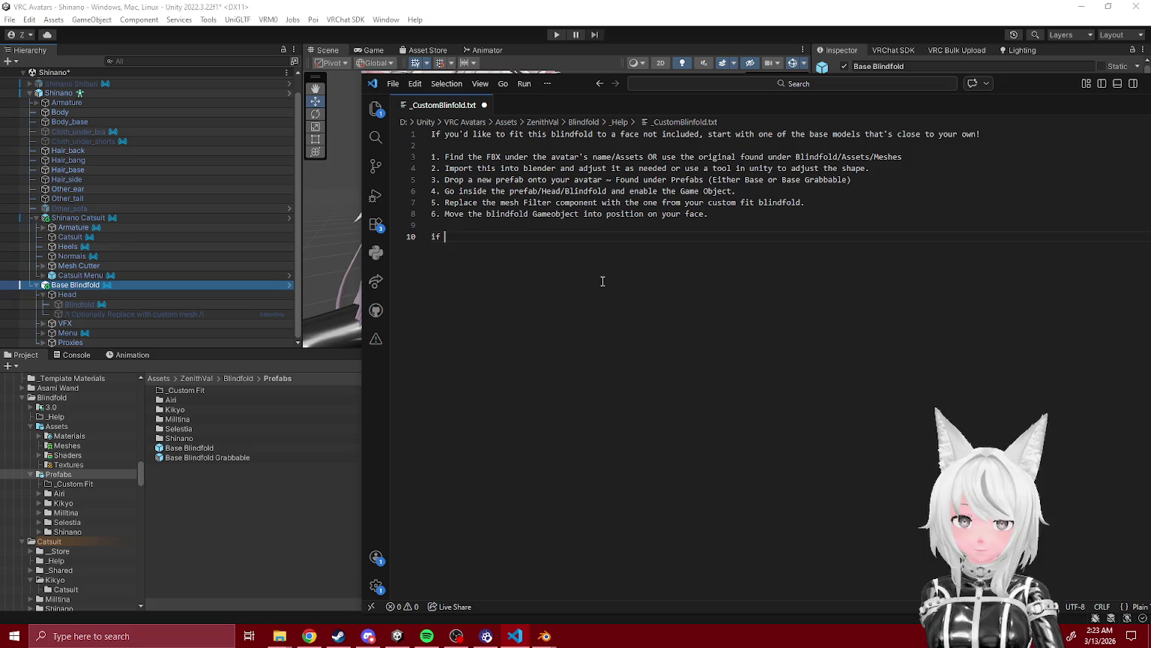
{"action": "type", "text": "using the grabbab"}
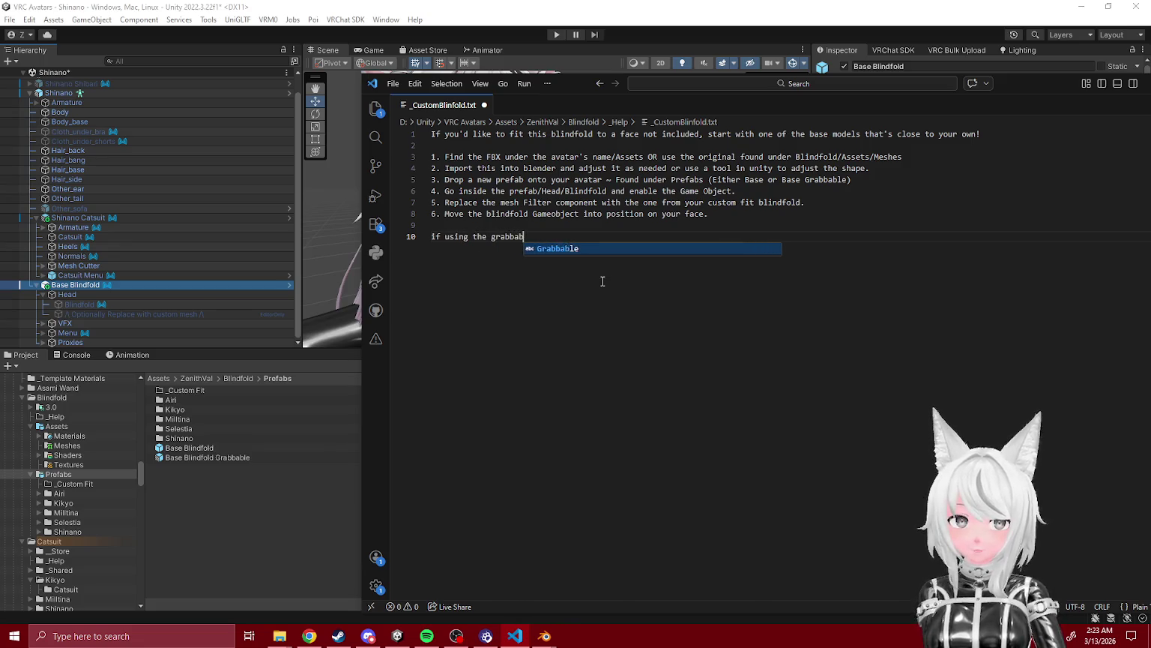
{"action": "type", "text": "le prefab, "}
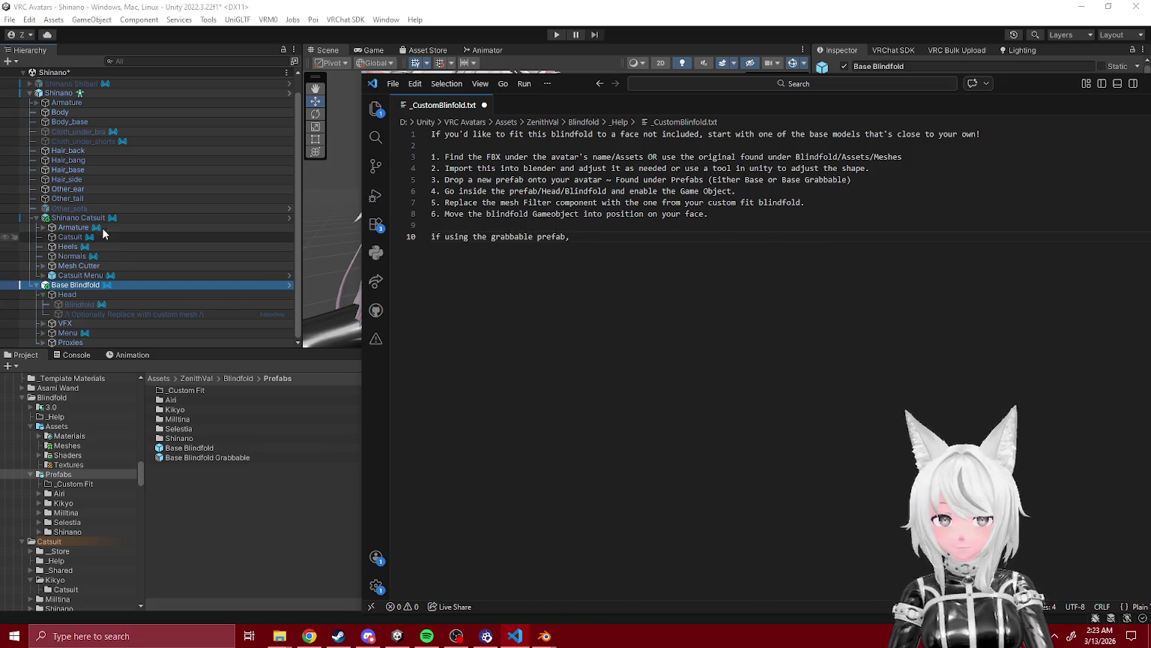
{"action": "type", "text": "basica"}
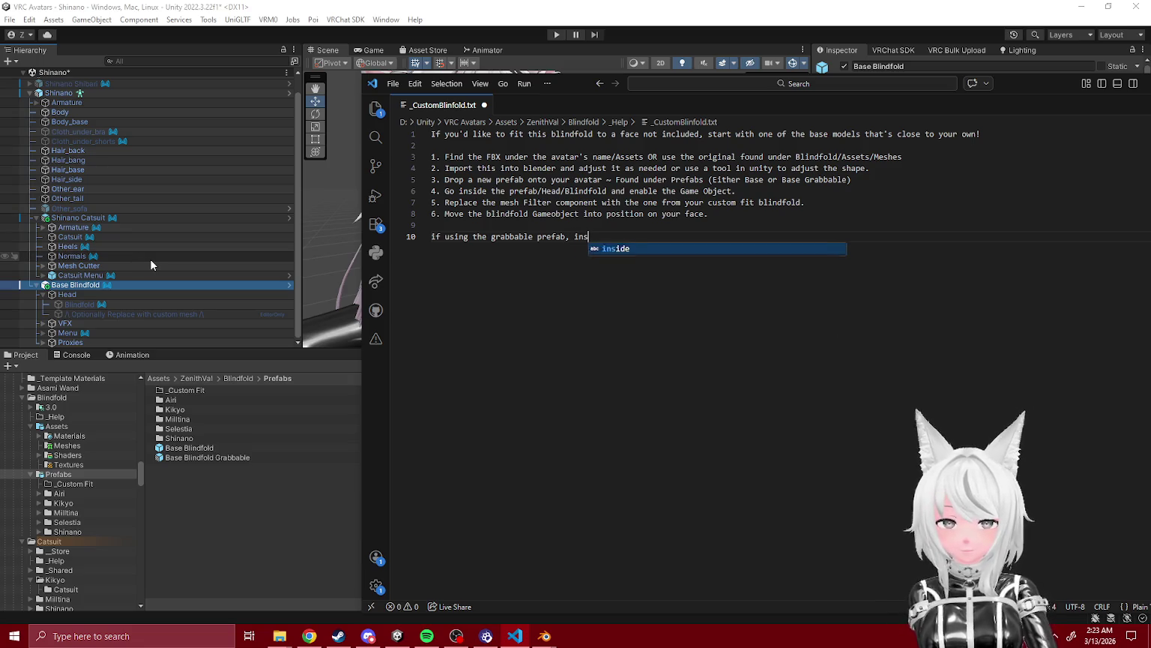
- Open the Base Blindfold Grabbable prefab and expand Grabbable, Blindfold On and Blindfold Off
{"action": "double_click", "coordinate": [207, 457]}
{"action": "scroll", "coordinate": [138, 297], "scroll_direction": "down", "scroll_amount": 2}
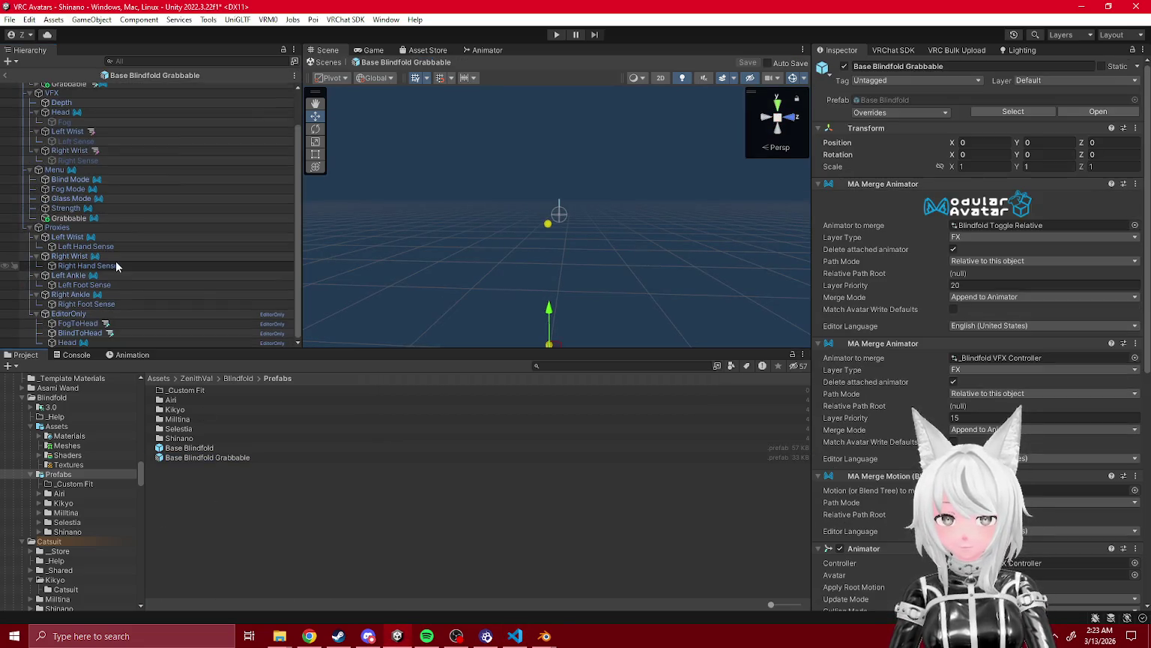
{"action": "key", "text": "alt+Tab"}
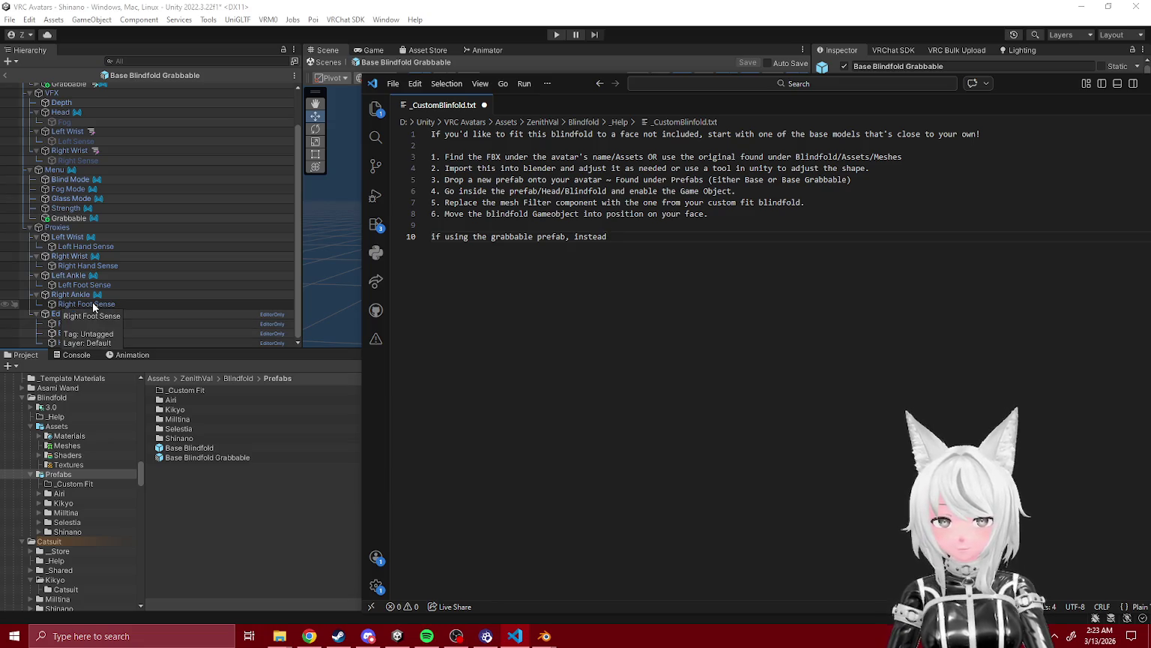
{"action": "scroll", "coordinate": [73, 214], "scroll_direction": "up", "scroll_amount": 3}
{"action": "left_click", "coordinate": [36, 126]}
{"action": "left_click", "coordinate": [547, 630]}
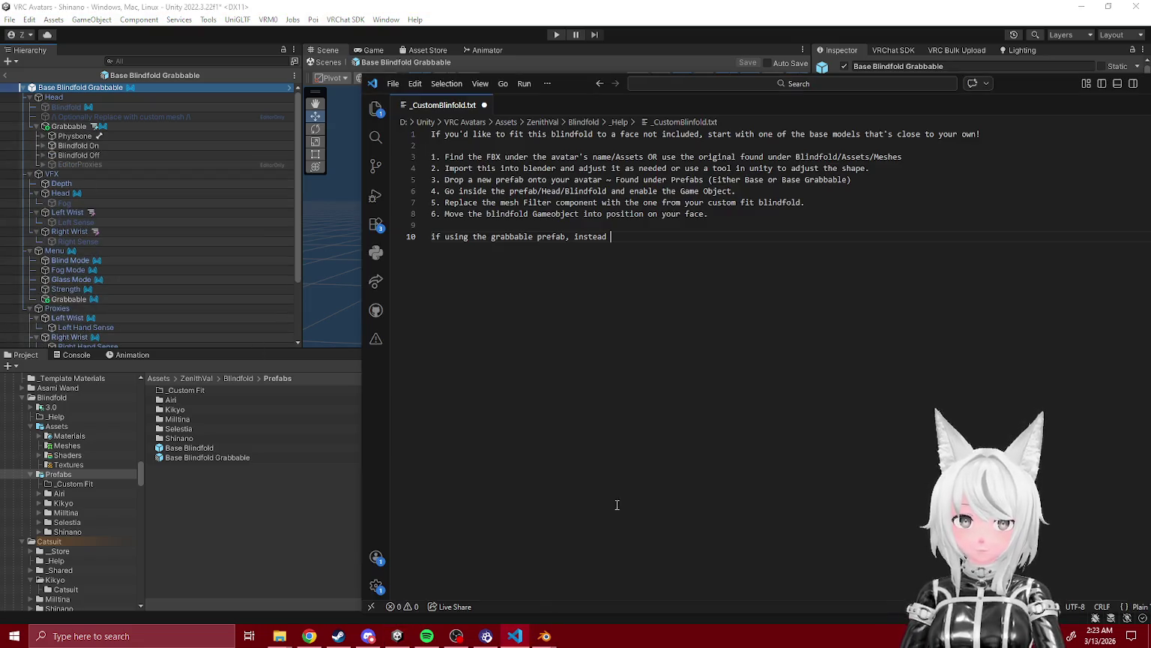
{"action": "left_click", "coordinate": [43, 155]}
{"action": "left_click", "coordinate": [43, 146]}
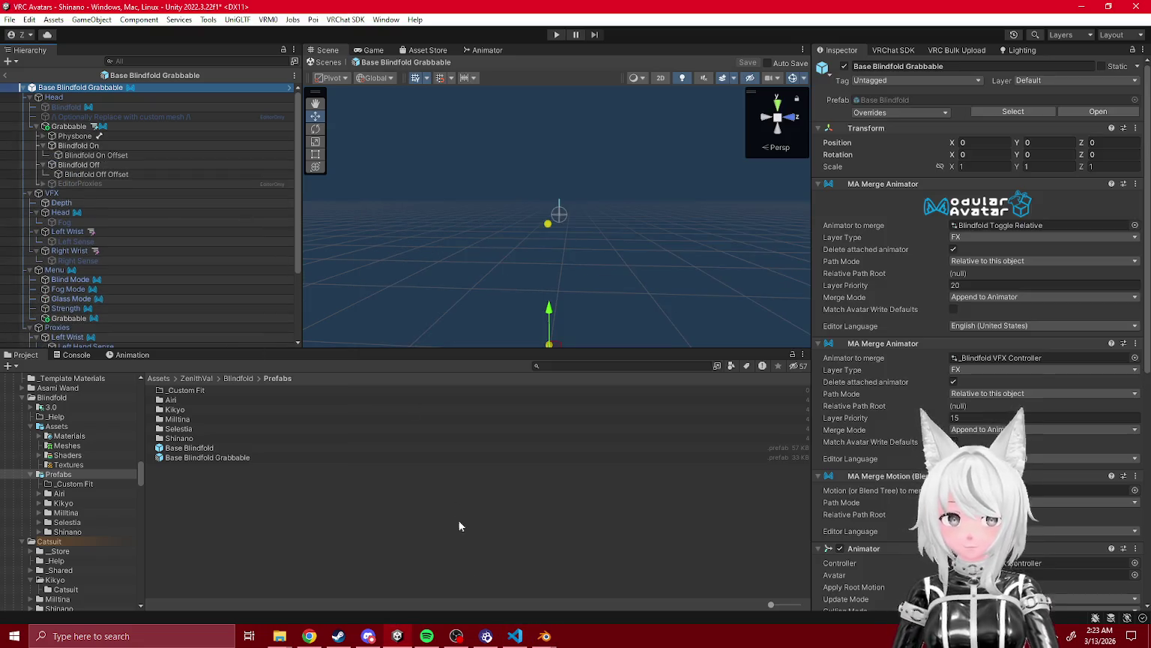
{"action": "left_click", "coordinate": [514, 636]}
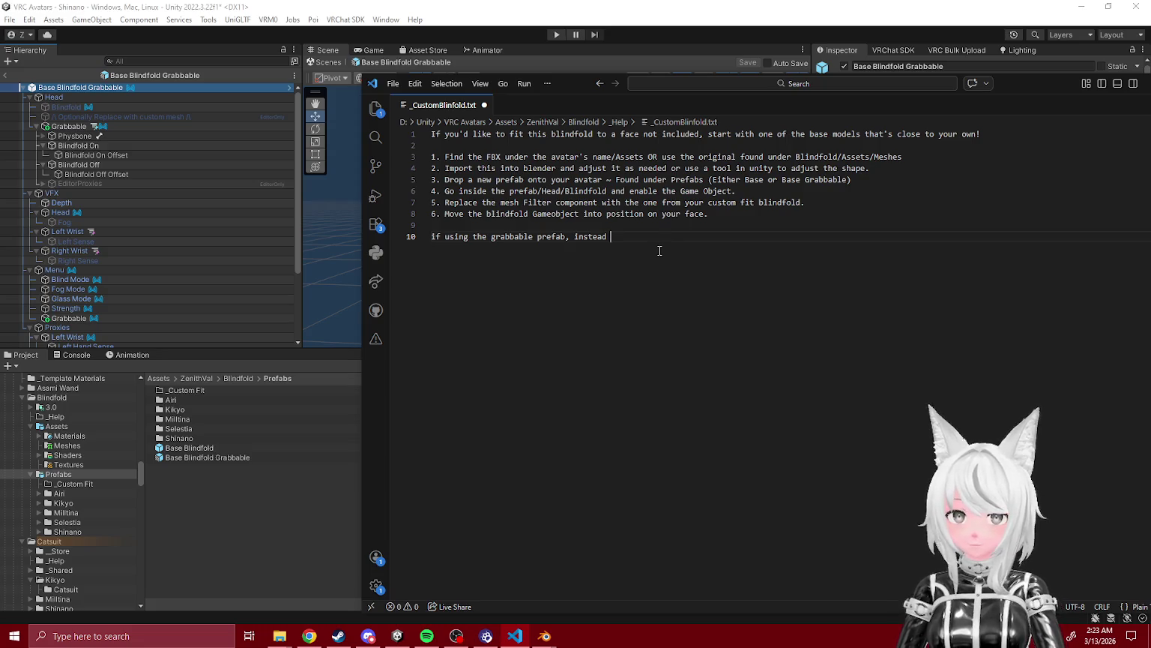
- Rename the On and Off Offset objects to Blindfold On Spot and Blindfold Off Spot
{"action": "left_click", "coordinate": [118, 155]}
{"action": "left_click", "coordinate": [118, 156]}
{"action": "double_click", "coordinate": [120, 155]}
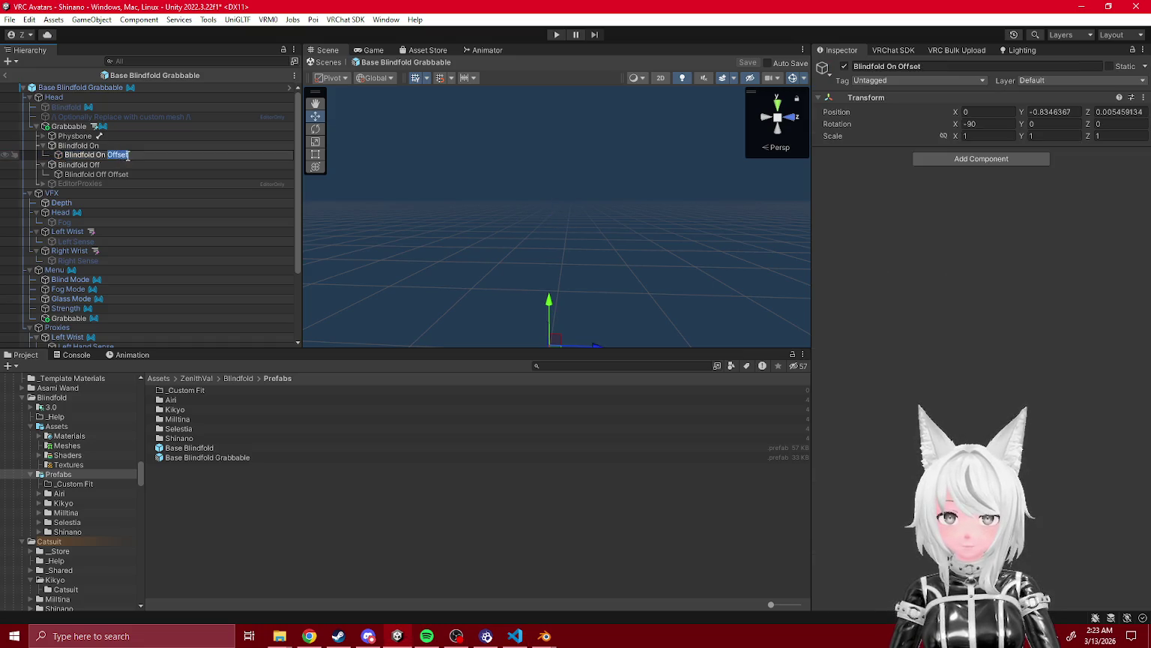
{"action": "type", "text": "spot"}
{"action": "key", "text": "Return"}
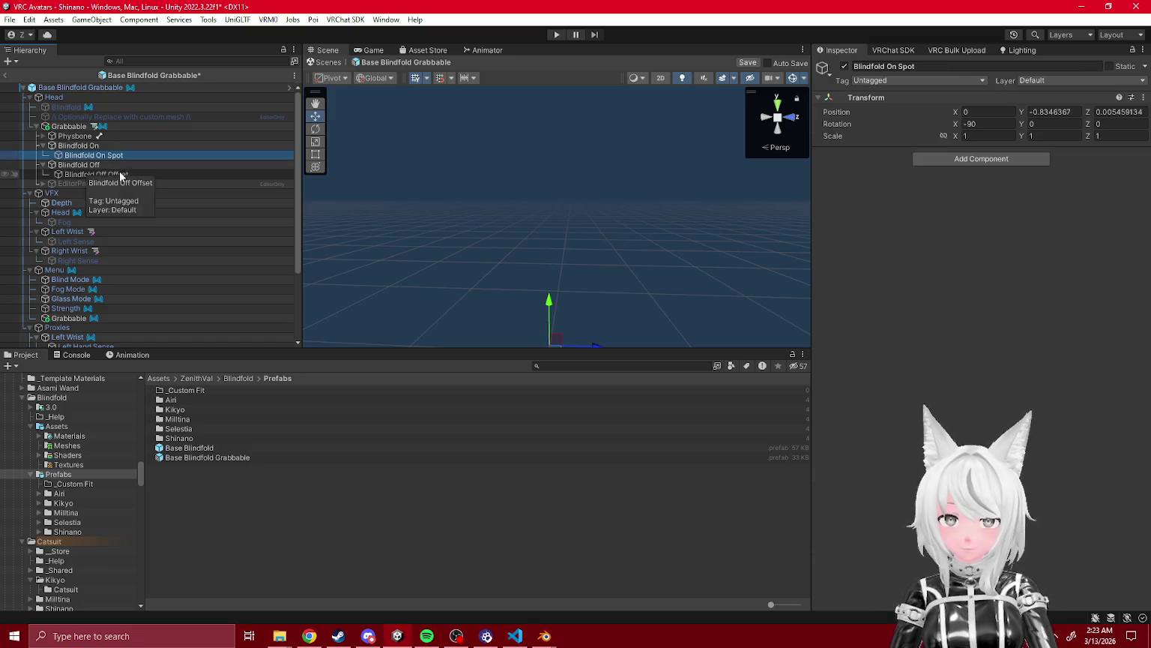
{"action": "left_click", "coordinate": [120, 174]}
{"action": "double_click", "coordinate": [120, 173]}
{"action": "type", "text": "Spot"}
{"action": "key", "text": "Return"}
- Change those names to Blindfold Off Position and Blindfold On Position
{"action": "left_click", "coordinate": [120, 174]}
{"action": "double_click", "coordinate": [120, 174]}
{"action": "type", "text": "Position"}
{"action": "key", "text": "Return"}
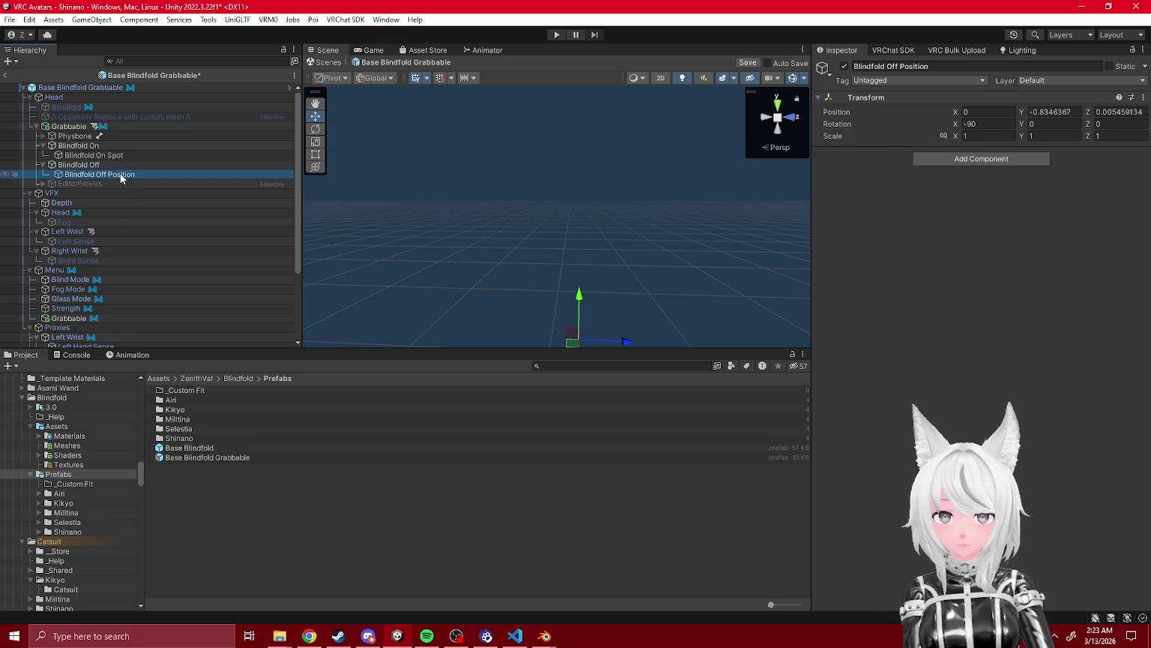
{"action": "left_click", "coordinate": [118, 156]}
{"action": "double_click", "coordinate": [118, 155]}
{"action": "type", "text": "Po"}
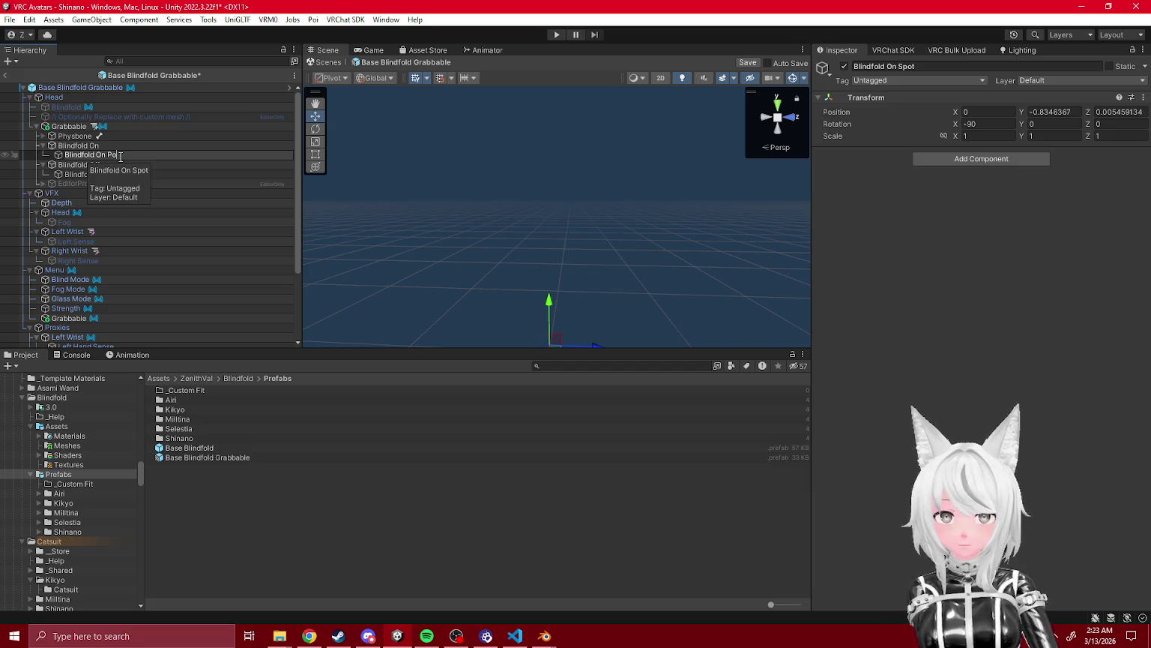
{"action": "type", "text": "sition"}
{"action": "key", "text": "Return"}
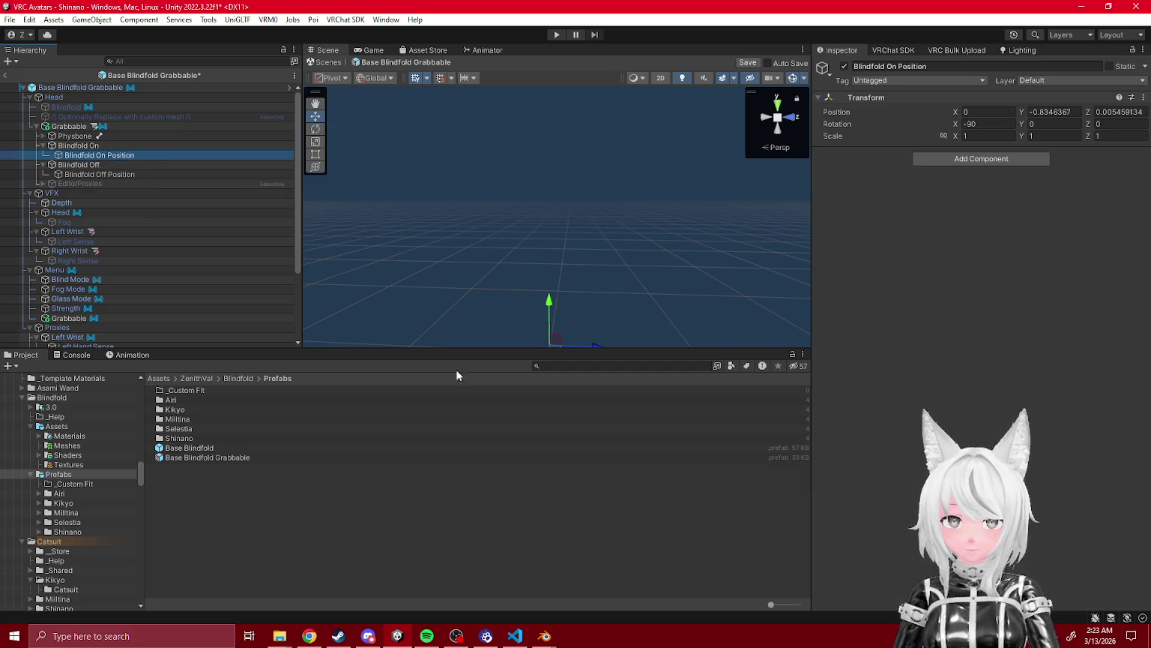
{"action": "left_click", "coordinate": [514, 635]}
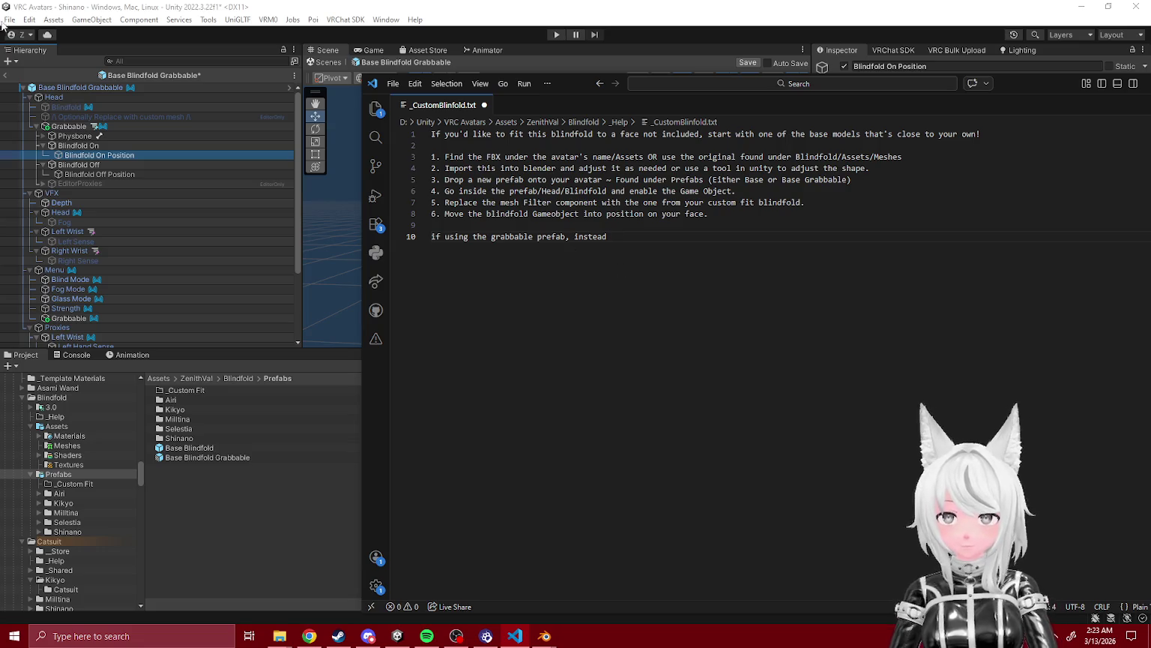
- Save the prefab changes and continue the note with 'adjust the "Position" gameobjects found under'
{"action": "left_click", "coordinate": [3, 72]}
{"action": "left_click", "coordinate": [561, 341]}
{"action": "left_click", "coordinate": [514, 636]}
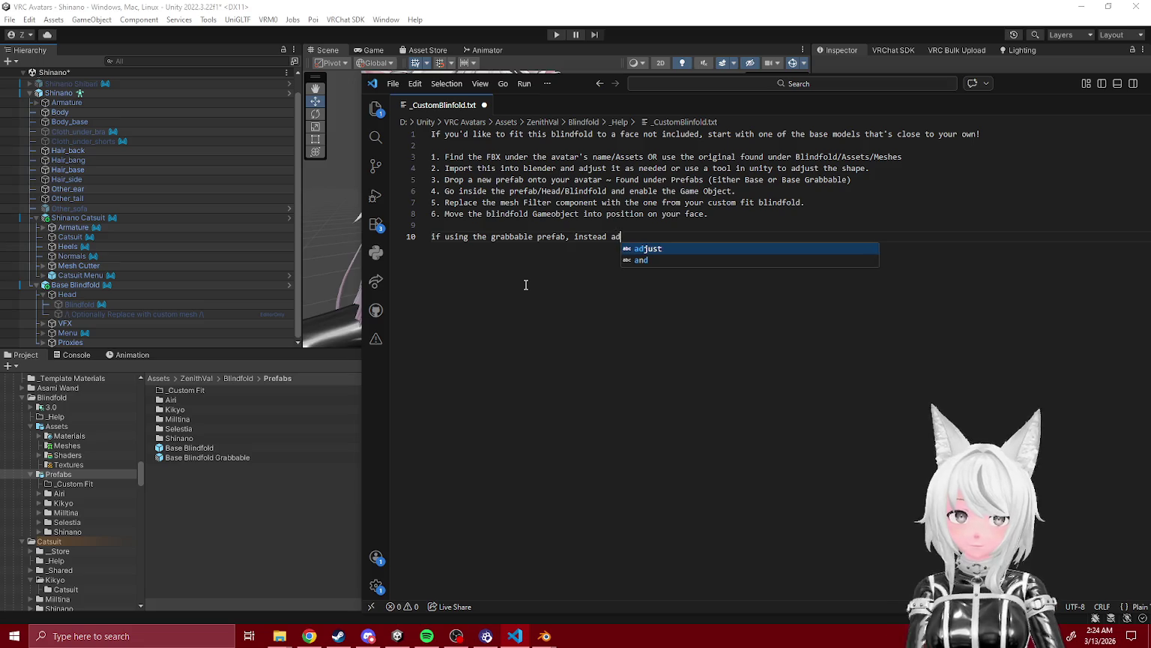
{"action": "type", "text": "adjust the "}
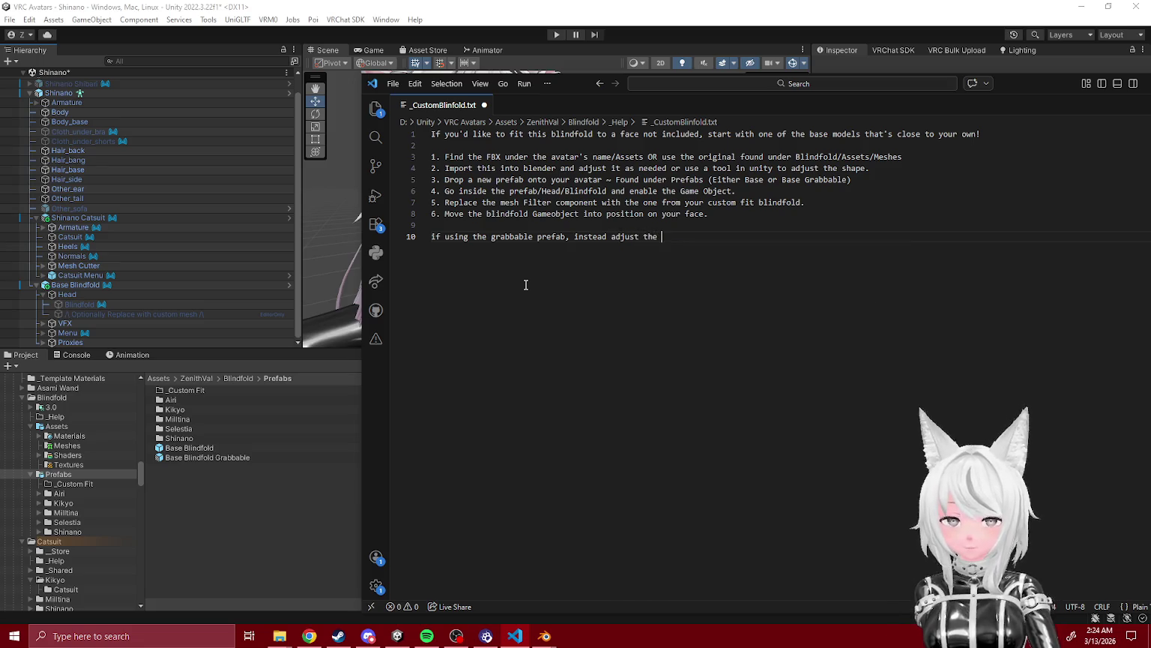
{"action": "type", "text": "\"Position\" Ga"}
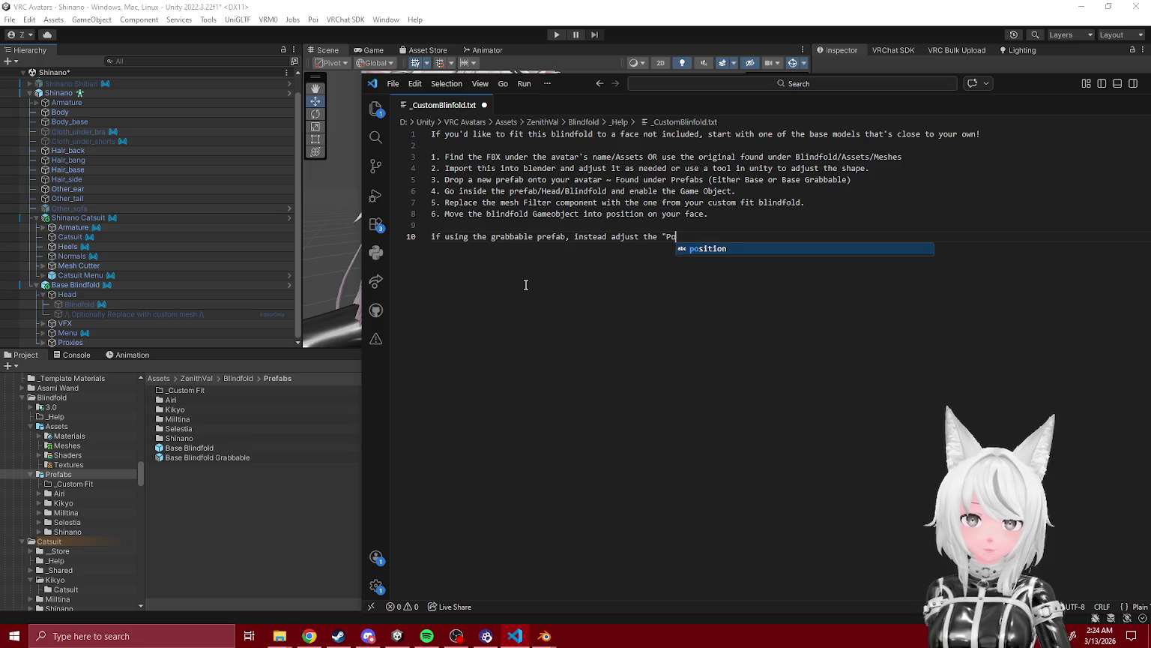
{"action": "key", "text": "BackSpace"}
{"action": "key", "text": "BackSpace"}
{"action": "type", "text": "gameobjects found uinde"}
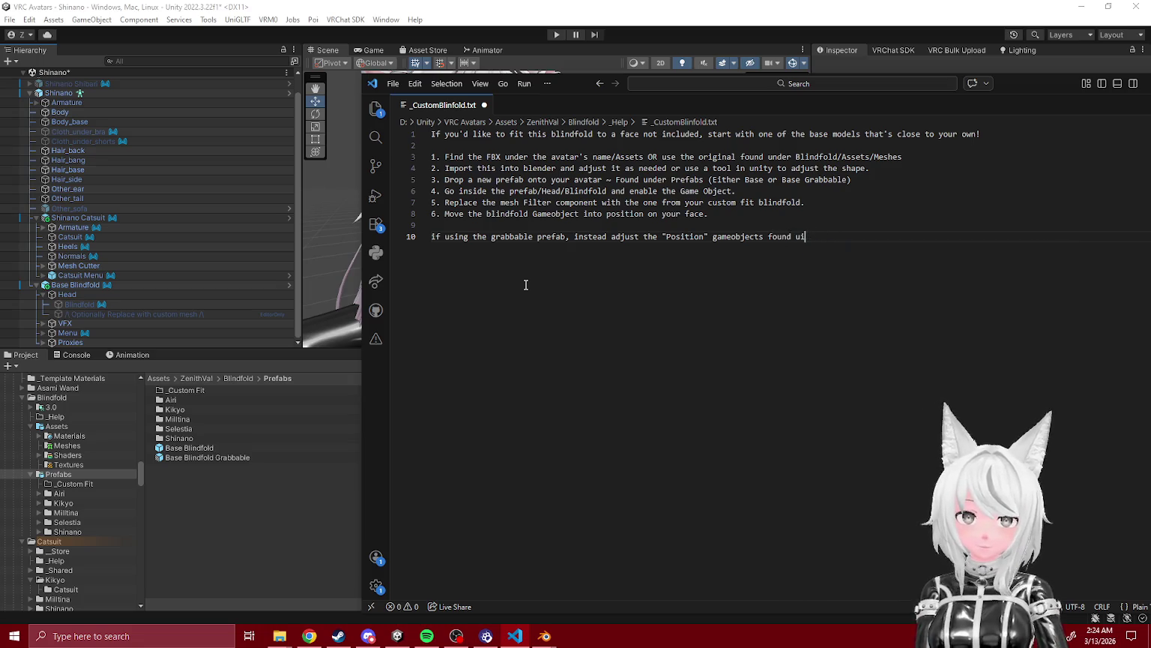
{"action": "key", "text": "BackSpace"}
{"action": "type", "text": "nder"}
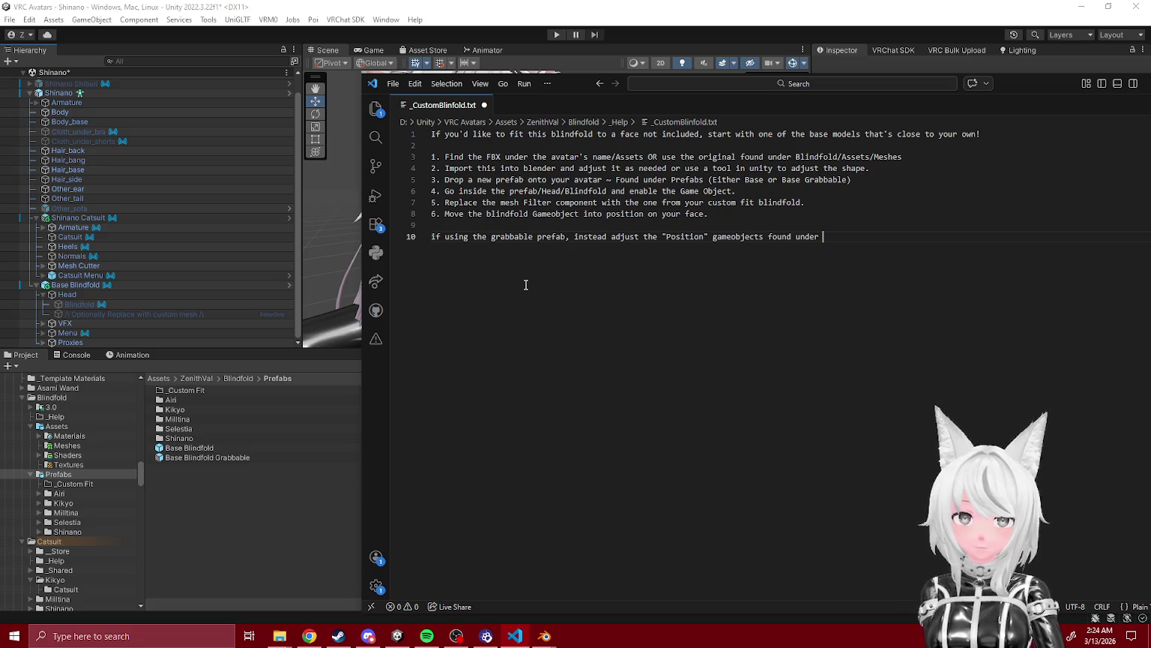
- Add the path /Head/Blindfold/Grabbable/ to the note
{"action": "left_click", "coordinate": [539, 190]}
{"action": "left_click", "coordinate": [858, 240]}
{"action": "type", "text": "Heaad/Blindfold."}
{"action": "key", "text": "BackSpace"}
{"action": "type", "text": "/Grabbable/"}
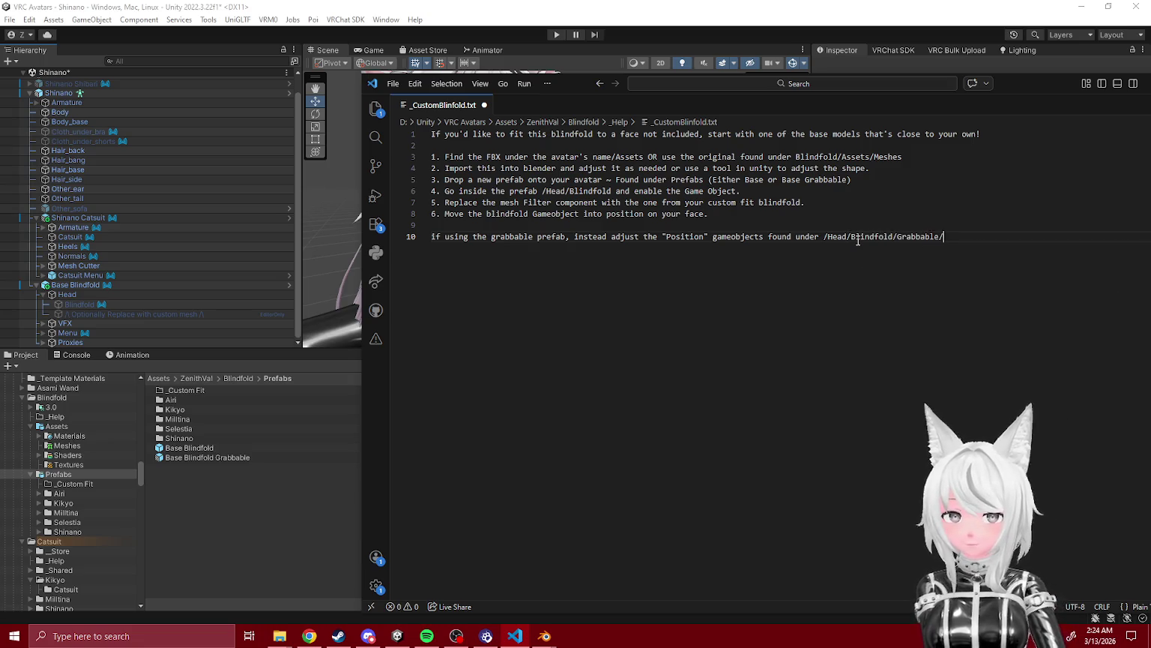
- Replace Base Blindfold in the scene with Base Blindfold Grabbable and expand down to its Position objects
{"action": "left_click", "coordinate": [83, 286]}
{"action": "key", "text": "Delete"}
{"action": "mouse_move", "coordinate": [214, 458]}
{"action": "left_mouse_down"}
{"action": "mouse_move", "coordinate": [69, 96]}
{"action": "mouse_move", "coordinate": [68, 315]}
{"action": "left_mouse_up"}
{"action": "left_click", "coordinate": [35, 302]}
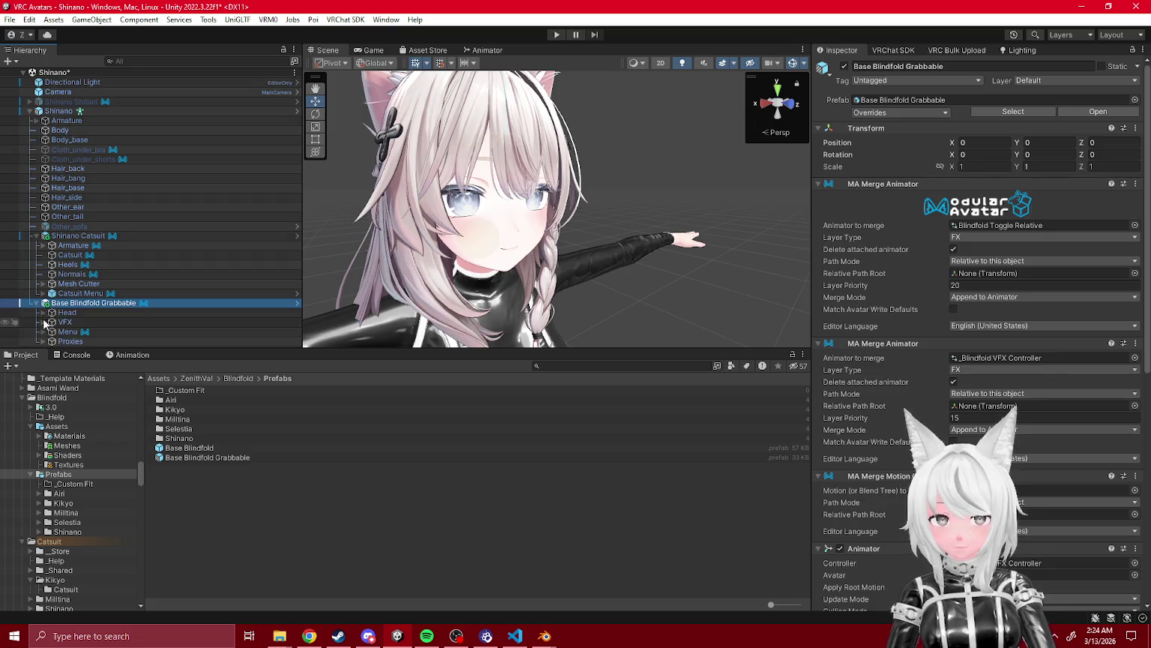
{"action": "left_click", "coordinate": [43, 312]}
{"action": "left_click", "coordinate": [50, 313]}
{"action": "left_click", "coordinate": [59, 304]}
{"action": "left_click", "coordinate": [59, 294]}
{"action": "scroll", "coordinate": [113, 300], "scroll_direction": "down", "scroll_amount": 1}
- Finish the path with 'Blindfold (On or Off)' and add an empty line after the note
{"action": "left_click", "coordinate": [514, 636]}
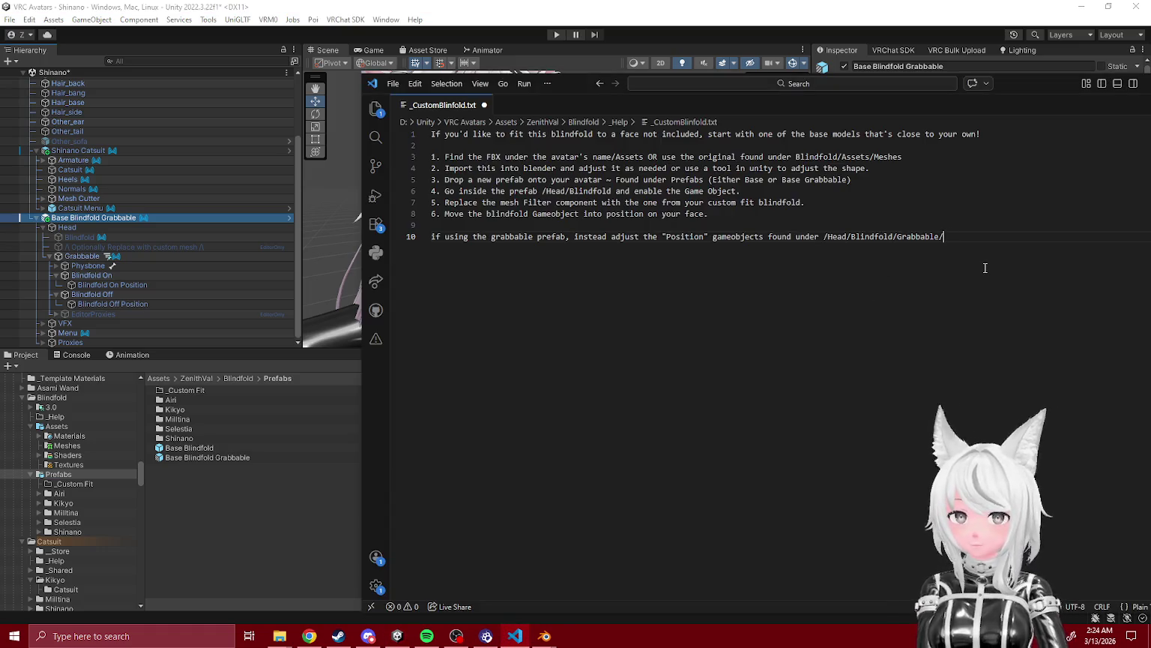
{"action": "type", "text": "Blindfold On"}
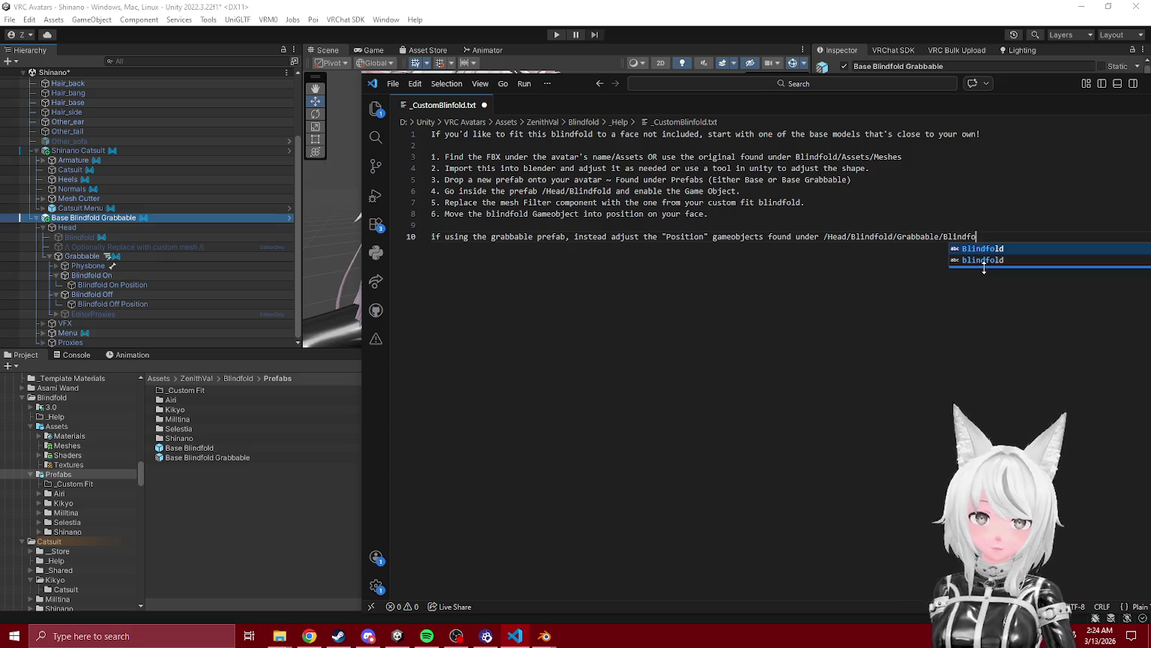
{"action": "key", "text": "BackSpace"}
{"action": "key", "text": "BackSpace"}
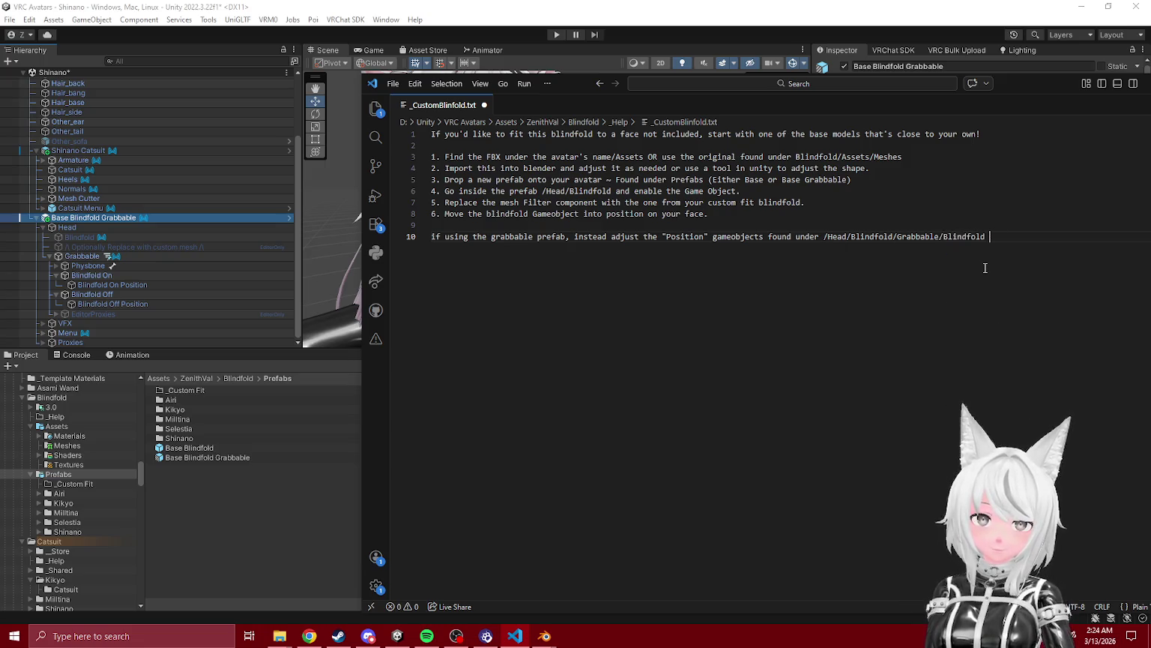
{"action": "type", "text": "On/Off)"}
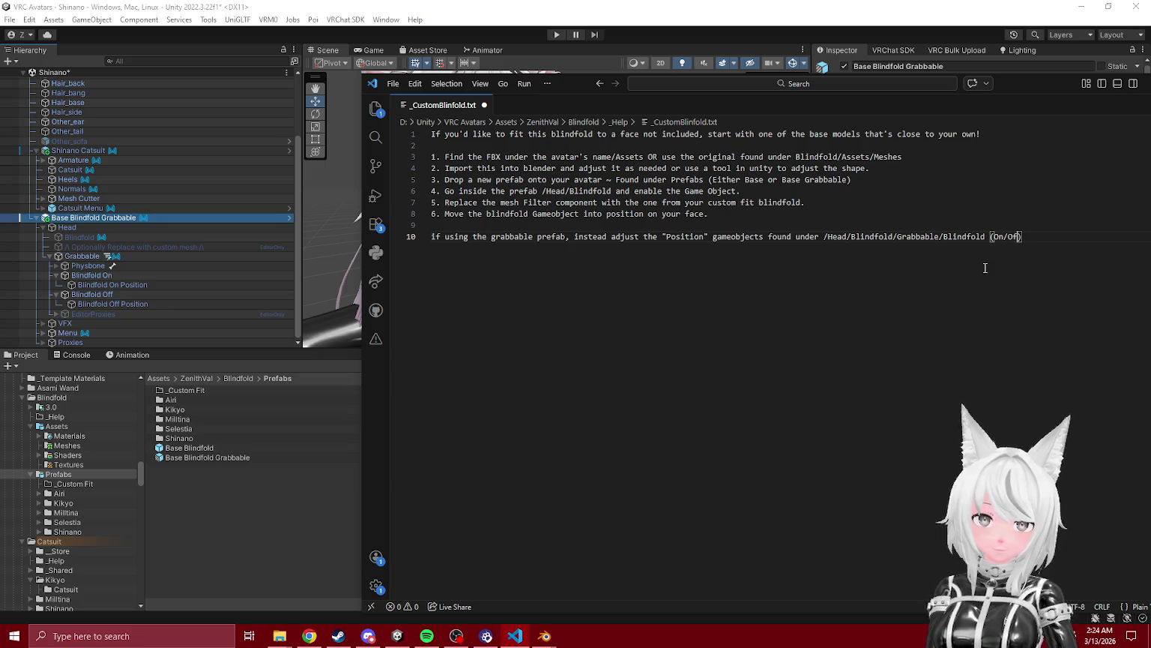
{"action": "key", "text": "BackSpace"}
{"action": "type", "text": "or Off"}
{"action": "key", "text": "Up"}
{"action": "key", "text": "Up"}
{"action": "left_click", "coordinate": [1052, 239]}
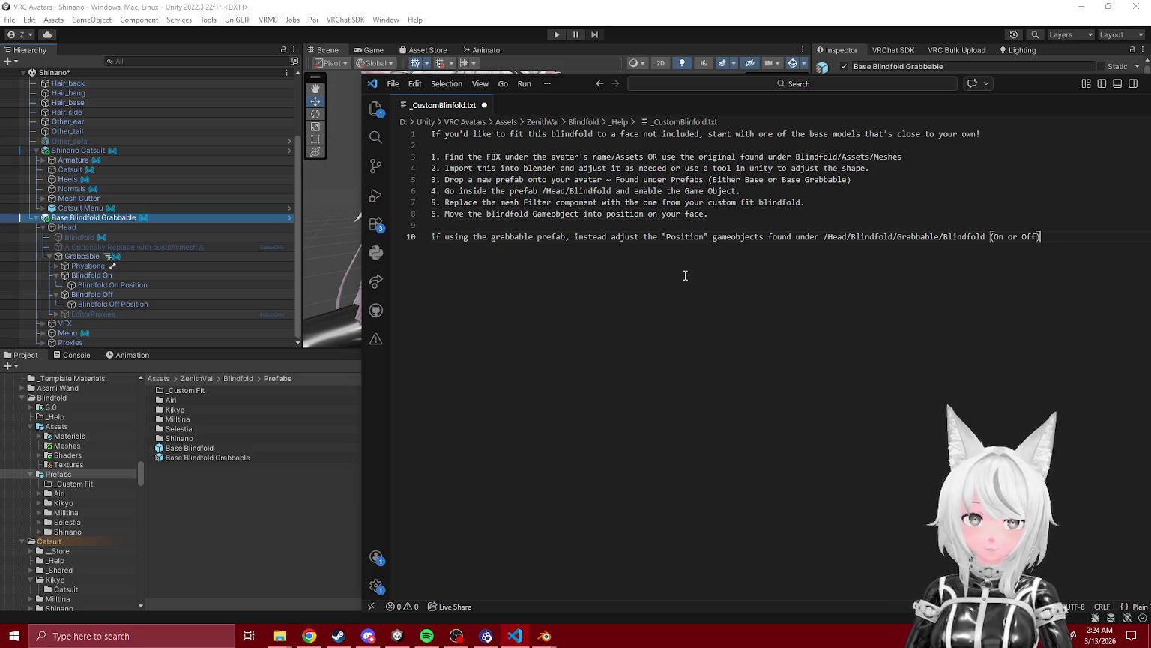
{"action": "key", "text": "Return"}
{"action": "key", "text": "Up"}
- Number the grabbable note 6.1, split it onto an indented second line, drop 'instead' and capitalize 'If'
{"action": "type", "text": "6.1"}
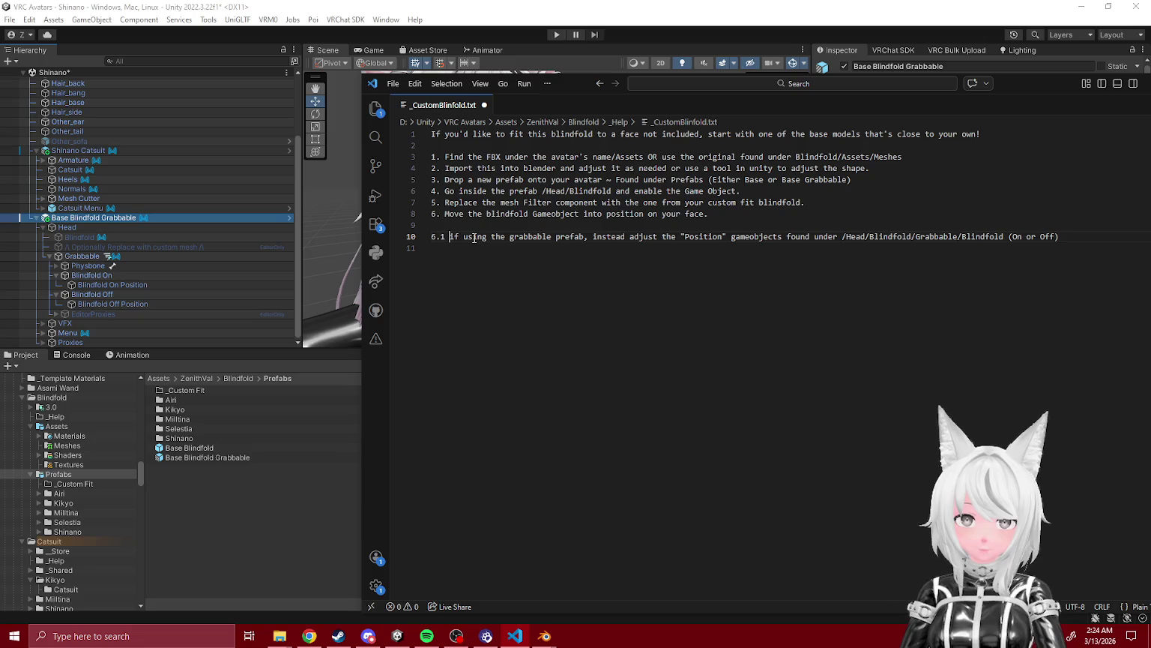
{"action": "left_click", "coordinate": [585, 237]}
{"action": "key", "text": "Return"}
{"action": "key", "text": "Tab"}
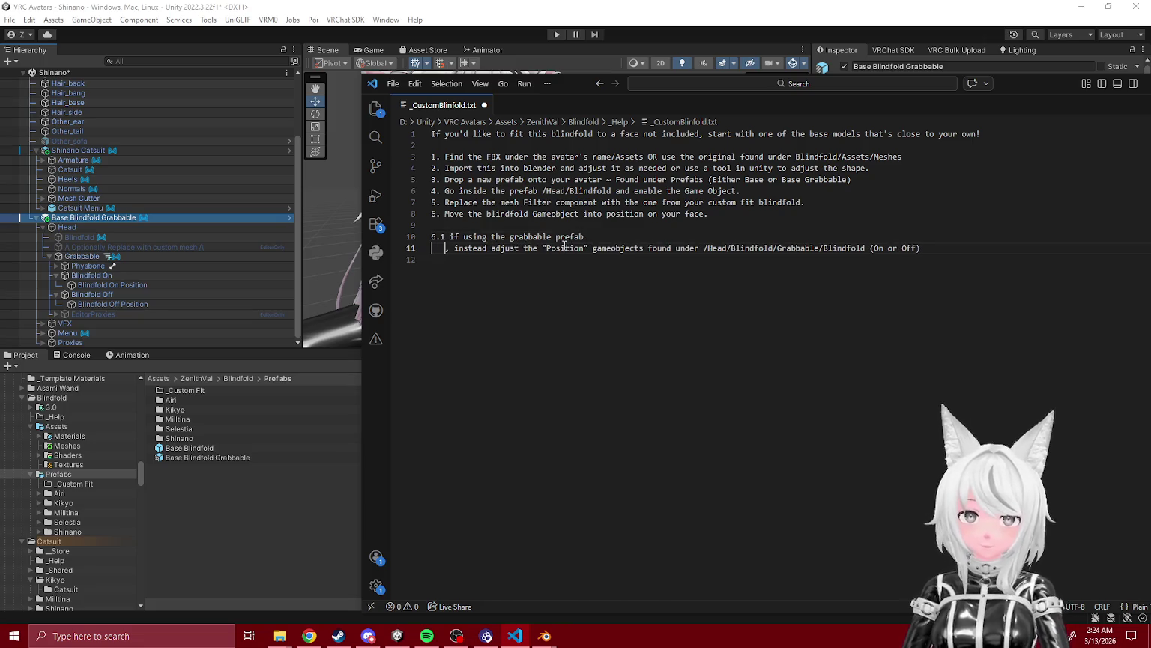
{"action": "left_click", "coordinate": [594, 237]}
{"action": "type", "text": ":"}
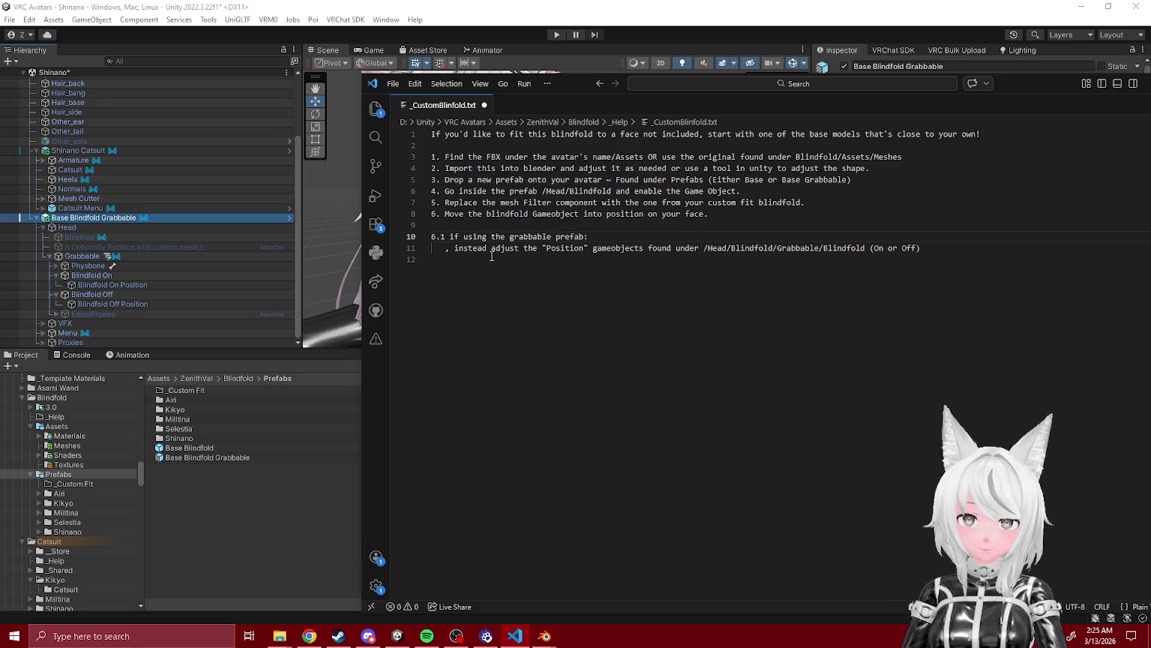
{"action": "left_click_drag", "start_coordinate": [449, 250], "coordinate": [489, 250]}
{"action": "key", "text": "BackSpace"}
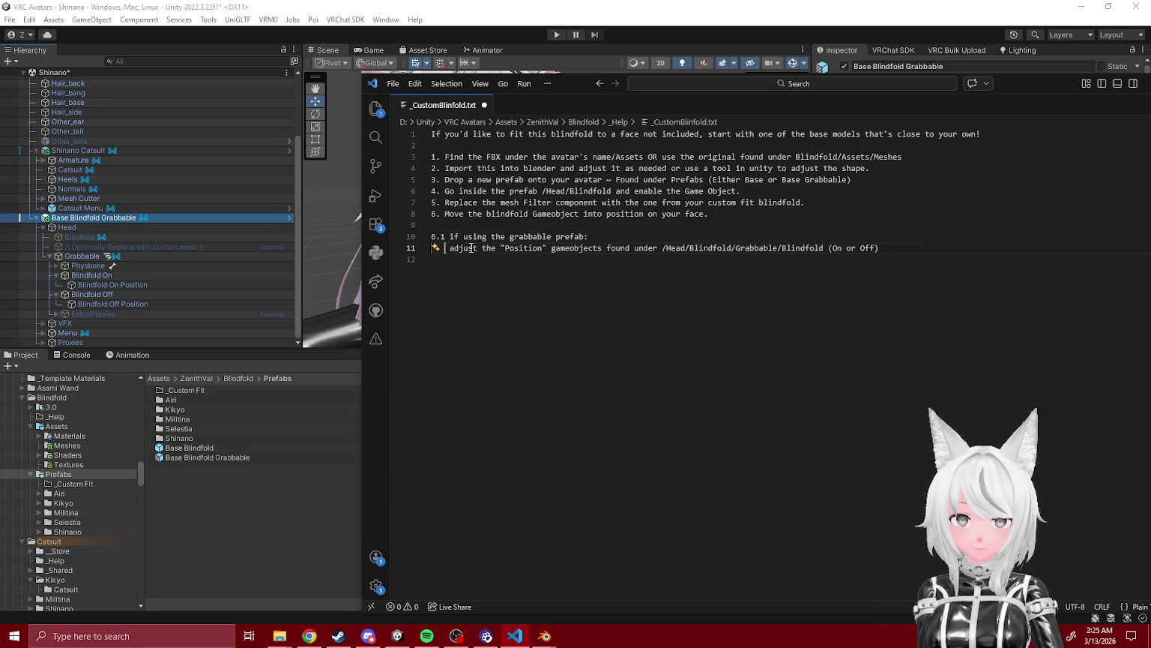
{"action": "type", "text": "-"}
{"action": "key", "text": "Up"}
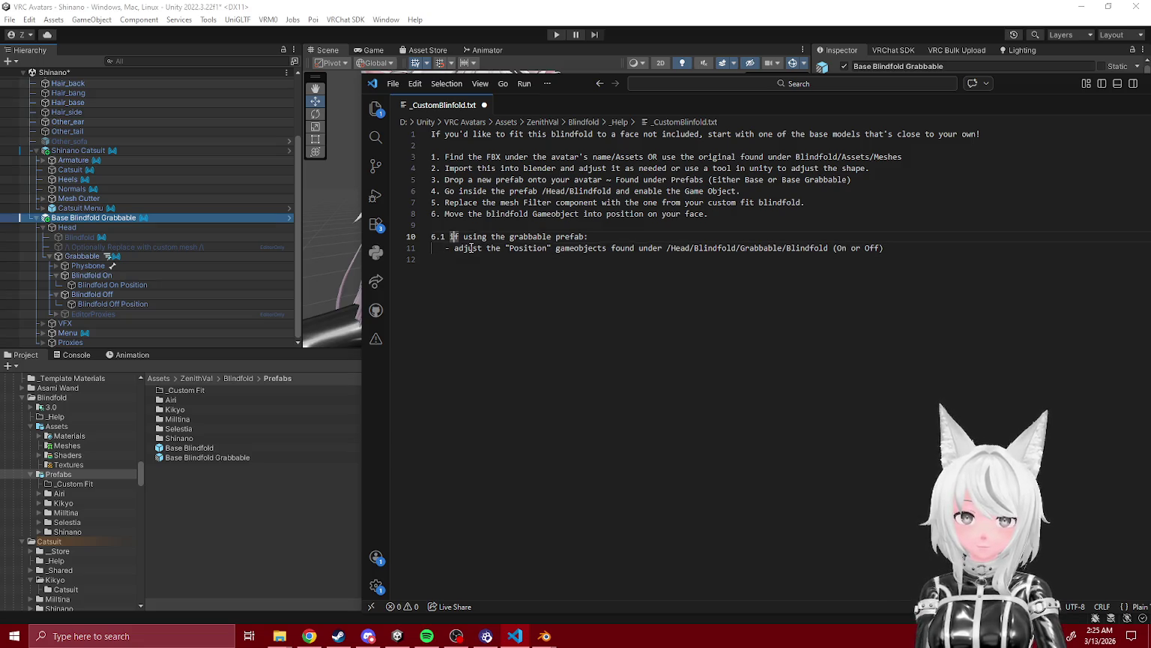
{"action": "type", "text": "I"}
{"action": "key", "text": "Escape"}
{"action": "left_click", "coordinate": [920, 252]}
- Add the line '- To Preview the "off" position, Change the' and bring up Grabbable in Unity
{"action": "key", "text": "Return"}
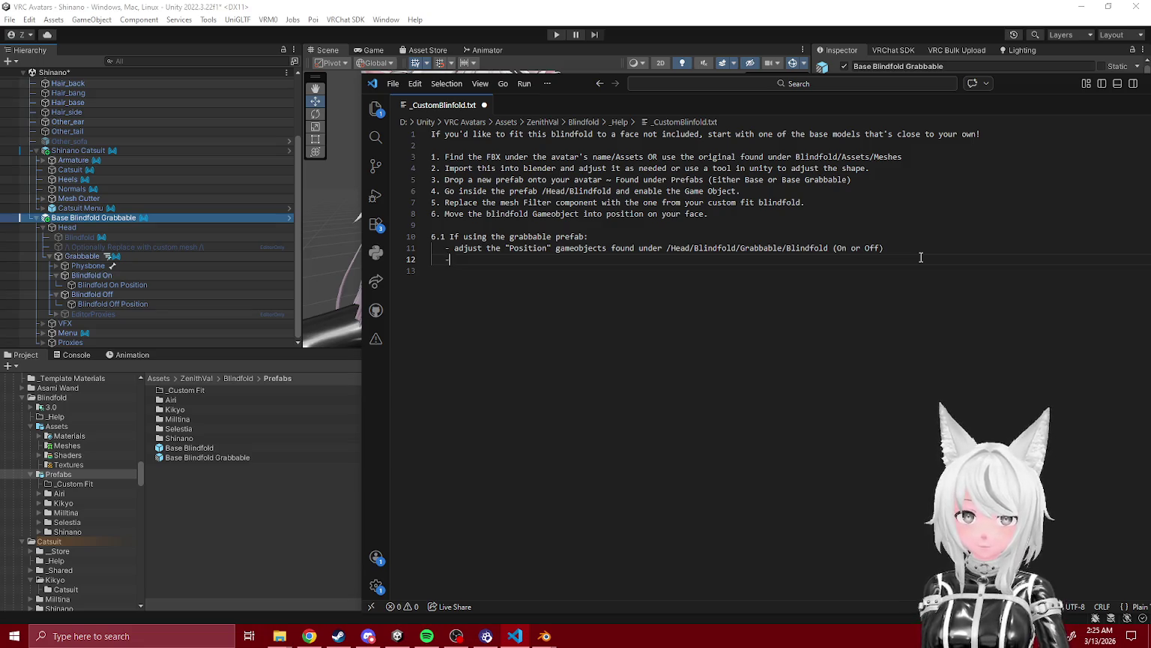
{"action": "type", "text": "- To Preview the \"of"}
{"action": "key", "text": "BackSpace"}
{"action": "key", "text": "BackSpace"}
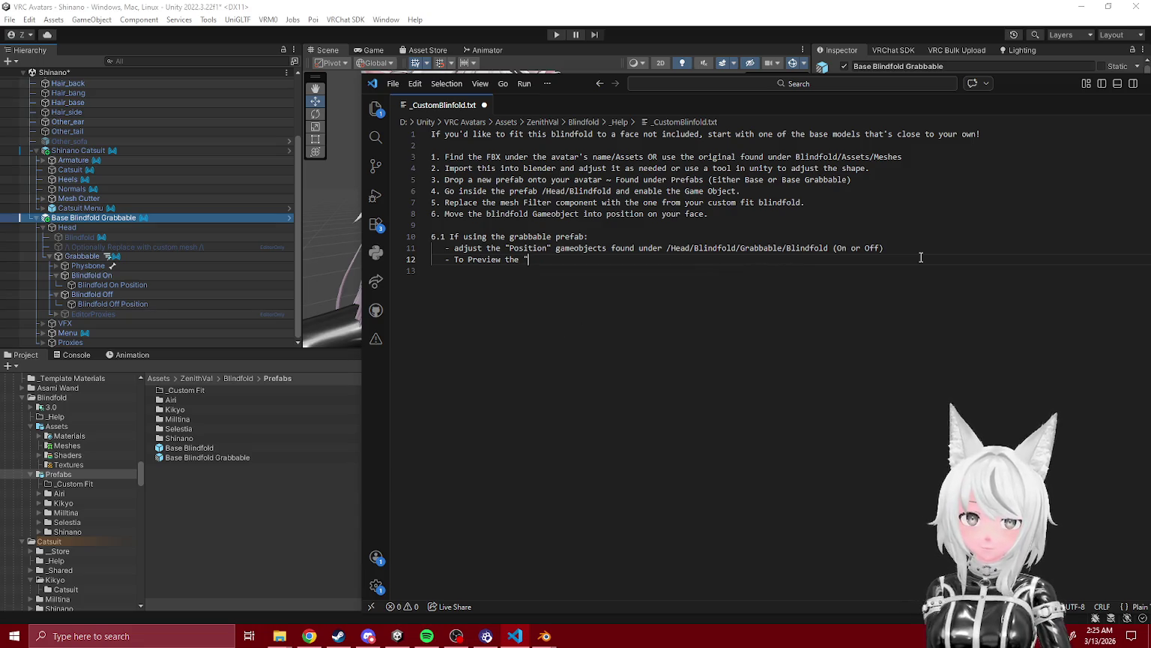
{"action": "type", "text": "off\" position, "}
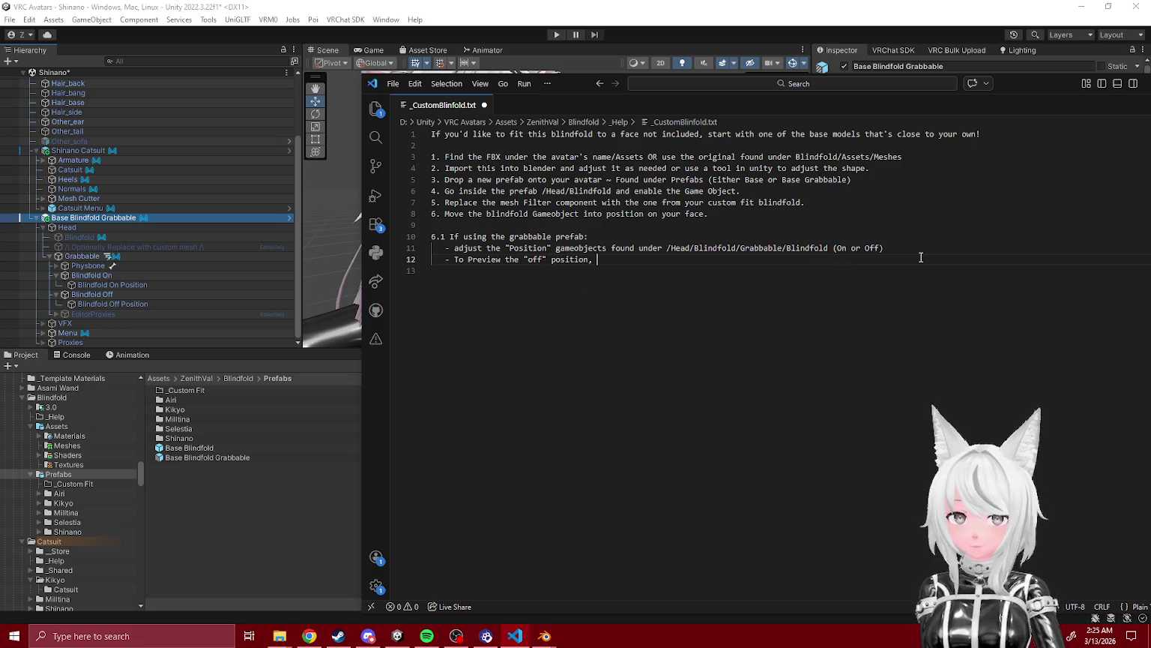
{"action": "type", "text": "E"}
{"action": "key", "text": "BackSpace"}
{"action": "type", "text": "Change the"}
{"action": "left_click", "coordinate": [82, 256]}
{"action": "scroll", "coordinate": [984, 356], "scroll_direction": "down", "scroll_amount": 2}
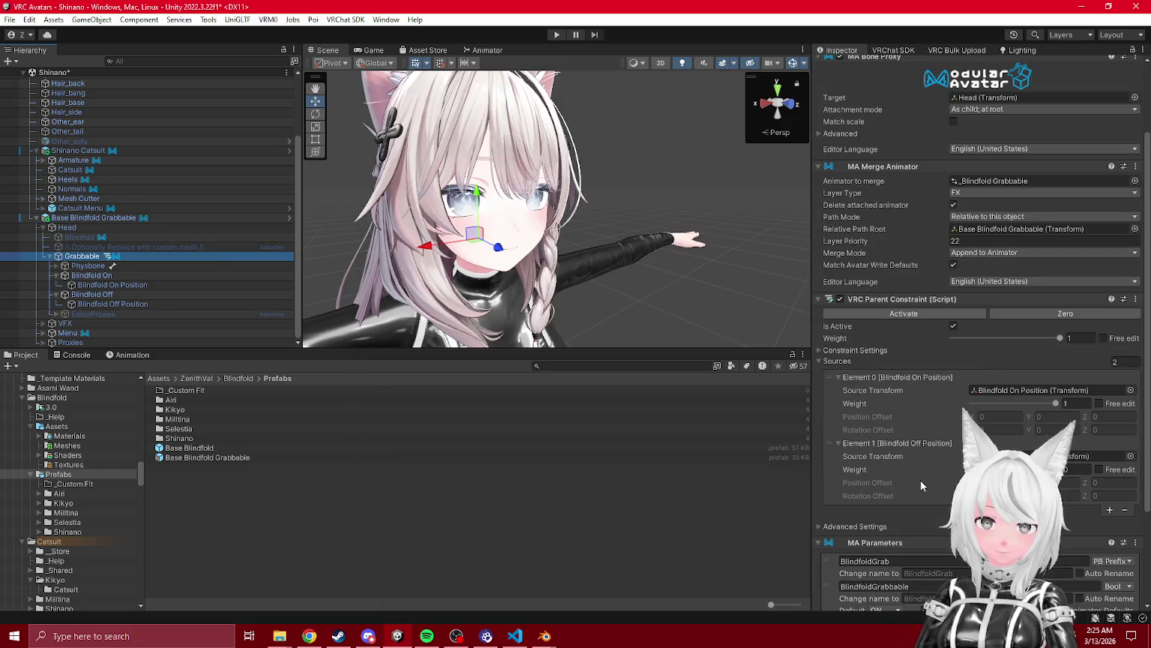
{"action": "left_click", "coordinate": [515, 636]}
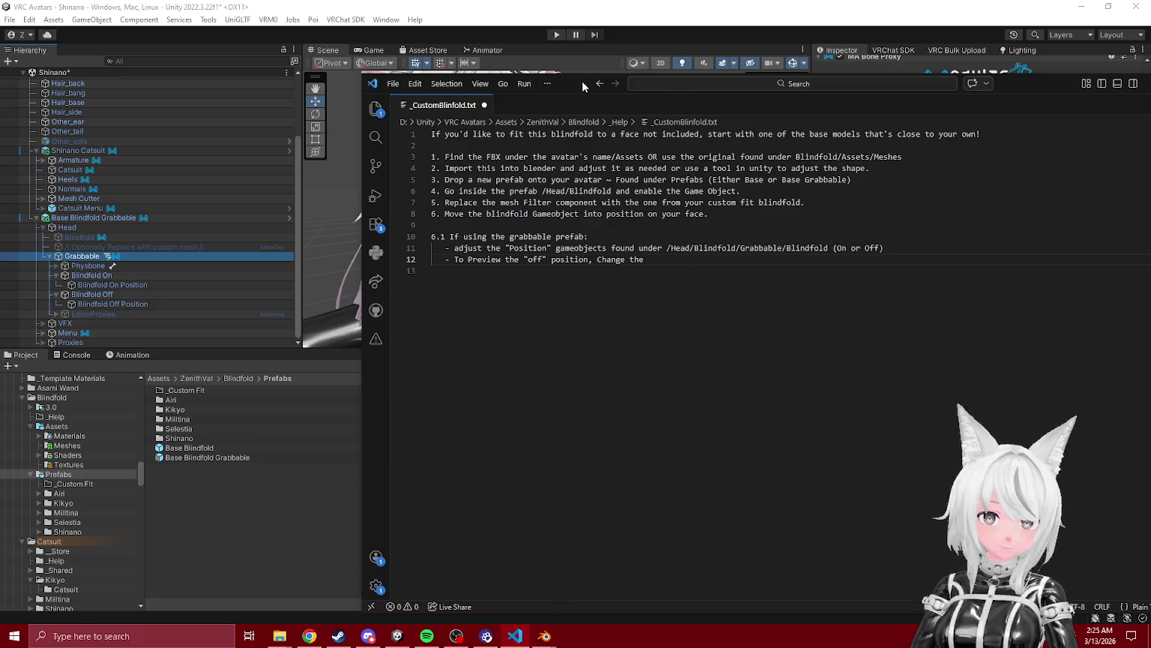
{"action": "left_click", "coordinate": [515, 636]}
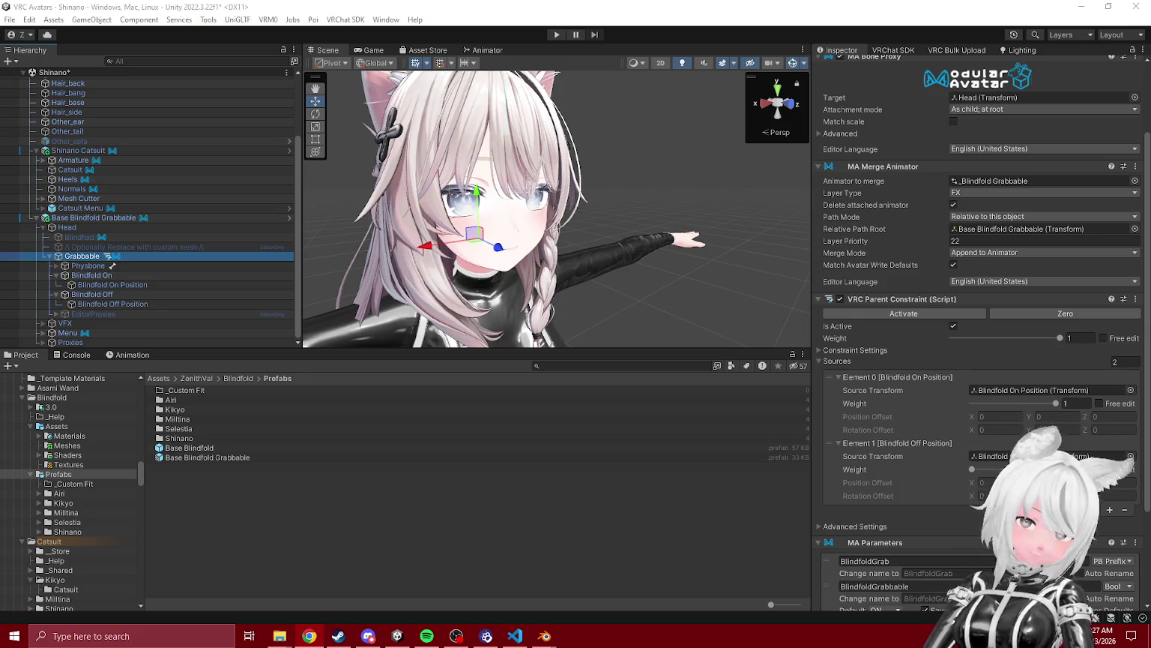
{"action": "left_click", "coordinate": [254, 525]}
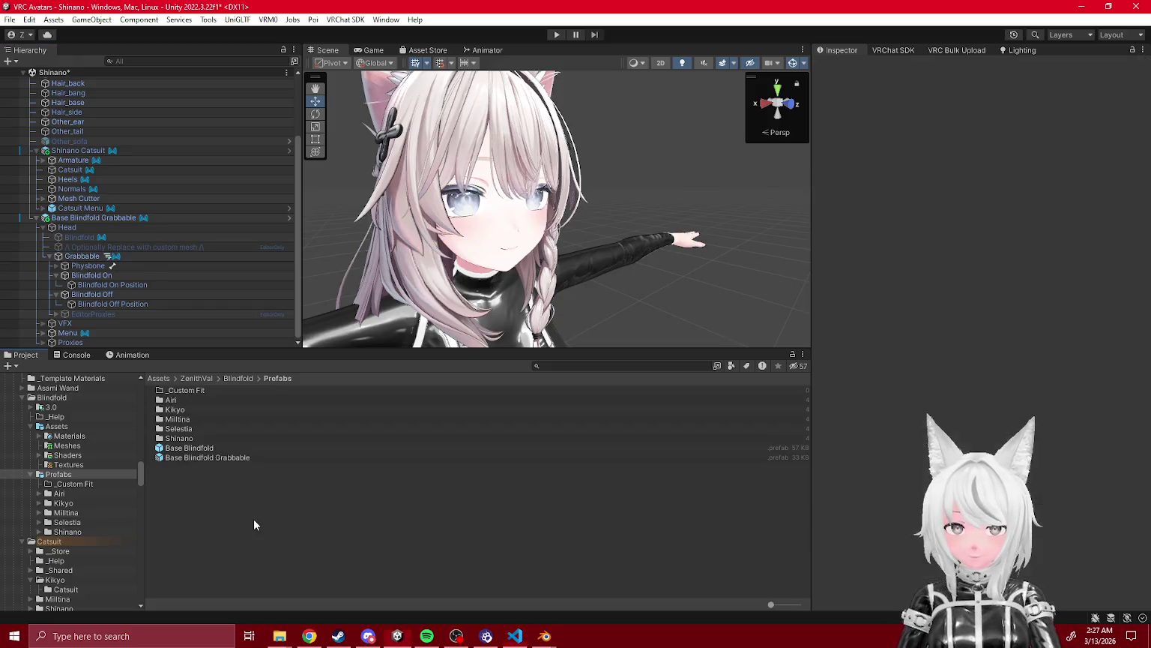
- Delete the empty _Custom Fit folder from Prefabs
{"action": "left_click", "coordinate": [90, 486]}
{"action": "key", "text": "Delete"}
{"action": "key", "text": "Escape"}
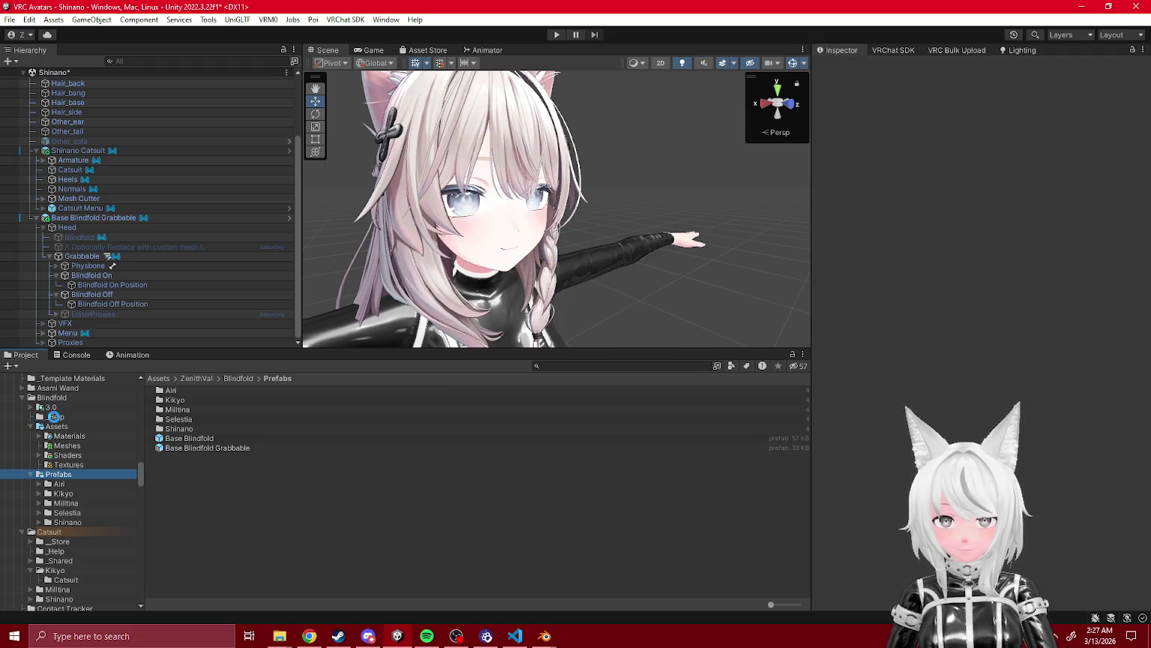
- In _Help, rename the _CustomBlindfold text file to 'How to fit to new face'
{"action": "left_click", "coordinate": [55, 418]}
{"action": "left_click", "coordinate": [197, 391]}
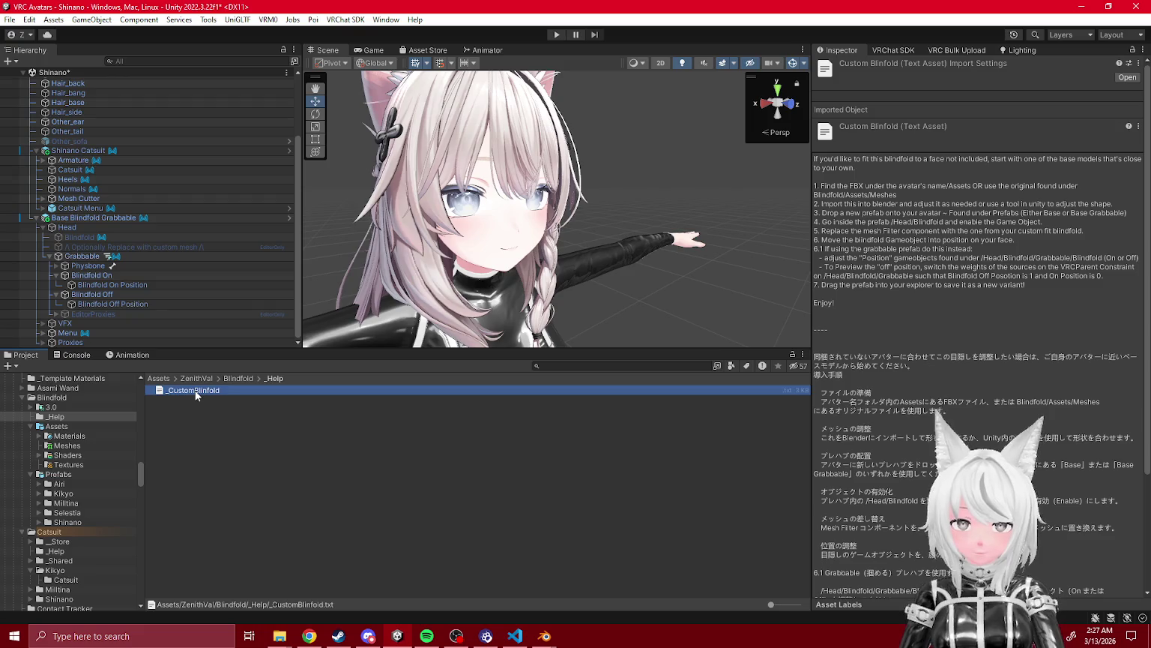
{"action": "key", "text": "F2"}
{"action": "left_click", "coordinate": [195, 391]}
{"action": "type", "text": "Fitting"}
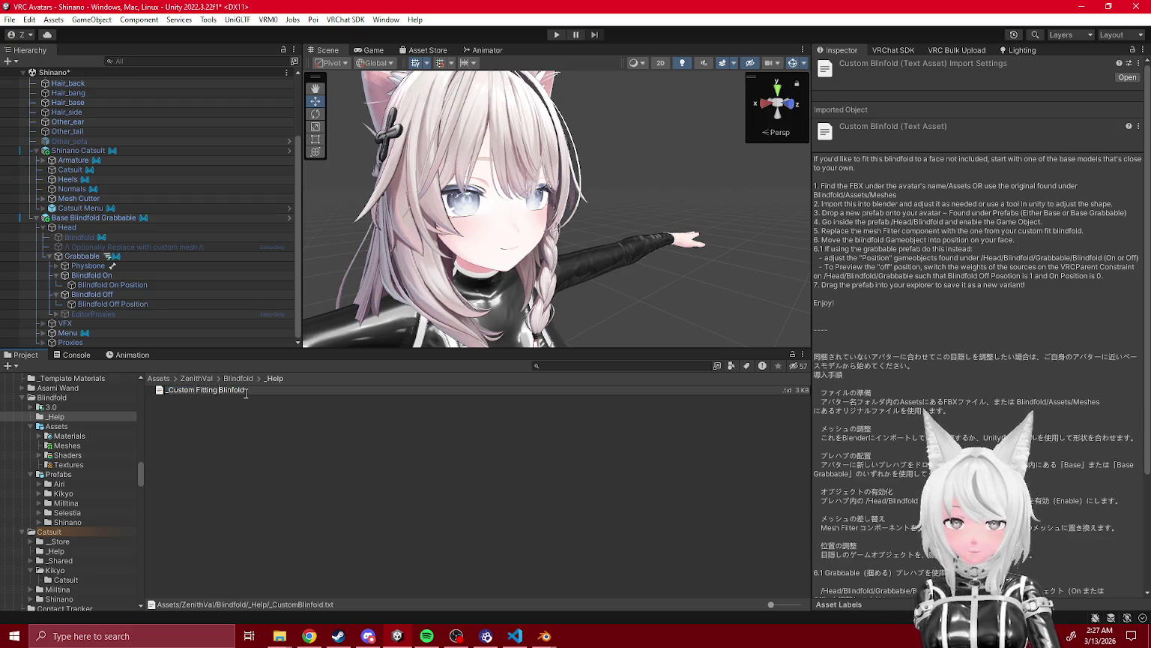
{"action": "key", "text": "BackSpace"}
{"action": "key", "text": "BackSpace"}
{"action": "key", "text": "BackSpace"}
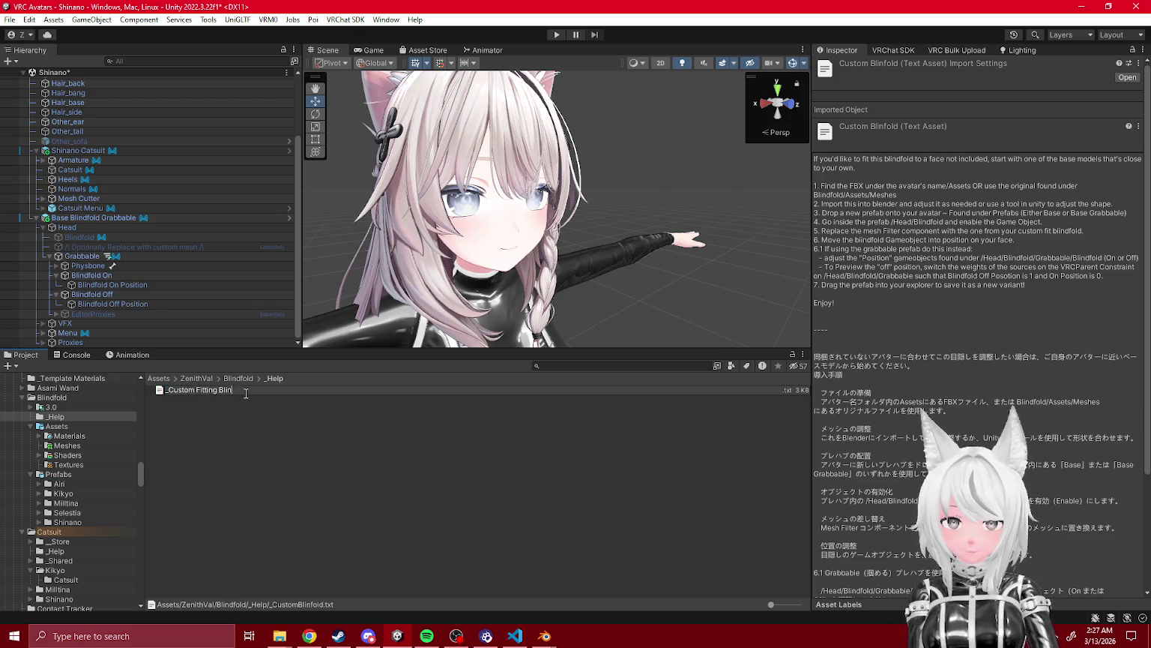
{"action": "type", "text": "Fitting"}
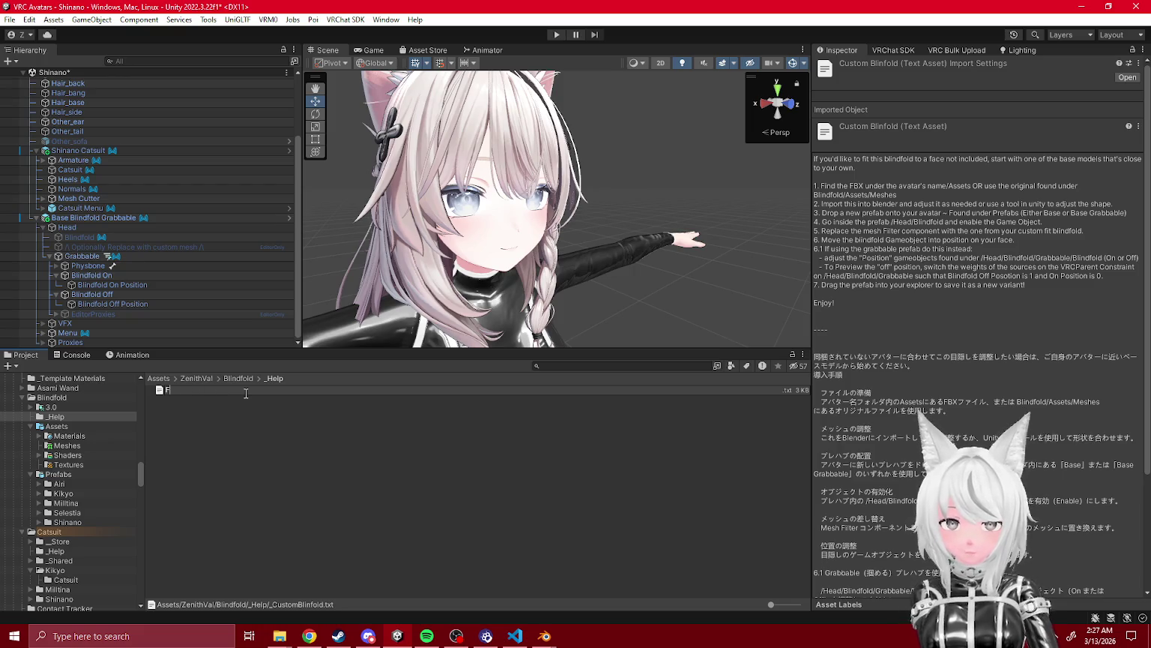
{"action": "key", "text": "BackSpace"}
{"action": "key", "text": "BackSpace"}
{"action": "key", "text": "BackSpace"}
{"action": "type", "text": "How to fit"}
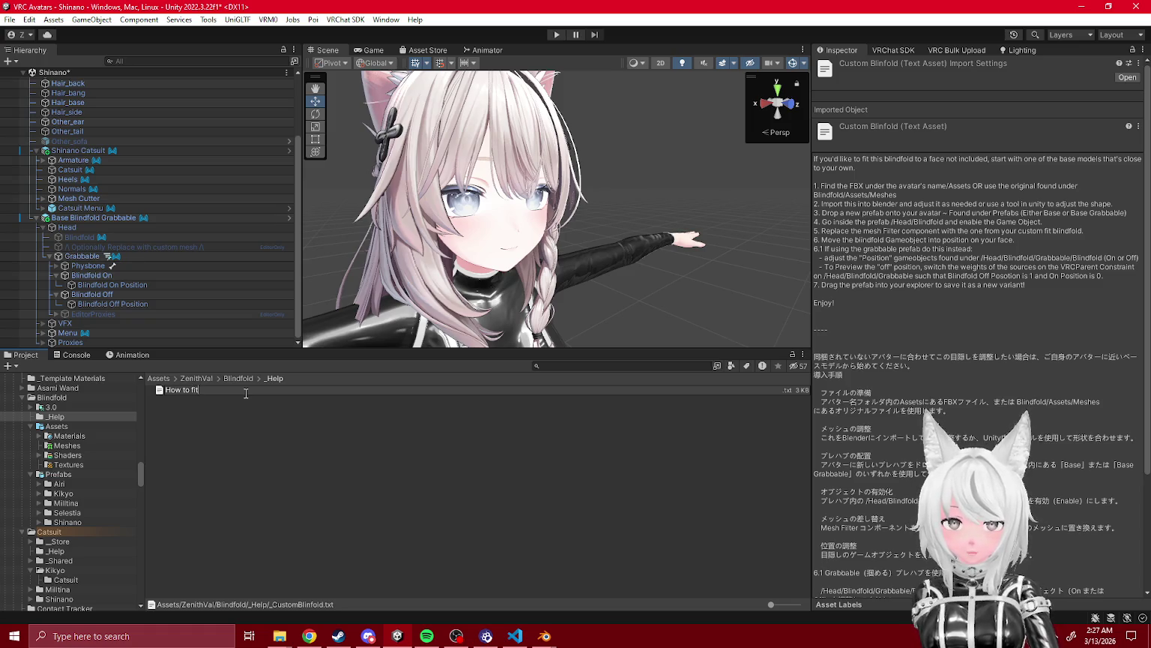
{"action": "type", "text": " to Custom"}
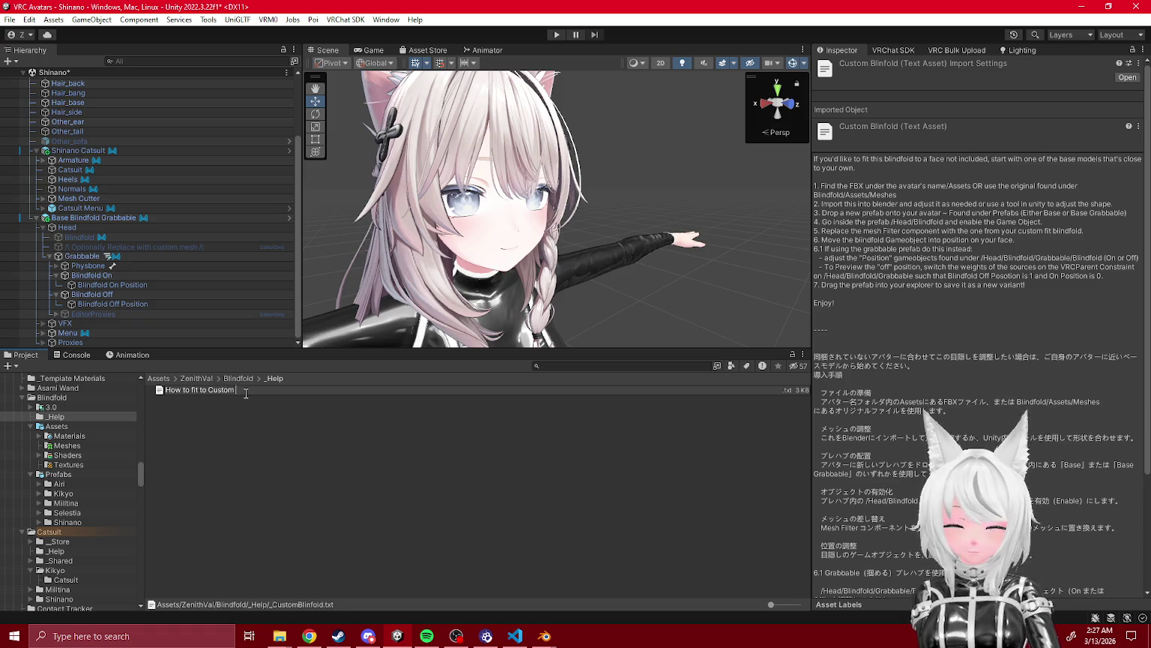
{"action": "key", "text": "BackSpace"}
{"action": "key", "text": "BackSpace"}
{"action": "key", "text": "BackSpace"}
{"action": "type", "text": "new Face"}
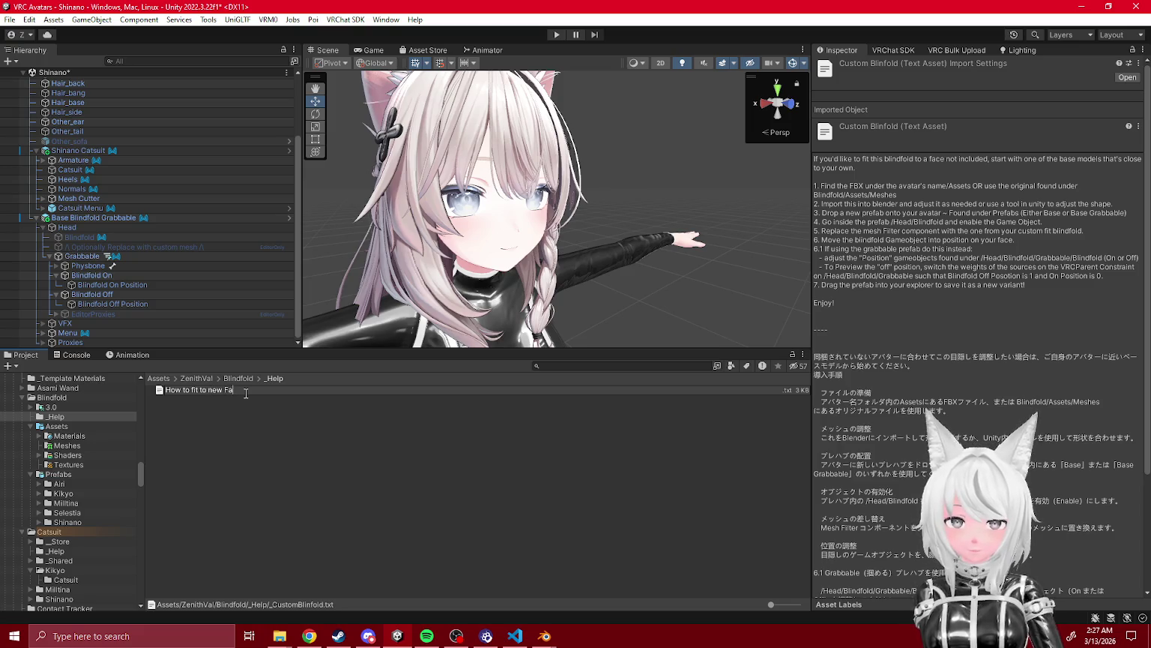
{"action": "key", "text": "BackSpace"}
{"action": "key", "text": "BackSpace"}
{"action": "key", "text": "BackSpace"}
{"action": "type", "text": "face"}
{"action": "key", "text": "Return"}
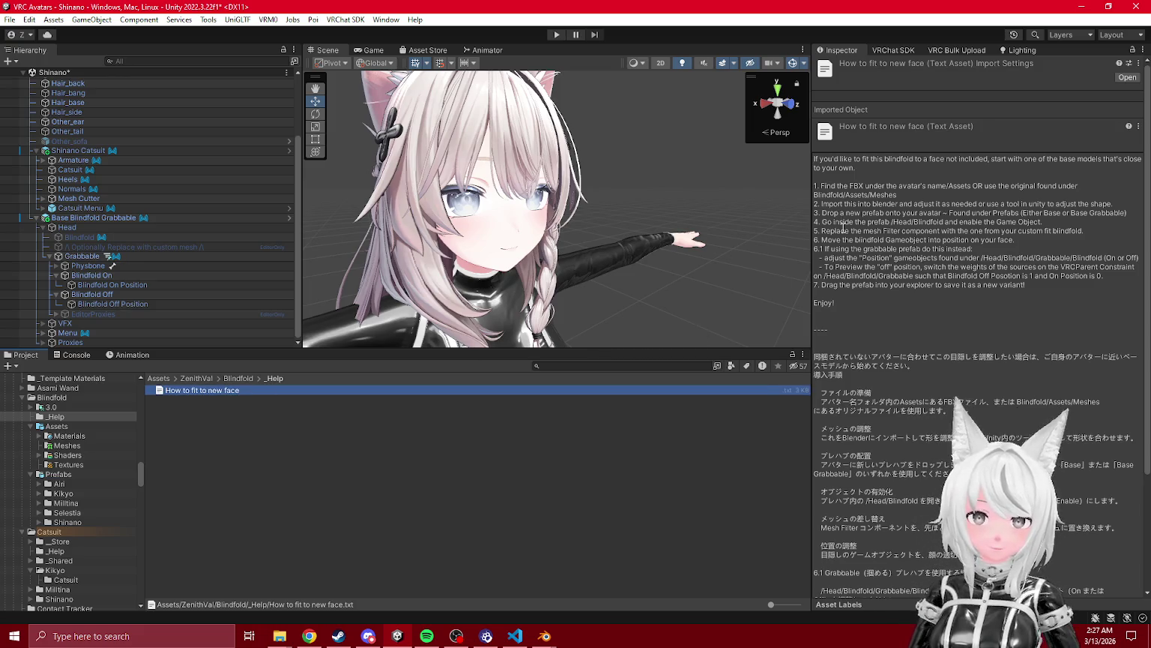
- Delete the outdated 'How to fit to new face' file from _Help
{"action": "scroll", "coordinate": [842, 240], "scroll_direction": "down", "scroll_amount": 3}
{"action": "scroll", "coordinate": [842, 246], "scroll_direction": "down", "scroll_amount": 1}
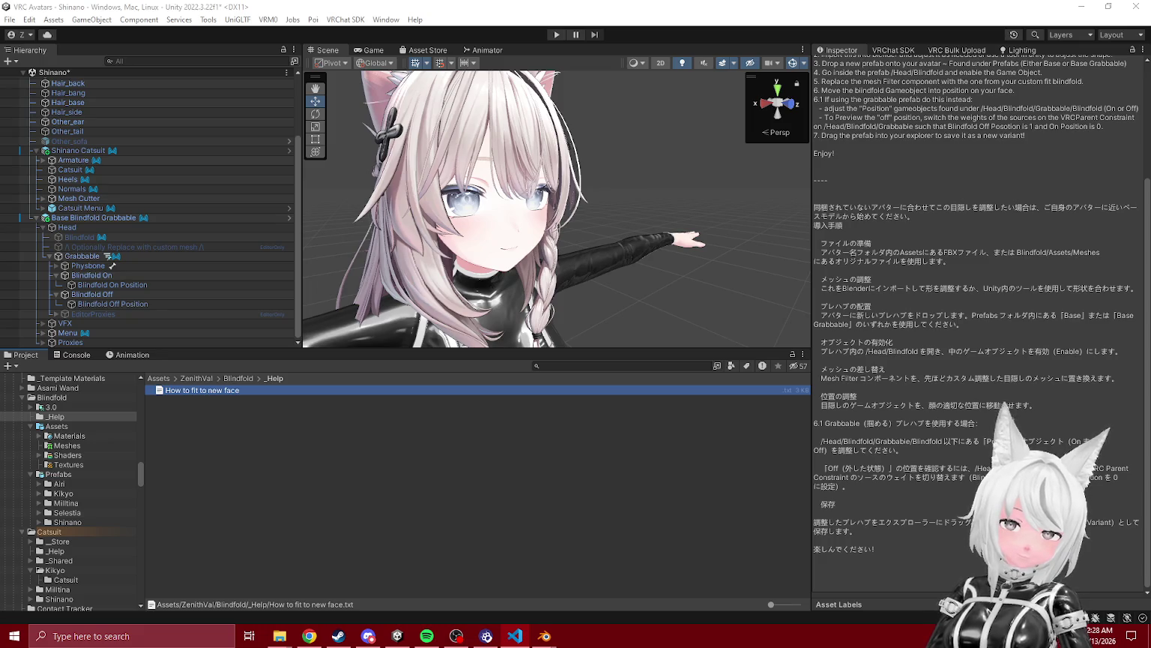
{"action": "left_click", "coordinate": [234, 446]}
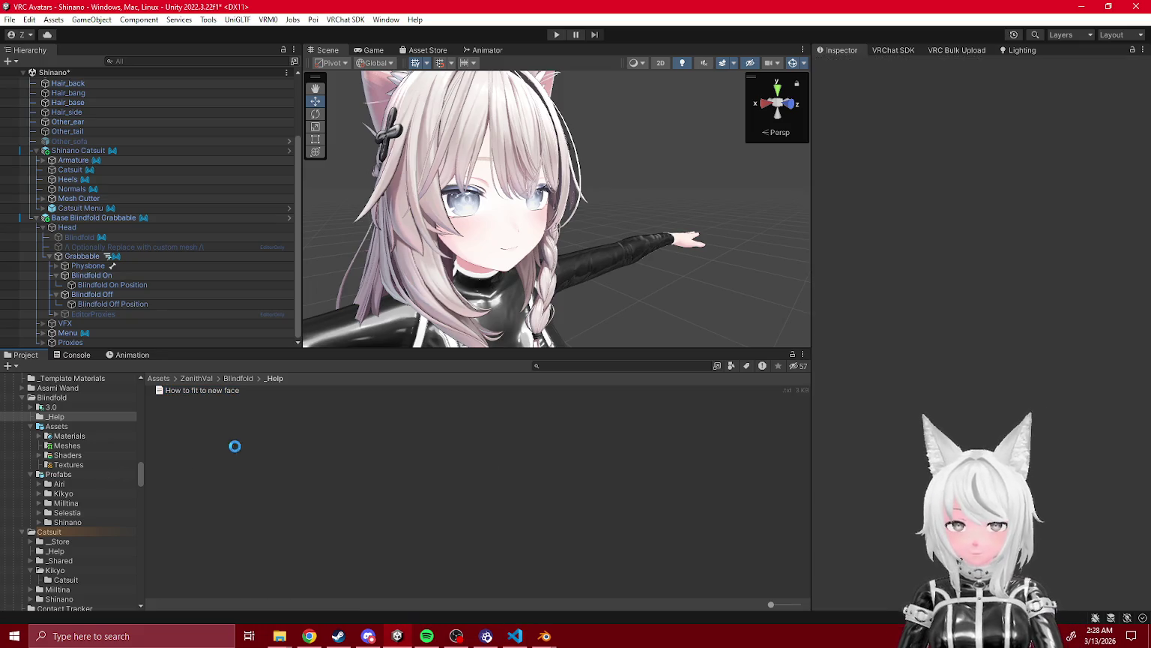
{"action": "left_click", "coordinate": [189, 401]}
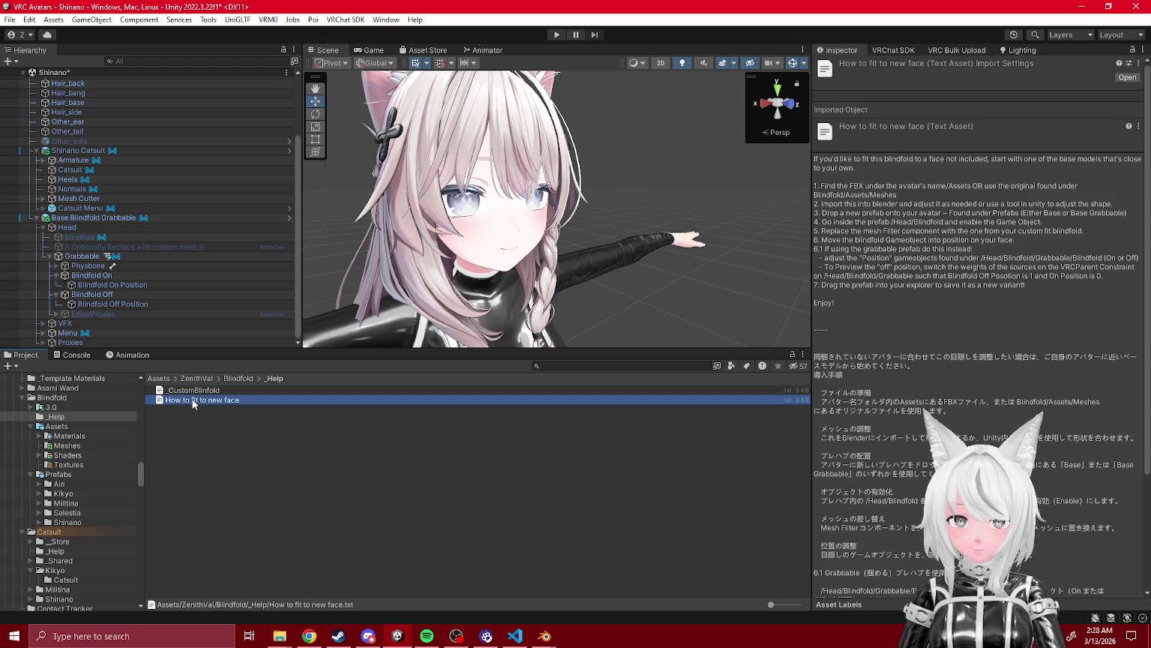
{"action": "left_click", "coordinate": [214, 399]}
{"action": "left_click", "coordinate": [208, 403]}
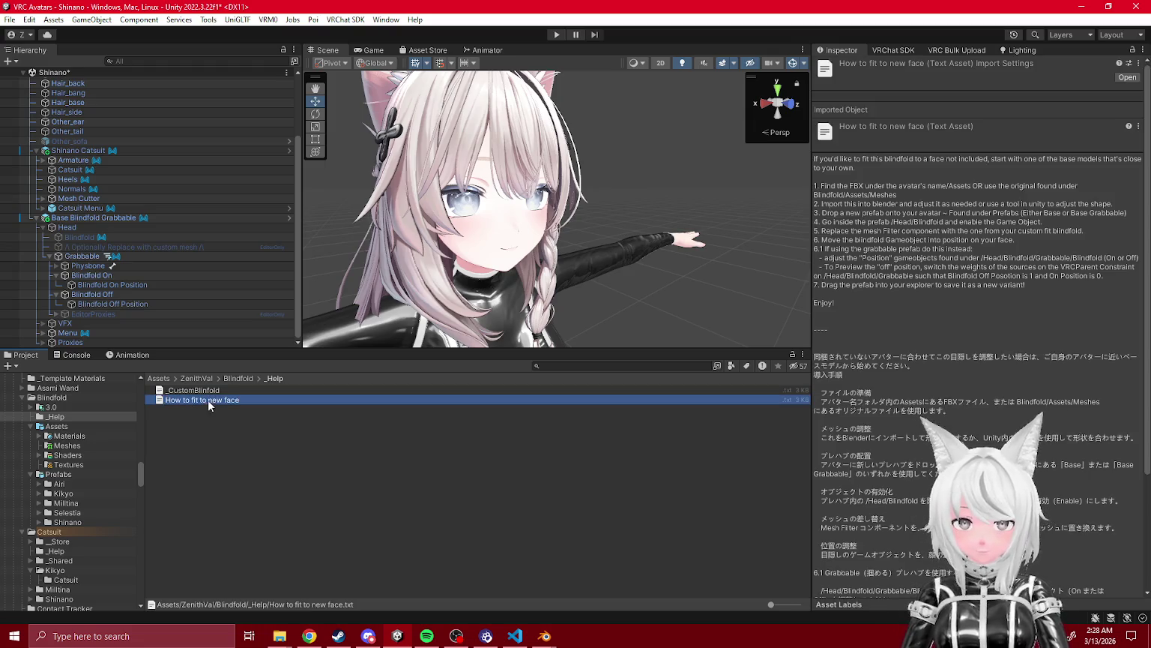
{"action": "key", "text": "Delete"}
{"action": "left_click", "coordinate": [609, 342]}
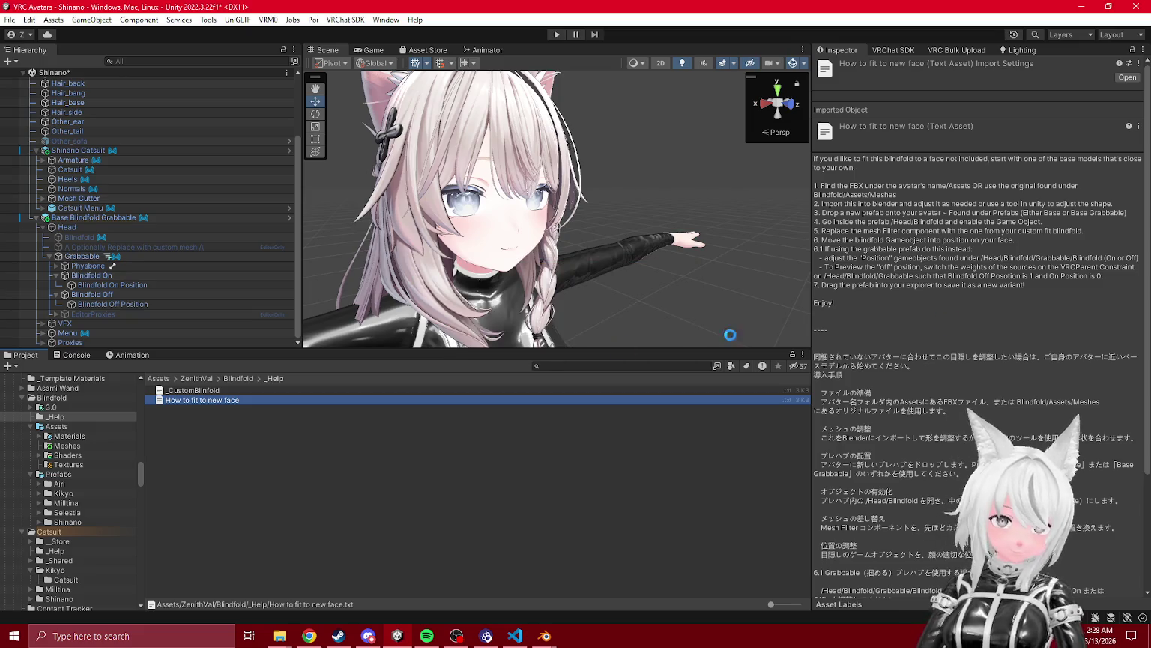
- Rename the freshly saved _CustomBlindfold file to the pasted name 'How to fit to new face'
{"action": "left_click", "coordinate": [197, 390]}
{"action": "key", "text": "F2"}
{"action": "type", "text": "How to fit to new face"}
{"action": "key", "text": "Return"}
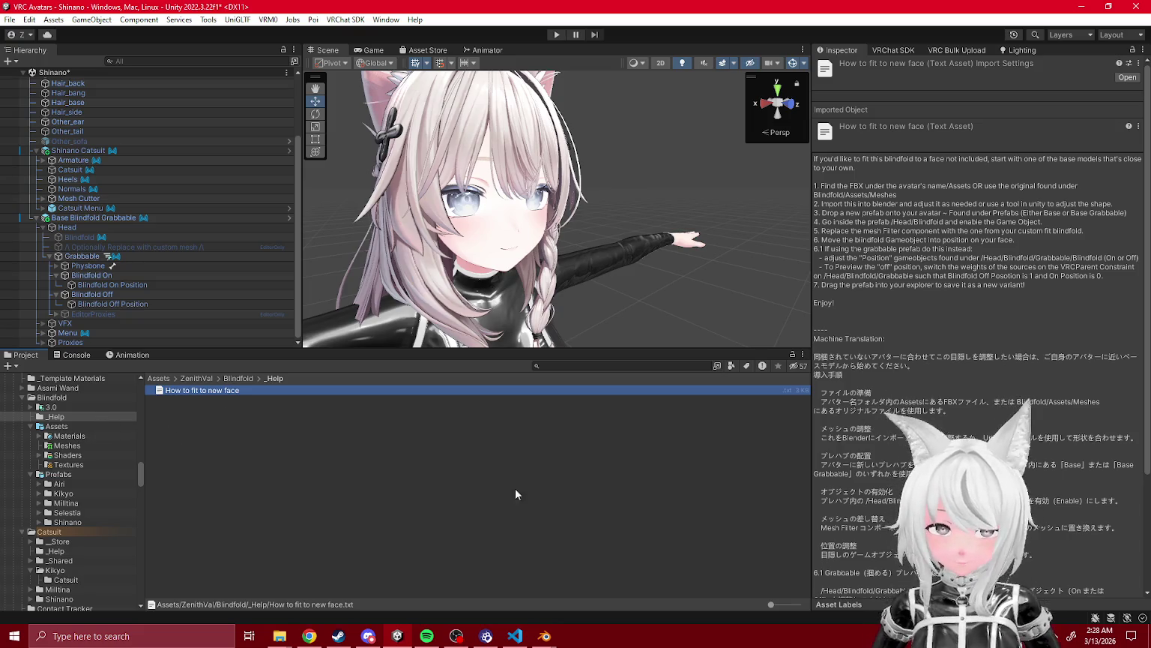
{"action": "left_click", "coordinate": [226, 426]}
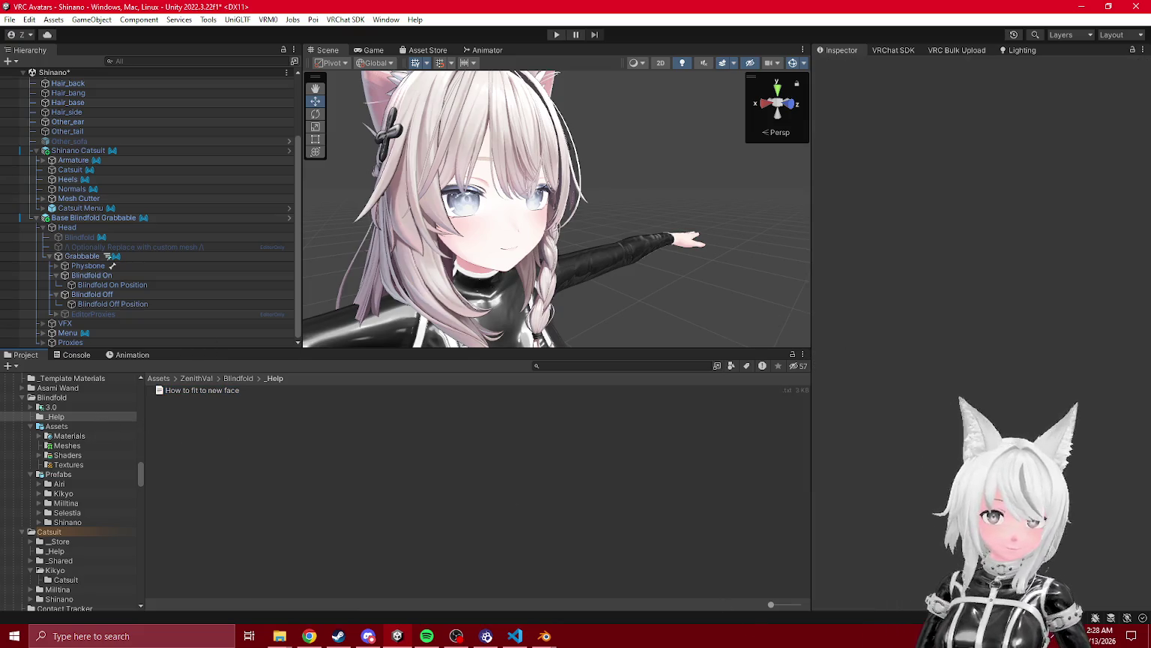
- Reveal the 'How to fit to new face' text file in File Explorer via Show in Explorer
{"action": "right_click", "coordinate": [232, 468]}
{"action": "mouse_move", "coordinate": [320, 156]}
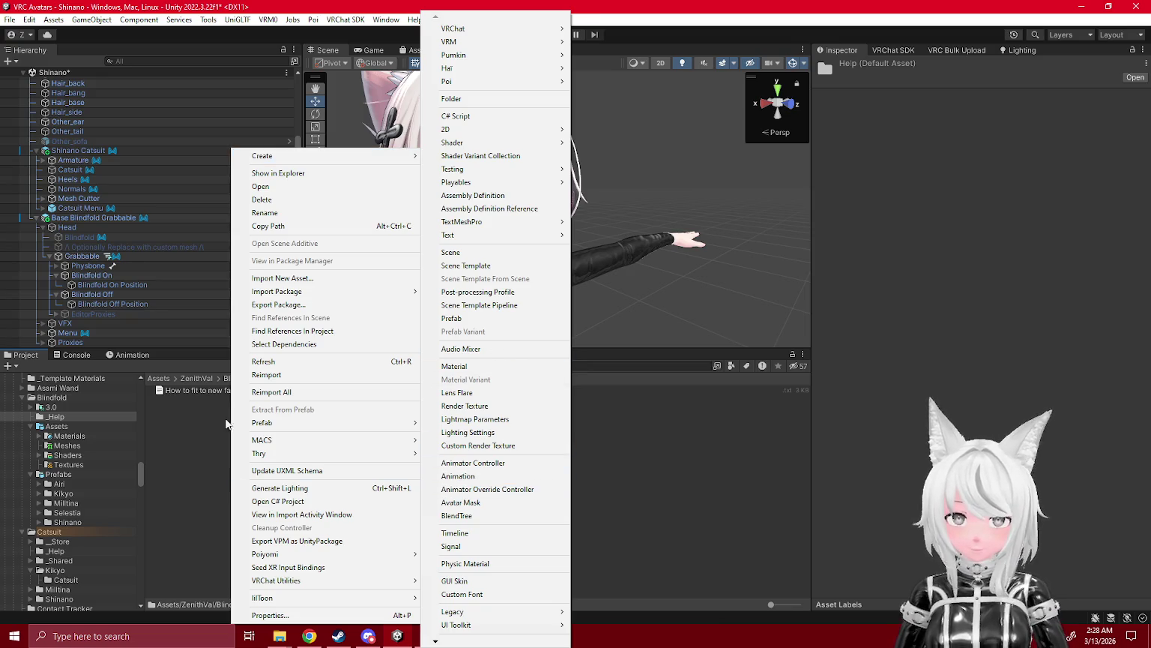
{"action": "right_click", "coordinate": [185, 390]}
{"action": "left_click", "coordinate": [226, 175]}
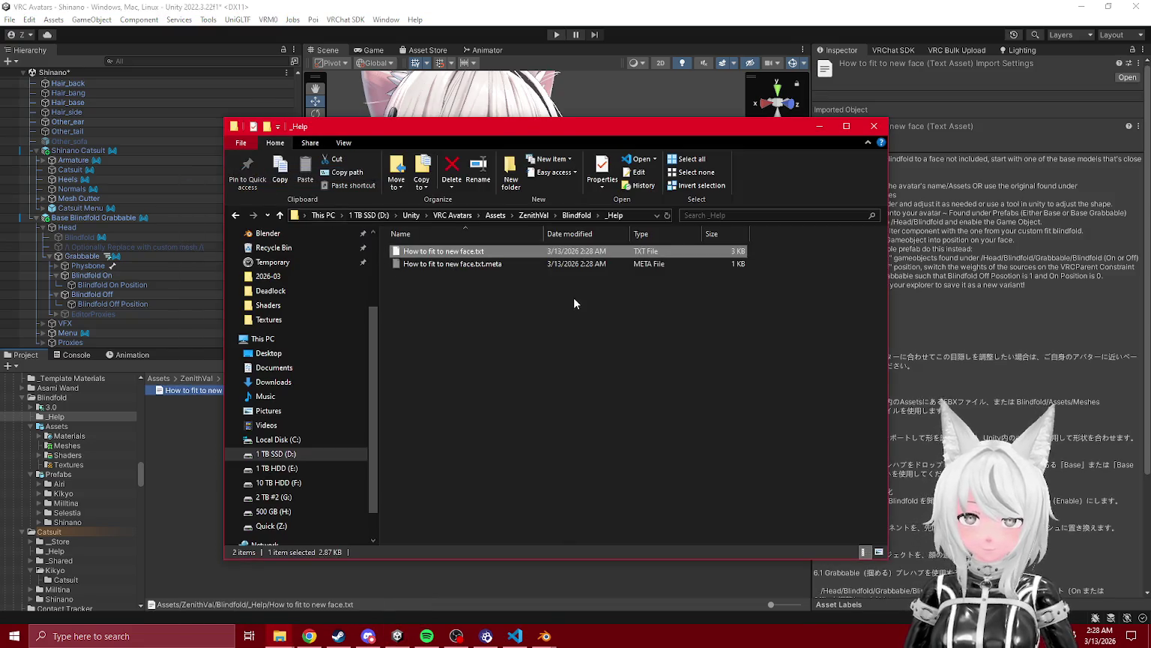
{"action": "left_click", "coordinate": [309, 636]}
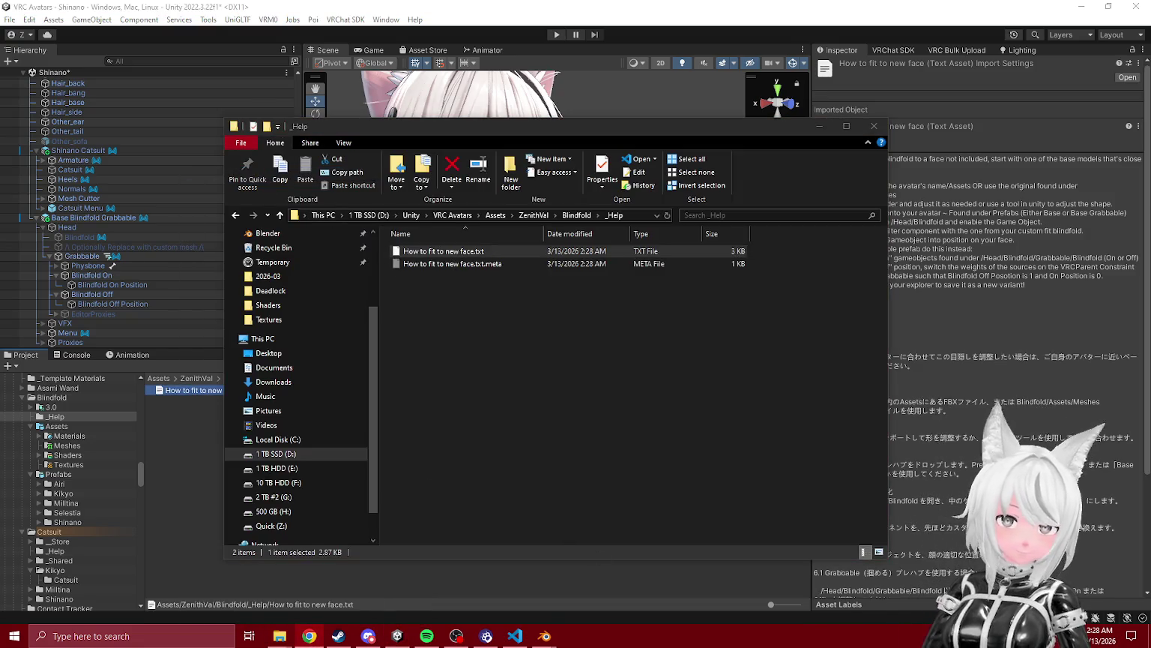
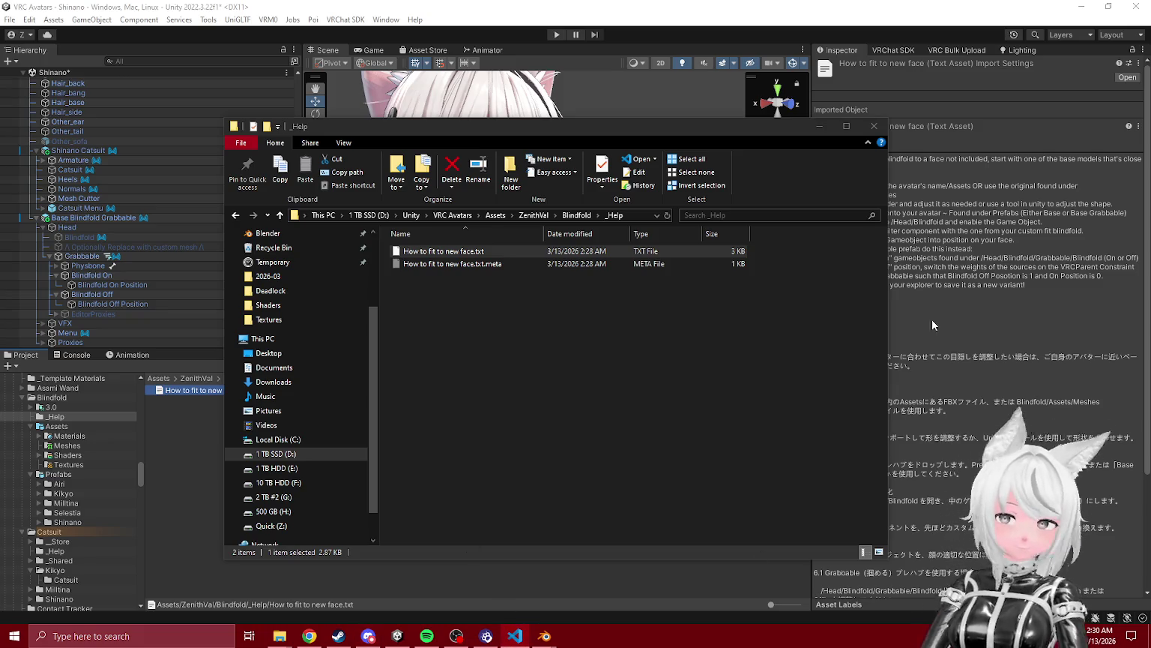
- Put away the File Explorer window and select the 'How to fit to new face' notes in Unity
{"action": "left_click", "coordinate": [157, 391]}
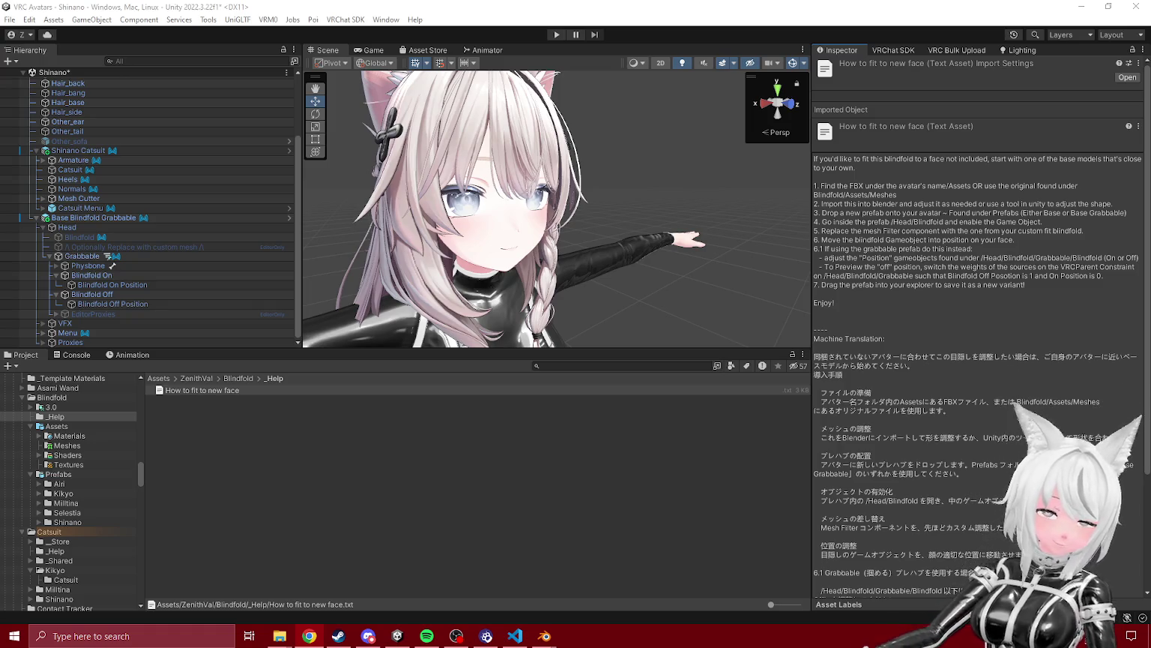
{"action": "left_click", "coordinate": [217, 391]}
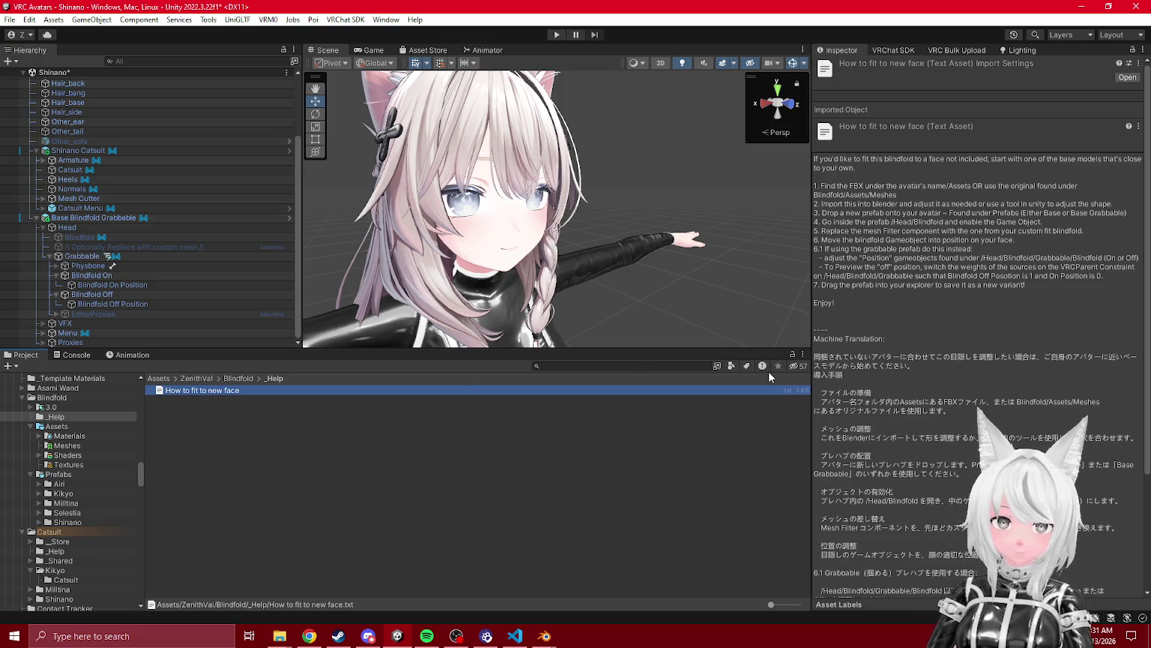
- Reselect the fitting notes and expand Blindfold > 3.0 to list the Grabbable folder's animations
{"action": "left_click", "coordinate": [329, 471]}
{"action": "left_click", "coordinate": [238, 391]}
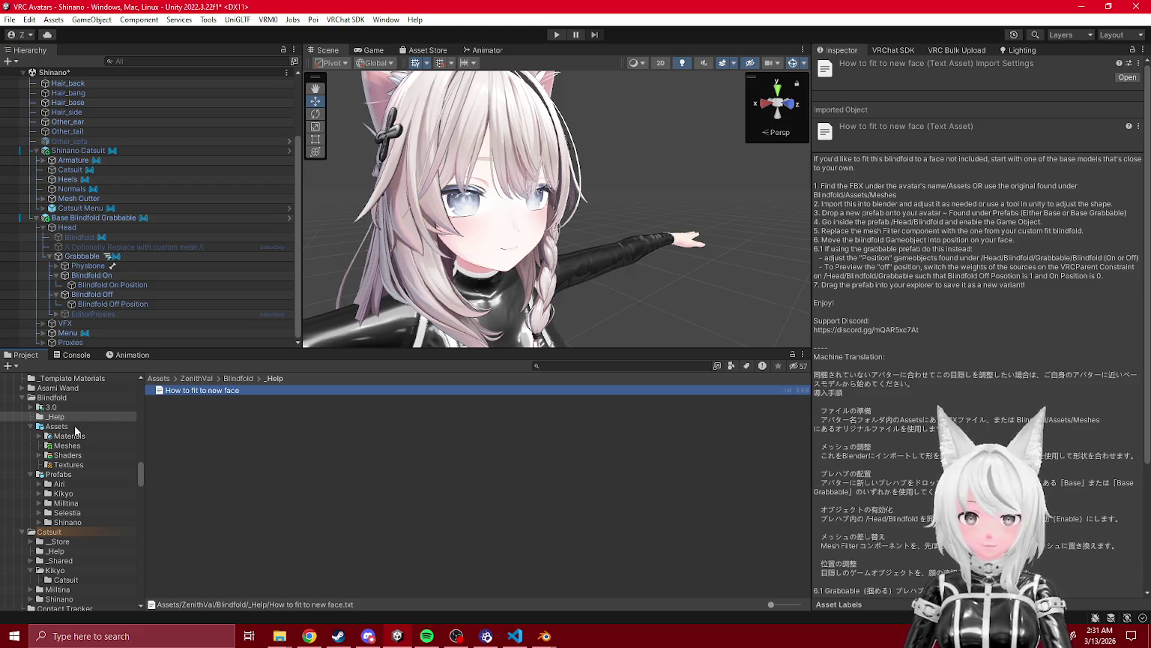
{"action": "left_click", "coordinate": [39, 427]}
{"action": "left_click", "coordinate": [30, 426]}
{"action": "left_click", "coordinate": [31, 436]}
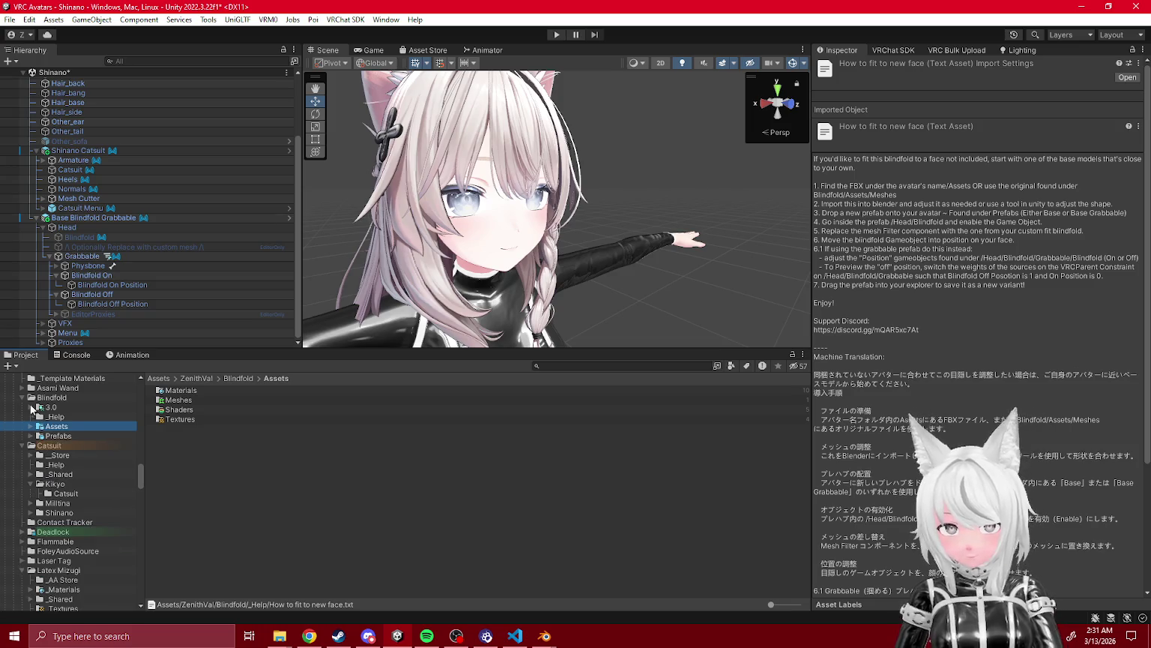
{"action": "left_click", "coordinate": [31, 407]}
{"action": "left_click", "coordinate": [36, 416]}
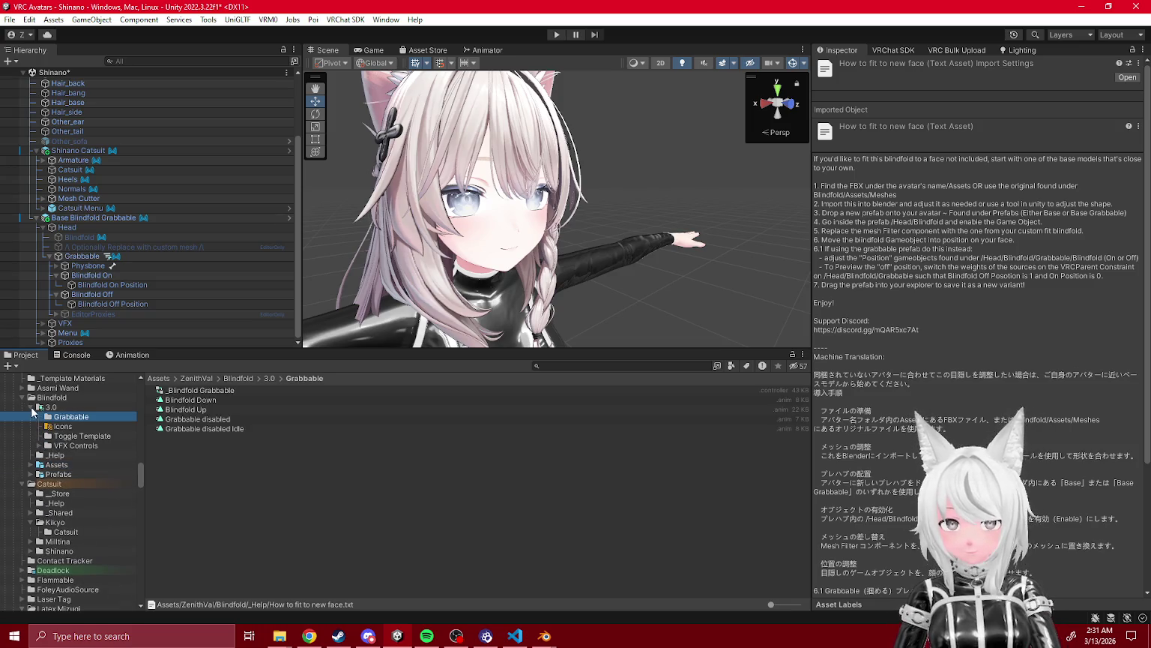
{"action": "left_click", "coordinate": [31, 407]}
{"action": "scroll", "coordinate": [64, 221], "scroll_direction": "up", "scroll_amount": 3}
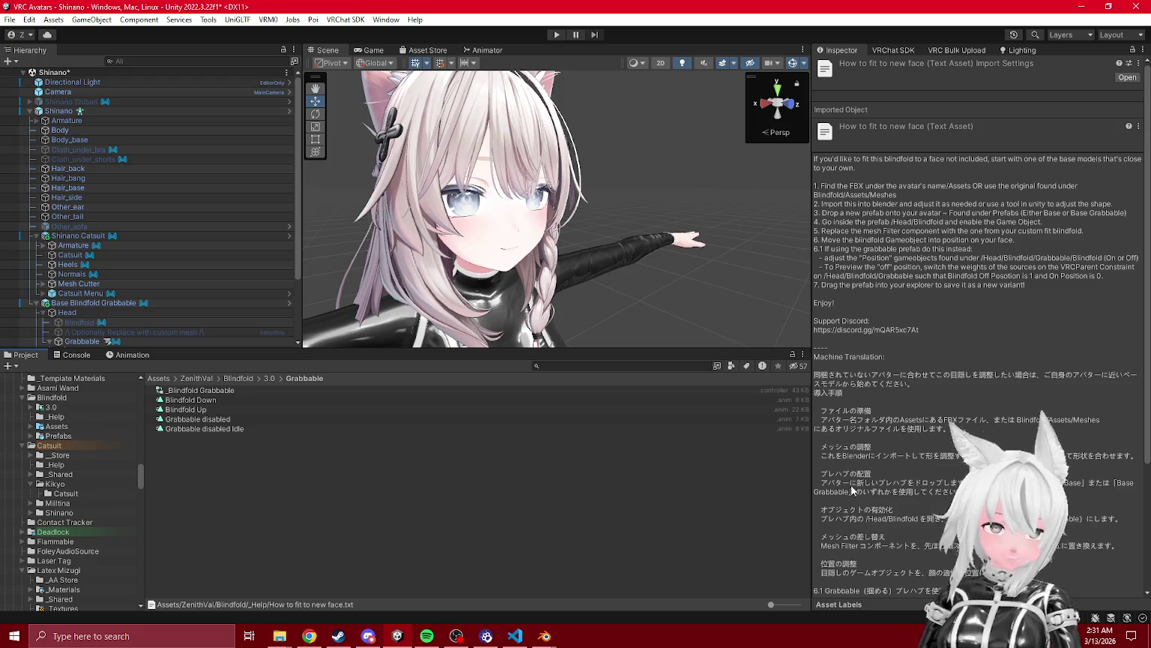
- Check Discord briefly, return to Unity, and bring up the Windows Start menu
{"action": "key", "text": "alt+Tab"}
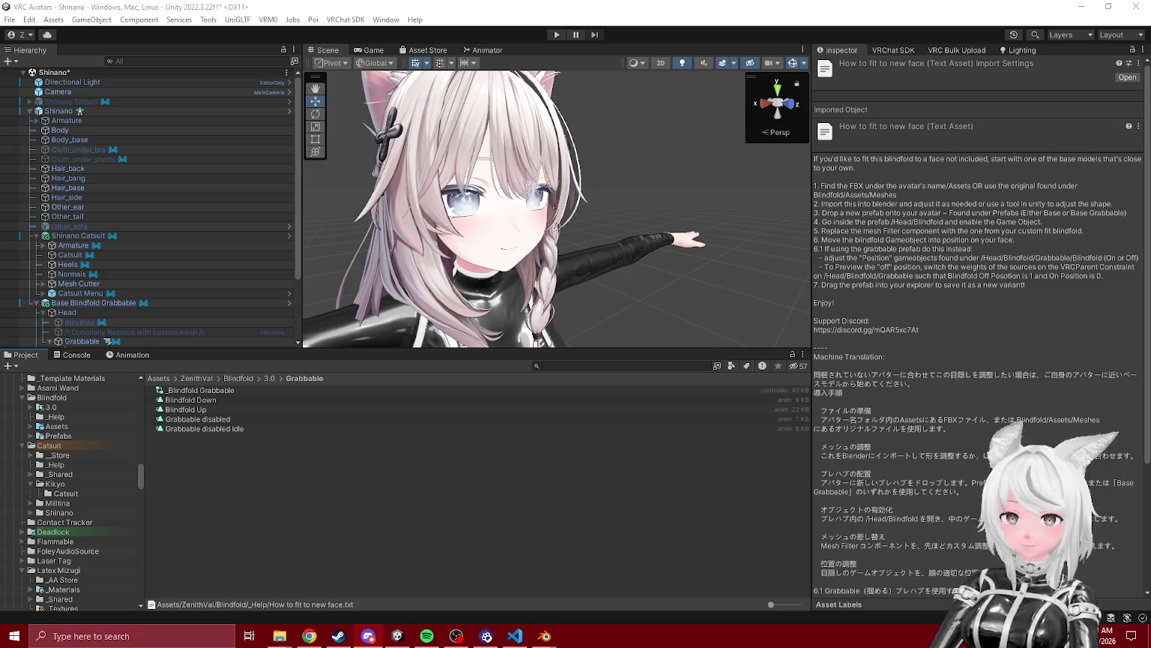
{"action": "left_click", "coordinate": [31, 483]}
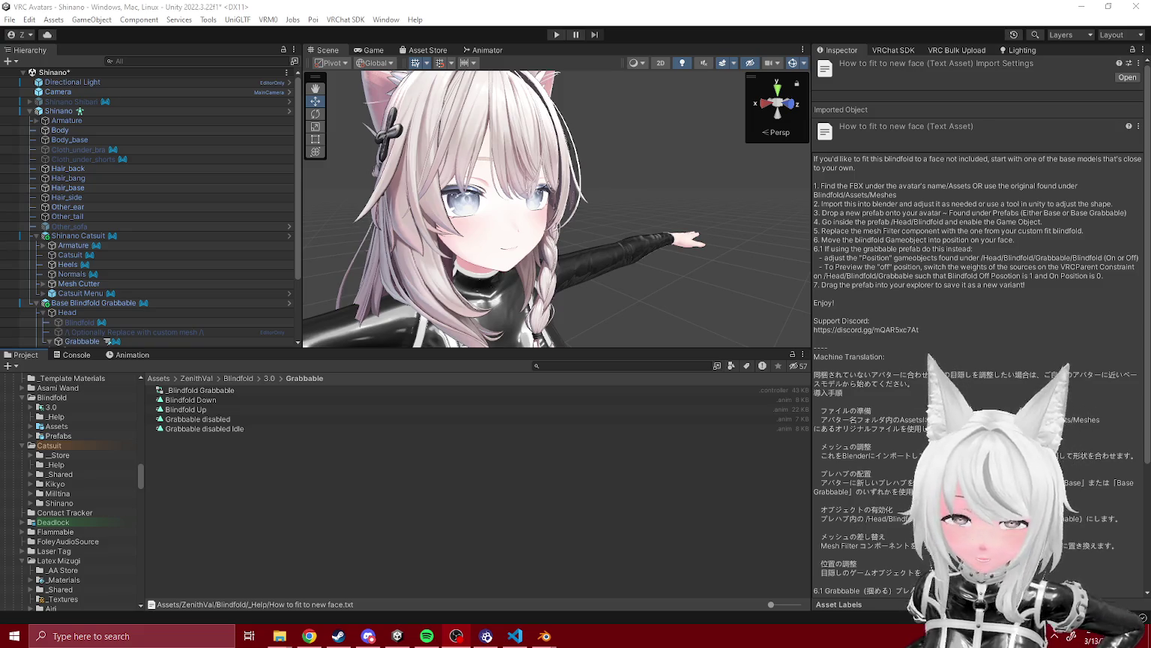
{"action": "left_click", "coordinate": [309, 635]}
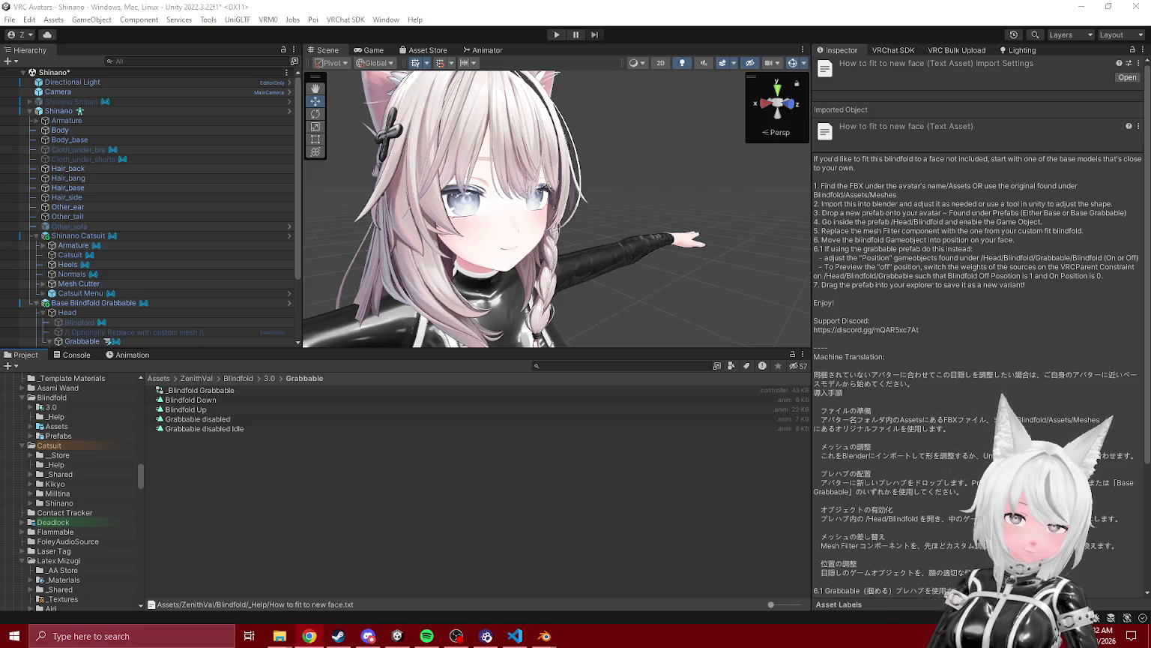
{"action": "key", "text": "super"}
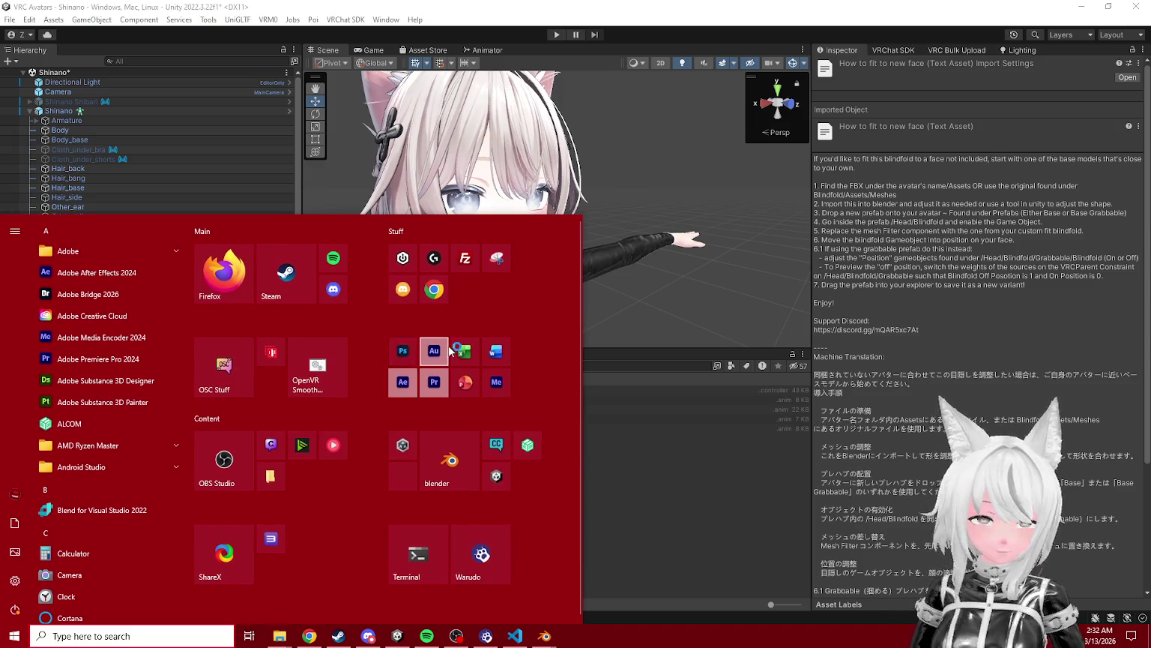
- Let Photoshop load, then bring forward Shinano Blindfold.blend in Blender
{"action": "key", "text": "super"}
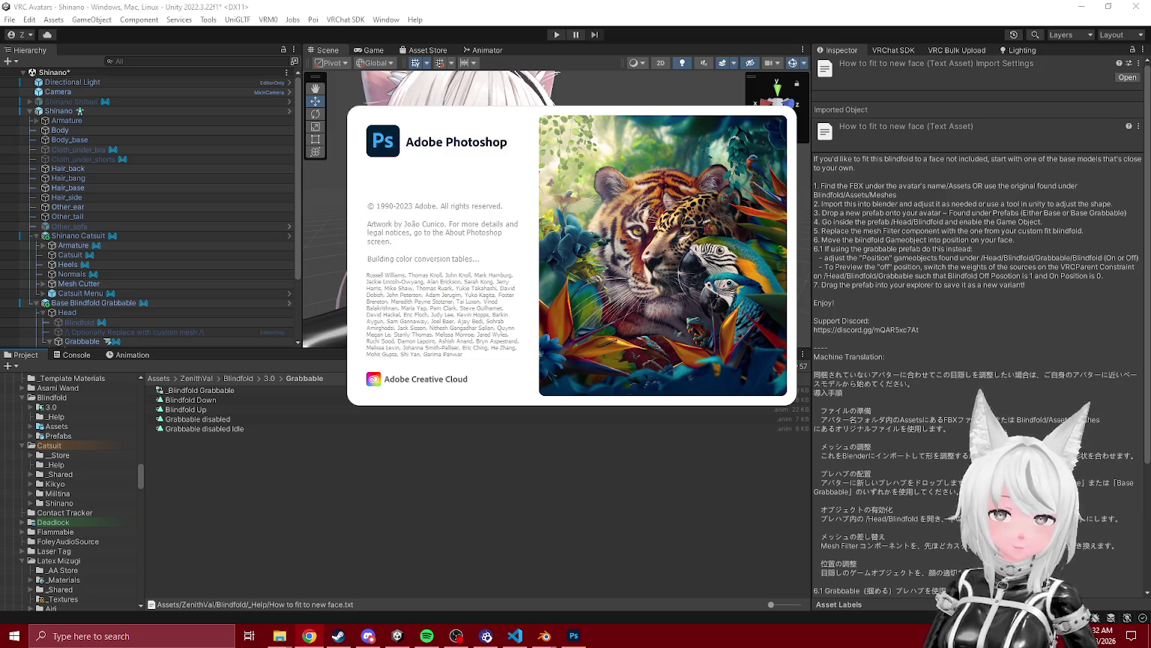
{"action": "left_click", "coordinate": [521, 490]}
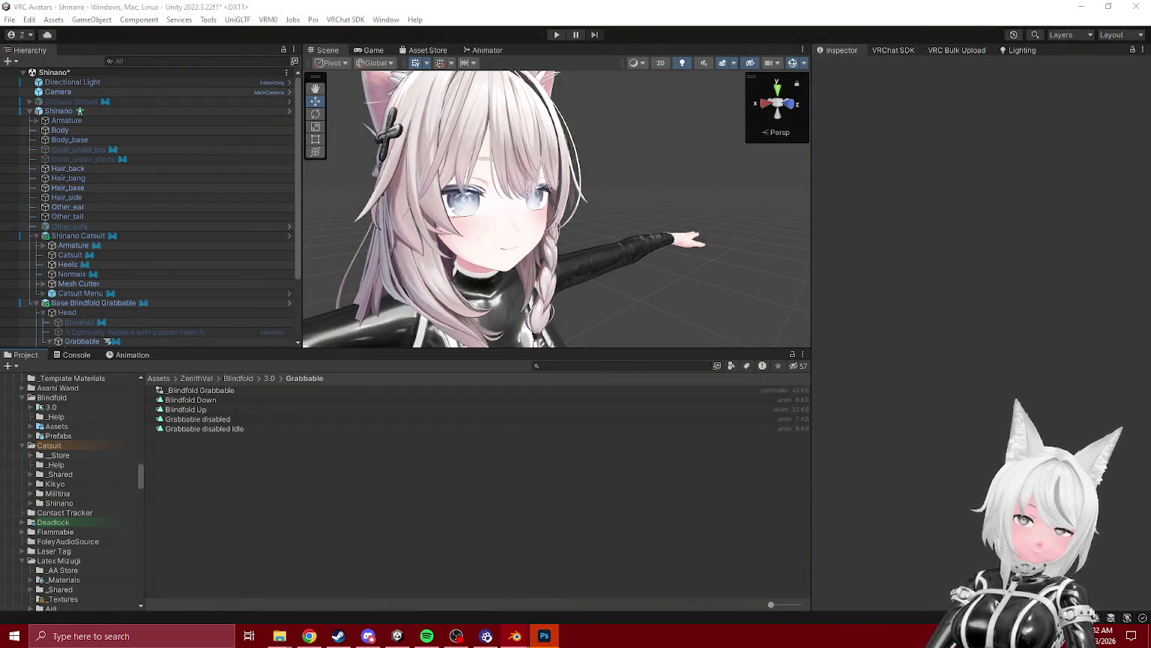
{"action": "left_click", "coordinate": [515, 635]}
- Purge all unused data from Shinano Blindfold.blend and save the file
{"action": "left_click", "coordinate": [26, 22]}
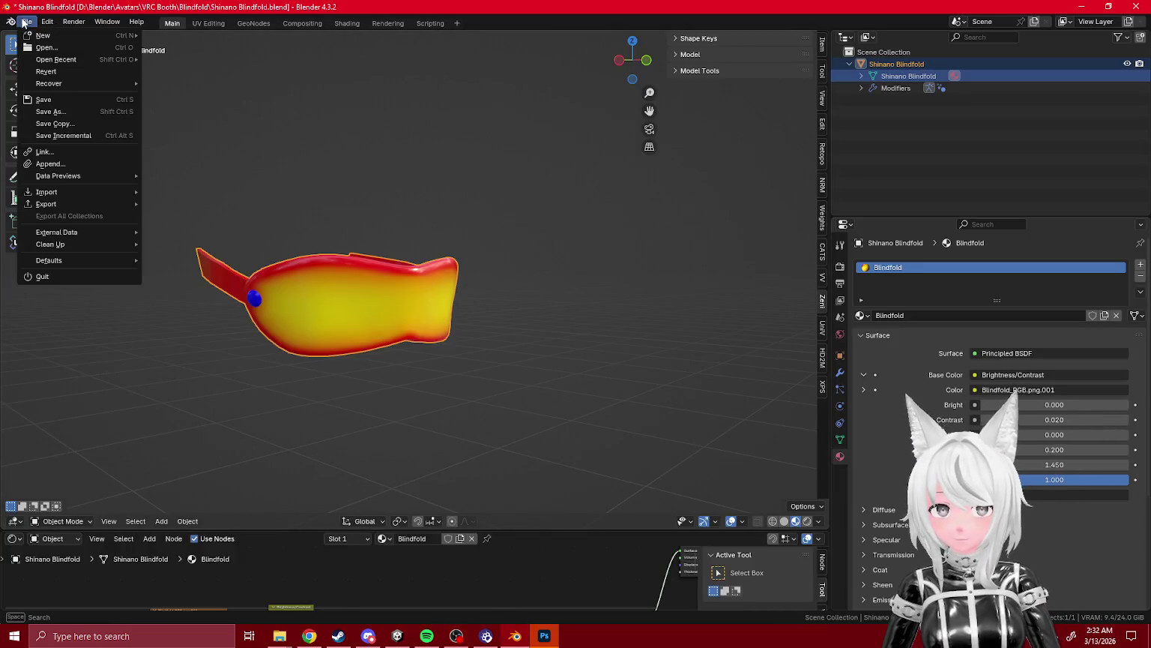
{"action": "mouse_move", "coordinate": [80, 245]}
{"action": "left_click", "coordinate": [179, 245]}
{"action": "left_click", "coordinate": [156, 318]}
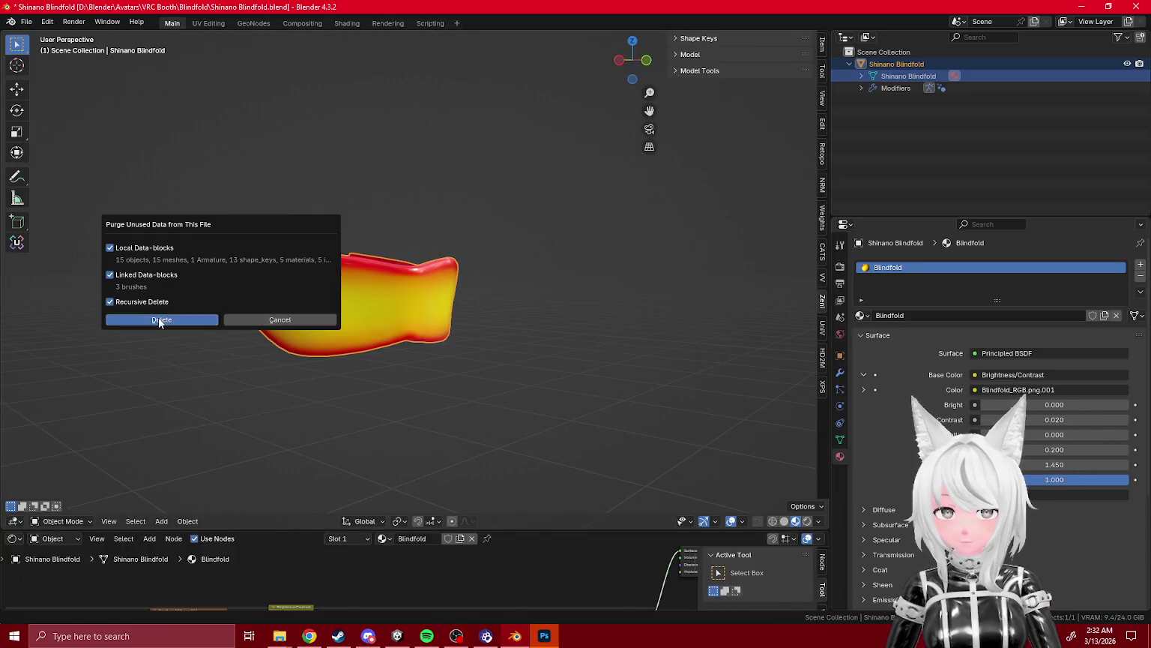
{"action": "left_click", "coordinate": [26, 22]}
{"action": "left_click", "coordinate": [144, 109]}
{"action": "mouse_move", "coordinate": [144, 108]}
{"action": "left_mouse_down"}
{"action": "mouse_move", "coordinate": [282, 154]}
{"action": "mouse_move", "coordinate": [696, 146]}
{"action": "left_mouse_up"}
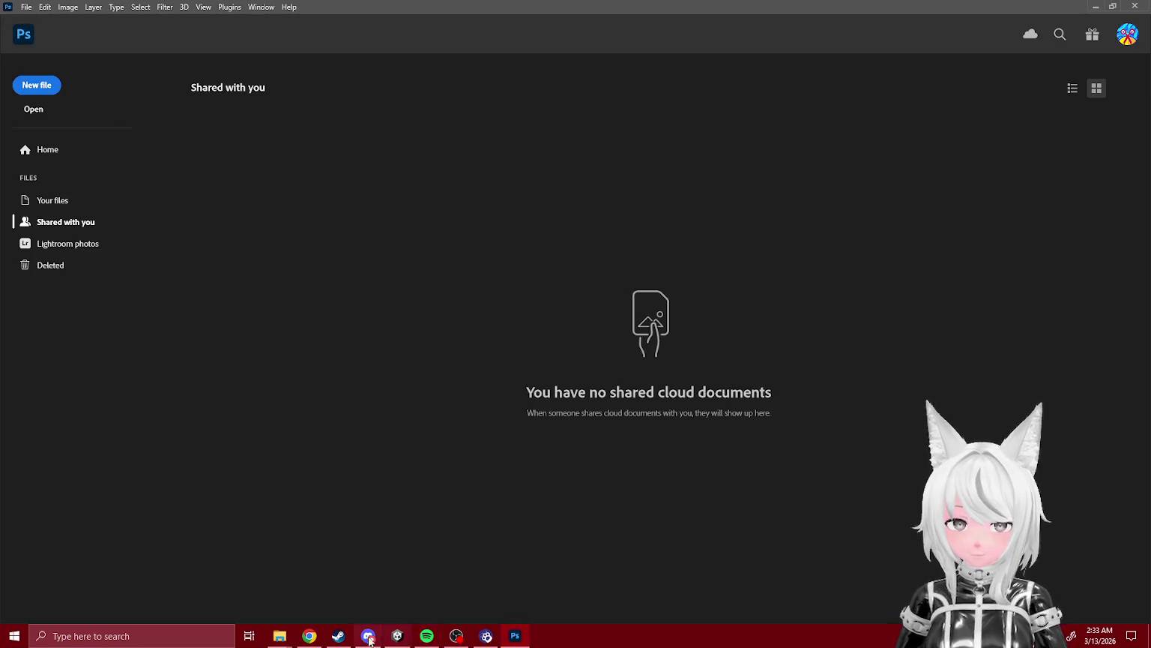
- Leave Photoshop's Home screen to show the open Milltina Store.psd thumbnail
{"action": "left_click", "coordinate": [234, 588]}
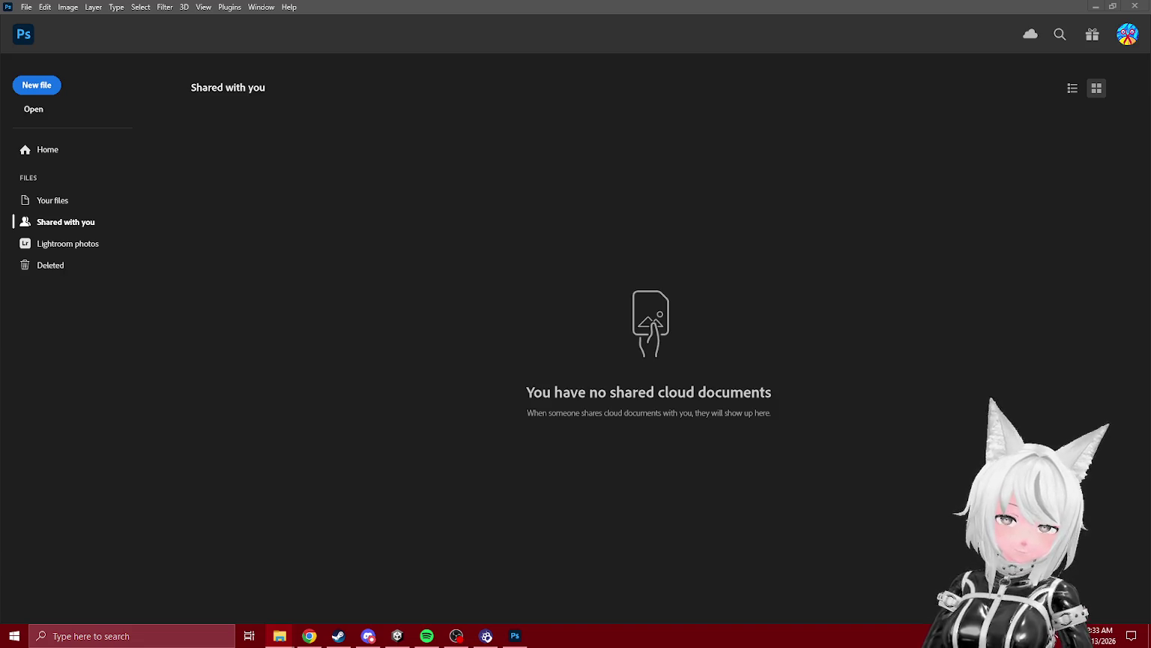
{"action": "left_click", "coordinate": [515, 636]}
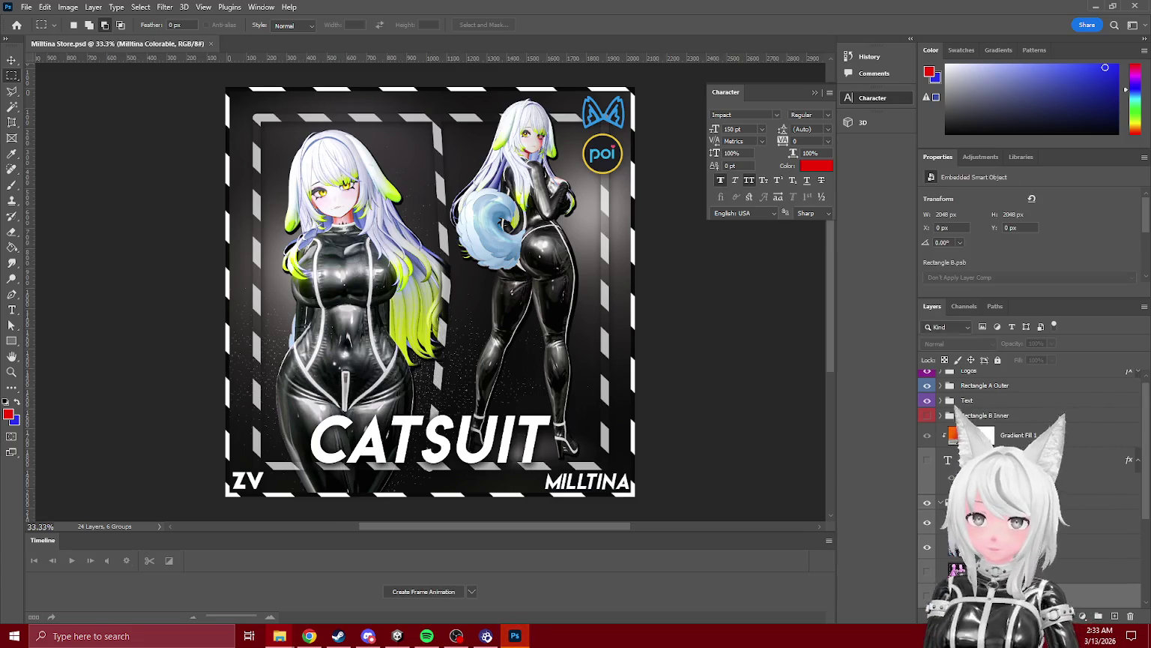
- Hide the catsuit character artwork layers and pick the Type tool
{"action": "left_click_drag", "start_coordinate": [927, 503], "coordinate": [927, 600]}
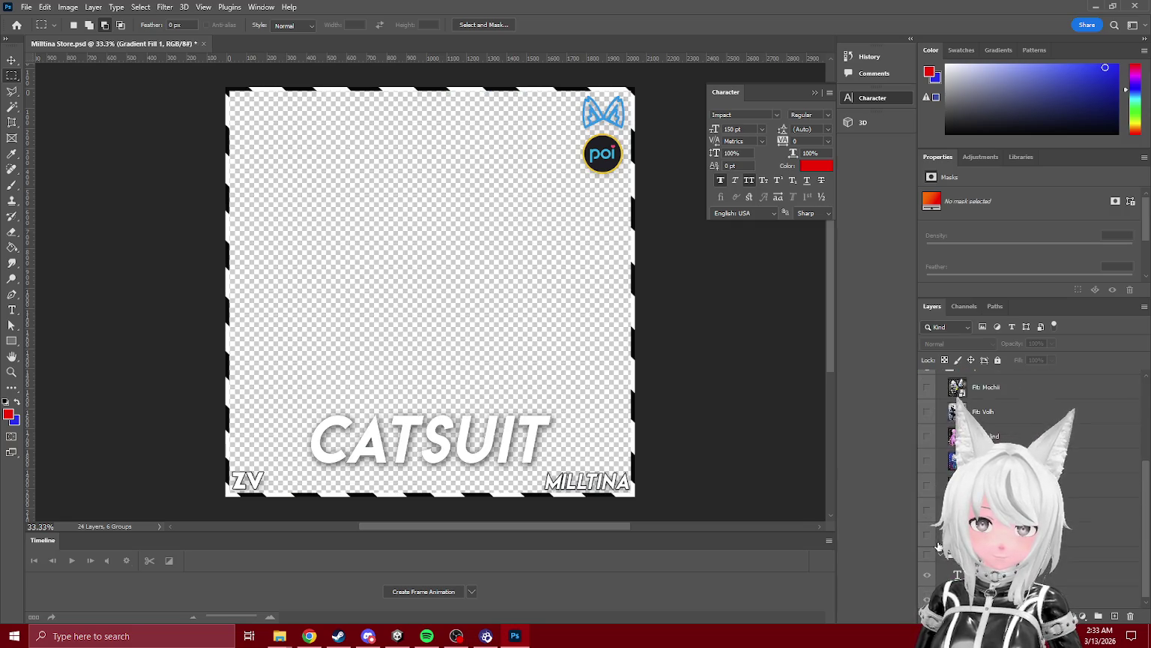
{"action": "left_click", "coordinate": [927, 534]}
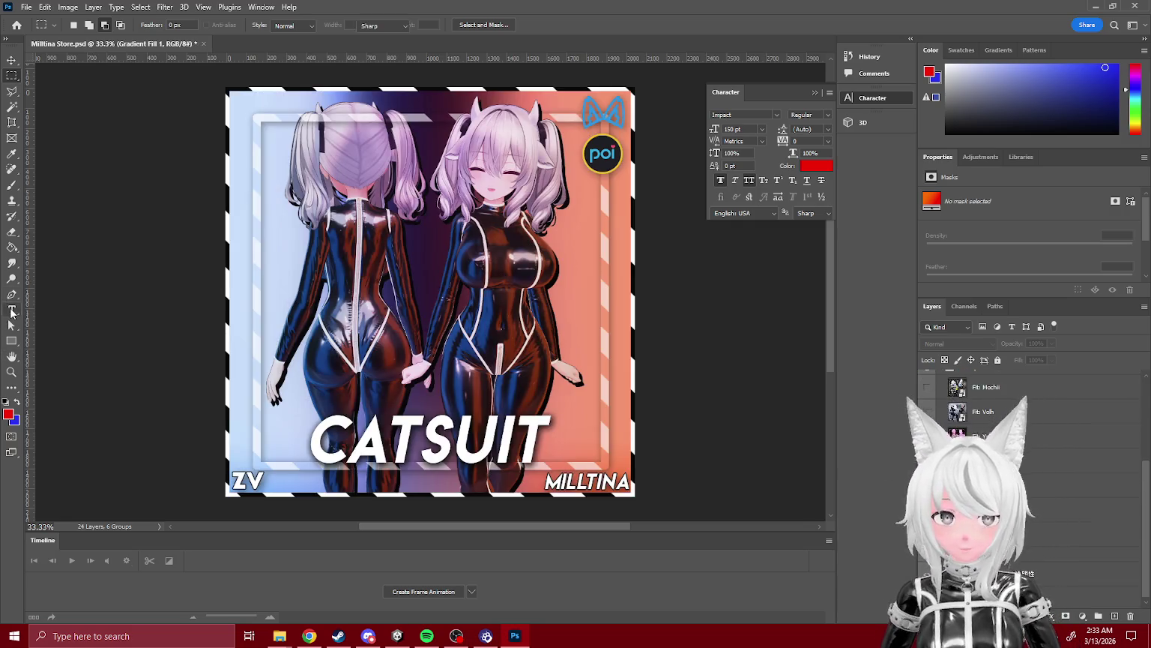
{"action": "left_click", "coordinate": [11, 310]}
{"action": "scroll", "coordinate": [942, 580], "scroll_direction": "down", "scroll_amount": 5}
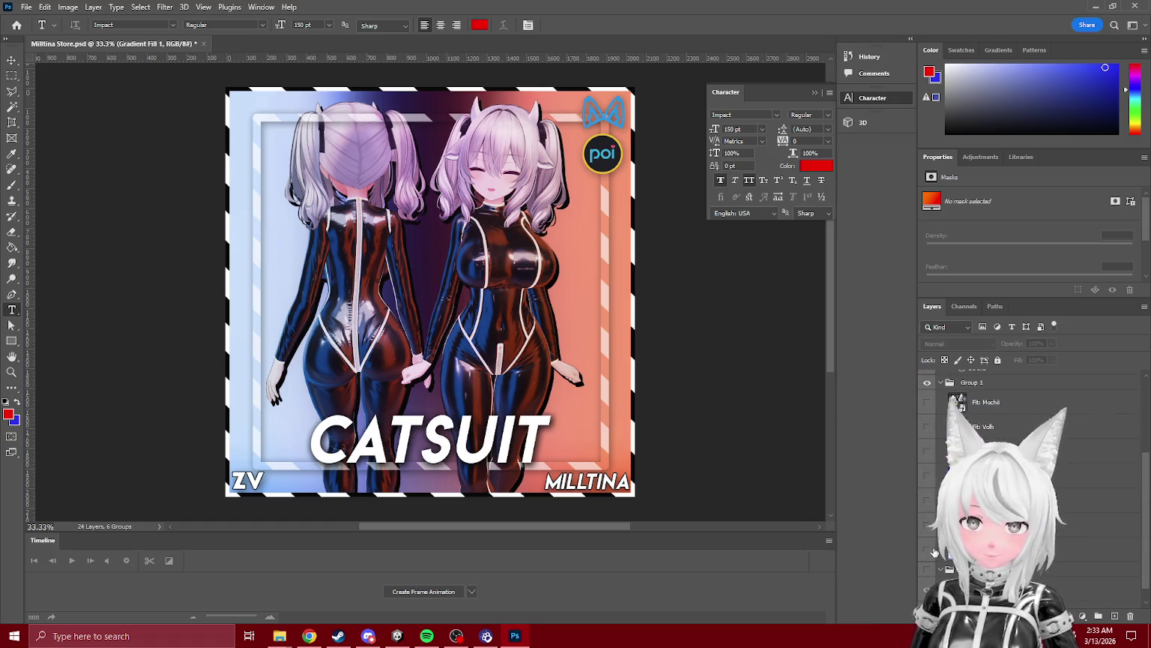
{"action": "left_click", "coordinate": [929, 552]}
- Replace the CATSUIT title text with BLINDFOLD
{"action": "left_click", "coordinate": [428, 441]}
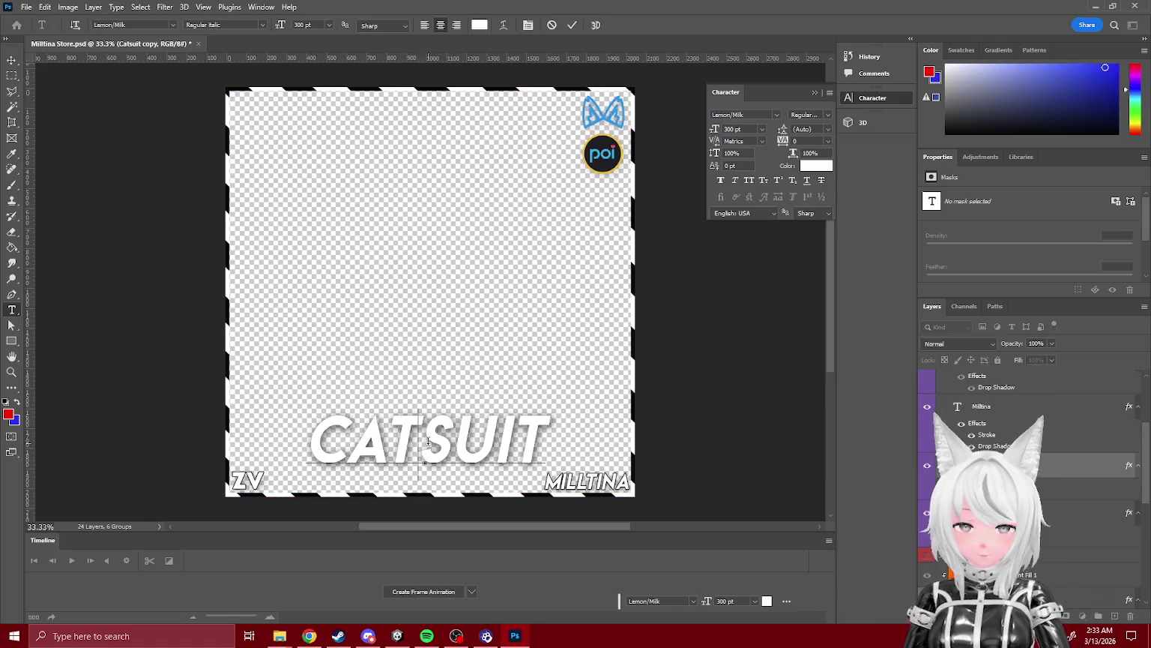
{"action": "key", "text": "ctrl+a"}
{"action": "type", "text": "BLIN"}
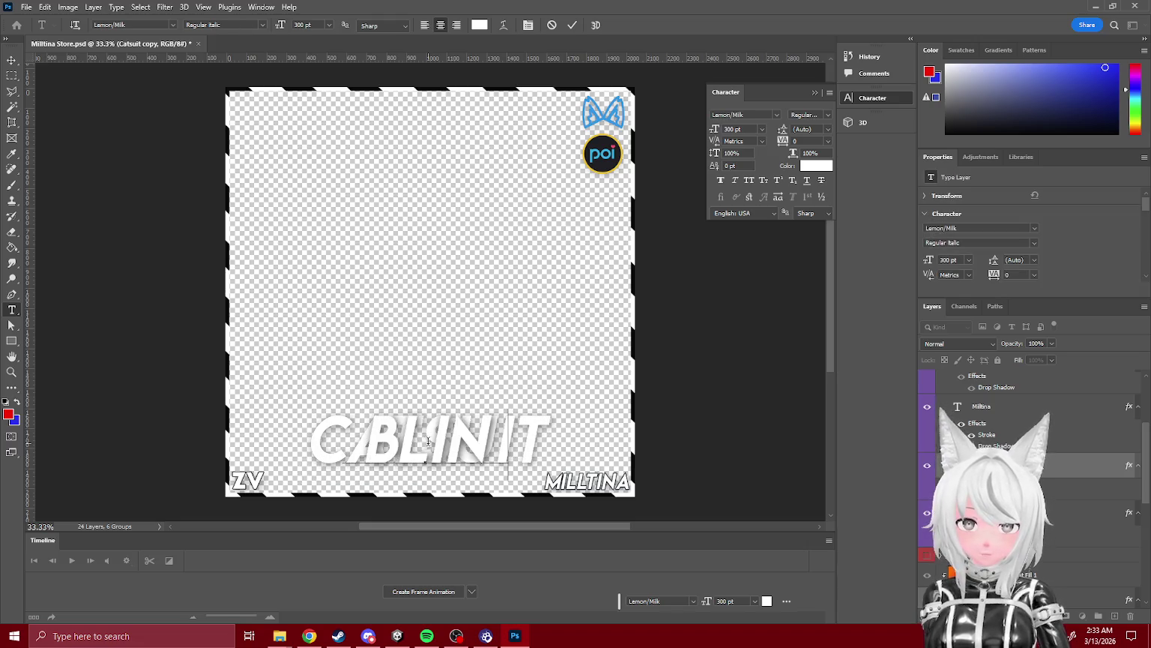
{"action": "type", "text": "DFOLD"}
{"action": "key", "text": "ctrl+Return"}
{"action": "left_click", "coordinate": [933, 517]}
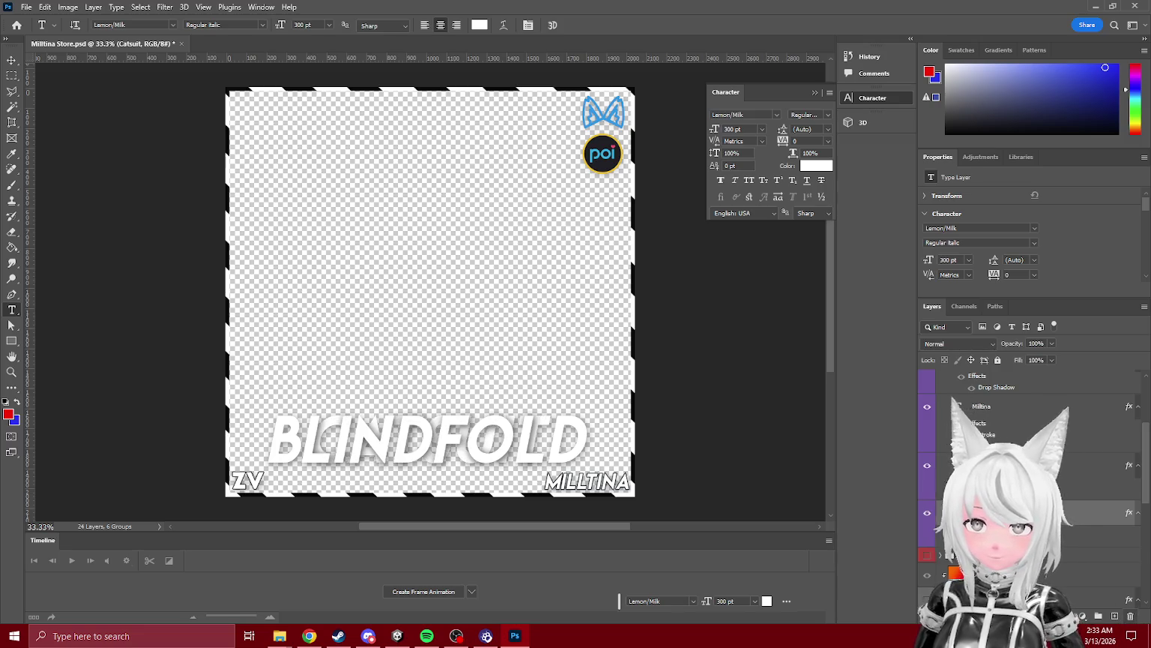
- Retype the title as DEPTH BLINDFOLD and set its size to 200 pt
{"action": "left_click", "coordinate": [427, 441]}
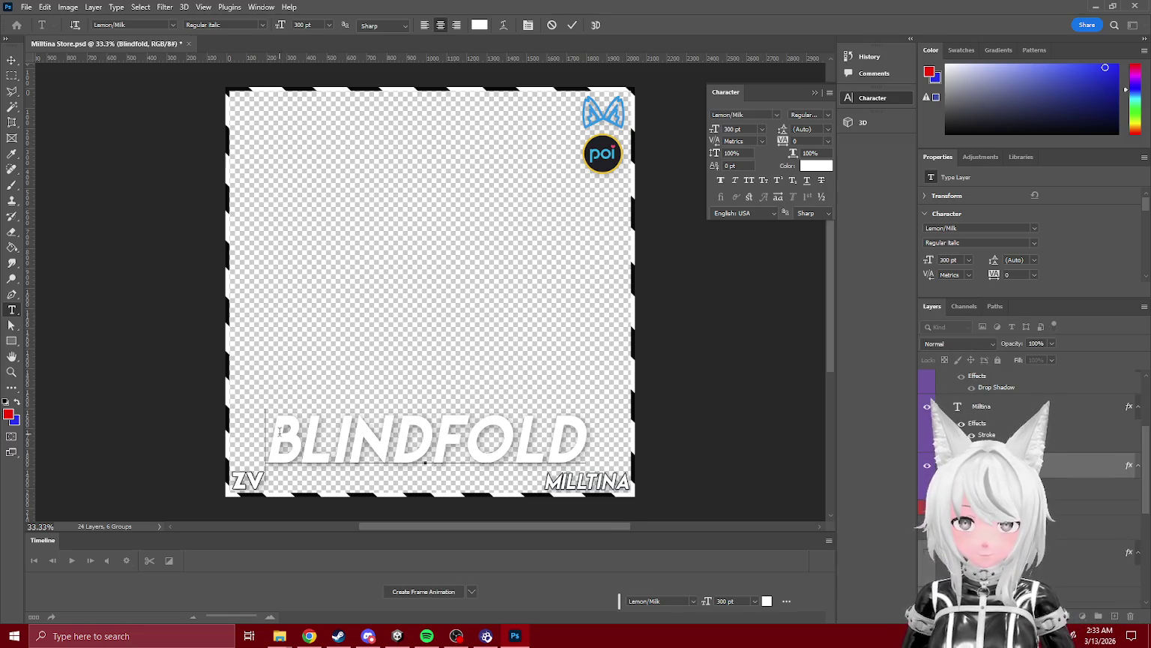
{"action": "key", "text": "ctrl+a"}
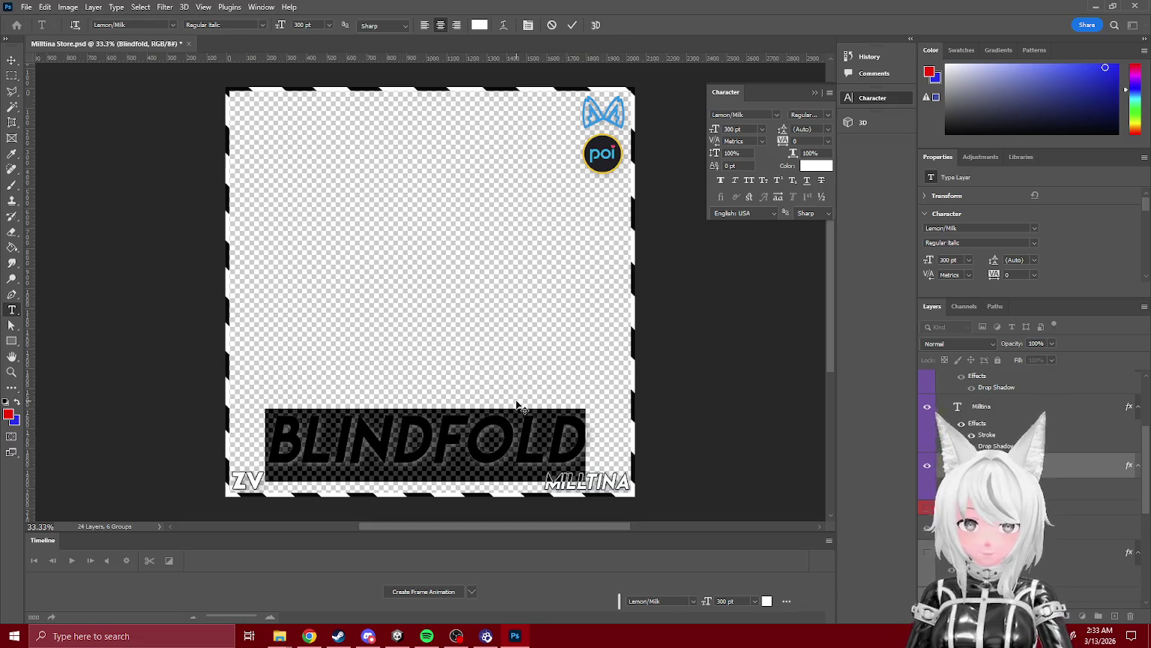
{"action": "type", "text": "DEPTH BLINDFOLD"}
{"action": "key", "text": "ctrl+a"}
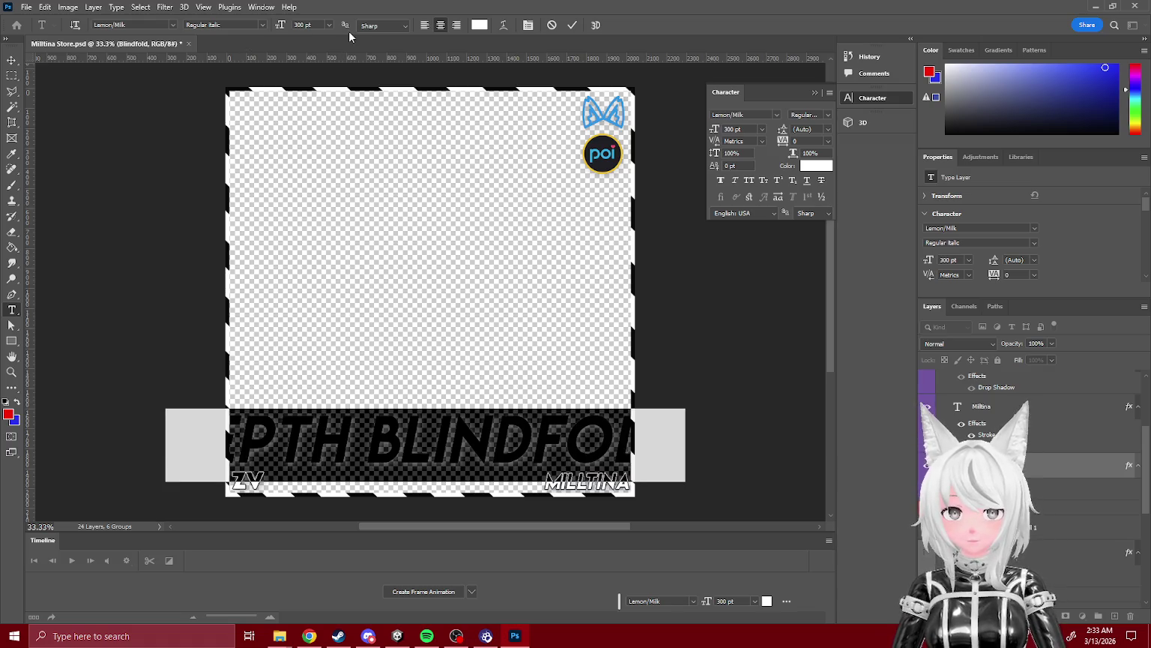
{"action": "type", "text": "200"}
{"action": "key", "text": "Return"}
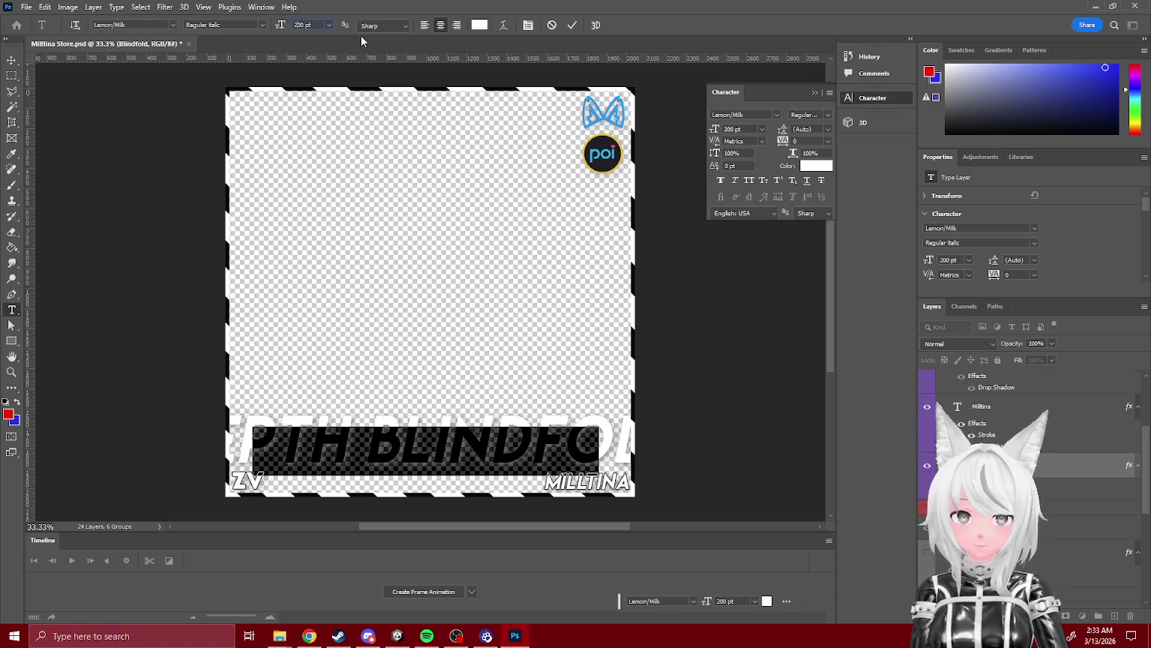
{"action": "left_click", "coordinate": [11, 78]}
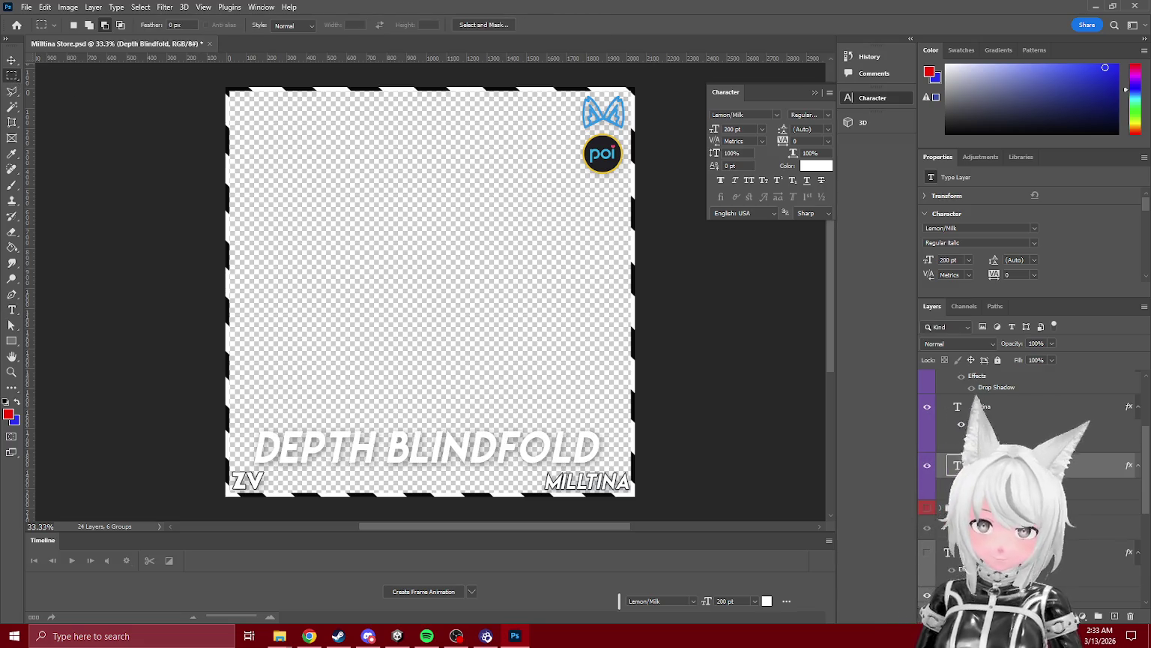
{"action": "left_click", "coordinate": [11, 309]}
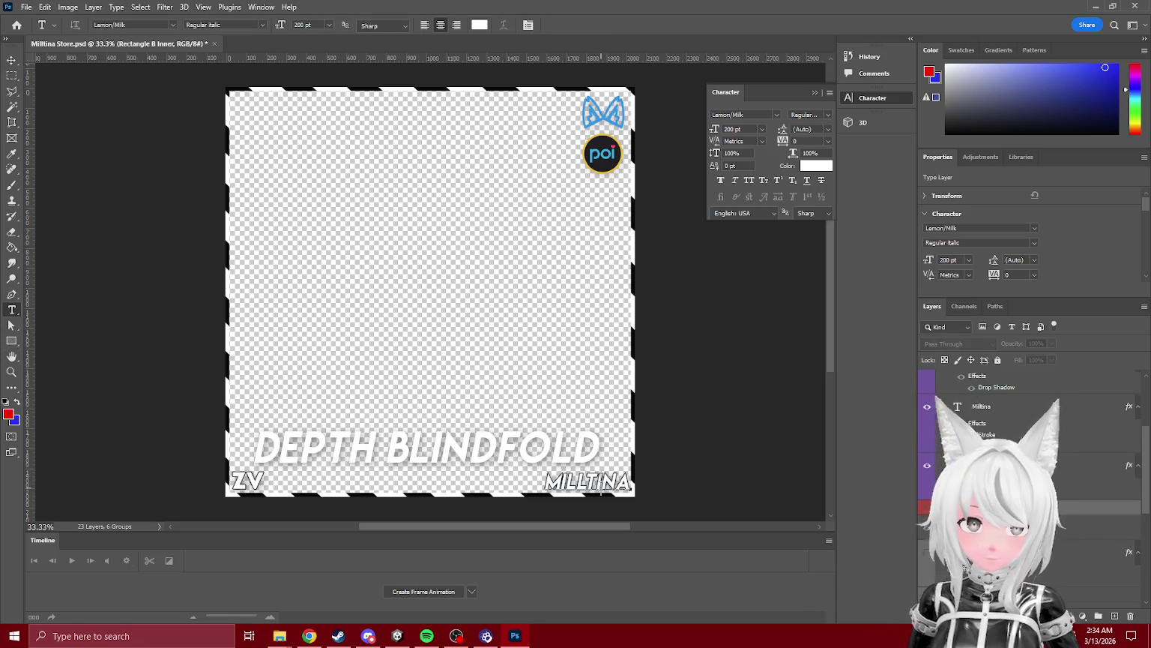
- Delete the MILLTINA text layer, leaving the Vol 1 text layer hidden
{"action": "left_click", "coordinate": [974, 409]}
{"action": "left_click_drag", "start_coordinate": [975, 406], "coordinate": [1130, 616]}
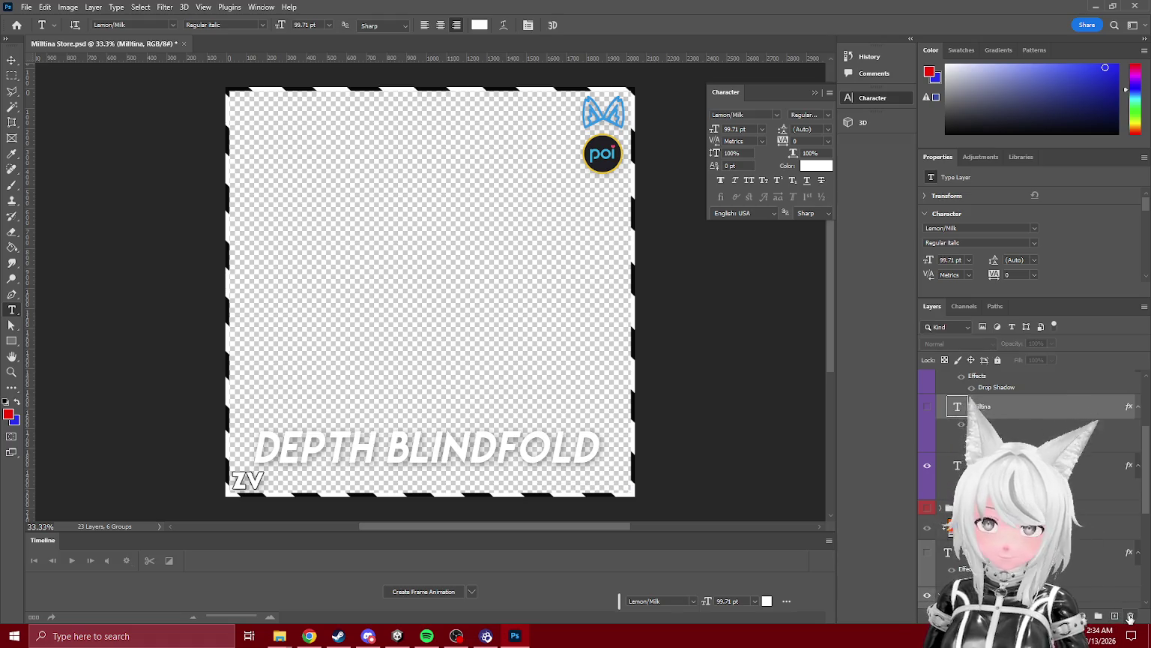
{"action": "scroll", "coordinate": [928, 488], "scroll_direction": "up", "scroll_amount": 3}
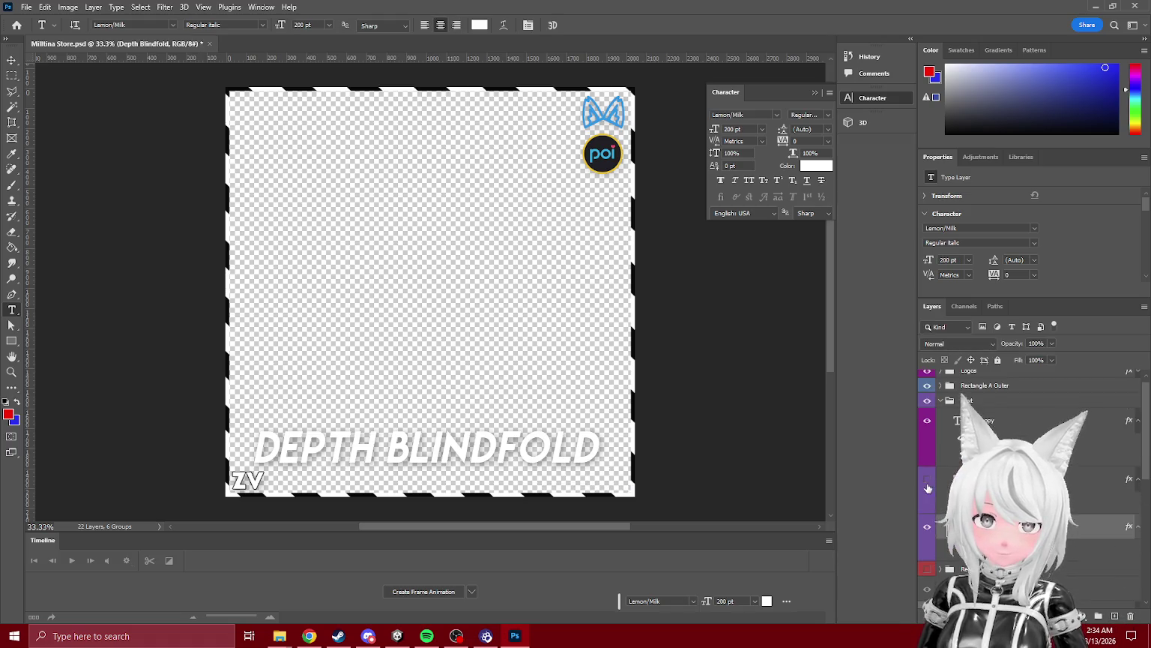
{"action": "left_click", "coordinate": [926, 480]}
{"action": "left_click", "coordinate": [926, 479]}
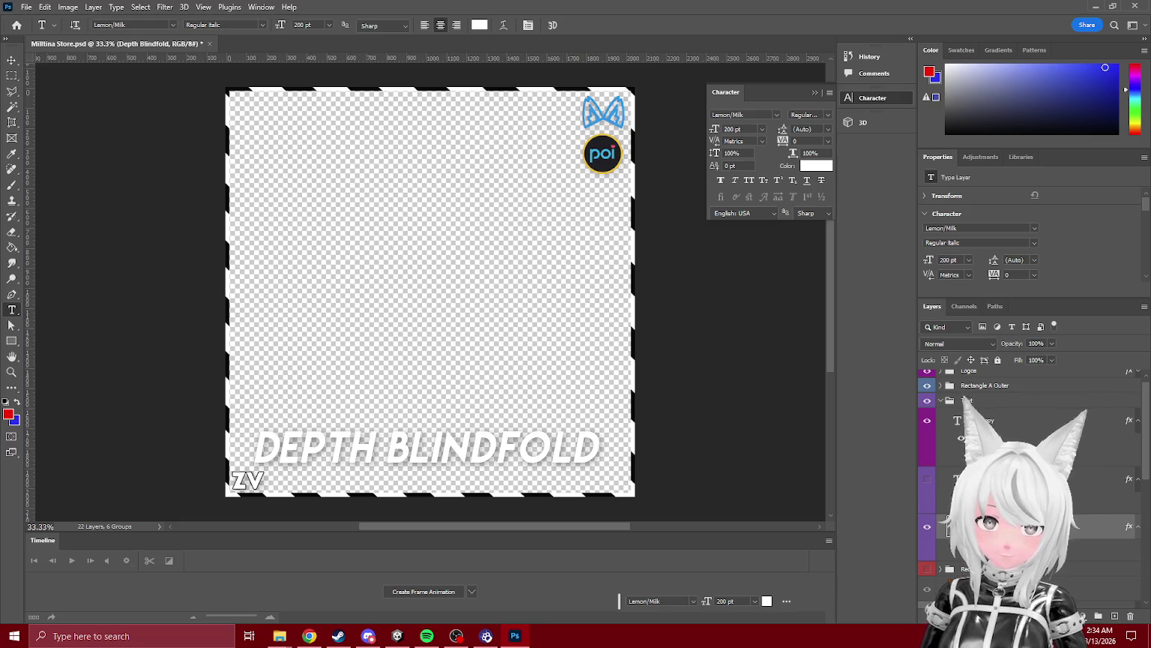
- Merge the hidden Vol 1 layer with its neighbour, keeping the ZV text
{"action": "left_click", "coordinate": [967, 484], "text": "shift"}
{"action": "key", "text": "ctrl+e"}
{"action": "key", "text": "Delete"}
{"action": "key", "text": "ctrl+z"}
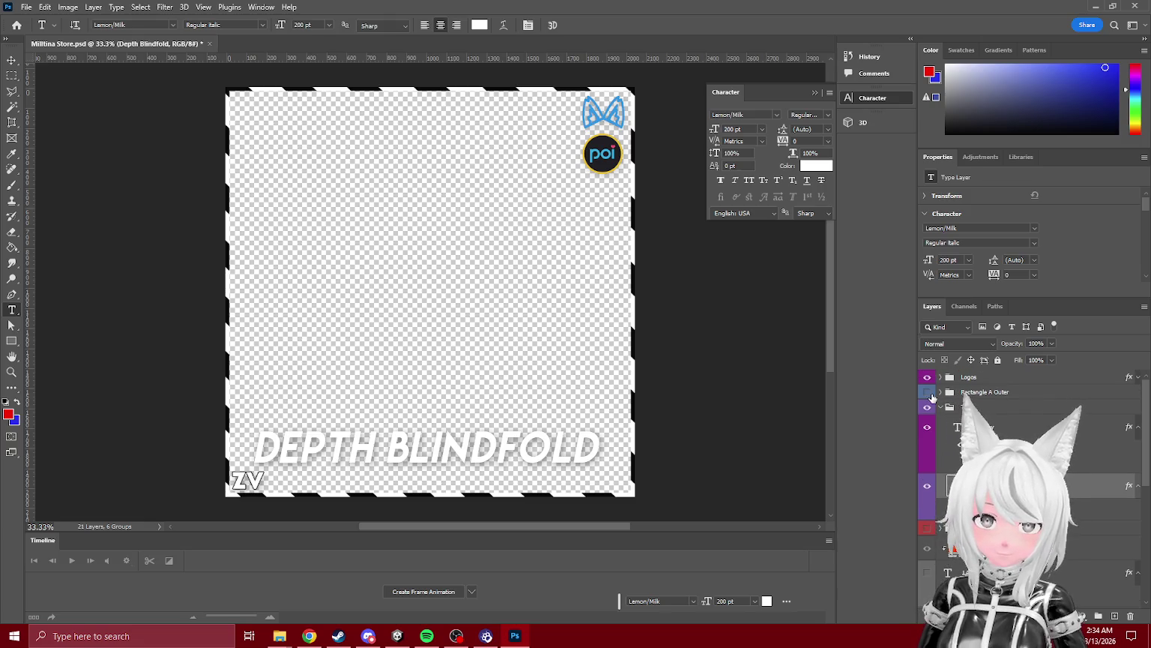
- Check the striped border layer's visibility, then return to the Unity project
{"action": "left_click", "coordinate": [929, 394]}
{"action": "left_click", "coordinate": [929, 395]}
{"action": "scroll", "coordinate": [929, 395], "scroll_direction": "down", "scroll_amount": 3}
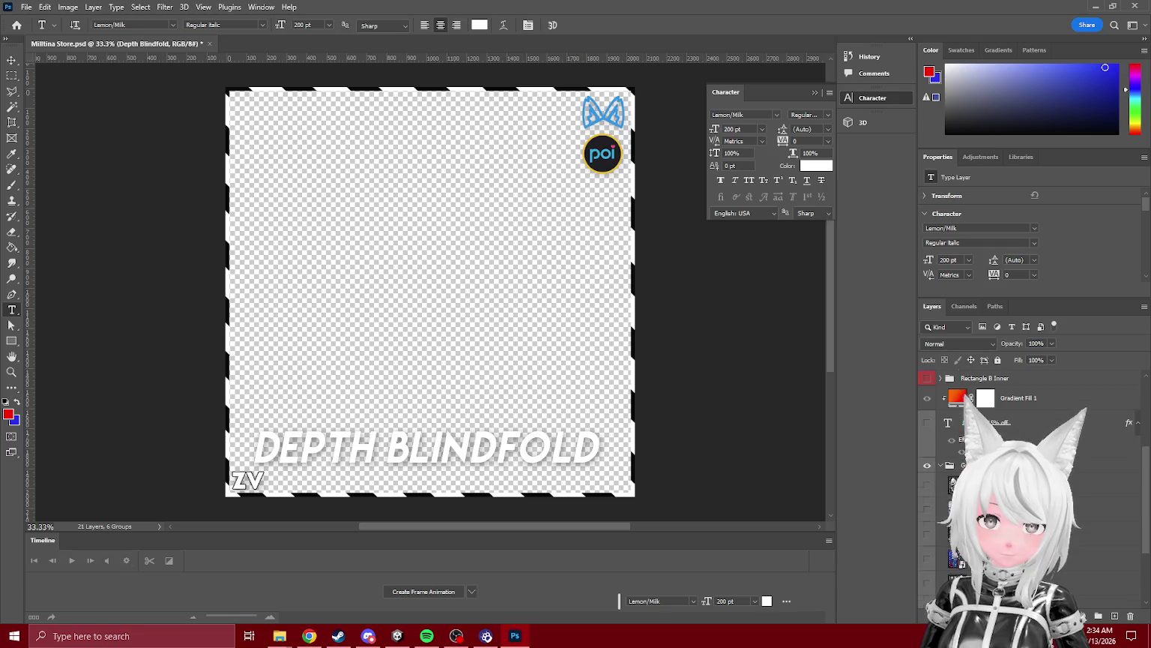
{"action": "scroll", "coordinate": [964, 397], "scroll_direction": "down", "scroll_amount": 5}
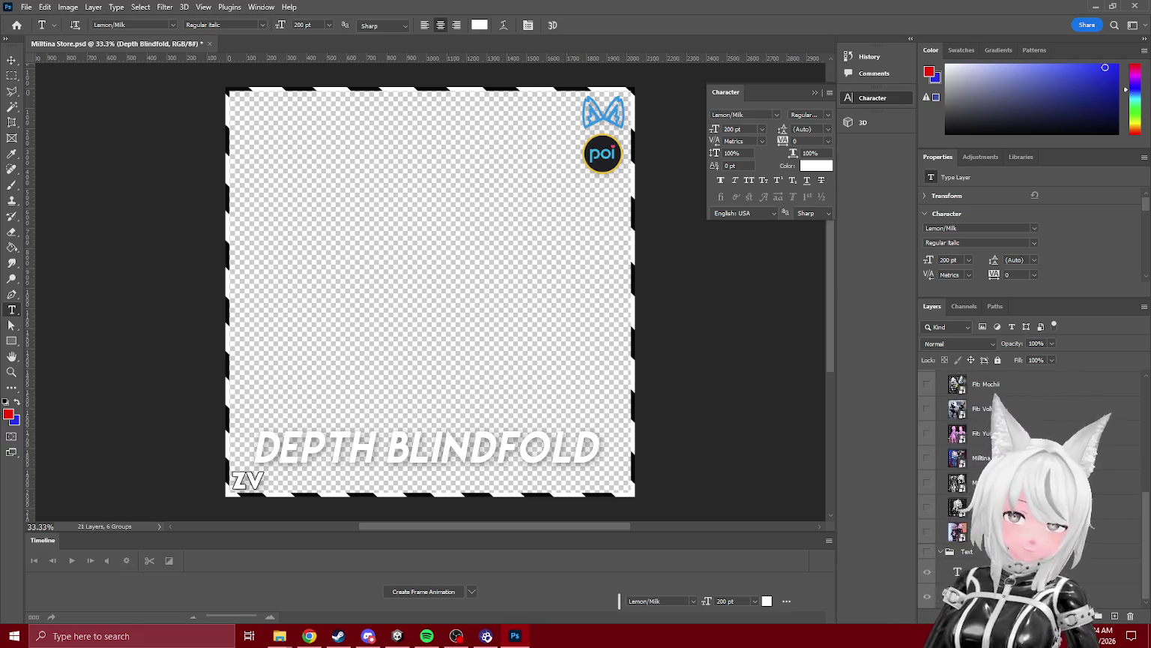
{"action": "left_click", "coordinate": [397, 635]}
{"action": "scroll", "coordinate": [39, 483], "scroll_direction": "up", "scroll_amount": 3}
{"action": "scroll", "coordinate": [42, 485], "scroll_direction": "down", "scroll_amount": 5}
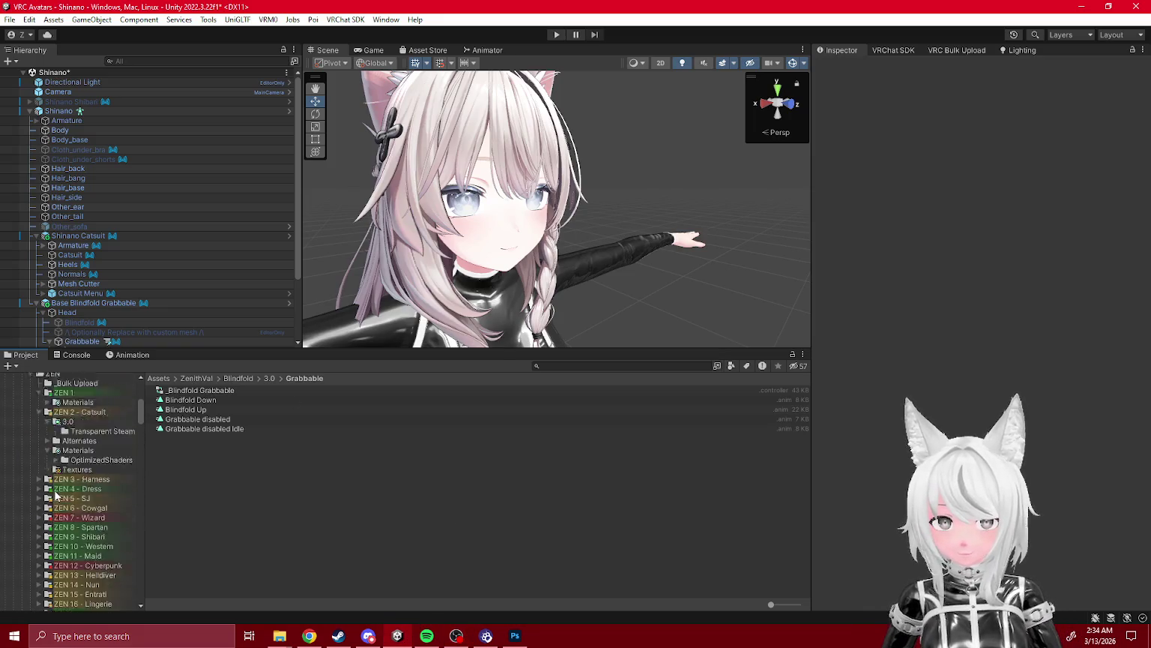
- Show the ZEN 2 - Catsuit folder's models and scene in the Project window
{"action": "left_click", "coordinate": [68, 448]}
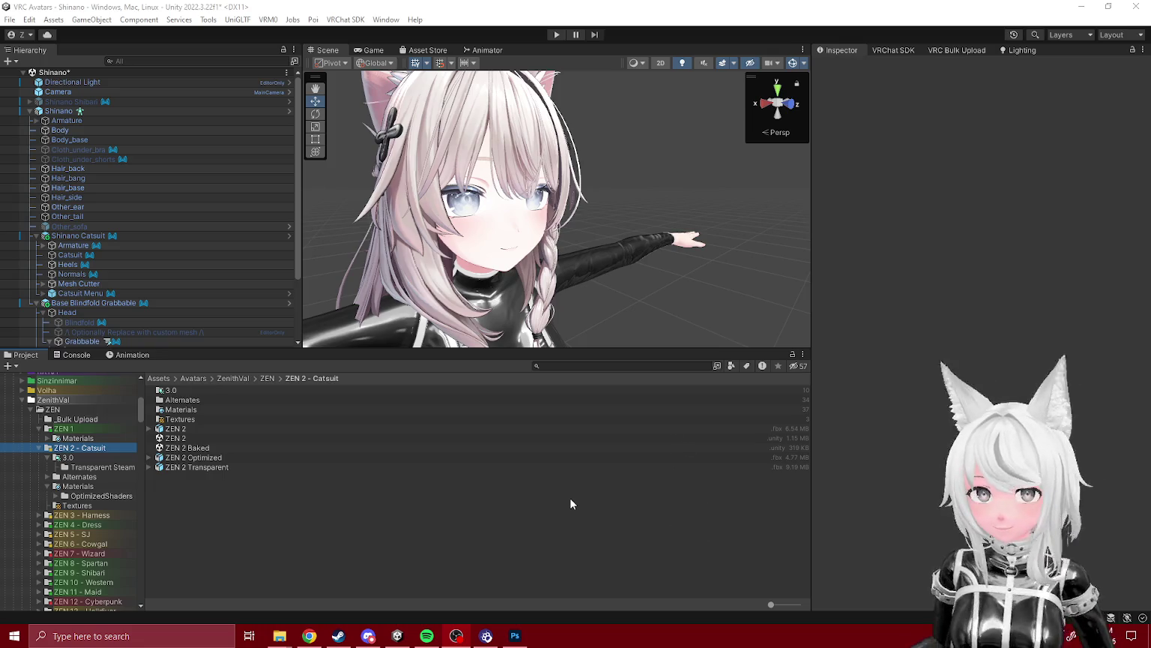
- Inspect the Shinano Catsuit and Base Blindfold Grabbable components and face the avatar
{"action": "left_click", "coordinate": [101, 237]}
{"action": "left_click", "coordinate": [107, 302]}
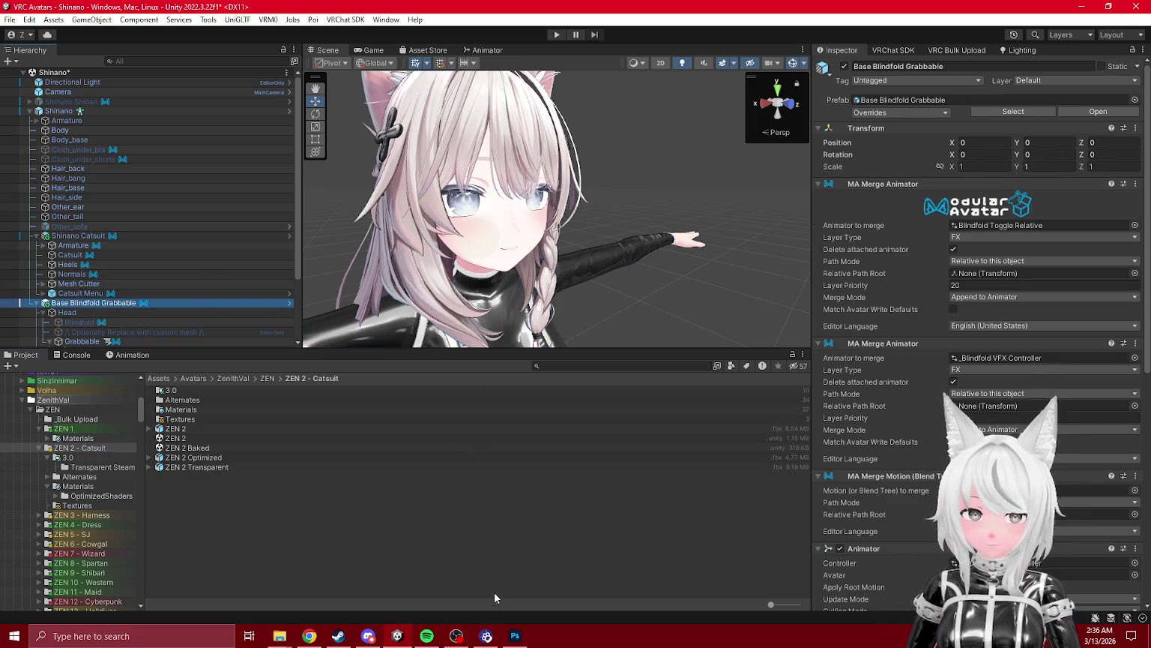
{"action": "left_click", "coordinate": [368, 635]}
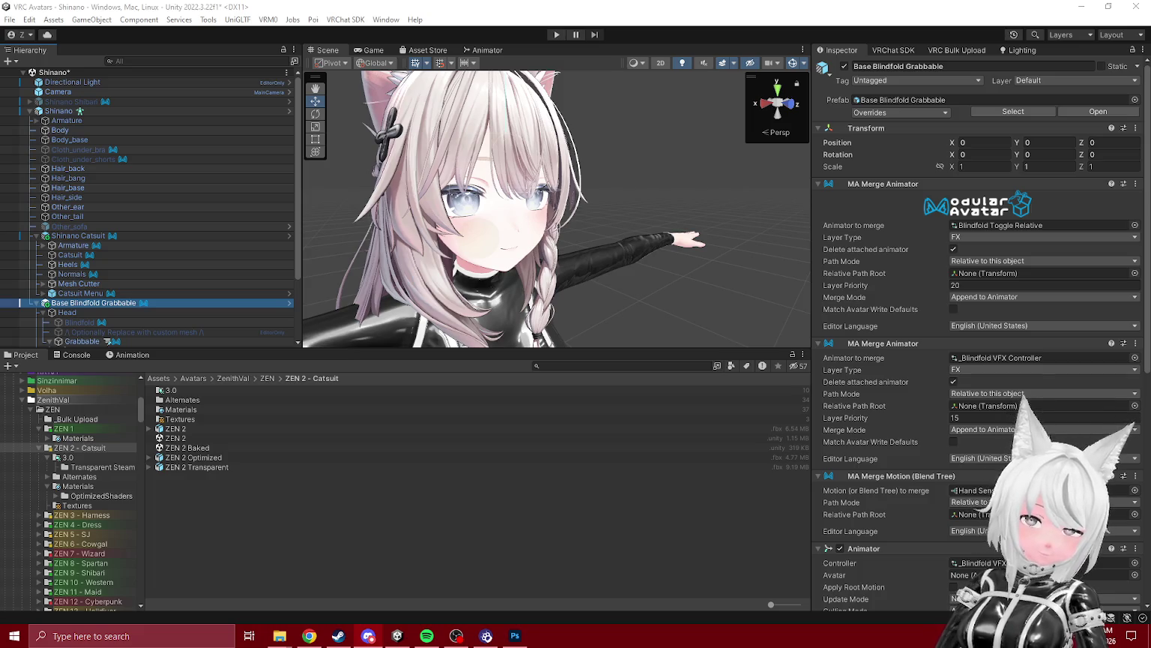
{"action": "left_click_drag", "start_coordinate": [697, 260], "coordinate": [600, 259]}
{"action": "scroll", "coordinate": [600, 259], "scroll_direction": "up", "scroll_amount": 3}
- Collapse the Hierarchy children and frame Base Blindfold Grabbable on the avatar's head
{"action": "left_click", "coordinate": [44, 236]}
{"action": "left_click", "coordinate": [36, 235]}
{"action": "left_click", "coordinate": [36, 245]}
{"action": "left_click", "coordinate": [40, 246]}
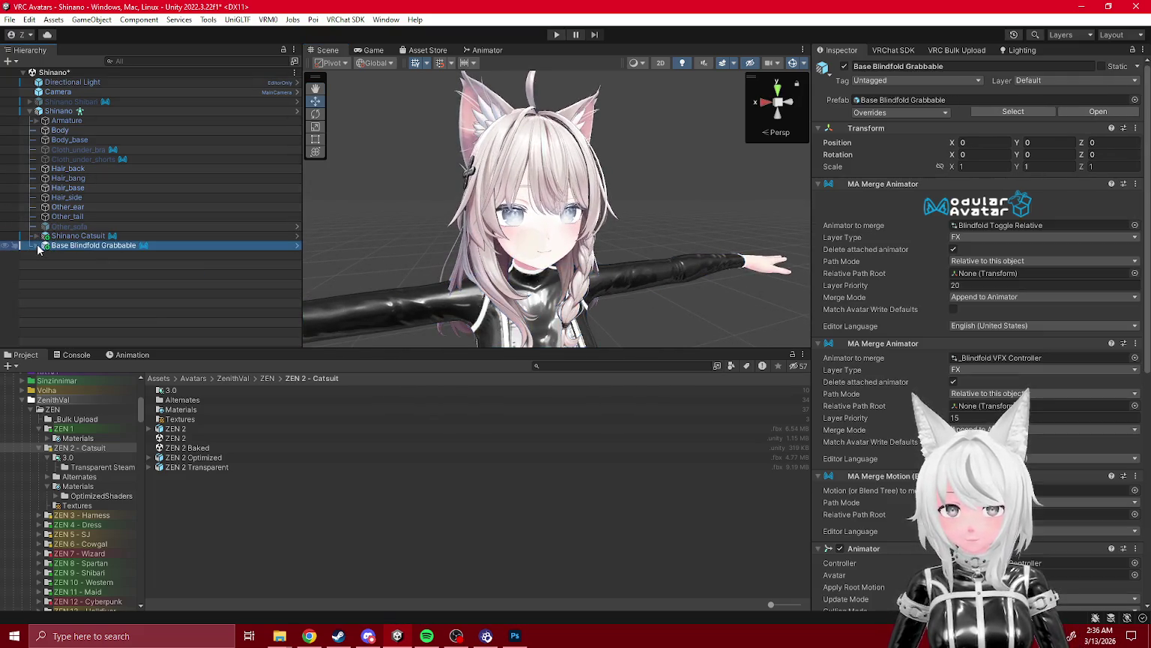
{"action": "left_click", "coordinate": [35, 244]}
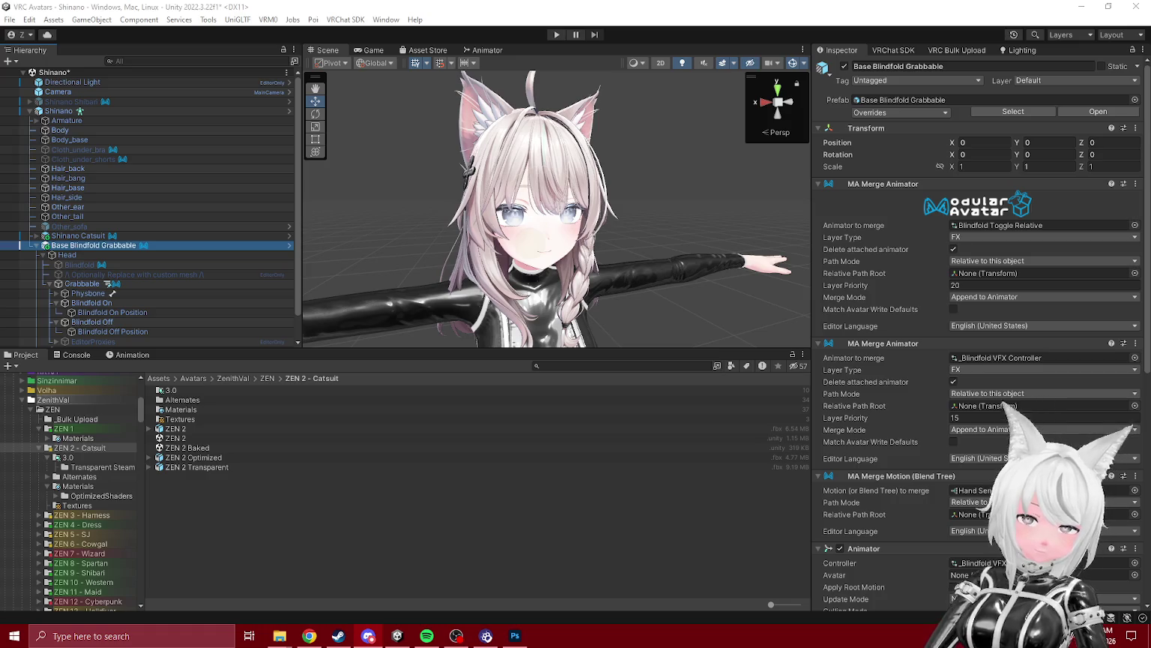
{"action": "left_click", "coordinate": [34, 248]}
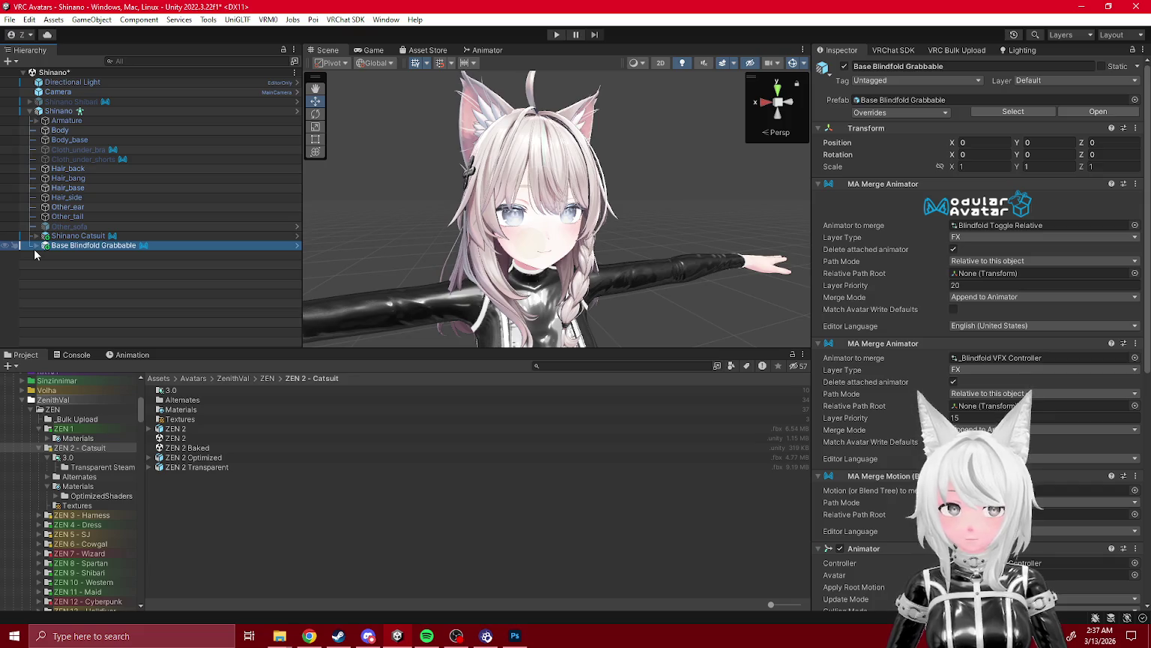
{"action": "double_click", "coordinate": [132, 247]}
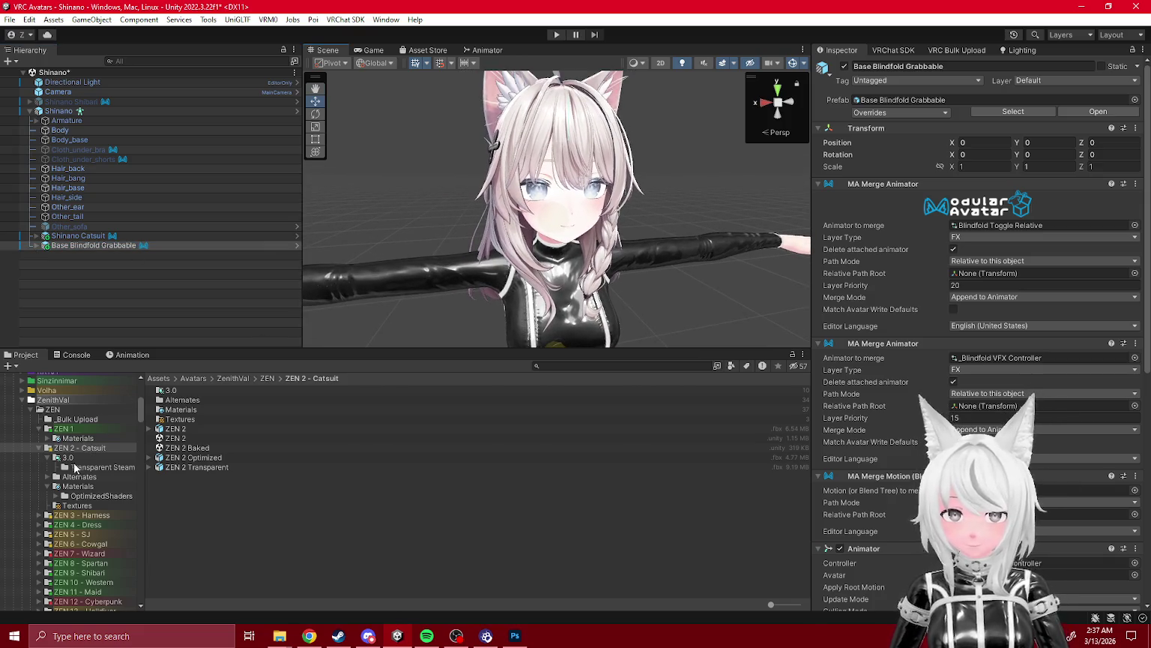
- Collapse the ZEN 1, BDSM Stuff and ZEN Base folders in the Project tree
{"action": "left_click", "coordinate": [40, 429]}
{"action": "scroll", "coordinate": [72, 471], "scroll_direction": "down", "scroll_amount": 5}
{"action": "scroll", "coordinate": [72, 467], "scroll_direction": "down", "scroll_amount": 3}
{"action": "scroll", "coordinate": [71, 467], "scroll_direction": "down", "scroll_amount": 3}
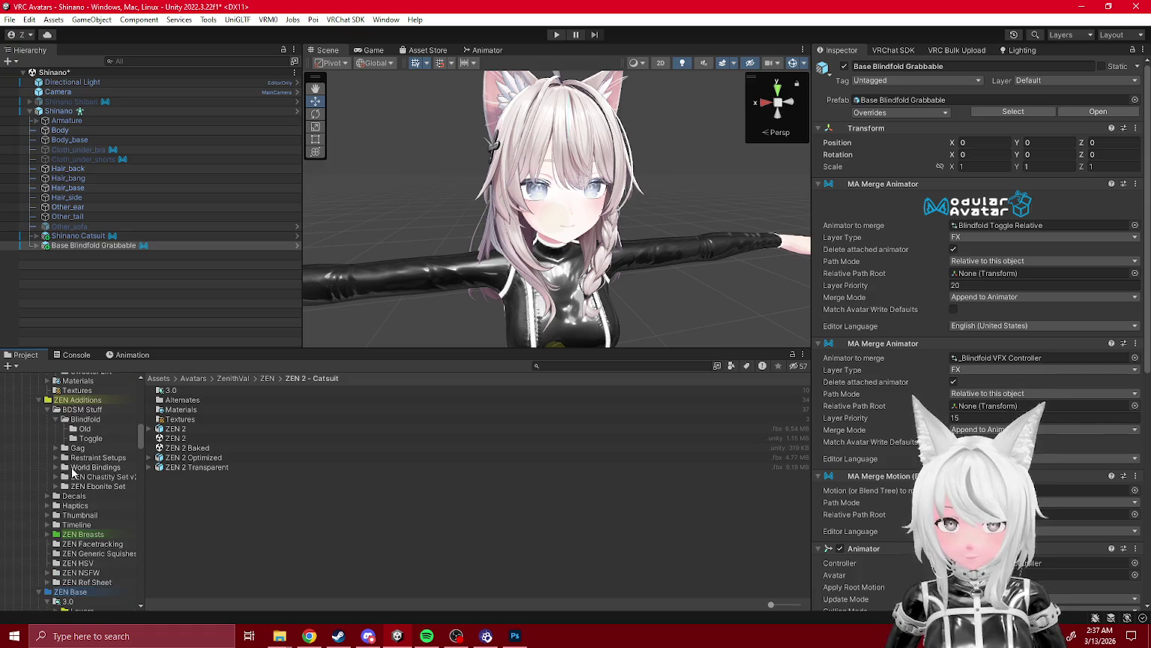
{"action": "left_click", "coordinate": [47, 409]}
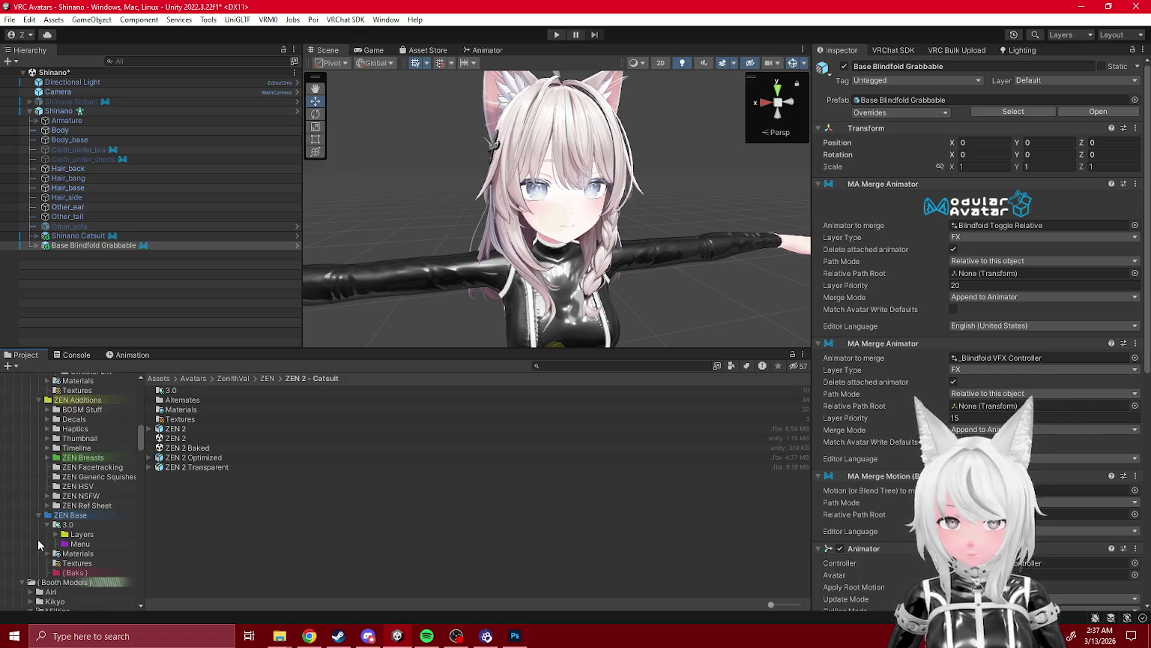
{"action": "left_click", "coordinate": [36, 515]}
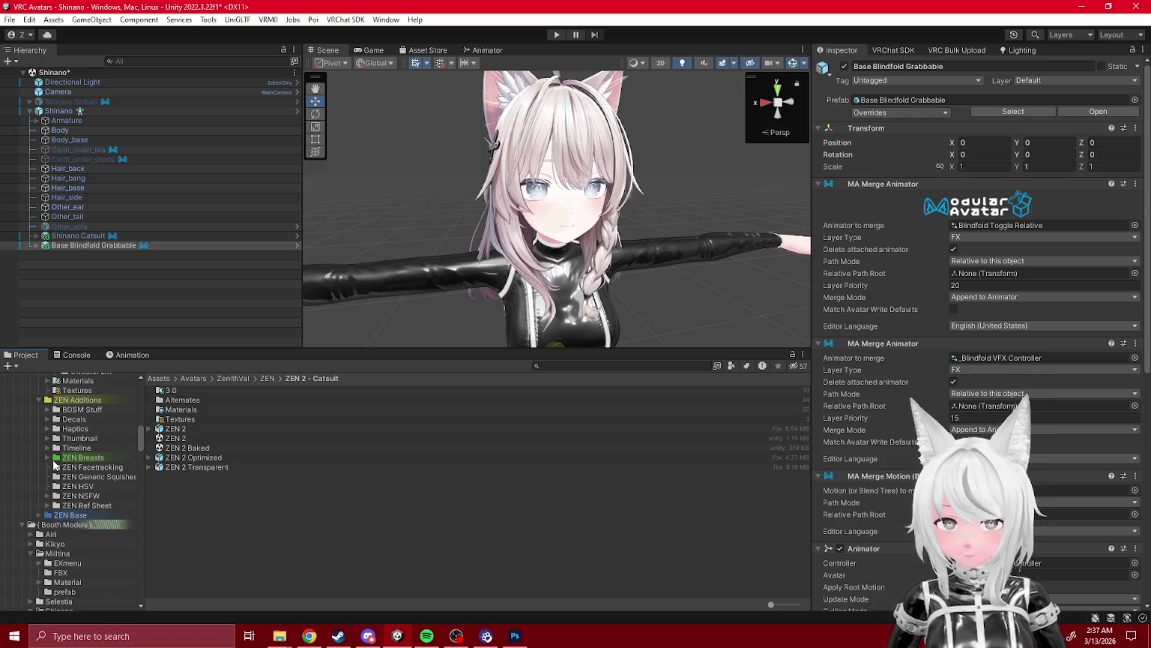
{"action": "scroll", "coordinate": [54, 464], "scroll_direction": "up", "scroll_amount": 3}
{"action": "left_click", "coordinate": [39, 477]}
{"action": "scroll", "coordinate": [42, 484], "scroll_direction": "up", "scroll_amount": 5}
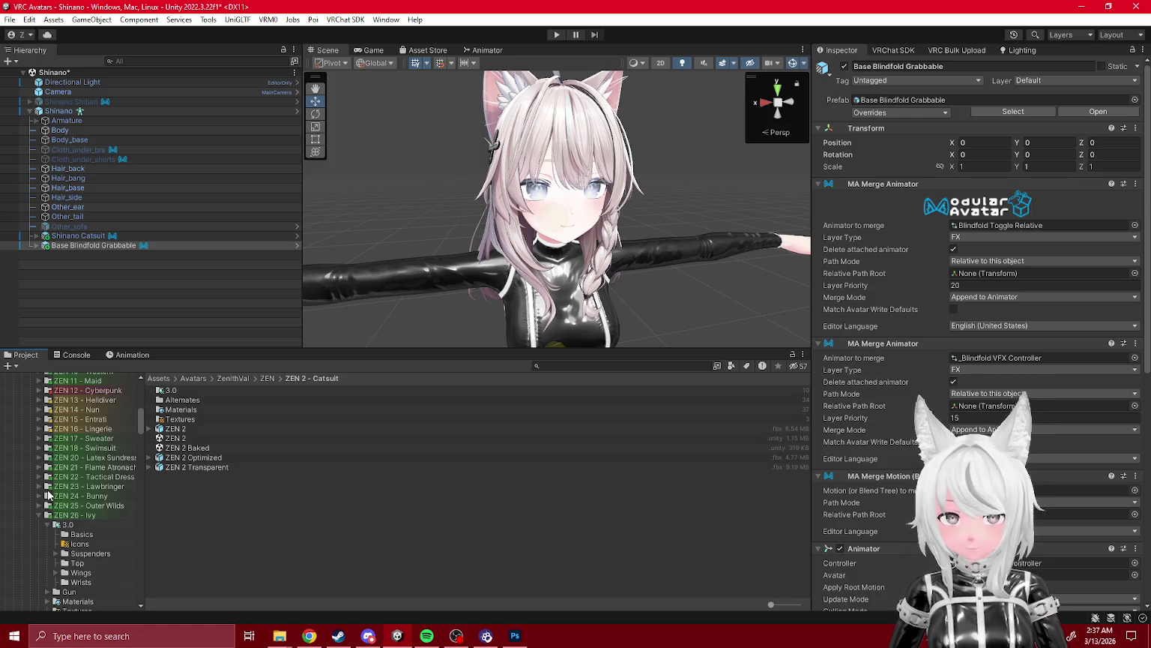
- Select the ZEN 2 scene file, leaving its name unchanged
{"action": "left_click", "coordinate": [174, 439]}
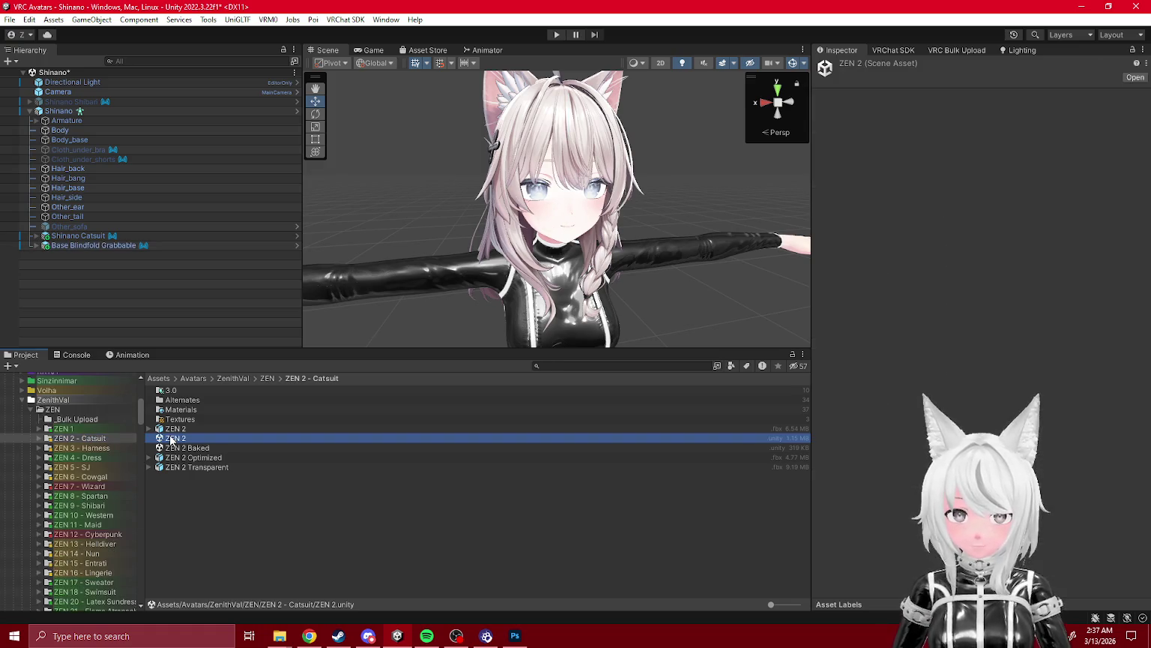
{"action": "key", "text": "F2"}
{"action": "key", "text": "Escape"}
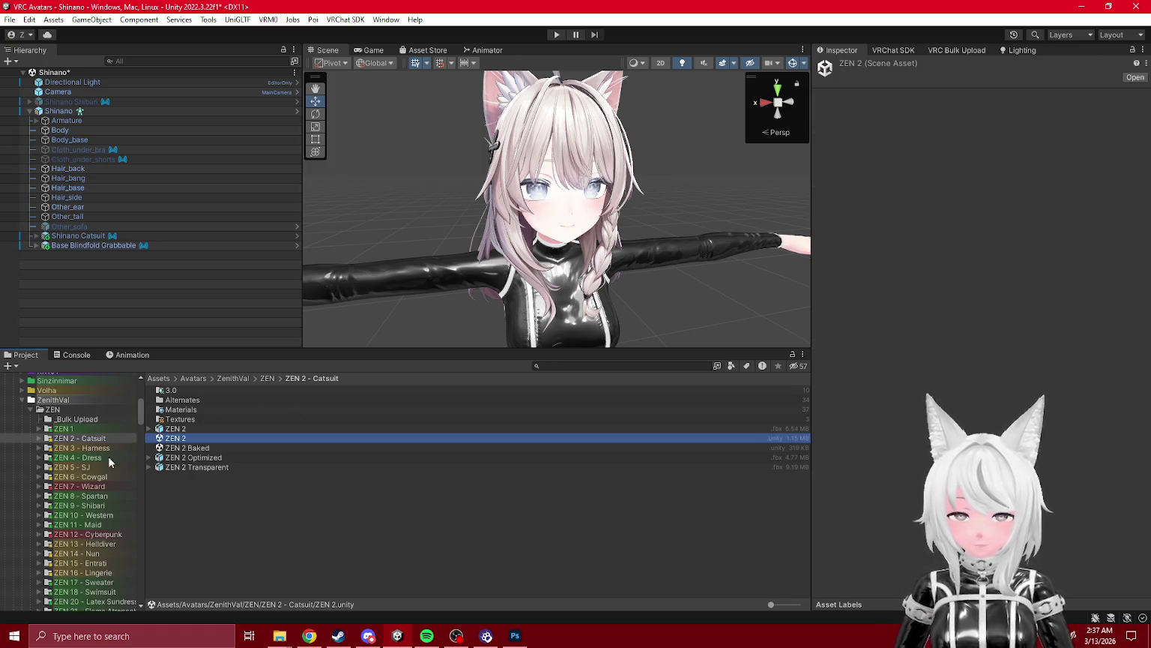
- Open the ZEN 2 scene with Don't Save for Shinano, then orbit to the avatar
{"action": "double_click", "coordinate": [174, 441]}
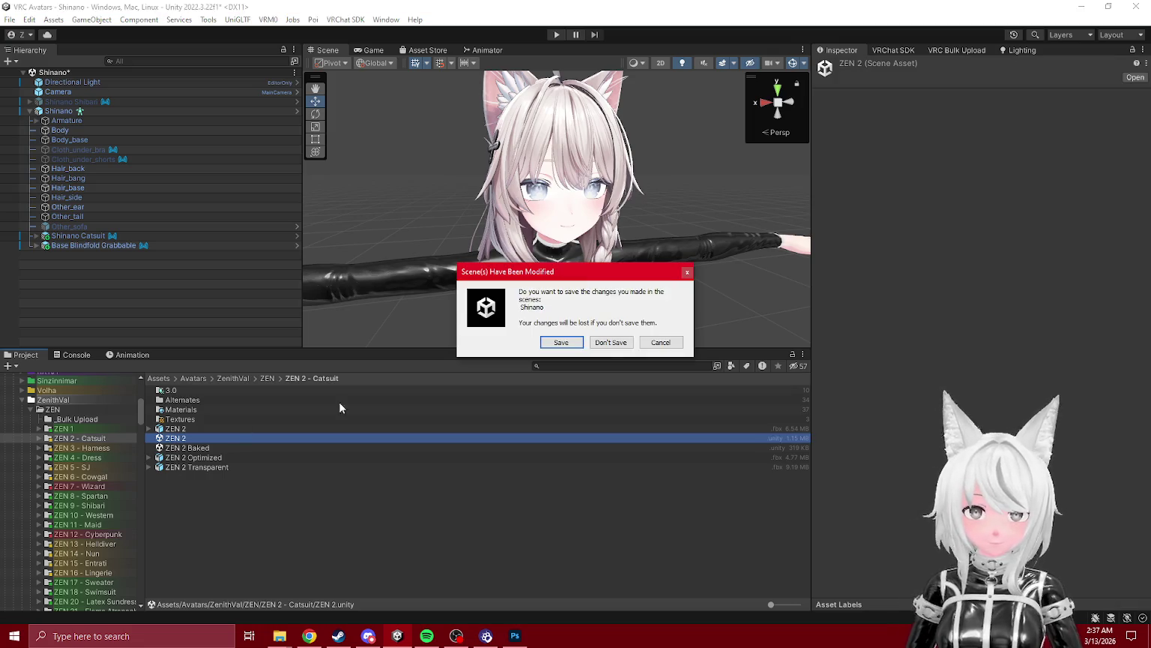
{"action": "left_click", "coordinate": [609, 342]}
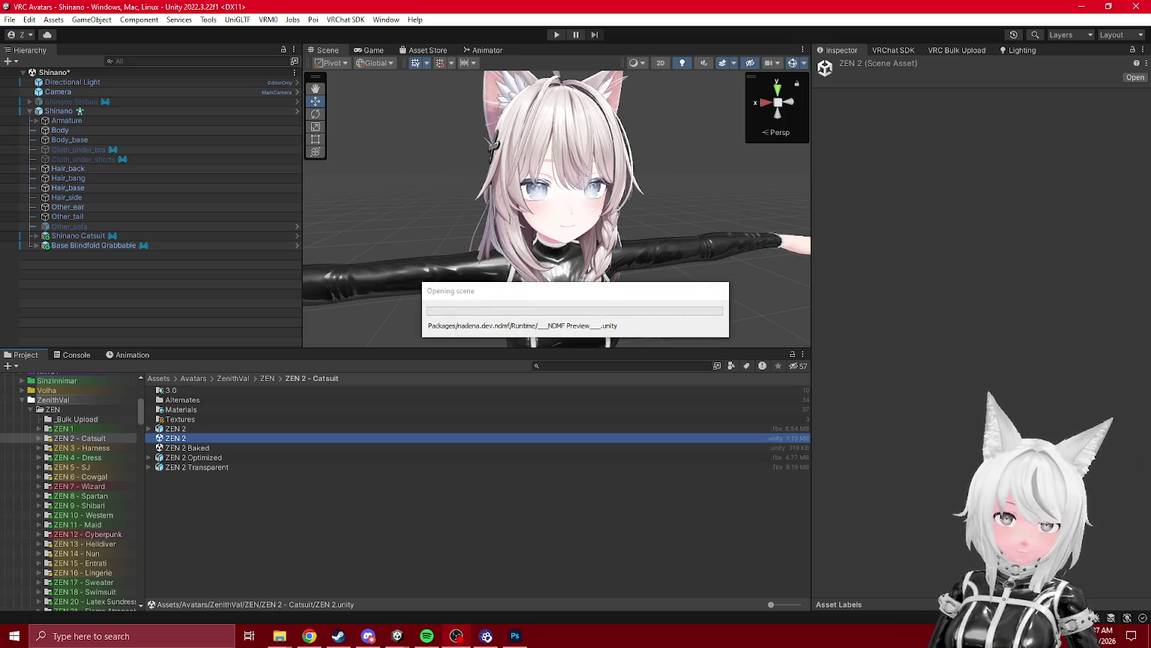
{"action": "mouse_move", "coordinate": [555, 224]}
{"action": "left_mouse_down"}
{"action": "mouse_move", "coordinate": [610, 358]}
{"action": "mouse_move", "coordinate": [558, 398]}
{"action": "mouse_move", "coordinate": [823, 253]}
{"action": "mouse_move", "coordinate": [691, 192]}
{"action": "left_mouse_up"}
{"action": "scroll", "coordinate": [674, 195], "scroll_direction": "up", "scroll_amount": 5}
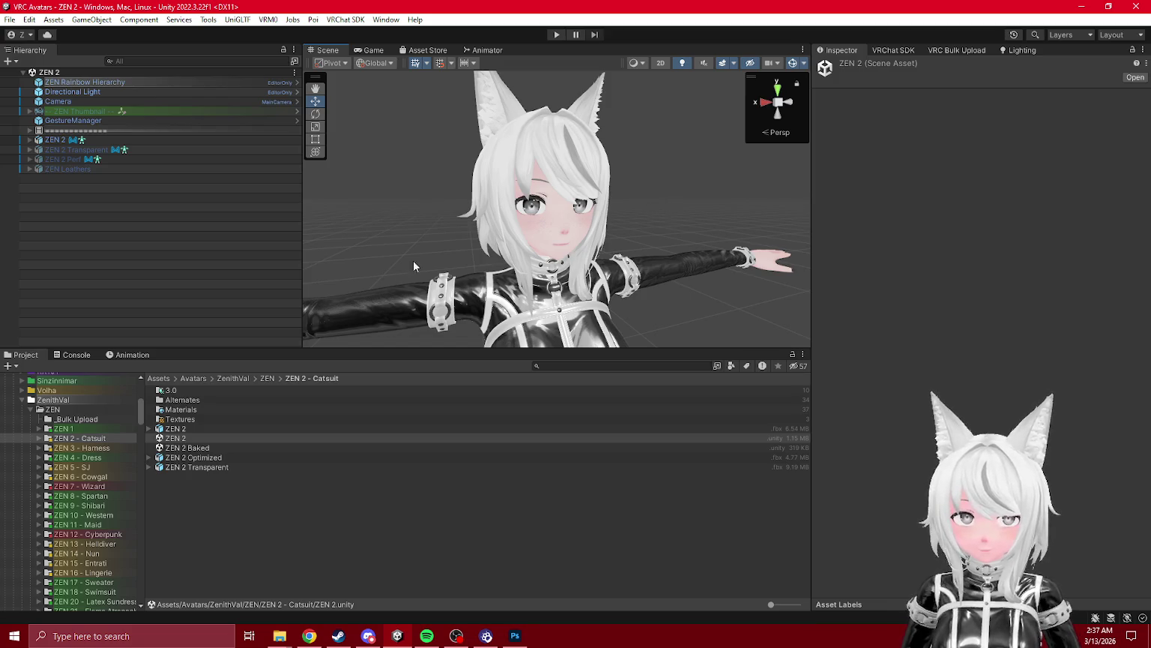
- Browse the project tree, briefly viewing the ZEN 26 - Ivy and Blindfold 3.0 folders
{"action": "scroll", "coordinate": [80, 501], "scroll_direction": "down", "scroll_amount": 4}
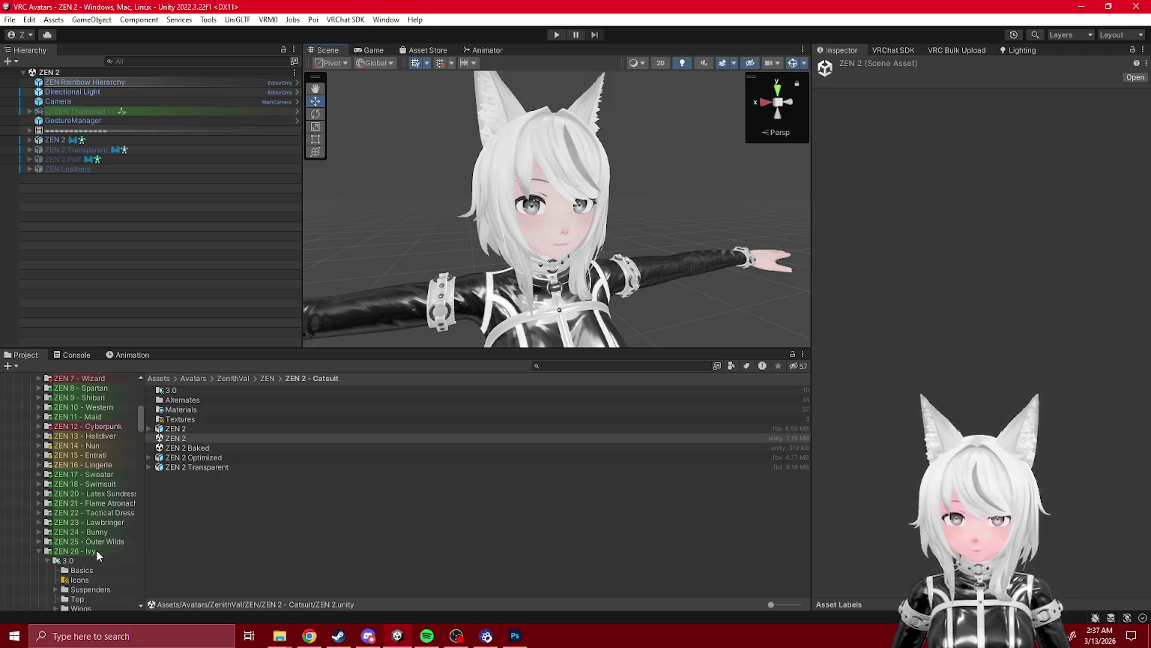
{"action": "left_click", "coordinate": [96, 549]}
{"action": "left_click", "coordinate": [39, 552]}
{"action": "scroll", "coordinate": [48, 528], "scroll_direction": "down", "scroll_amount": 6}
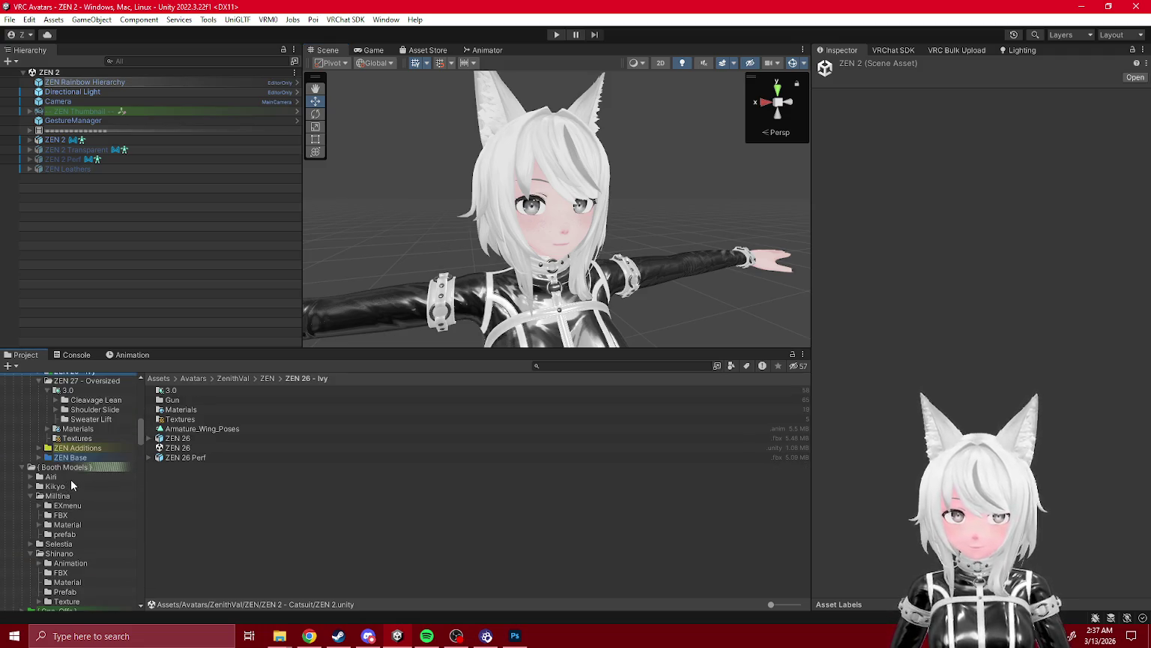
{"action": "scroll", "coordinate": [78, 509], "scroll_direction": "down", "scroll_amount": 10}
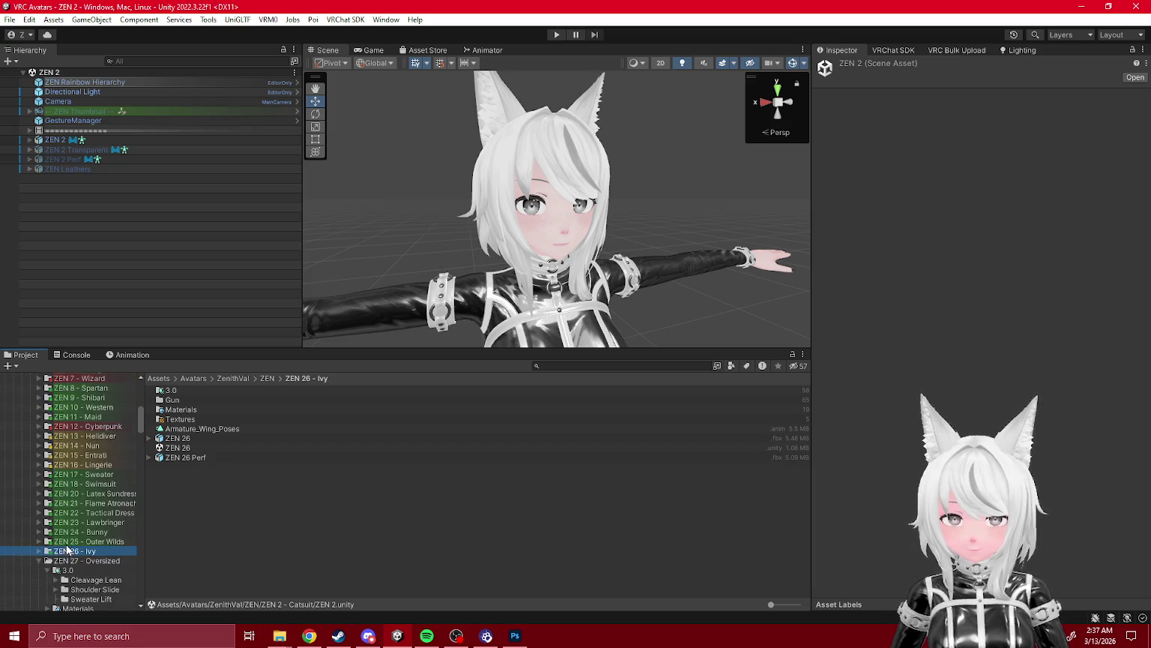
{"action": "scroll", "coordinate": [77, 509], "scroll_direction": "down", "scroll_amount": 4}
{"action": "scroll", "coordinate": [65, 487], "scroll_direction": "down", "scroll_amount": 10}
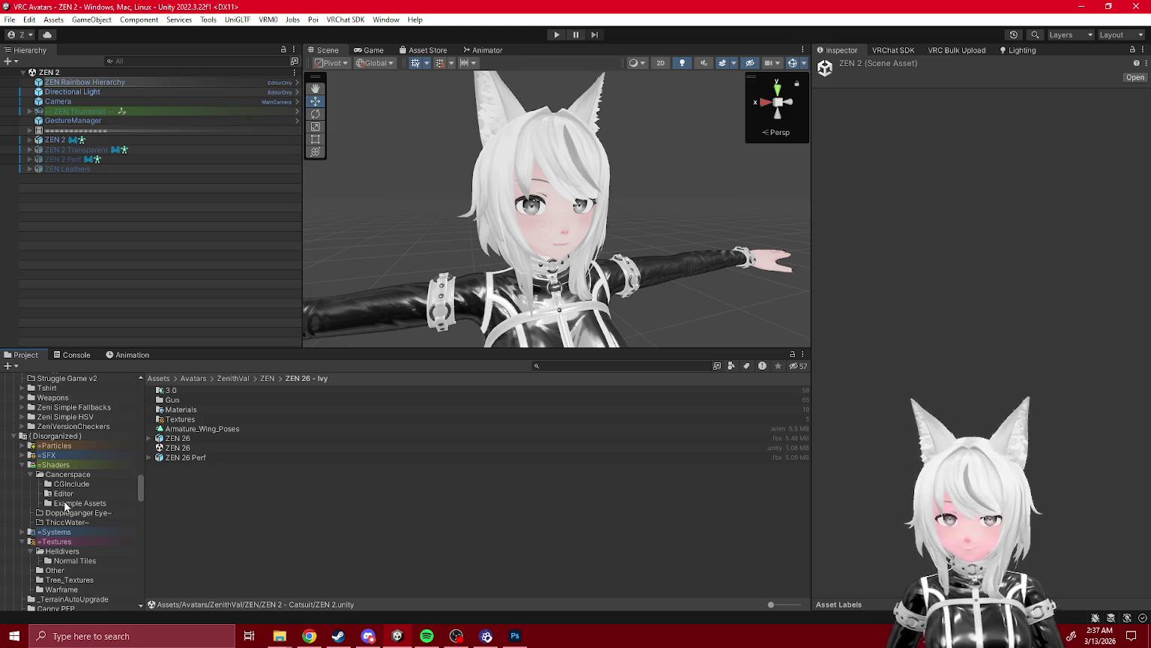
{"action": "scroll", "coordinate": [64, 498], "scroll_direction": "up", "scroll_amount": 8}
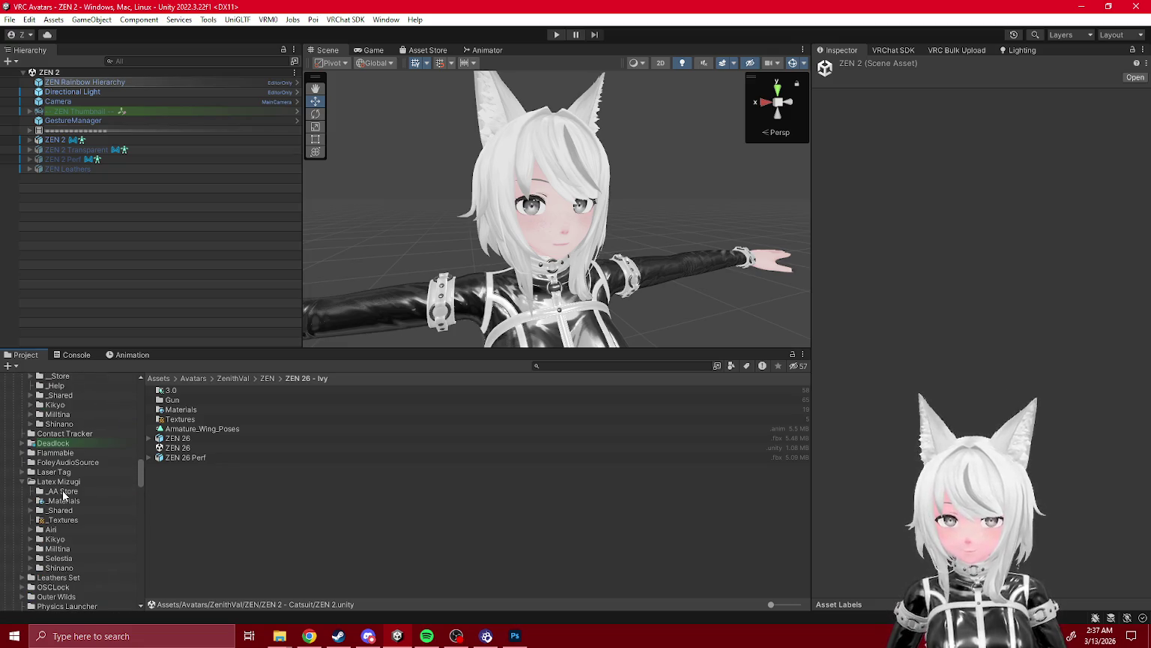
{"action": "scroll", "coordinate": [63, 496], "scroll_direction": "up", "scroll_amount": 4}
{"action": "left_click", "coordinate": [52, 438]}
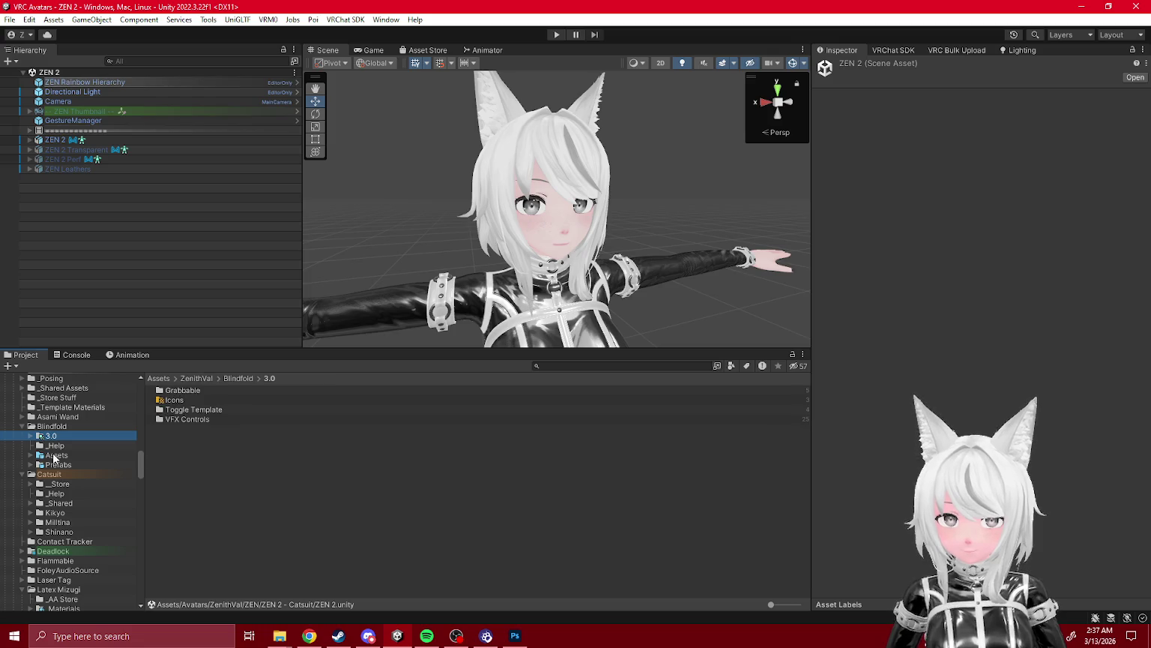
{"action": "scroll", "coordinate": [68, 491], "scroll_direction": "up", "scroll_amount": 4}
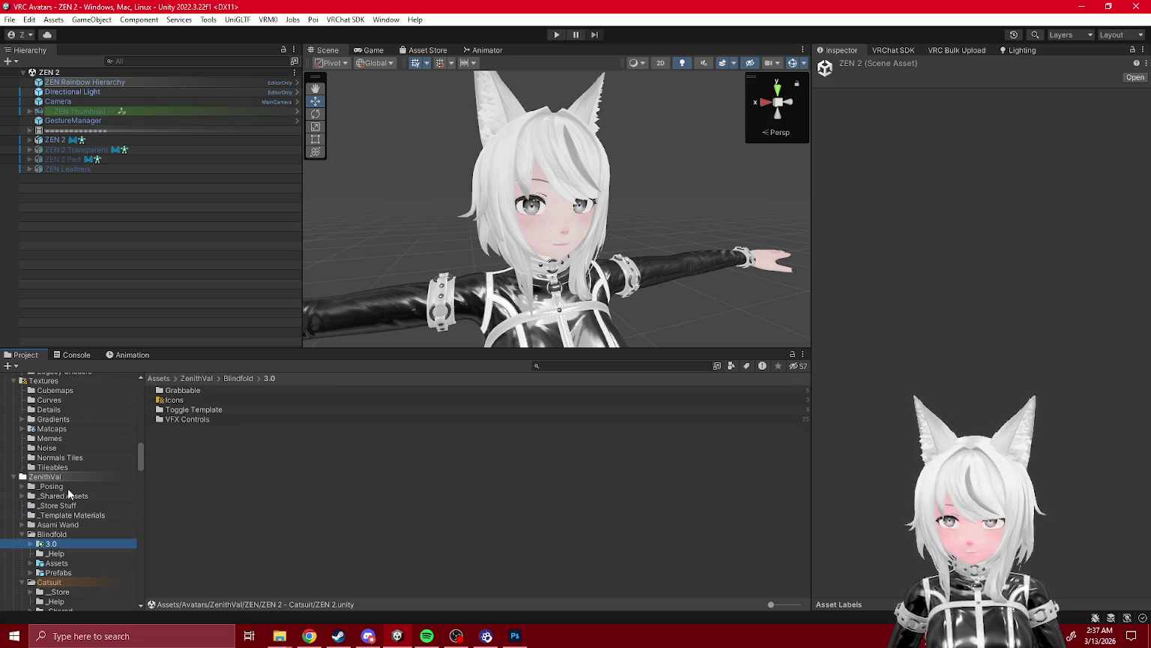
{"action": "scroll", "coordinate": [84, 508], "scroll_direction": "down", "scroll_amount": 10}
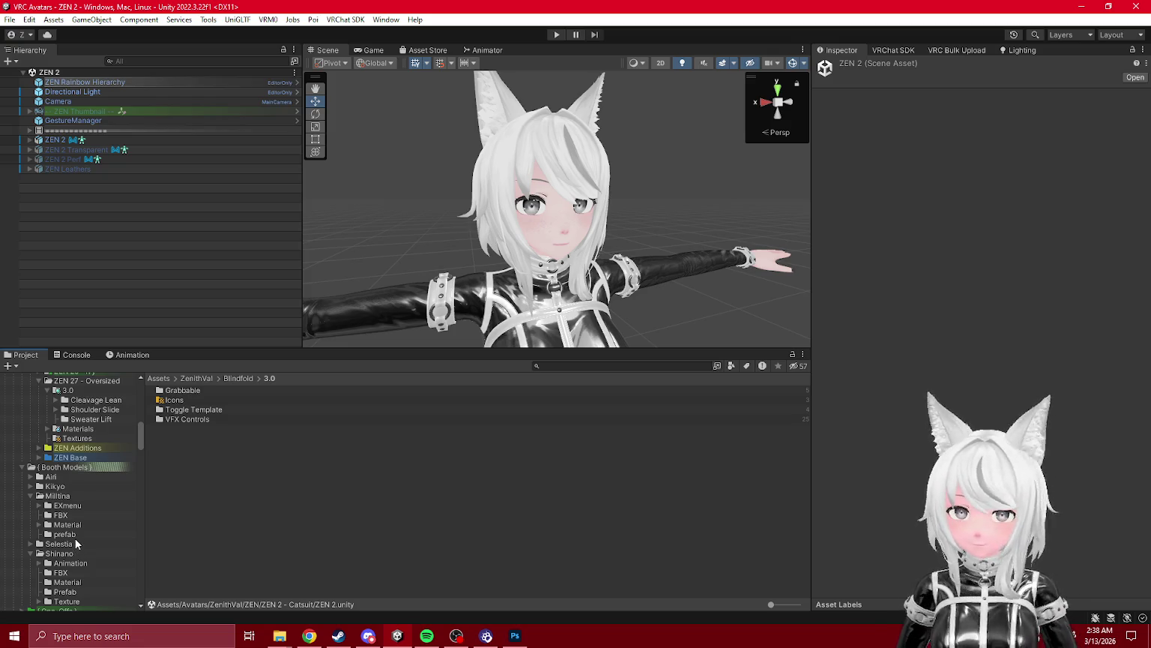
{"action": "scroll", "coordinate": [74, 538], "scroll_direction": "up", "scroll_amount": 3}
{"action": "scroll", "coordinate": [75, 538], "scroll_direction": "down", "scroll_amount": 5}
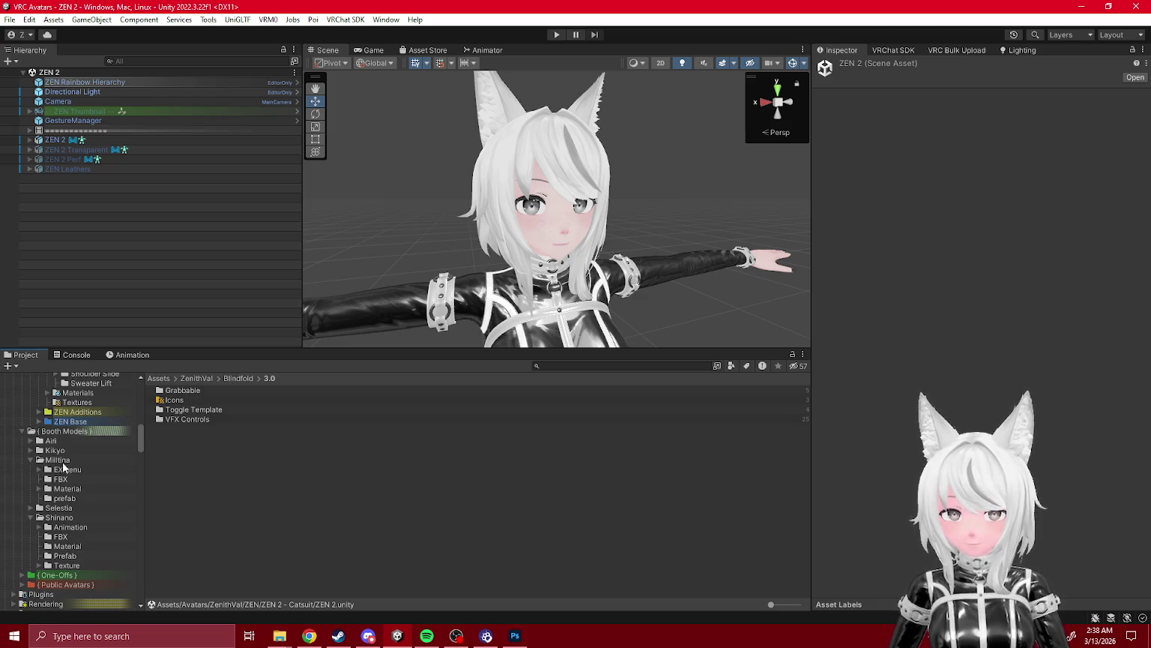
{"action": "scroll", "coordinate": [63, 466], "scroll_direction": "down", "scroll_amount": 7}
- Expand ZenithVal and list the Blindfold folder, briefly checking its 3.0 subfolder
{"action": "left_click", "coordinate": [14, 512]}
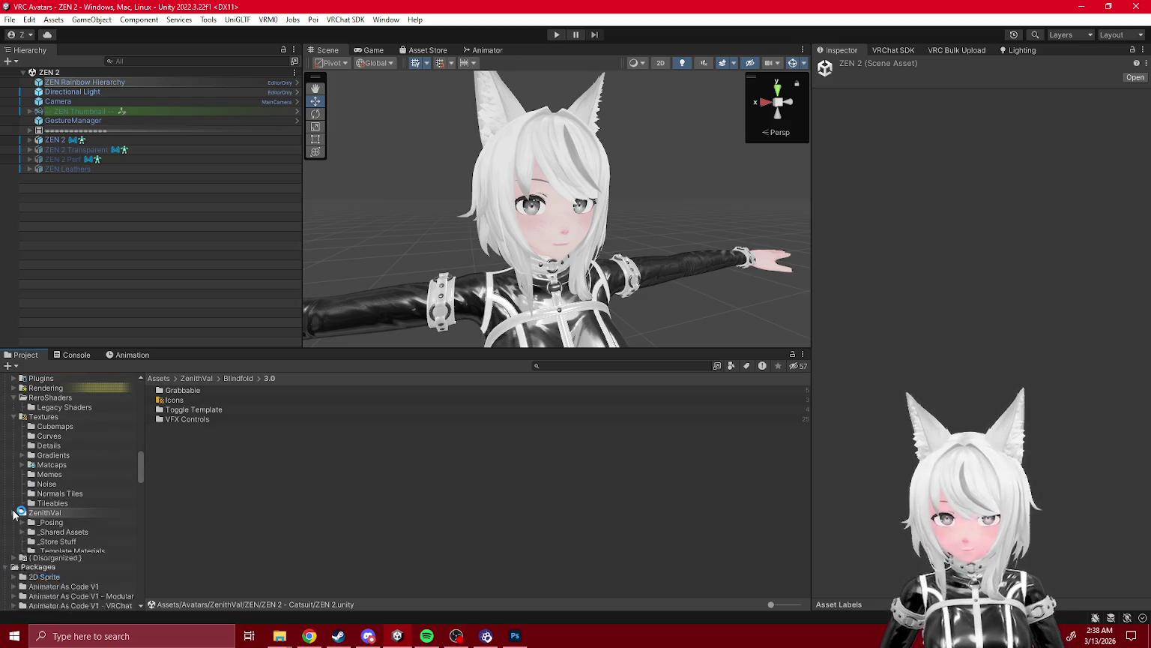
{"action": "scroll", "coordinate": [52, 494], "scroll_direction": "down", "scroll_amount": 5}
{"action": "left_click", "coordinate": [55, 493]}
{"action": "left_click", "coordinate": [57, 476]}
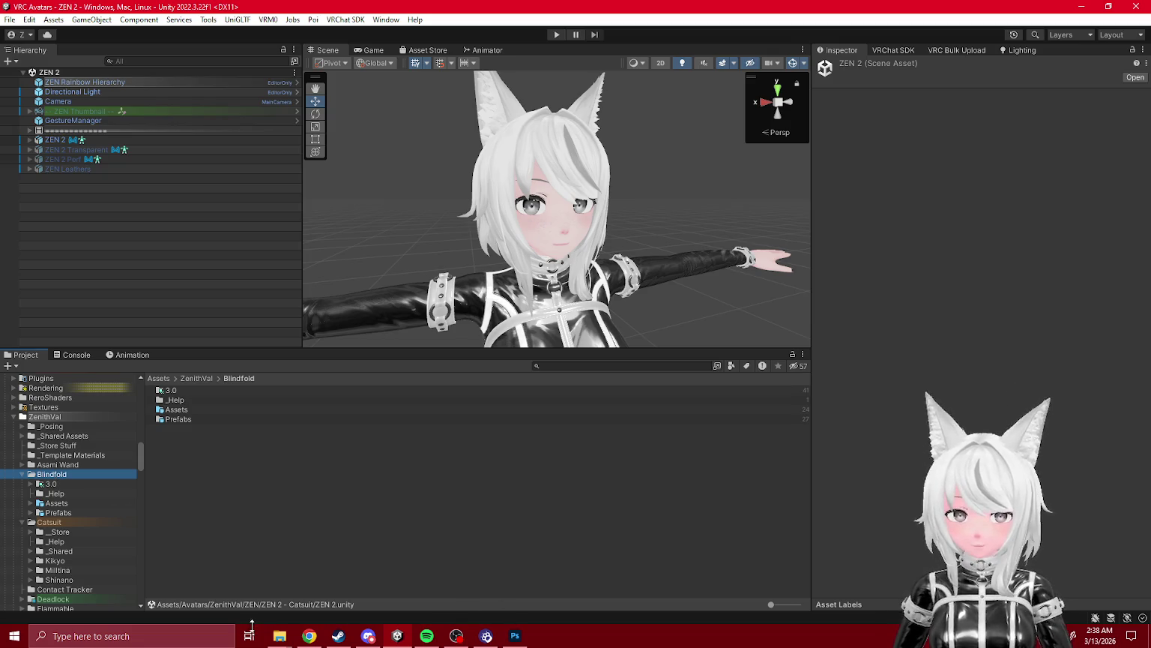
{"action": "left_click", "coordinate": [277, 636]}
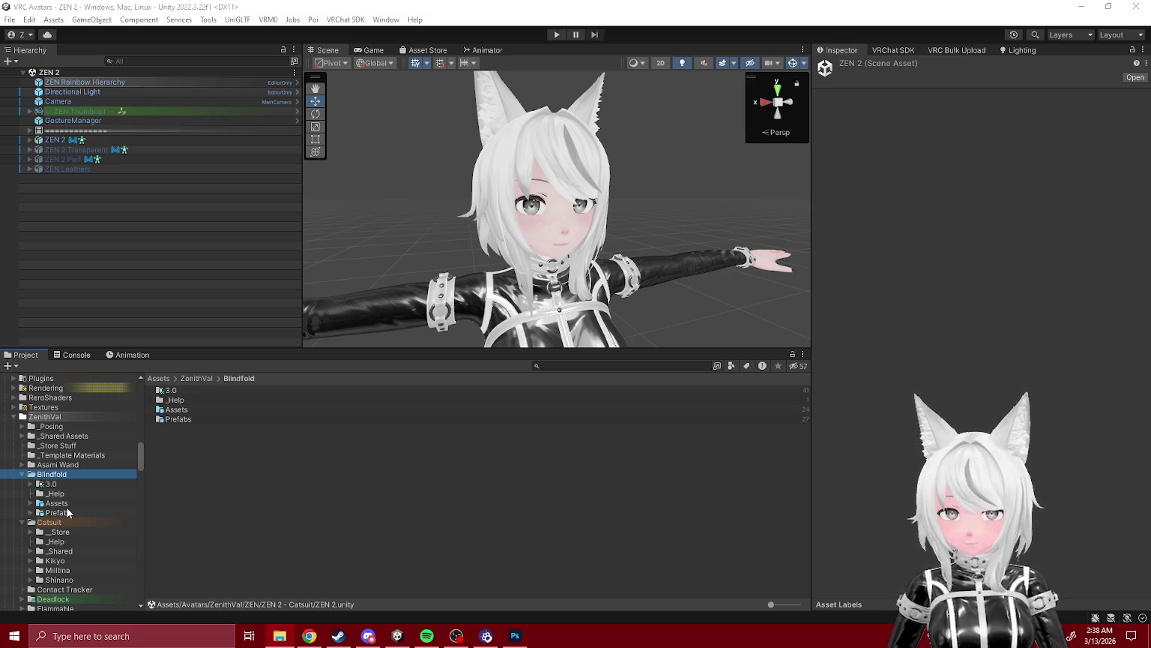
{"action": "left_click", "coordinate": [30, 484]}
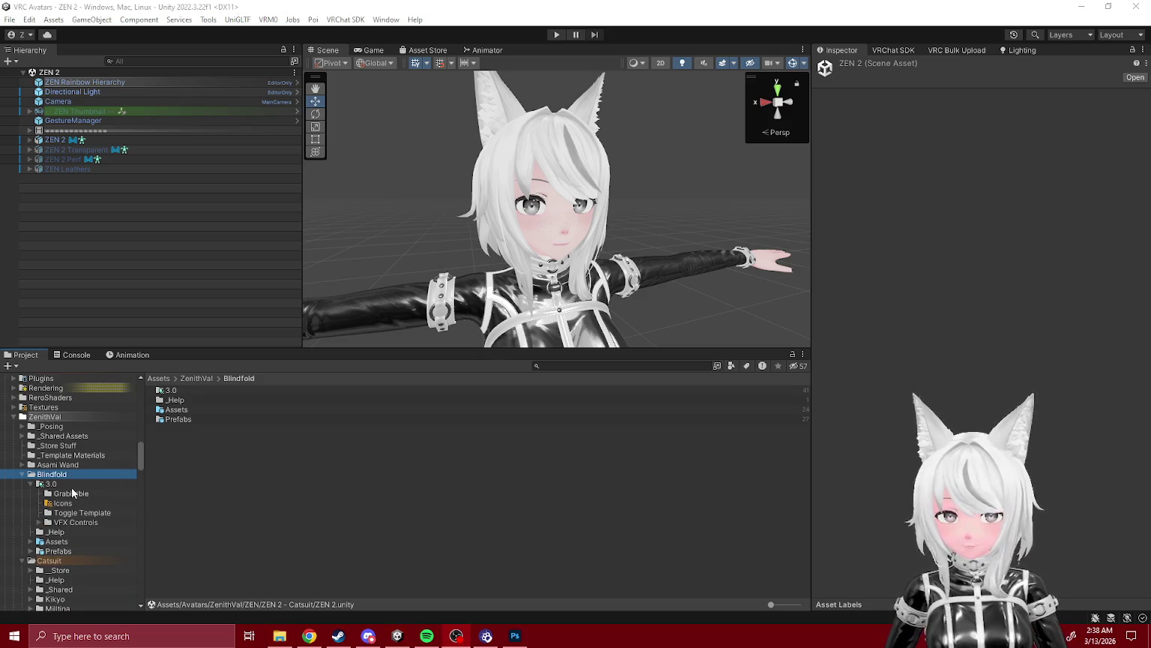
{"action": "left_click", "coordinate": [30, 483]}
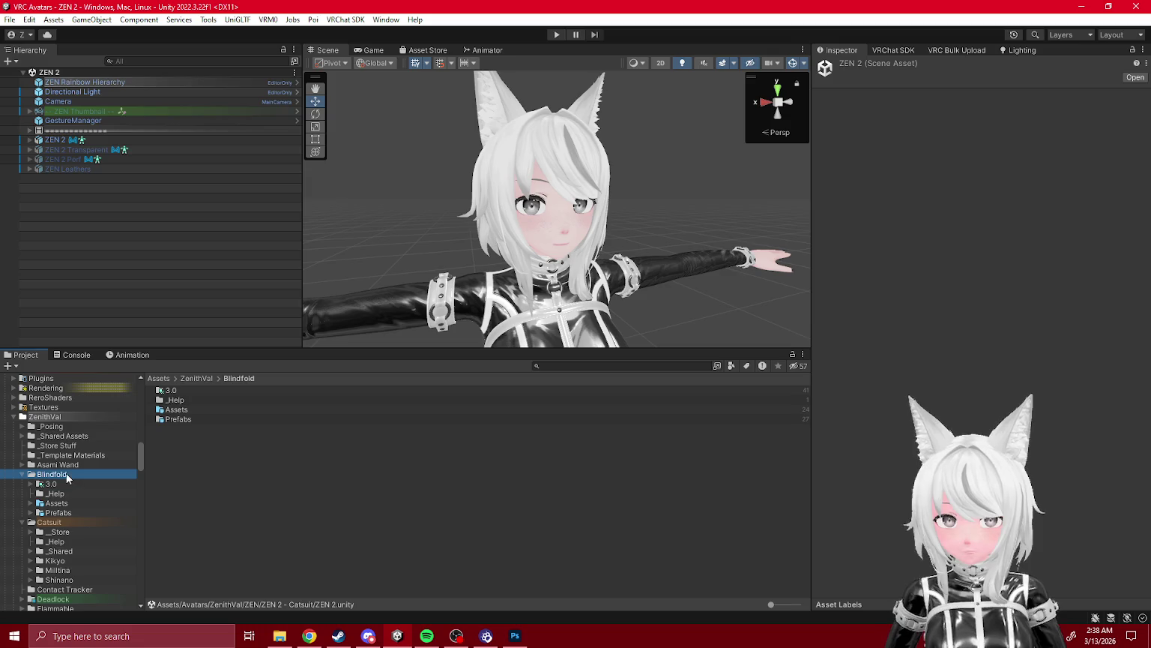
- Create a new folder named _Store inside the Blindfold folder
{"action": "right_click", "coordinate": [67, 477]}
{"action": "mouse_move", "coordinate": [112, 154]}
{"action": "left_click", "coordinate": [329, 99]}
{"action": "key", "text": "BackSpace"}
{"action": "type", "text": "_Stor"}
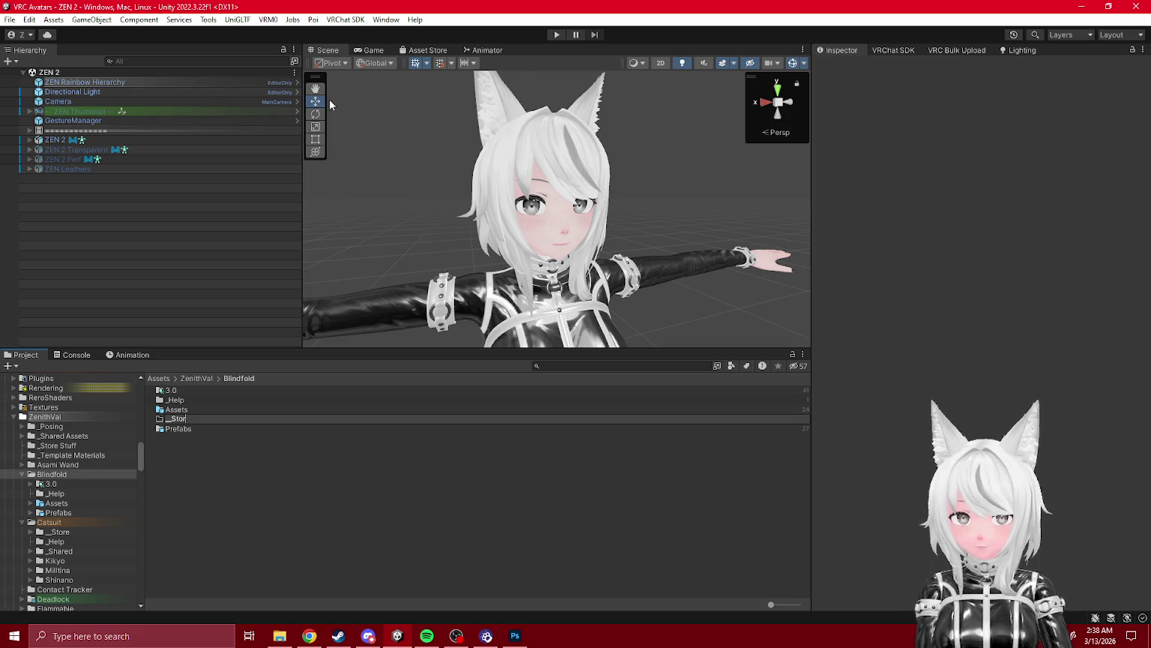
{"action": "type", "text": "e"}
{"action": "key", "text": "Return"}
- Navigate through Blindfold's Assets to its Prefabs folder
{"action": "double_click", "coordinate": [197, 427]}
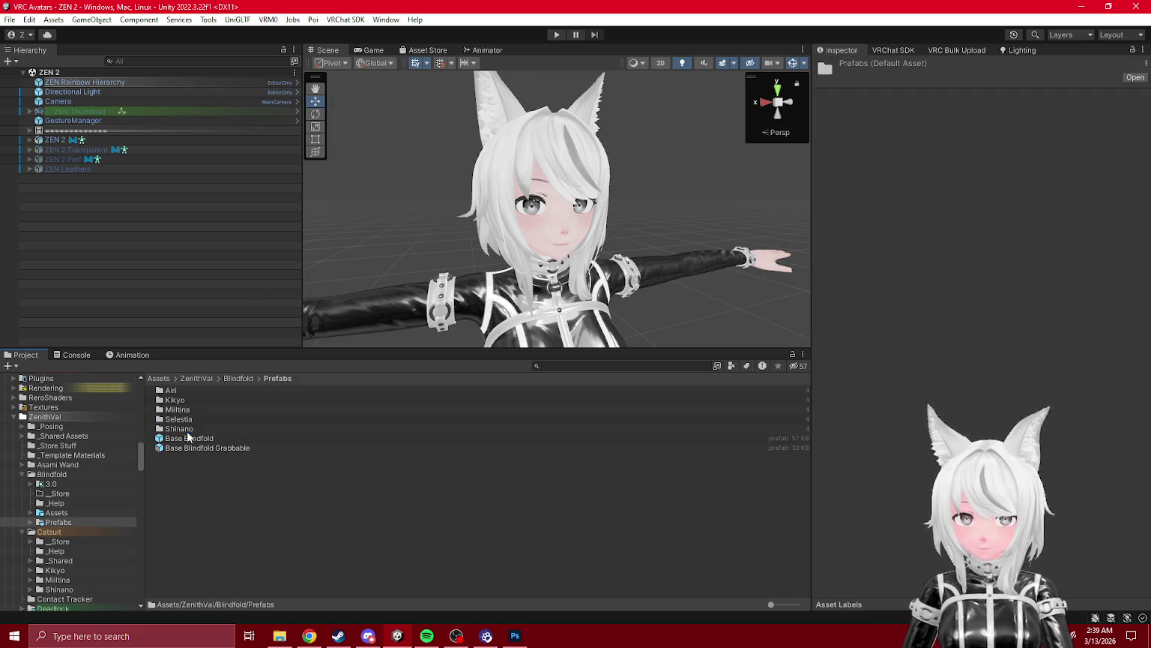
{"action": "left_click", "coordinate": [54, 475]}
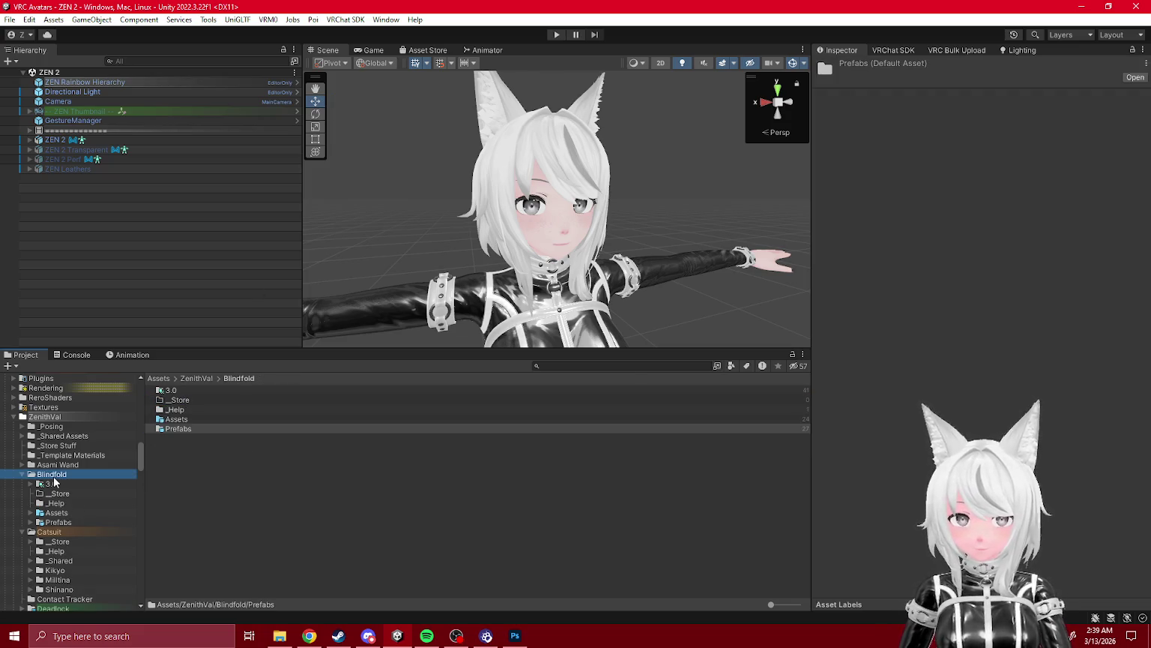
{"action": "left_click", "coordinate": [66, 513]}
{"action": "left_click", "coordinate": [60, 473]}
{"action": "left_click", "coordinate": [182, 420]}
{"action": "double_click", "coordinate": [182, 420]}
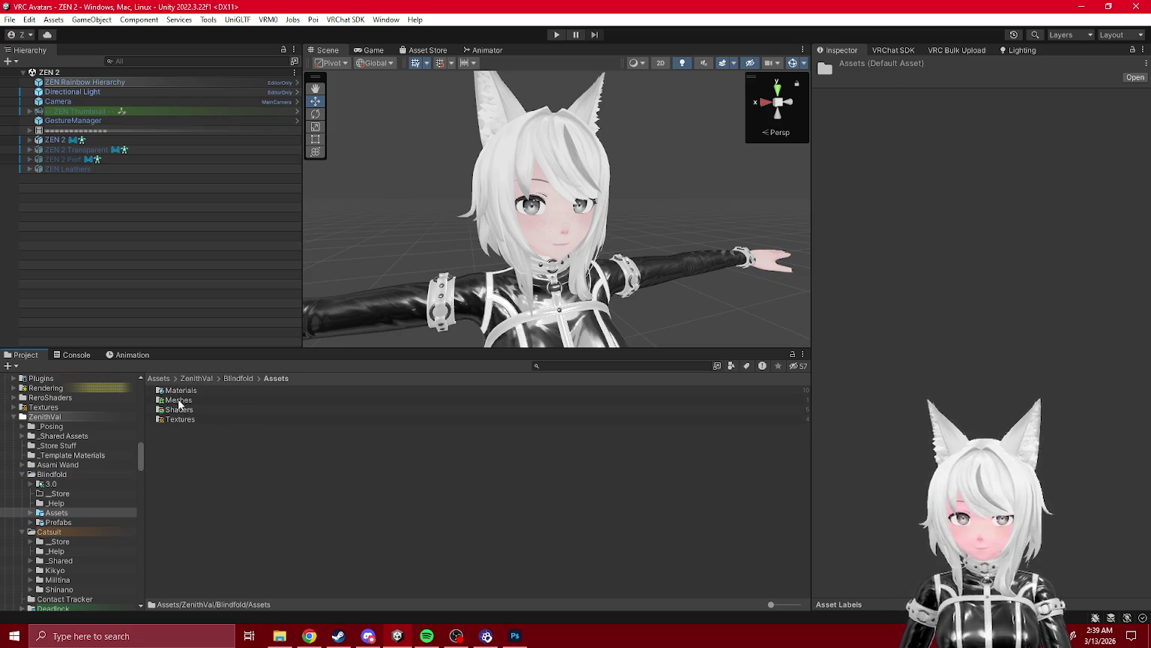
{"action": "left_click", "coordinate": [58, 522]}
- Assign Blindfold Simple_Tra to the Base Blindfold prefab's blindfold mesh and save the prefab
{"action": "double_click", "coordinate": [189, 438]}
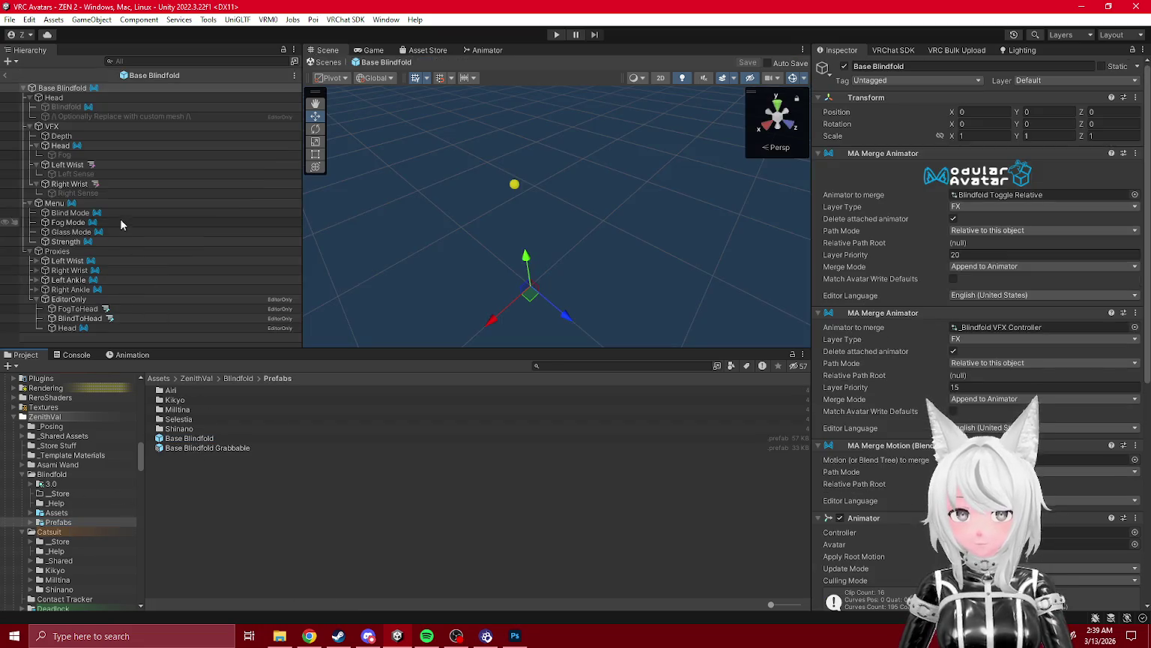
{"action": "left_click", "coordinate": [69, 107]}
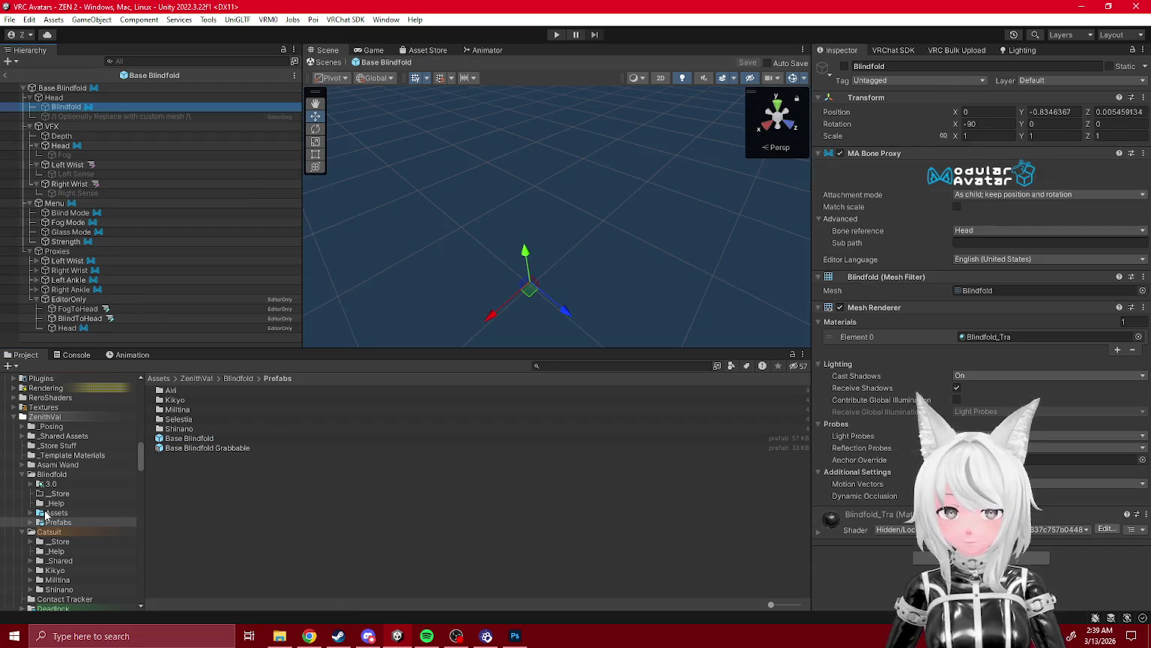
{"action": "left_click", "coordinate": [31, 513]}
{"action": "left_click", "coordinate": [69, 523]}
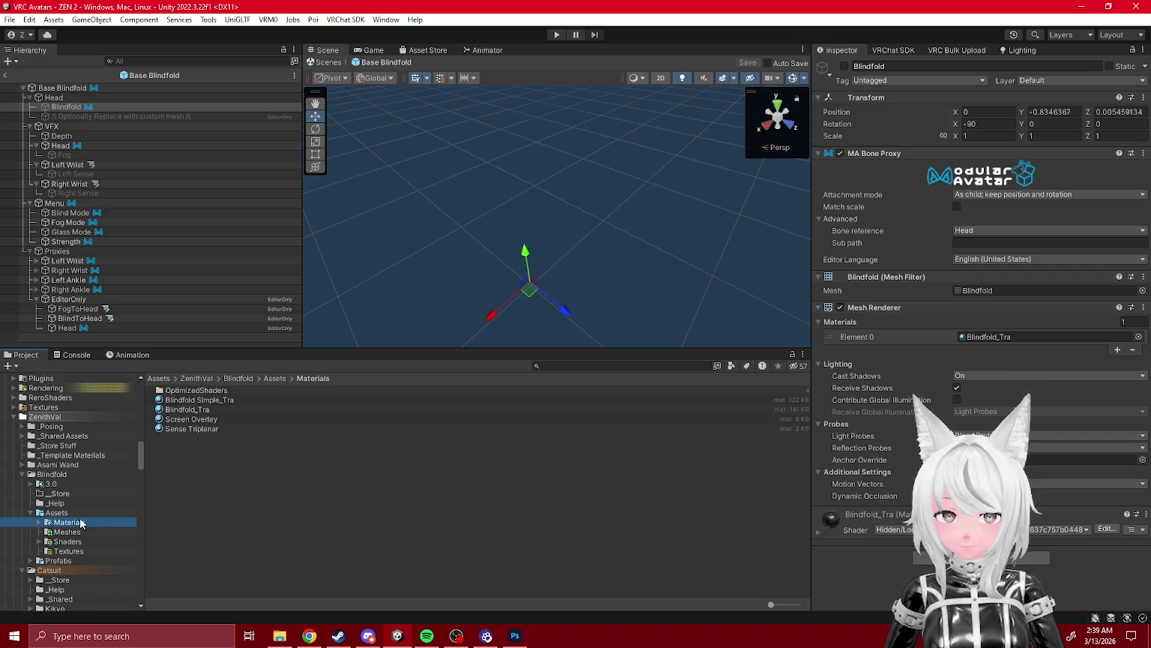
{"action": "left_click_drag", "start_coordinate": [200, 400], "coordinate": [1000, 338]}
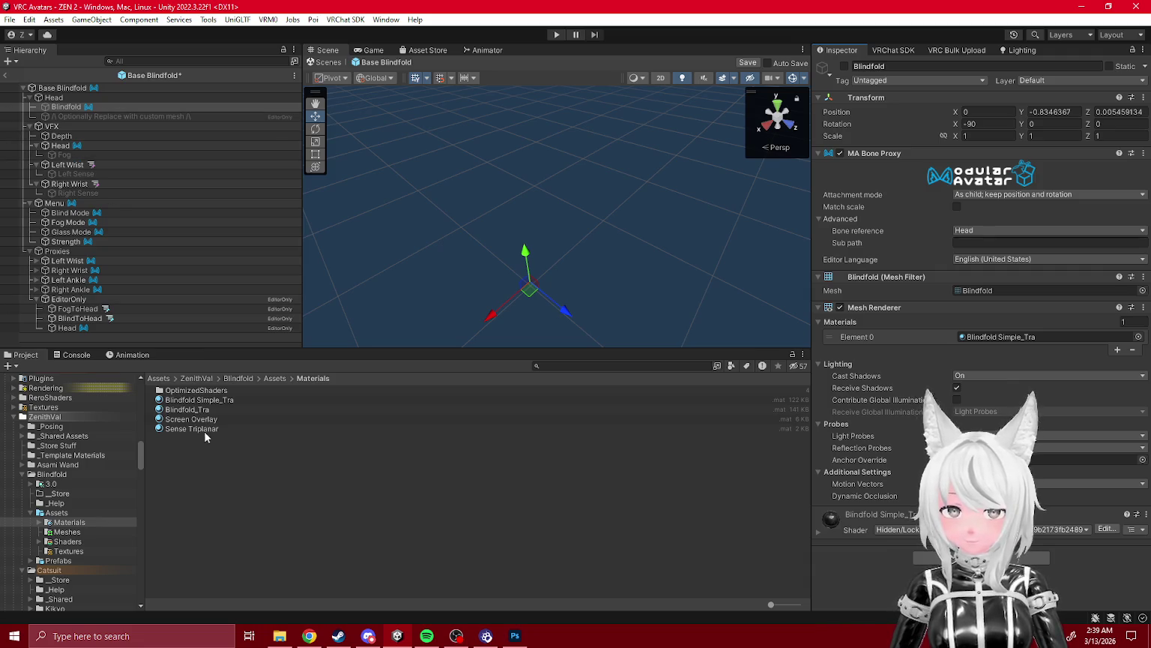
{"action": "left_click", "coordinate": [4, 77]}
{"action": "left_click", "coordinate": [545, 339]}
{"action": "left_click", "coordinate": [63, 514]}
{"action": "right_click", "coordinate": [64, 514]}
- Preview package exports of the Assets folder and the Blindfold Simple_Tra material
{"action": "left_click", "coordinate": [154, 197]}
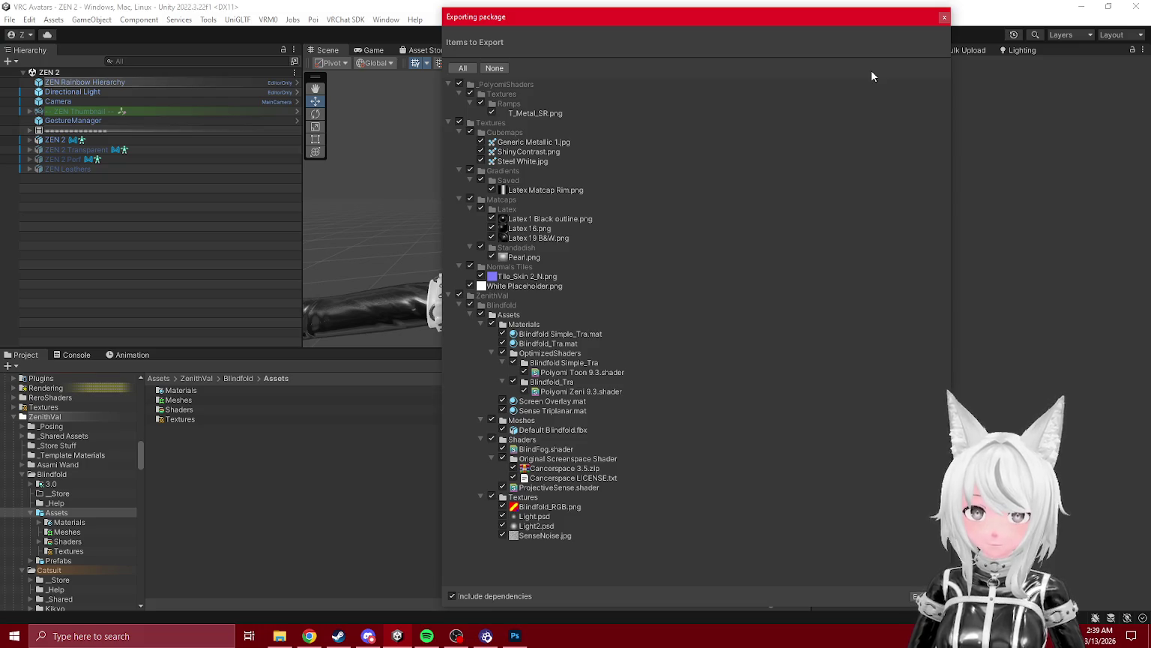
{"action": "left_click", "coordinate": [944, 16]}
{"action": "left_click", "coordinate": [67, 530]}
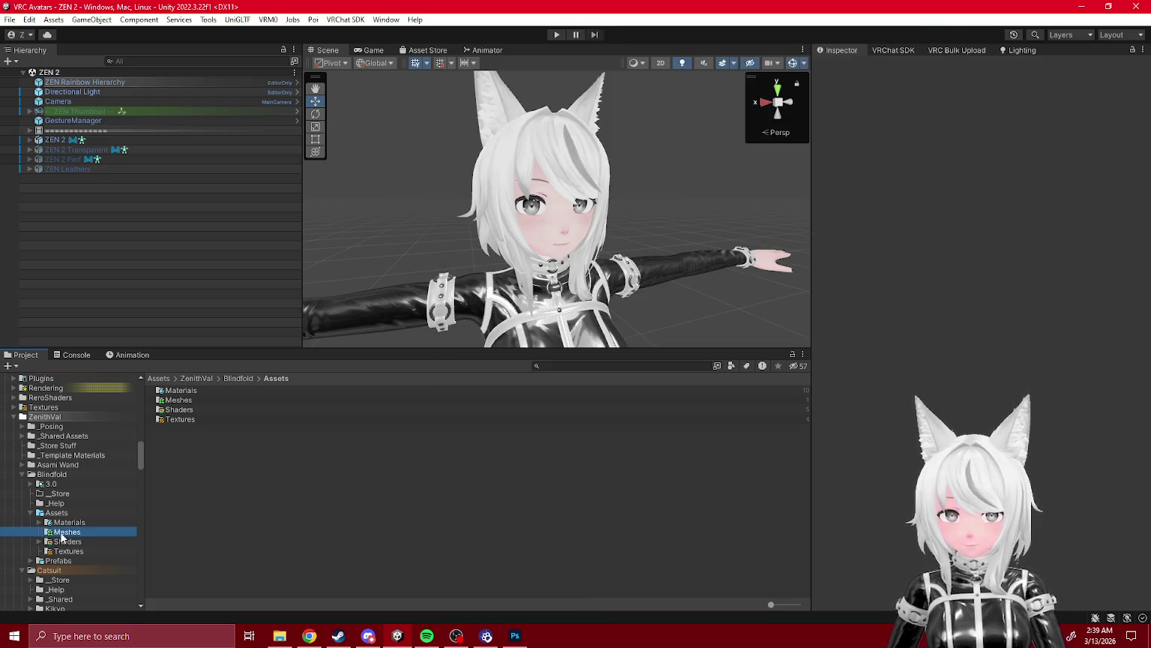
{"action": "left_click", "coordinate": [78, 540]}
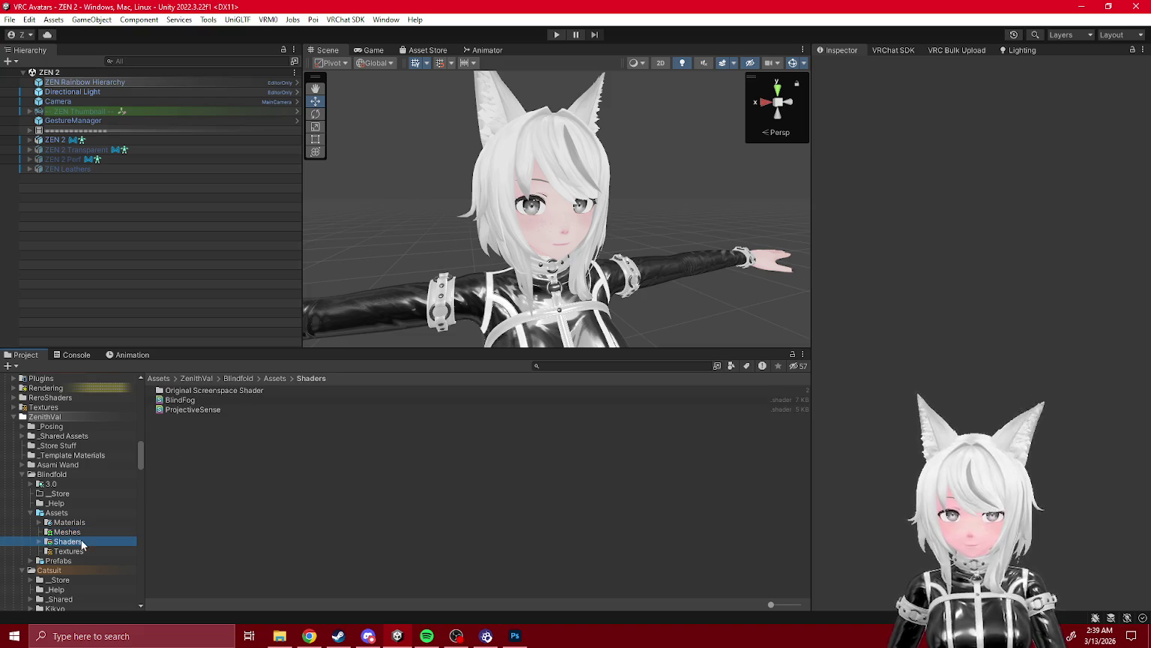
{"action": "left_click", "coordinate": [69, 522]}
{"action": "right_click", "coordinate": [208, 401]}
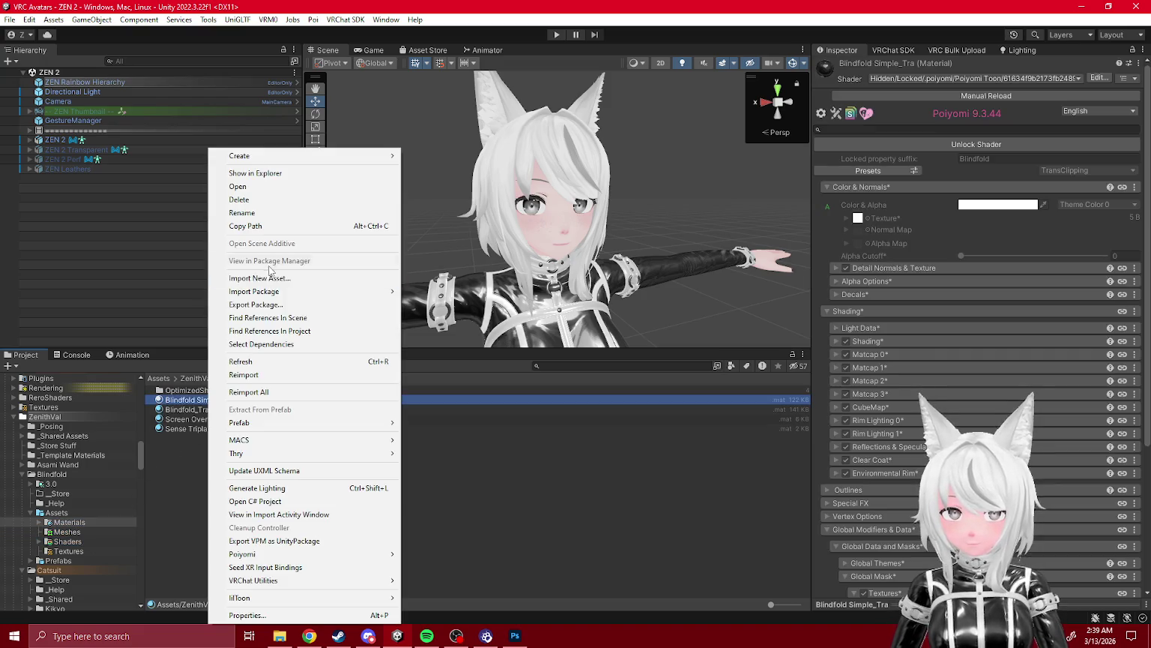
{"action": "left_click", "coordinate": [274, 305]}
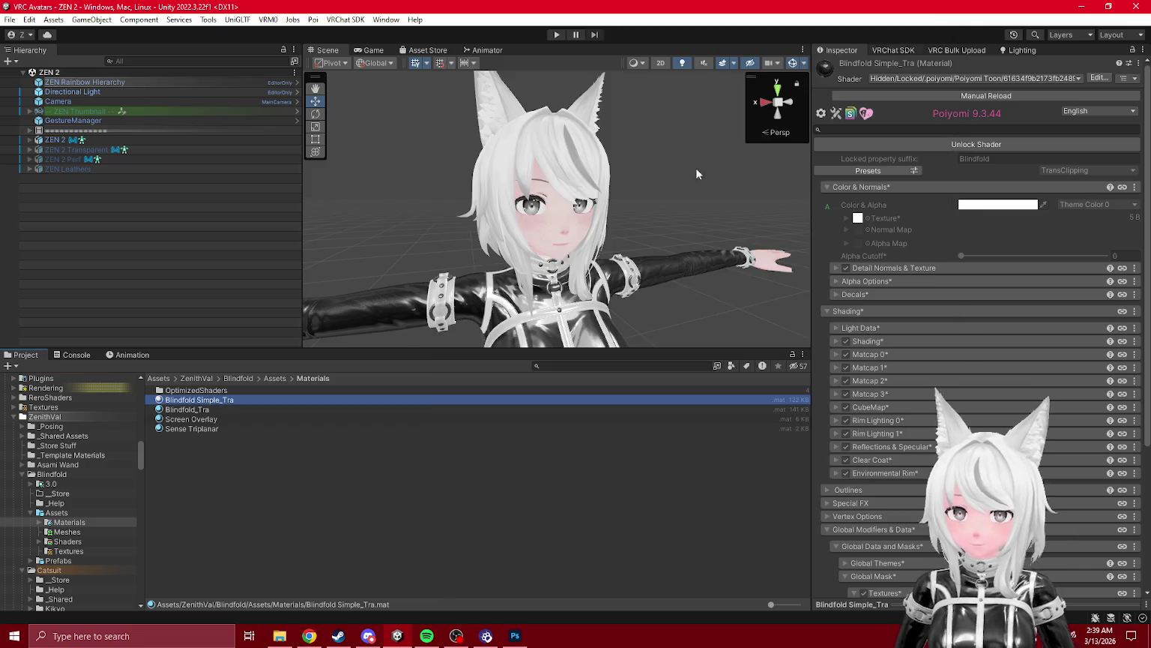
{"action": "left_click", "coordinate": [944, 16]}
- Check the Base Blindfold Grabbable mesh uses Blindfold Simple_Tra, then close the Assets export preview
{"action": "left_click", "coordinate": [69, 560]}
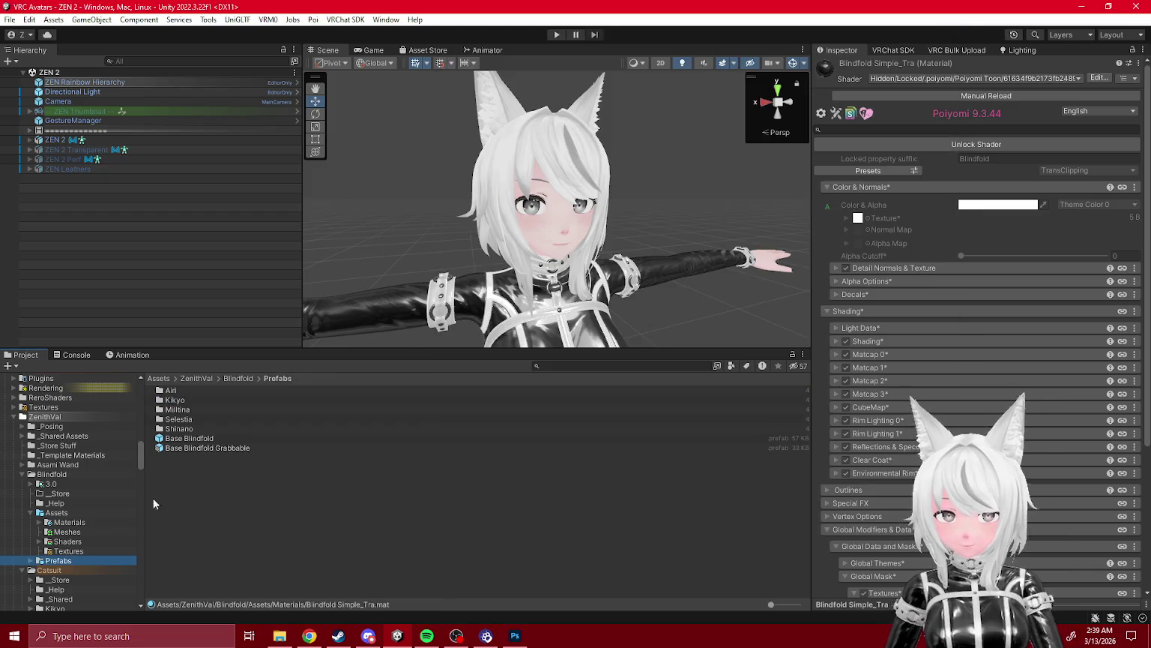
{"action": "double_click", "coordinate": [197, 447]}
{"action": "left_click", "coordinate": [66, 107]}
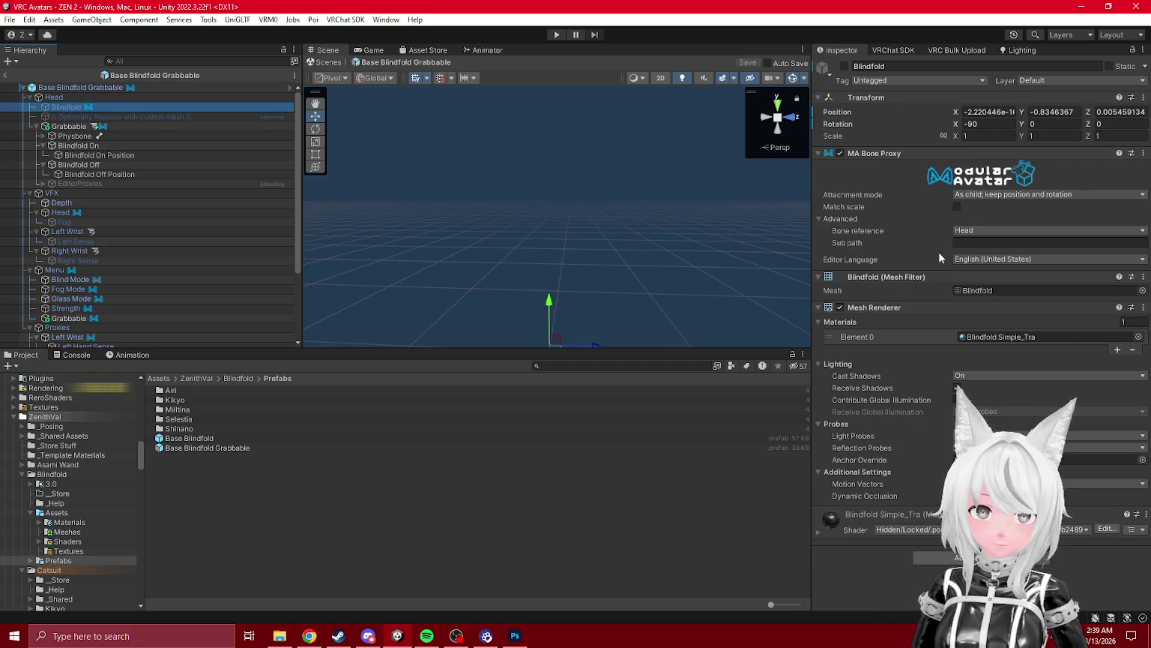
{"action": "left_click", "coordinate": [1028, 338]}
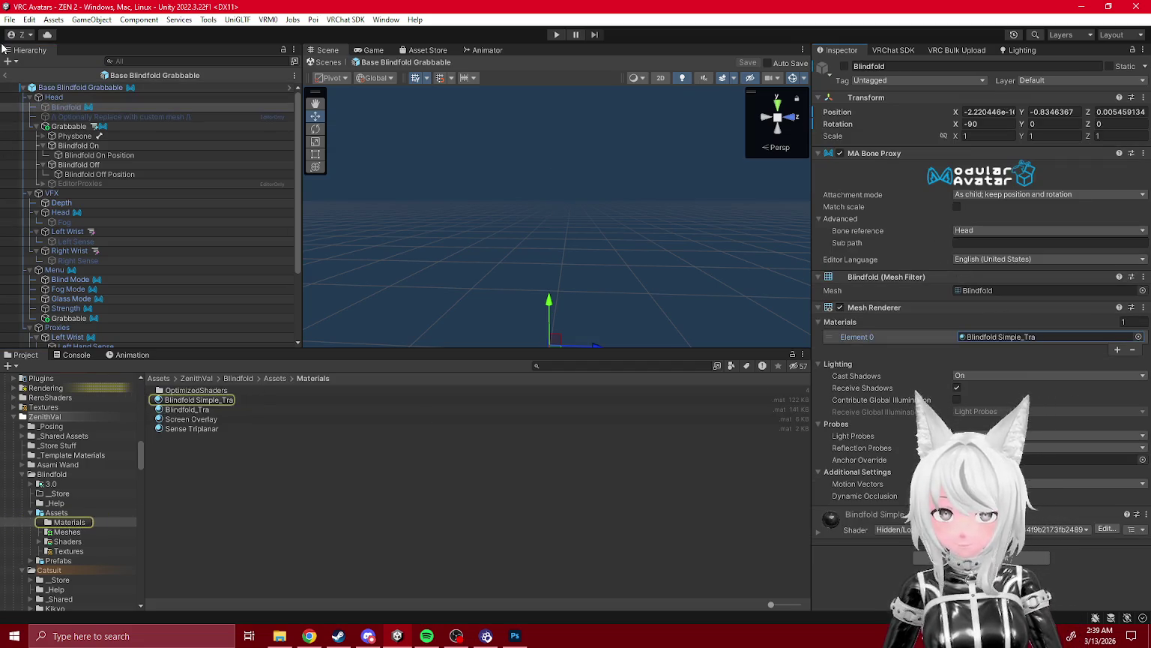
{"action": "left_click", "coordinate": [5, 75]}
{"action": "right_click", "coordinate": [56, 511]}
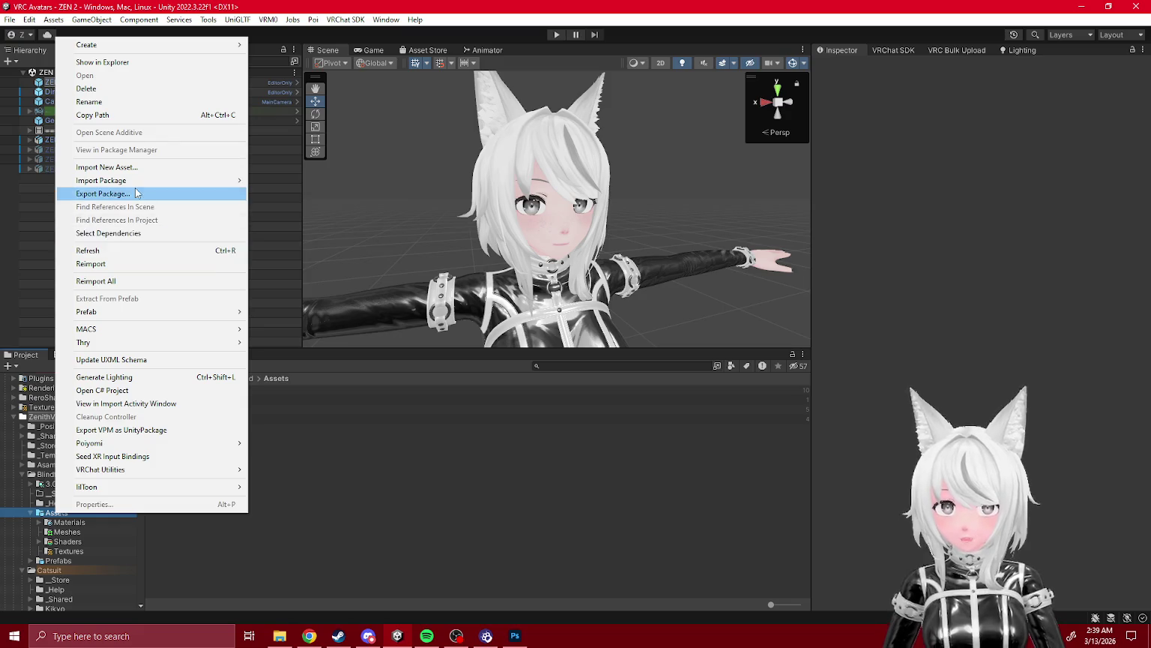
{"action": "left_click", "coordinate": [98, 195]}
{"action": "left_click", "coordinate": [944, 17]}
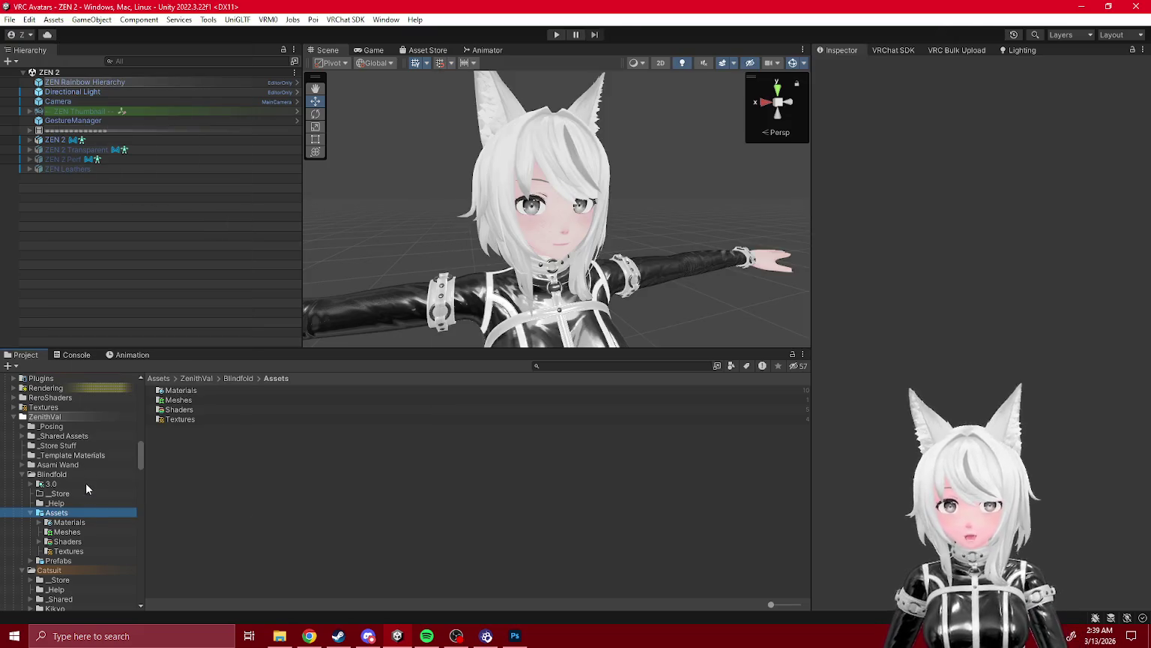
- Remap the Default Blindfold model's Blindfold material to Blindfold Simple_Tra and apply
{"action": "left_click", "coordinate": [44, 532]}
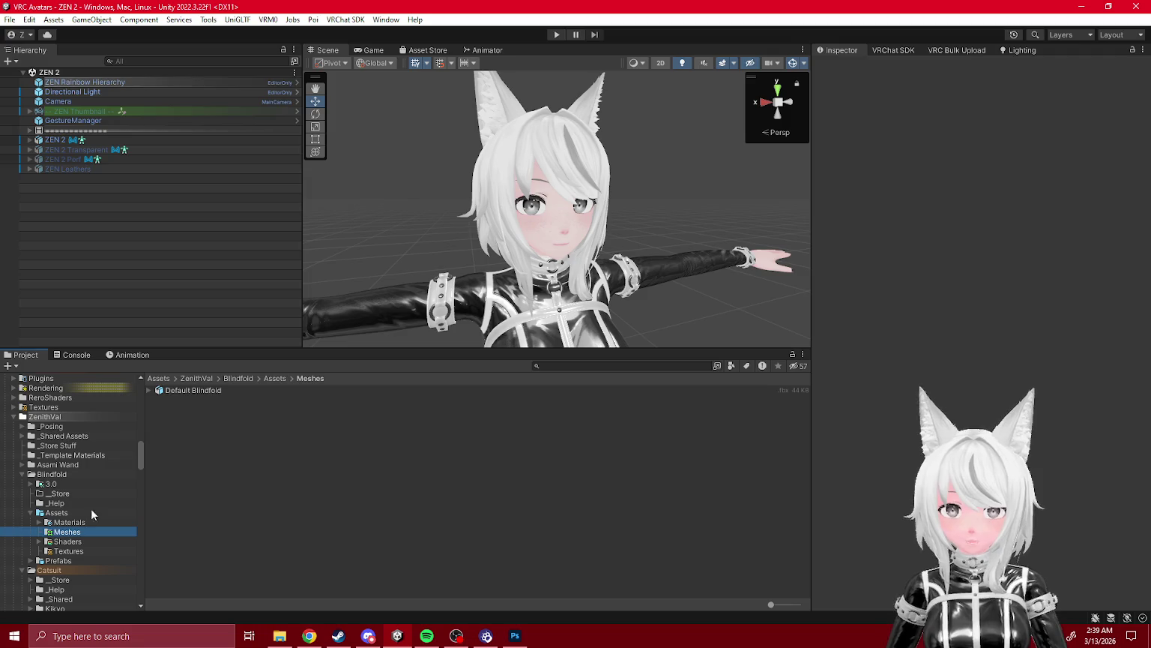
{"action": "left_click", "coordinate": [180, 391]}
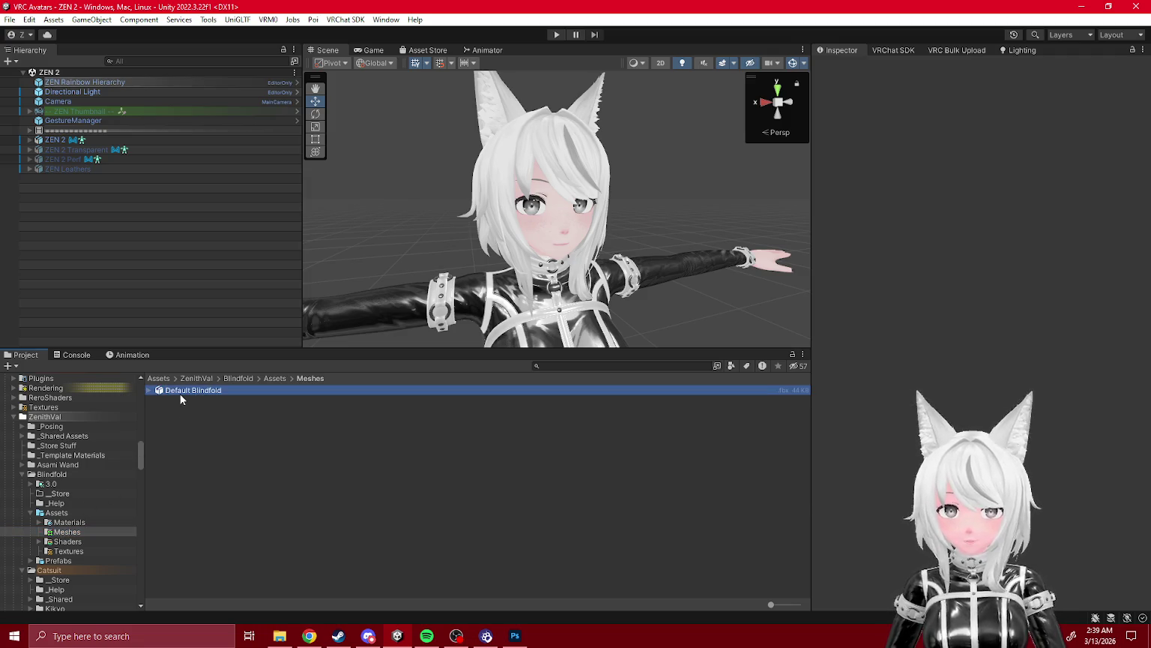
{"action": "left_click", "coordinate": [68, 522]}
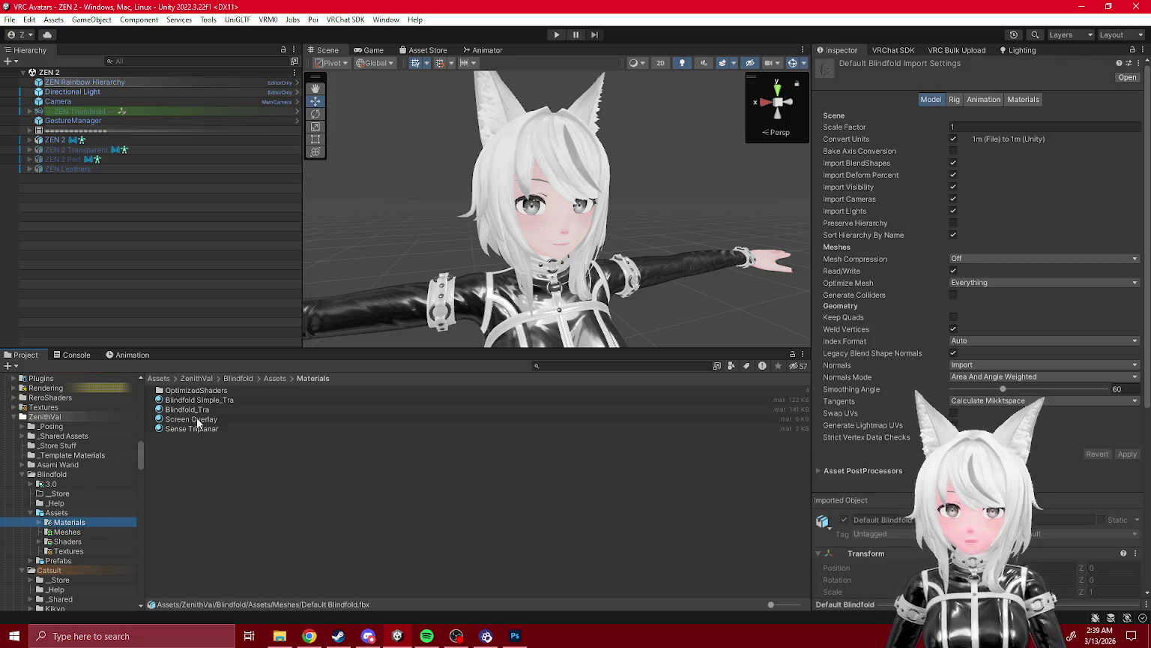
{"action": "left_click", "coordinate": [1023, 99]}
{"action": "left_click_drag", "start_coordinate": [997, 212], "coordinate": [1080, 212]}
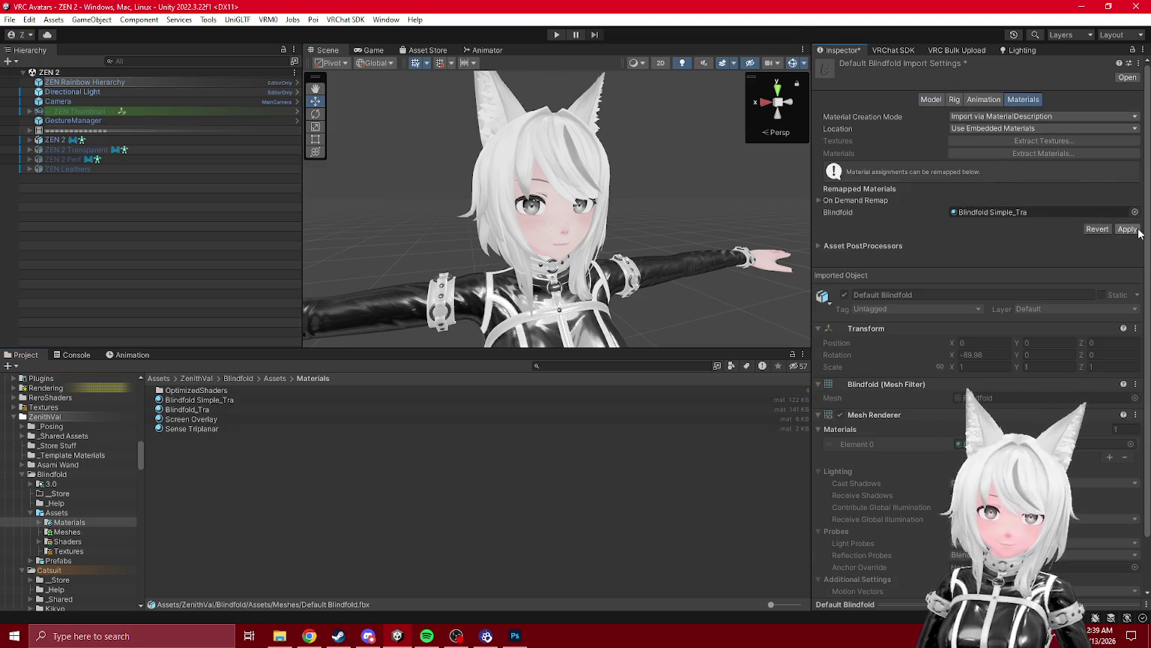
{"action": "left_click", "coordinate": [1127, 228]}
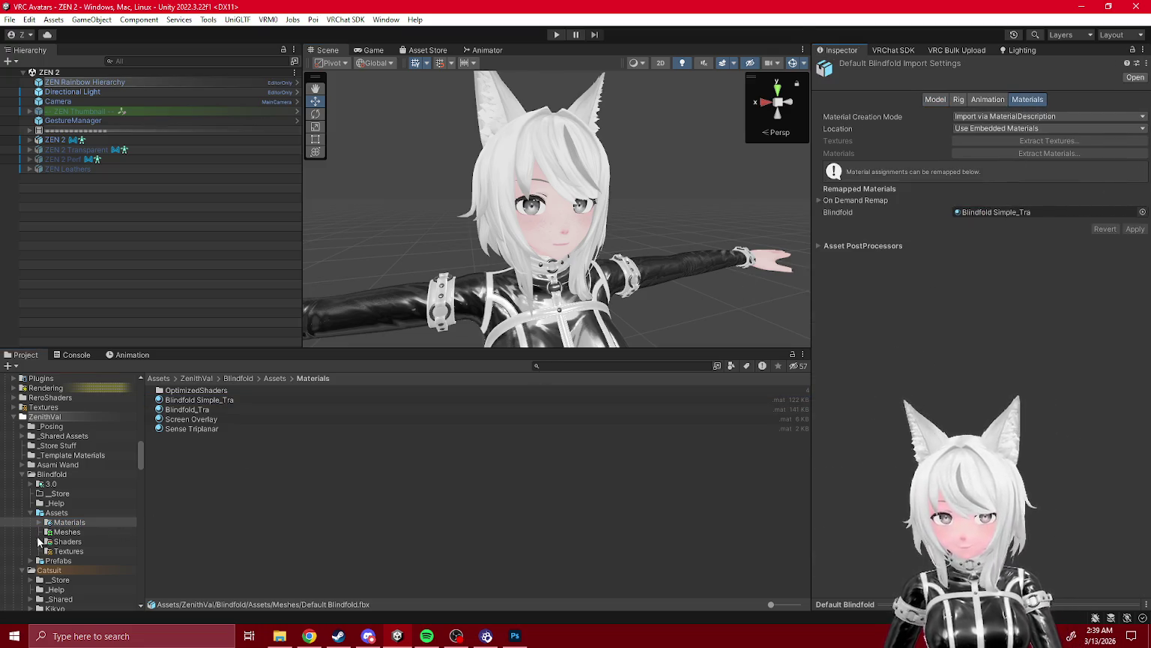
- Collapse the Catsuit folder and expand the blindfold Prefabs folder
{"action": "scroll", "coordinate": [44, 550], "scroll_direction": "down", "scroll_amount": 2}
{"action": "scroll", "coordinate": [46, 552], "scroll_direction": "down", "scroll_amount": 2}
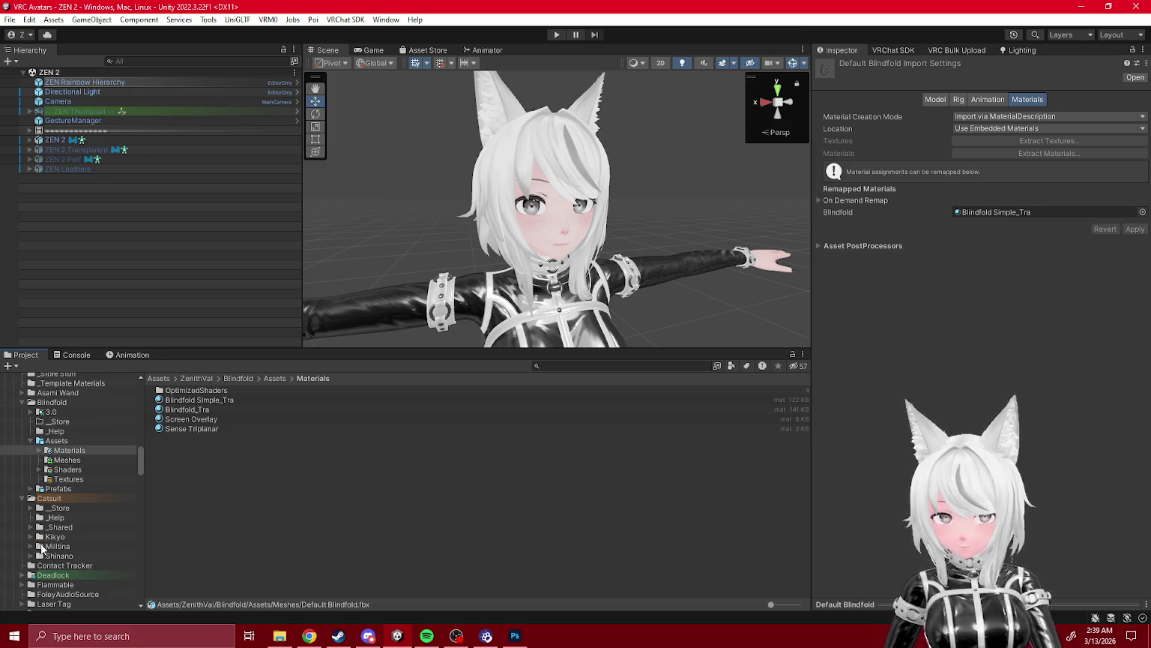
{"action": "left_click", "coordinate": [30, 556]}
{"action": "left_click", "coordinate": [29, 547]}
{"action": "left_click", "coordinate": [30, 537]}
{"action": "left_click", "coordinate": [30, 527]}
{"action": "scroll", "coordinate": [58, 510], "scroll_direction": "down", "scroll_amount": 2}
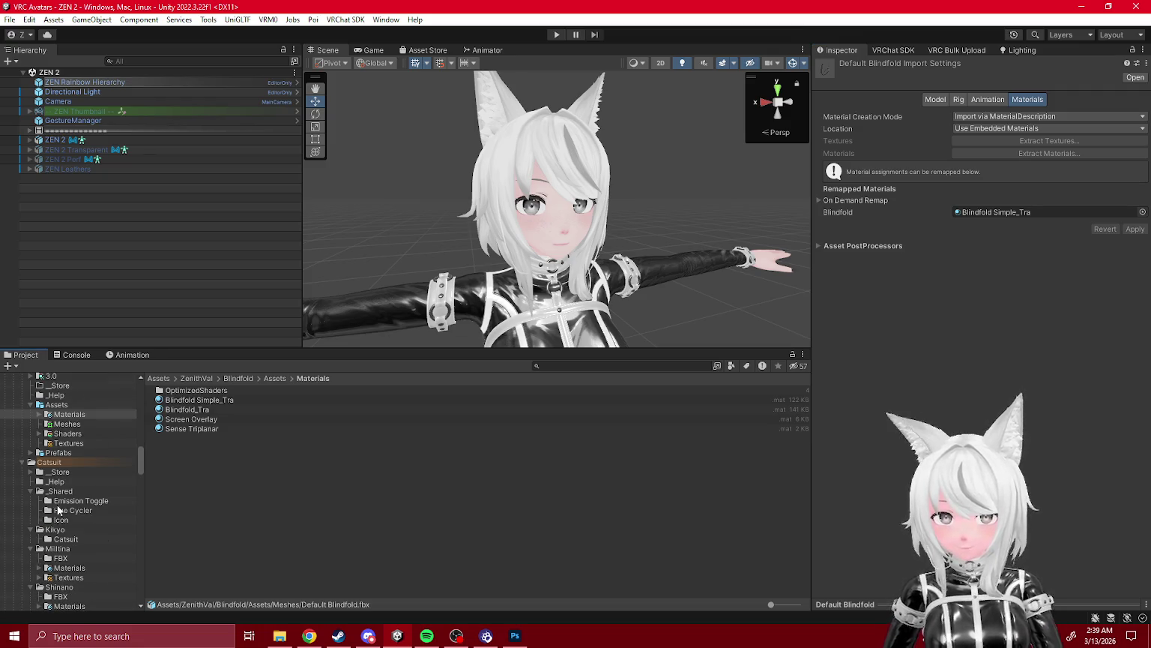
{"action": "scroll", "coordinate": [87, 475], "scroll_direction": "up", "scroll_amount": 2}
{"action": "scroll", "coordinate": [87, 476], "scroll_direction": "down", "scroll_amount": 2}
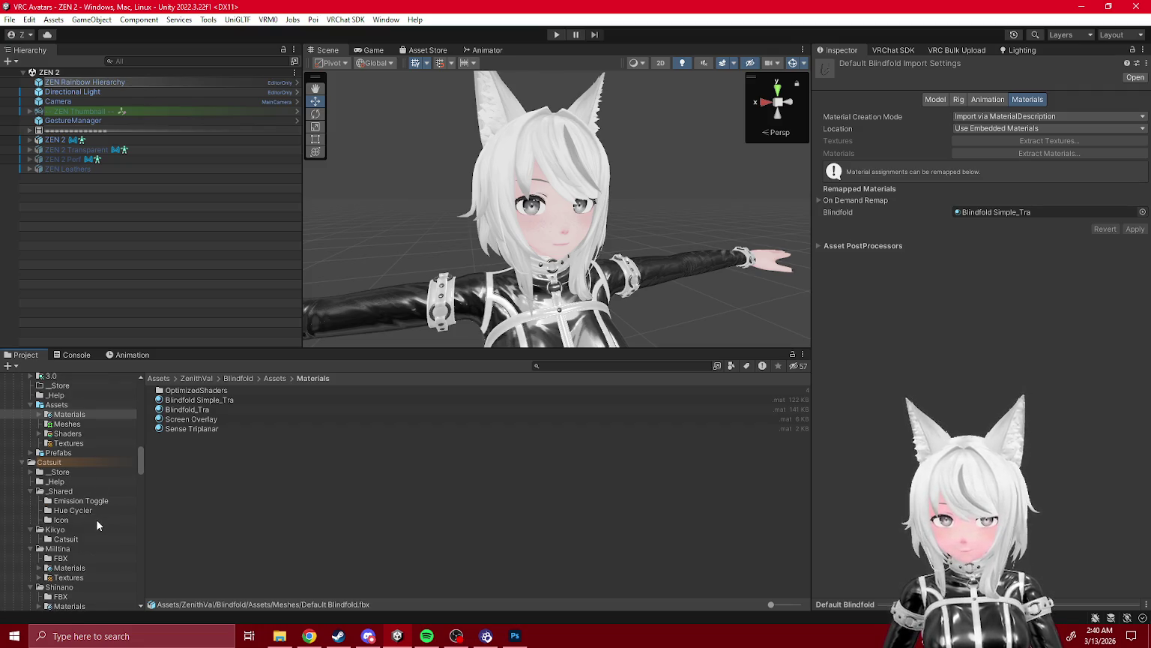
{"action": "scroll", "coordinate": [78, 518], "scroll_direction": "down", "scroll_amount": 2}
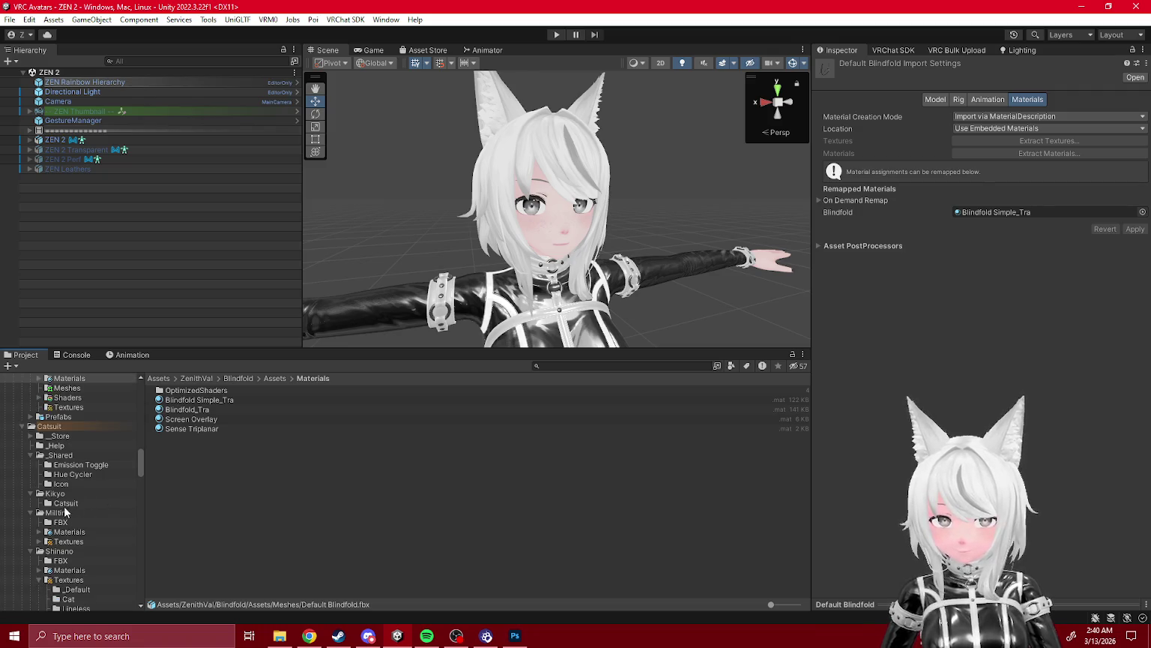
{"action": "left_click", "coordinate": [22, 426]}
{"action": "left_click", "coordinate": [31, 416]}
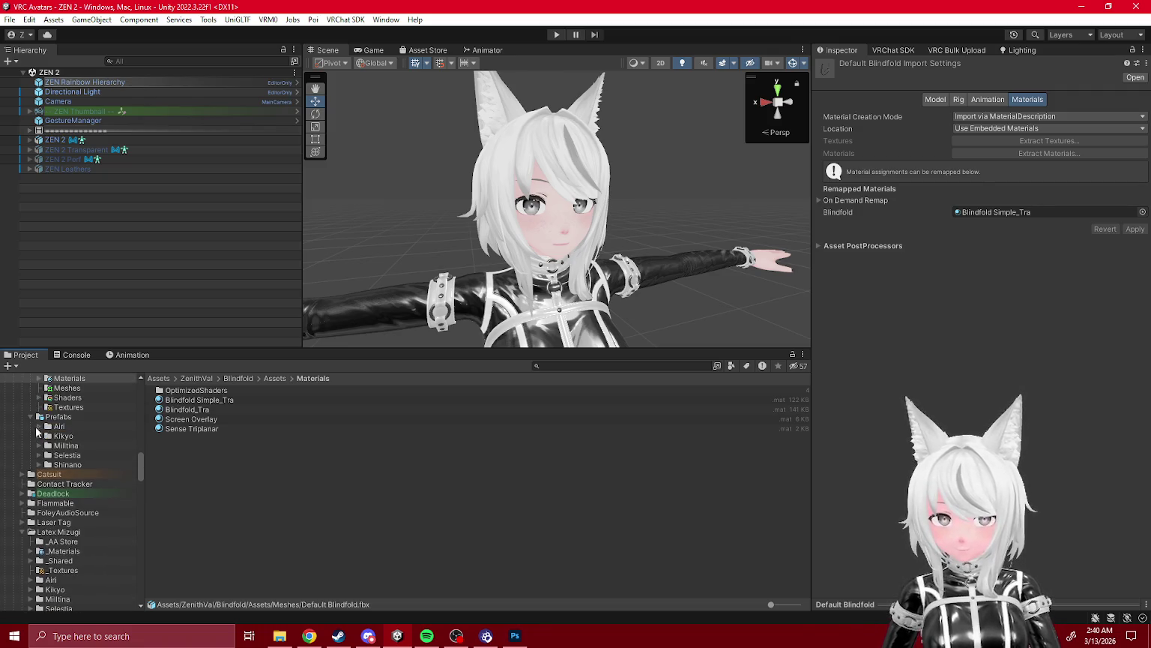
- Expand the Airi, Kikyo, Milltina, Selestia and Shinano prefab folders
{"action": "left_click", "coordinate": [38, 464]}
{"action": "left_click", "coordinate": [39, 455]}
{"action": "left_click", "coordinate": [38, 445]}
{"action": "left_click", "coordinate": [38, 436]}
{"action": "left_click", "coordinate": [38, 426]}
- Remap the Kikyo and Airi blindfold models' material to Blindfold Simple_Tra and apply
{"action": "left_click", "coordinate": [67, 436]}
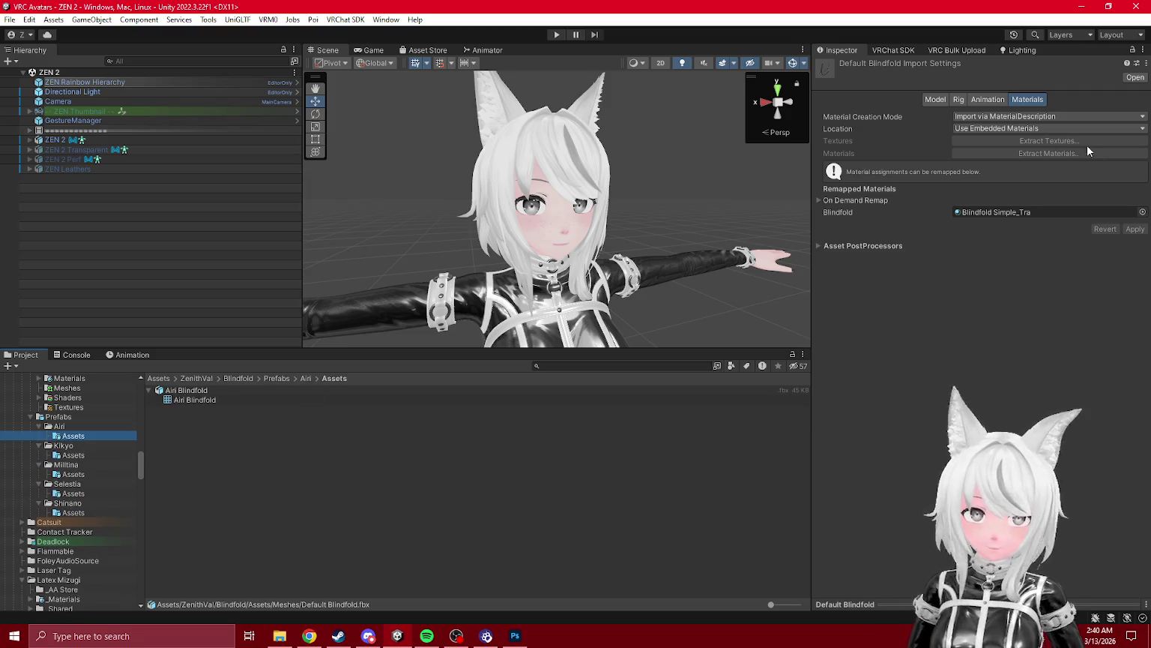
{"action": "left_click", "coordinate": [84, 455]}
{"action": "left_click", "coordinate": [199, 392]}
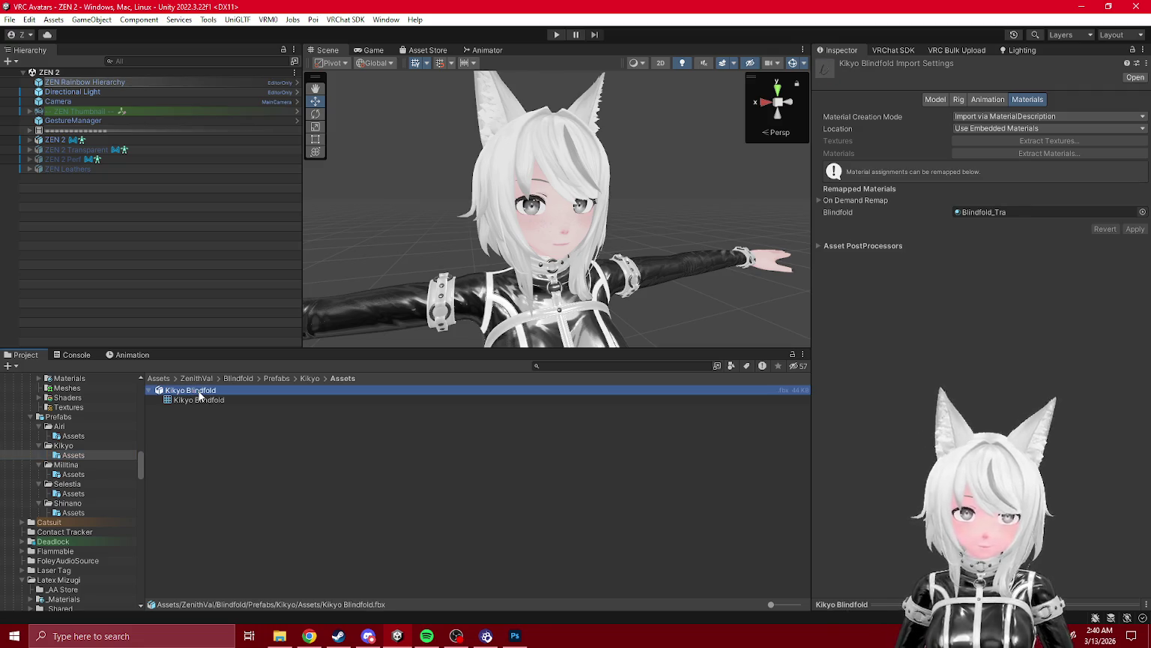
{"action": "scroll", "coordinate": [84, 415], "scroll_direction": "up", "scroll_amount": 1}
{"action": "left_click", "coordinate": [78, 425]}
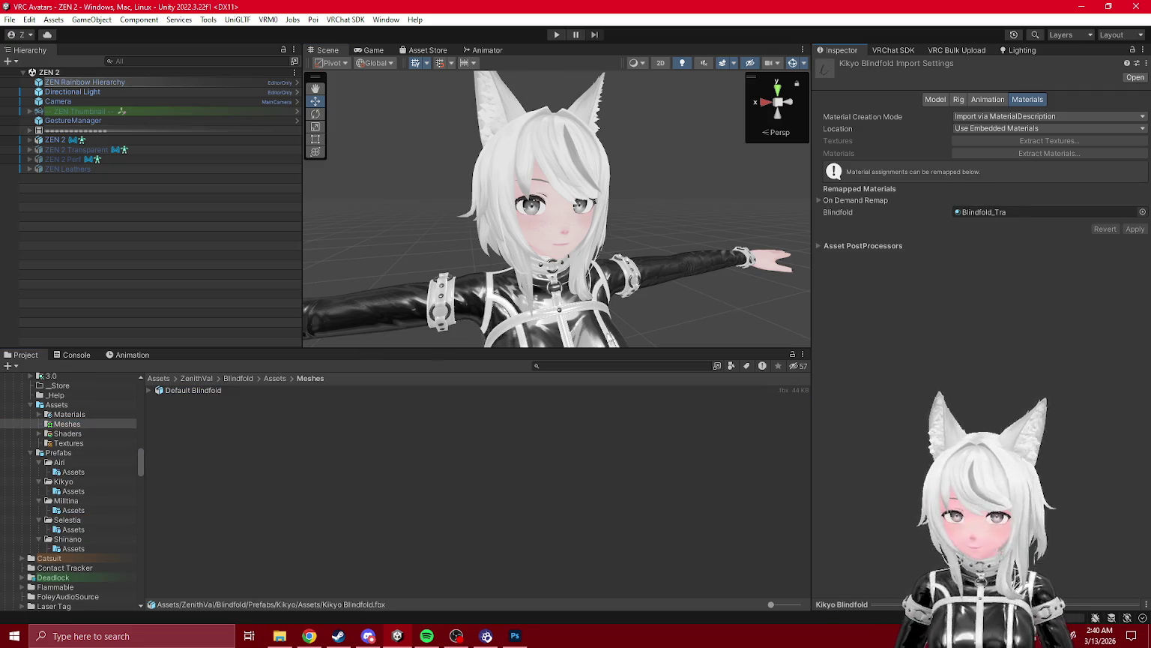
{"action": "left_click", "coordinate": [84, 414]}
{"action": "left_click_drag", "start_coordinate": [199, 400], "coordinate": [997, 212]}
{"action": "left_click", "coordinate": [67, 472]}
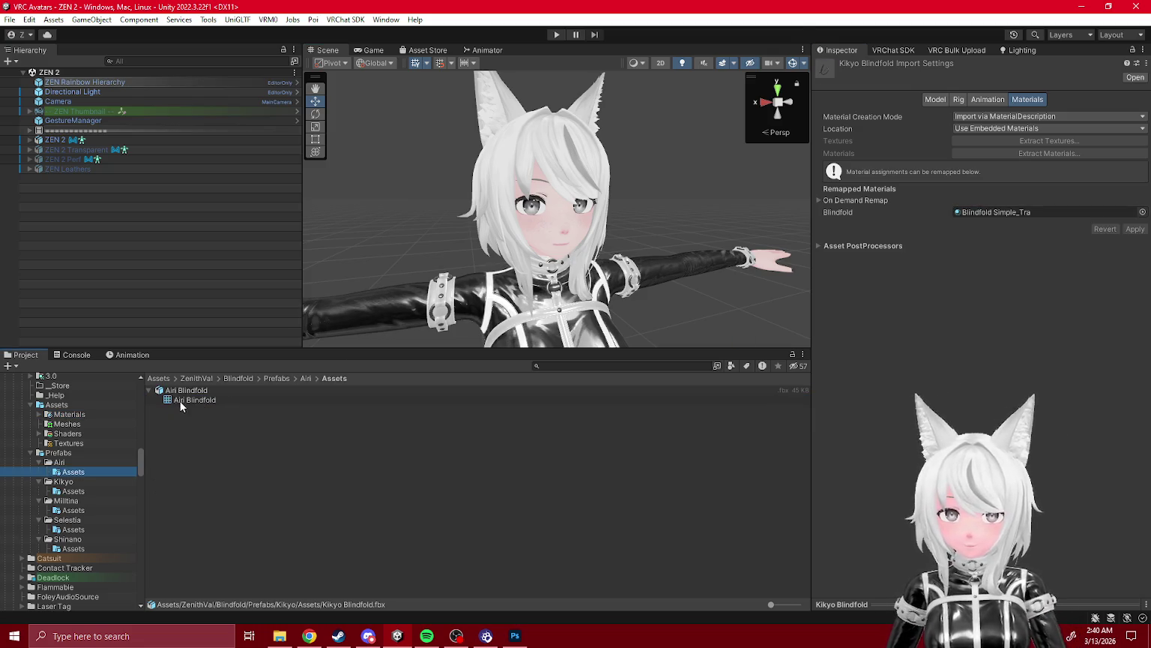
{"action": "left_click", "coordinate": [184, 391]}
{"action": "left_click", "coordinate": [77, 414]}
{"action": "mouse_move", "coordinate": [215, 400]}
{"action": "left_mouse_down"}
{"action": "mouse_move", "coordinate": [1113, 203]}
{"action": "mouse_move", "coordinate": [1117, 212]}
{"action": "left_mouse_up"}
{"action": "left_click", "coordinate": [1135, 228]}
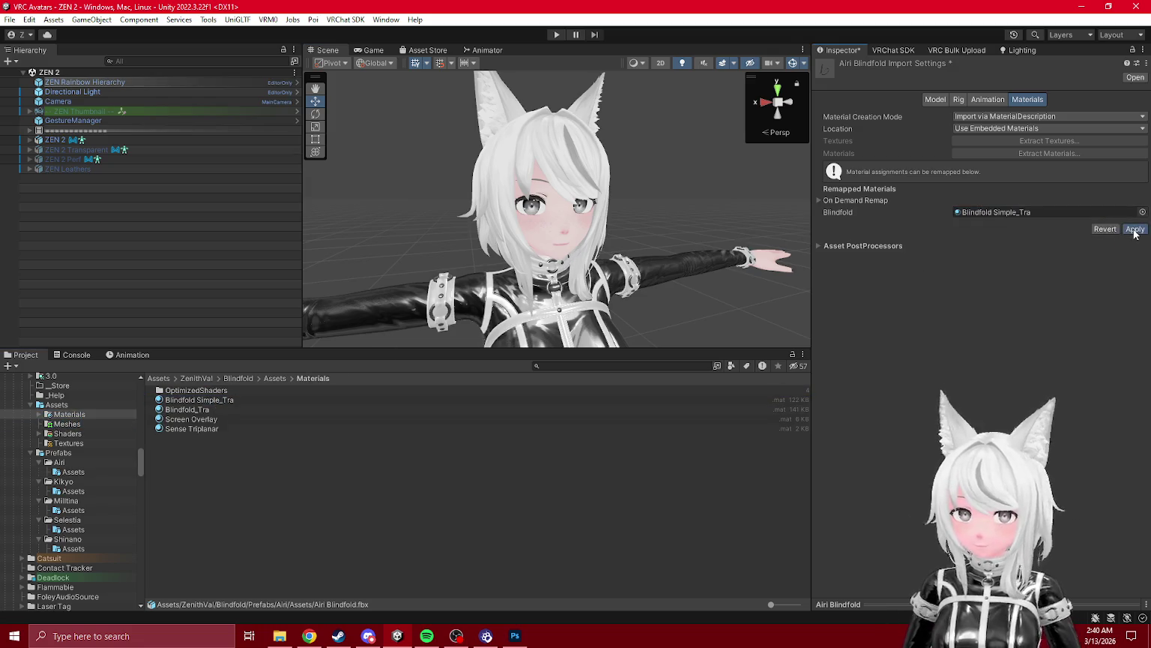
- Remap the Milltina and Selestia blindfold models' material to Blindfold Simple_Tra and apply
{"action": "left_click", "coordinate": [73, 510]}
{"action": "left_click", "coordinate": [193, 391]}
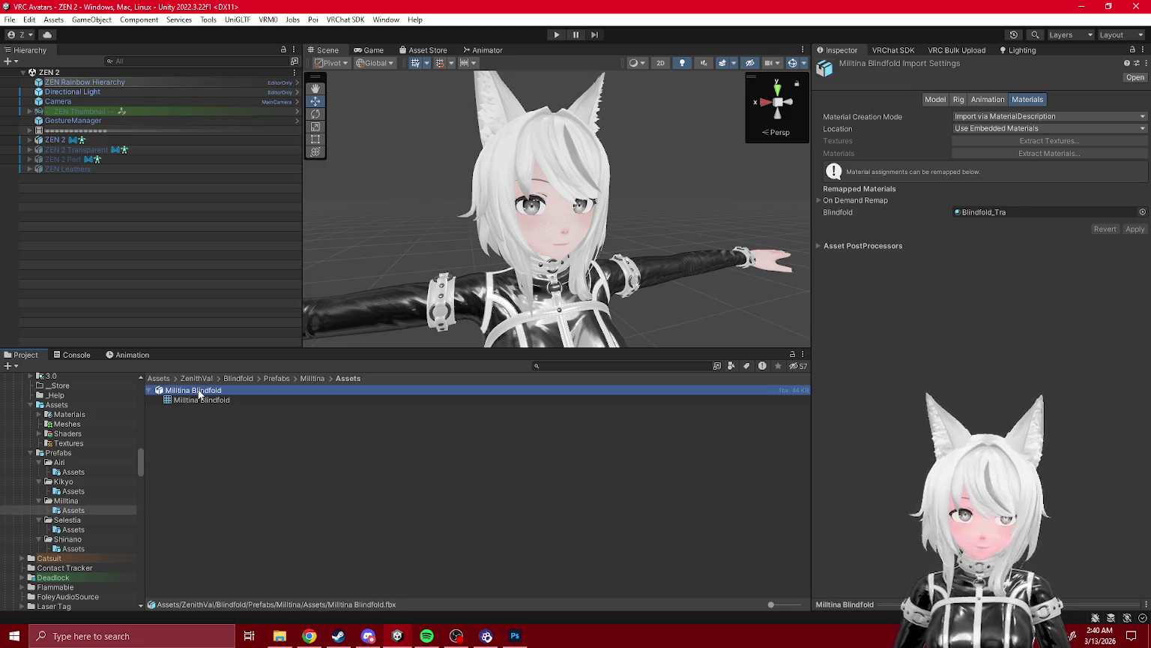
{"action": "left_click", "coordinate": [69, 414]}
{"action": "mouse_move", "coordinate": [198, 399]}
{"action": "left_mouse_down"}
{"action": "mouse_move", "coordinate": [300, 390]}
{"action": "mouse_move", "coordinate": [1049, 212]}
{"action": "left_mouse_up"}
{"action": "left_click", "coordinate": [1135, 228]}
{"action": "left_click", "coordinate": [73, 529]}
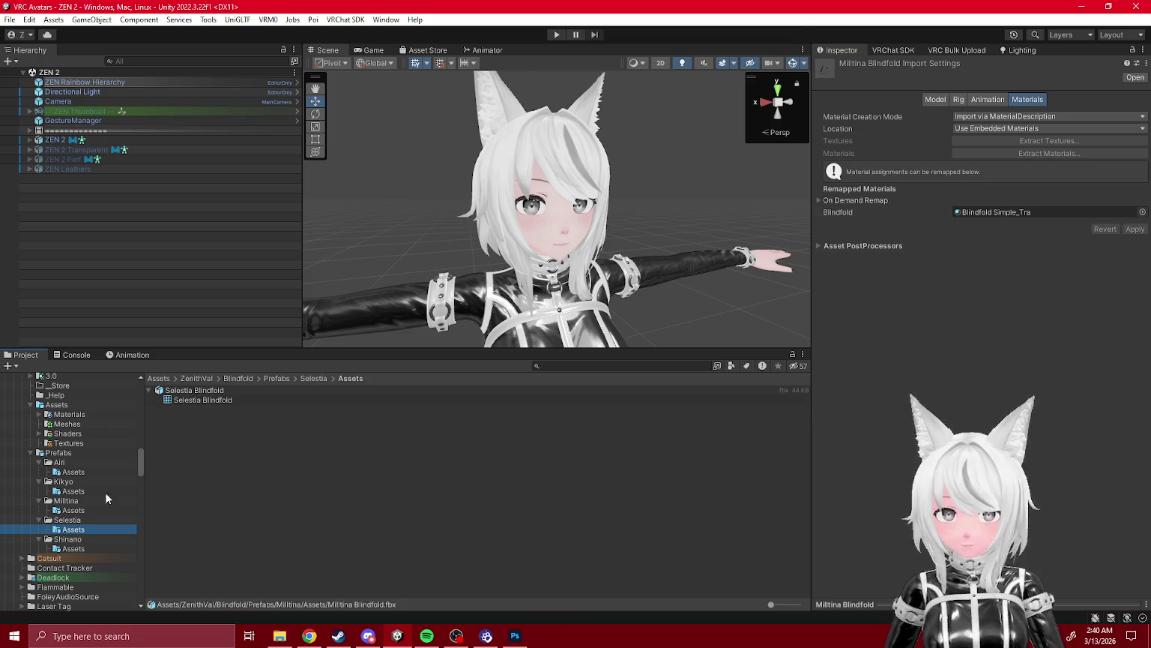
{"action": "left_click", "coordinate": [189, 398]}
{"action": "left_click", "coordinate": [66, 423]}
{"action": "left_click", "coordinate": [69, 415]}
{"action": "mouse_move", "coordinate": [203, 399]}
{"action": "left_mouse_down"}
{"action": "mouse_move", "coordinate": [937, 248]}
{"action": "mouse_move", "coordinate": [1050, 212]}
{"action": "left_mouse_up"}
{"action": "left_click", "coordinate": [1134, 228]}
- Remap the Shinano blindfold model's material to Blindfold Simple_Tra and apply
{"action": "left_click", "coordinate": [73, 548]}
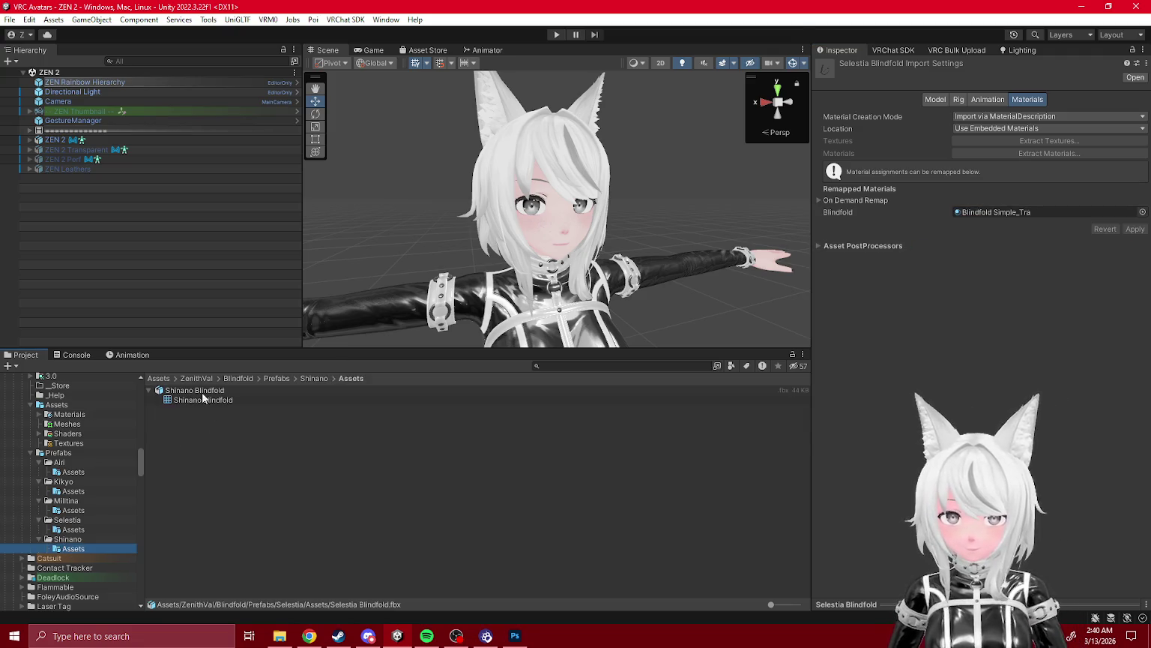
{"action": "left_click", "coordinate": [202, 392]}
{"action": "left_click", "coordinate": [69, 414]}
{"action": "mouse_move", "coordinate": [203, 400]}
{"action": "left_mouse_down"}
{"action": "mouse_move", "coordinate": [937, 247]}
{"action": "mouse_move", "coordinate": [1049, 212]}
{"action": "left_mouse_up"}
{"action": "left_click", "coordinate": [1134, 228]}
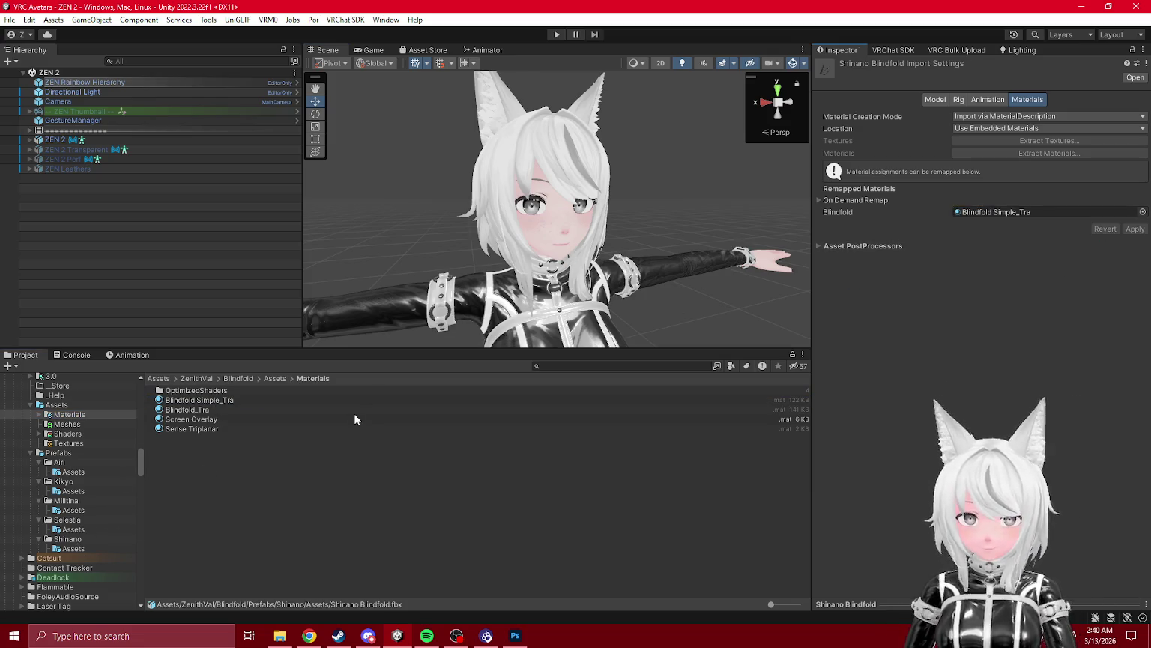
{"action": "left_click", "coordinate": [73, 549]}
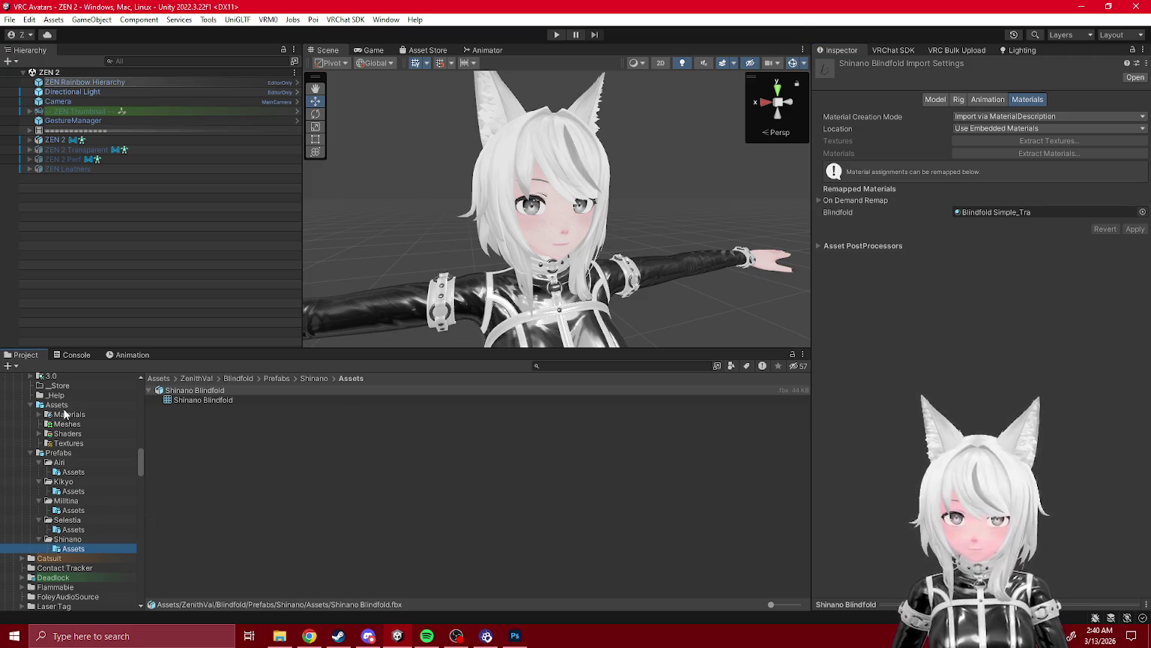
{"action": "left_click", "coordinate": [56, 140]}
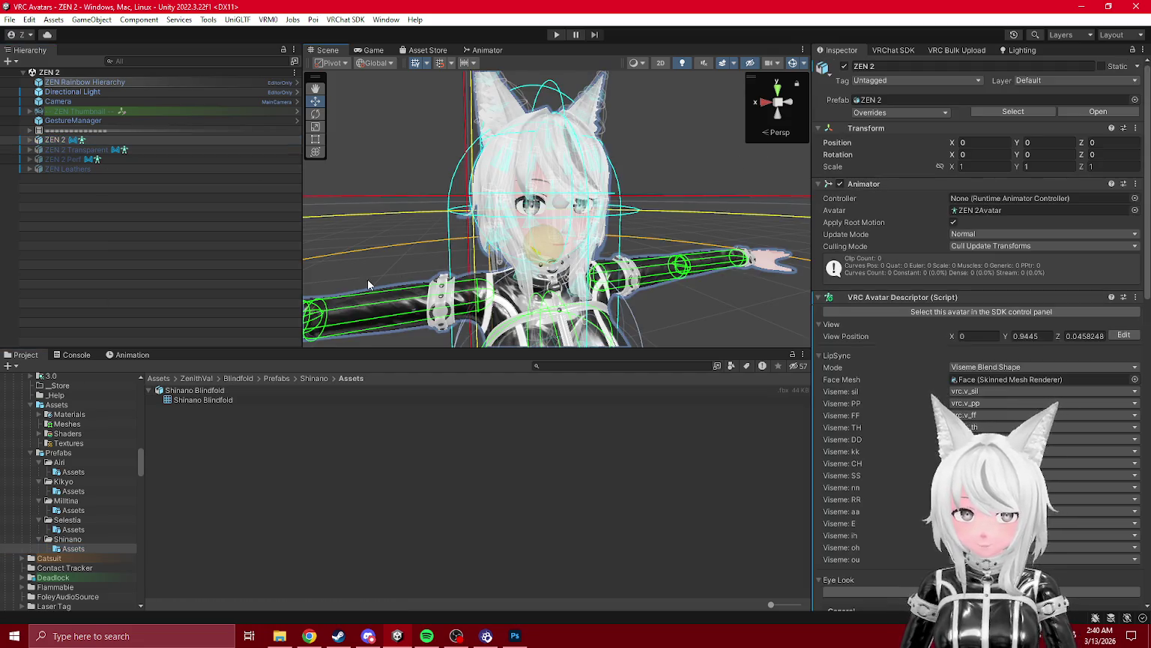
- Collapse the five character prefab folders and open the blindfold Prefabs folder
{"action": "left_click", "coordinate": [658, 170]}
{"action": "left_click", "coordinate": [39, 539]}
{"action": "left_click", "coordinate": [38, 519]}
{"action": "left_click", "coordinate": [45, 501]}
{"action": "left_click", "coordinate": [38, 481]}
{"action": "left_click", "coordinate": [38, 491]}
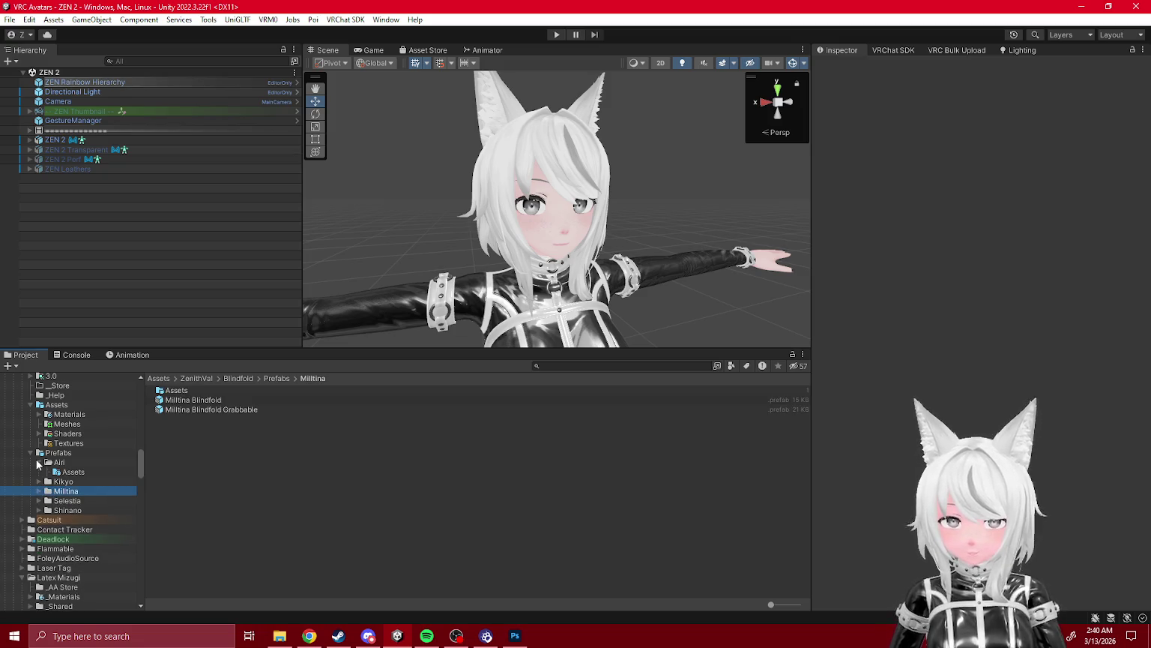
{"action": "left_click", "coordinate": [36, 461]}
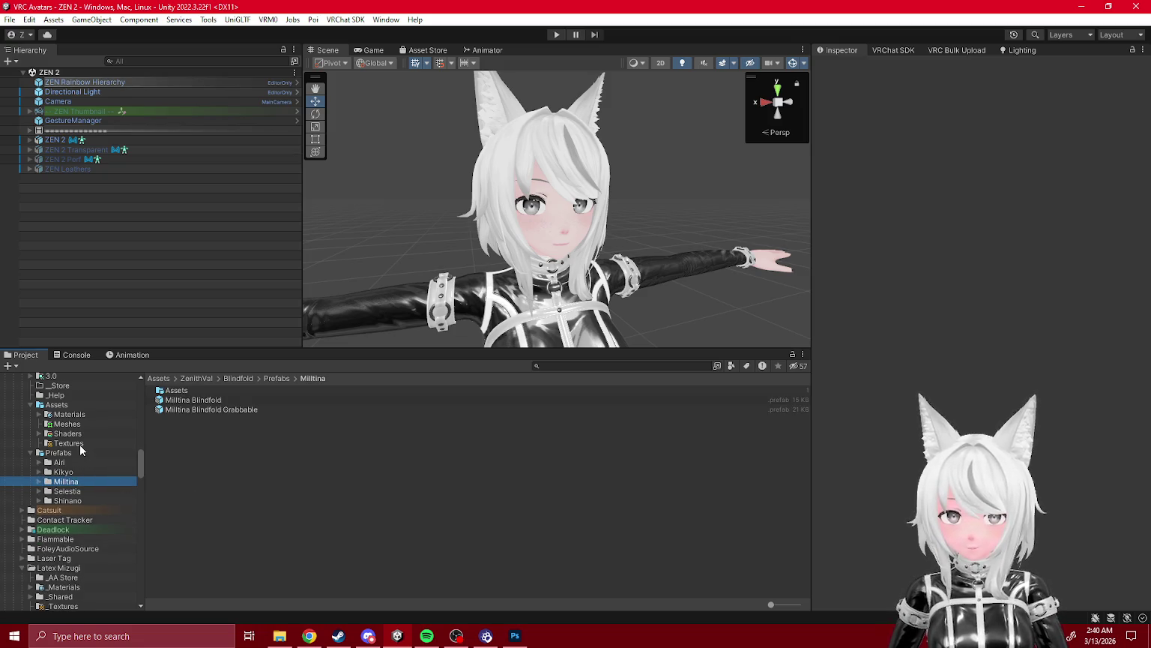
{"action": "left_click", "coordinate": [44, 454]}
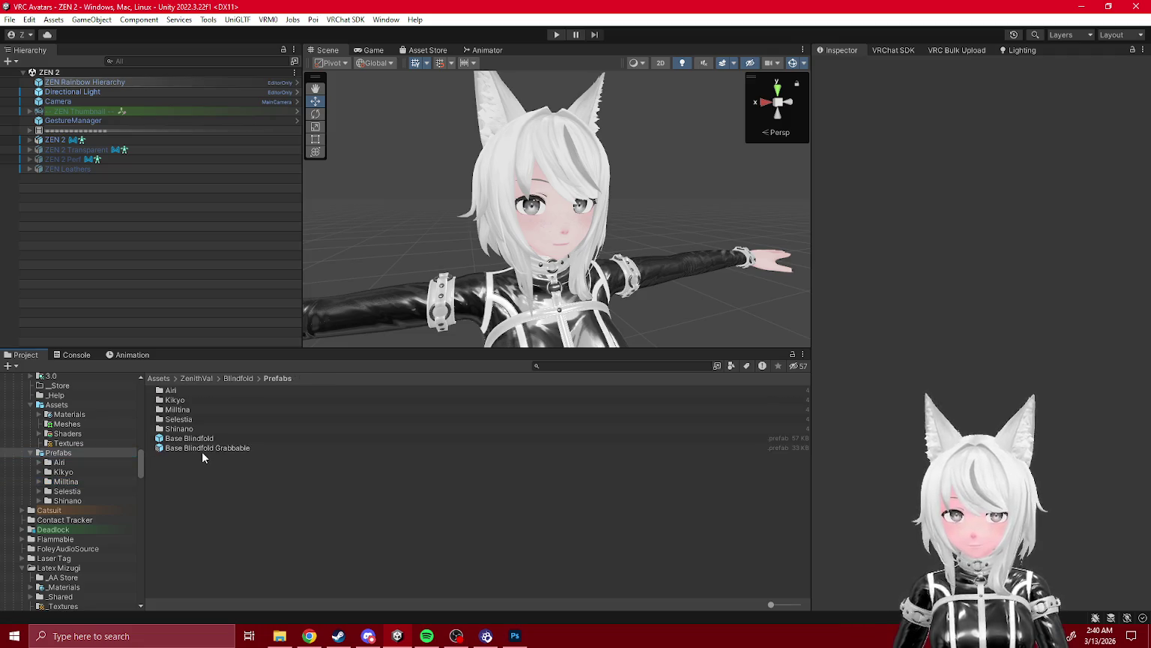
- Delete EditorProxies from the Base Blindfold Grabbable prefab and confirm the removal
{"action": "double_click", "coordinate": [203, 448]}
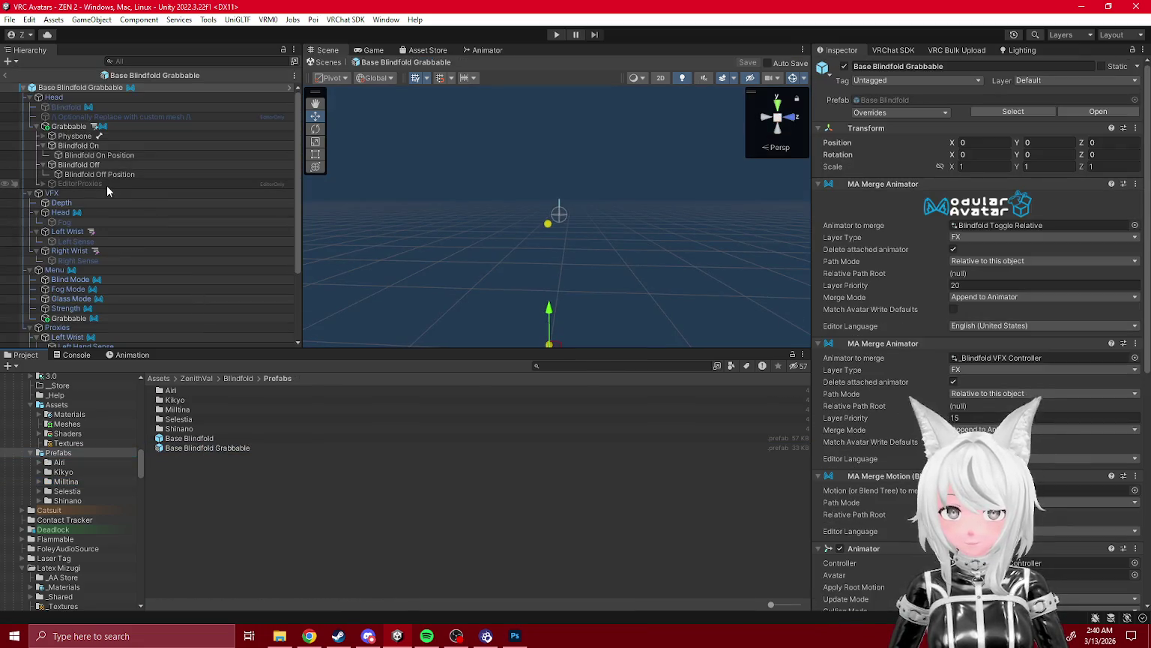
{"action": "left_click", "coordinate": [106, 185]}
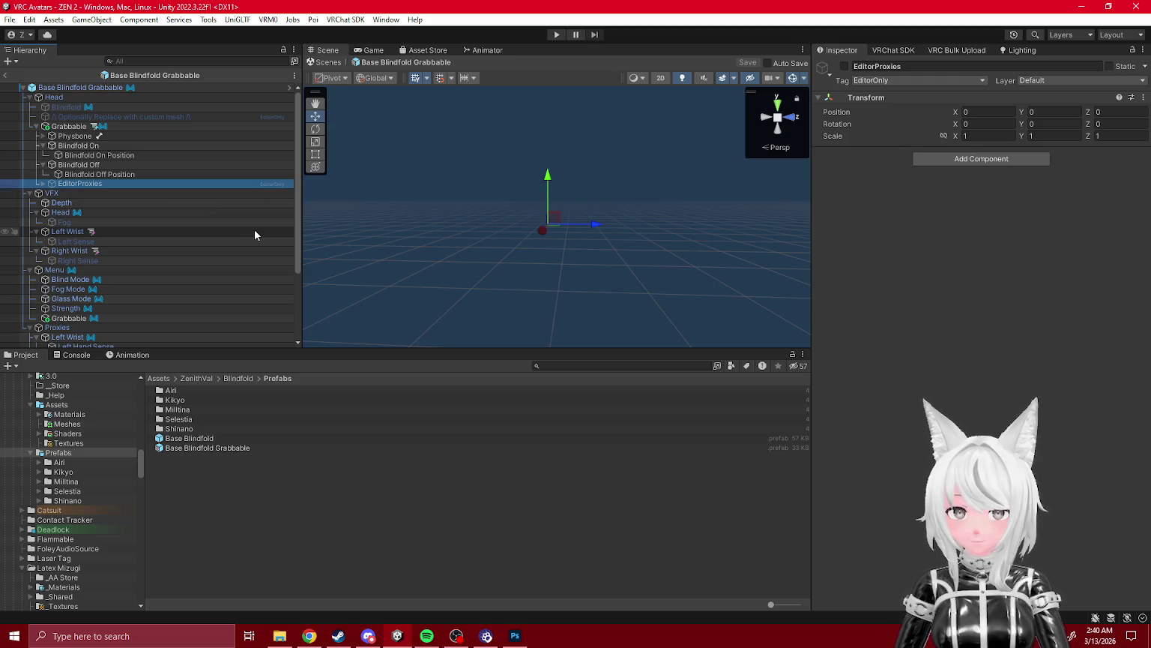
{"action": "key", "text": "Delete"}
{"action": "left_click", "coordinate": [541, 343]}
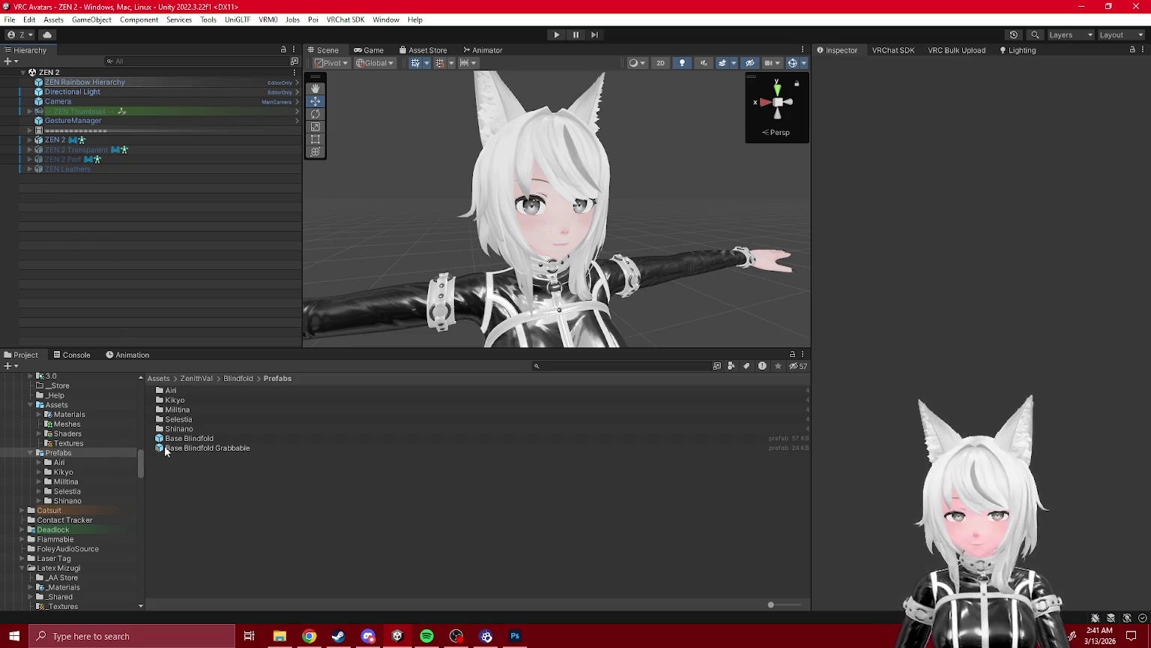
{"action": "scroll", "coordinate": [108, 473], "scroll_direction": "up", "scroll_amount": 3}
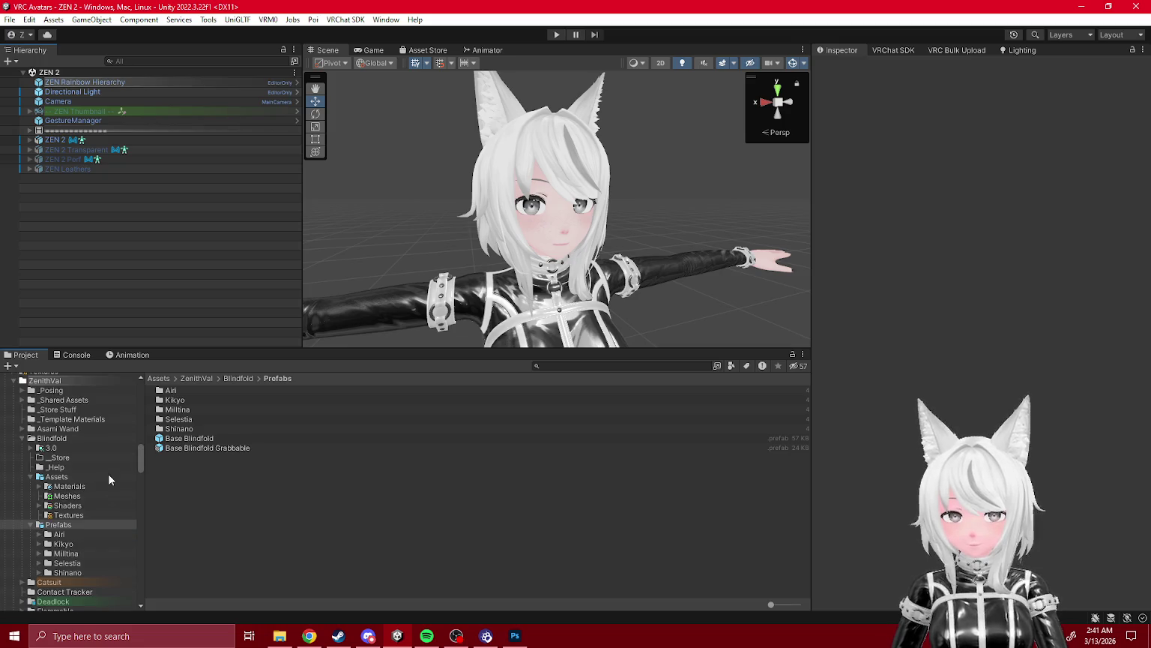
{"action": "right_click", "coordinate": [72, 526]}
{"action": "left_click", "coordinate": [148, 203]}
{"action": "scroll", "coordinate": [586, 374], "scroll_direction": "down", "scroll_amount": 5}
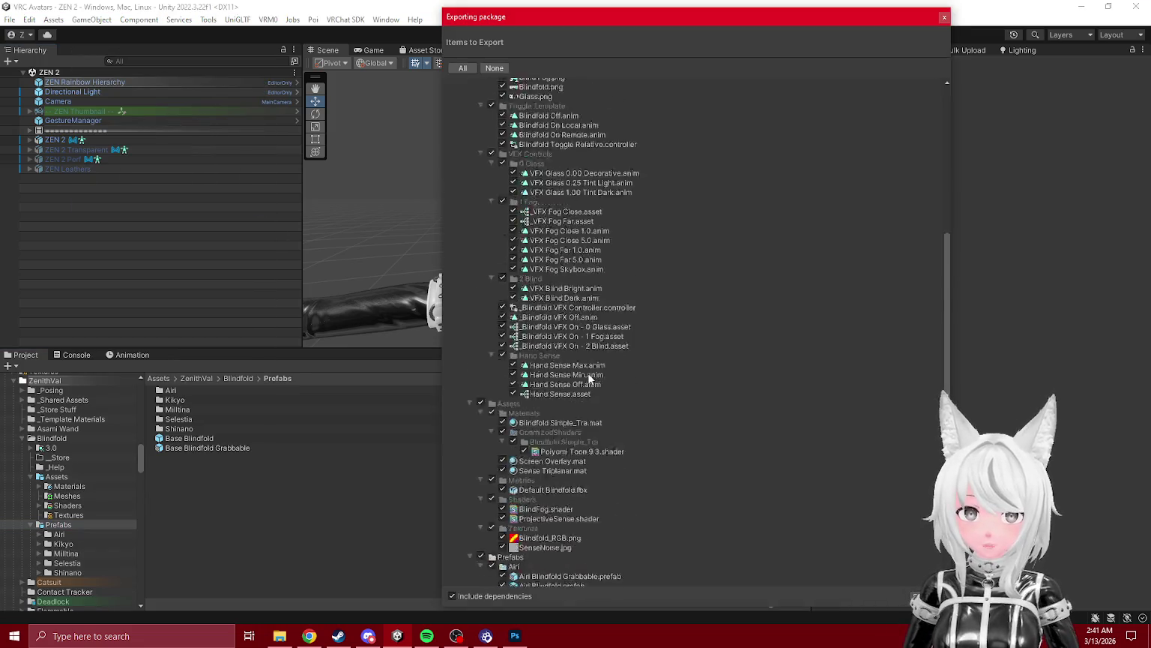
{"action": "scroll", "coordinate": [586, 378], "scroll_direction": "up", "scroll_amount": 2}
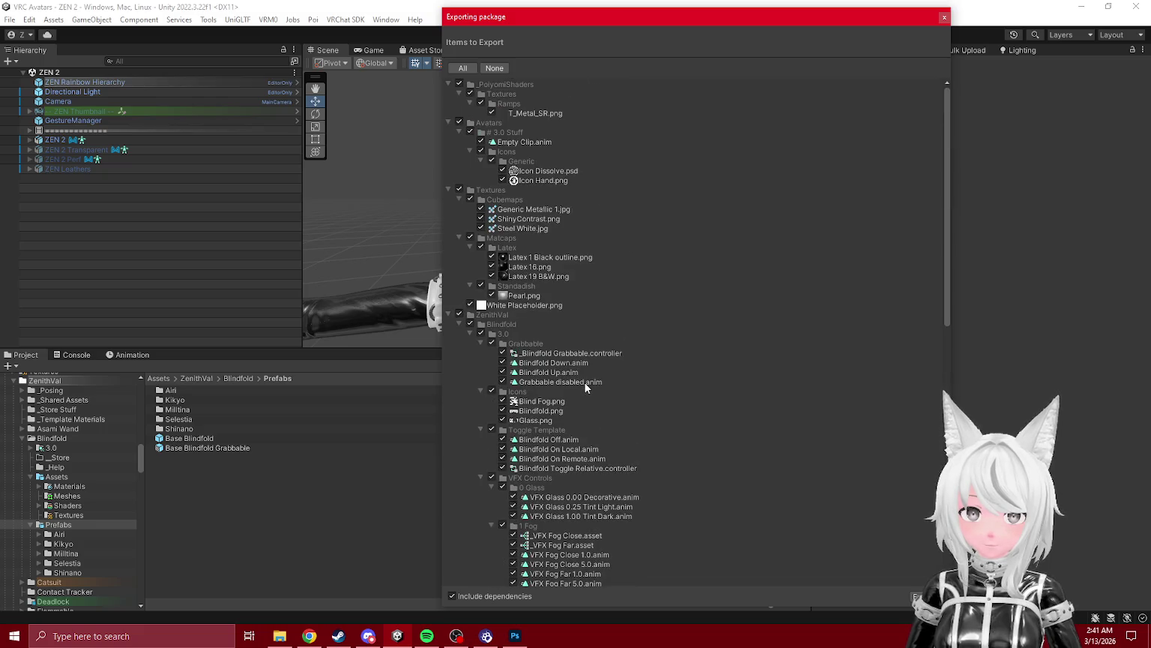
{"action": "scroll", "coordinate": [570, 401], "scroll_direction": "down", "scroll_amount": 2}
{"action": "scroll", "coordinate": [574, 403], "scroll_direction": "up", "scroll_amount": 9}
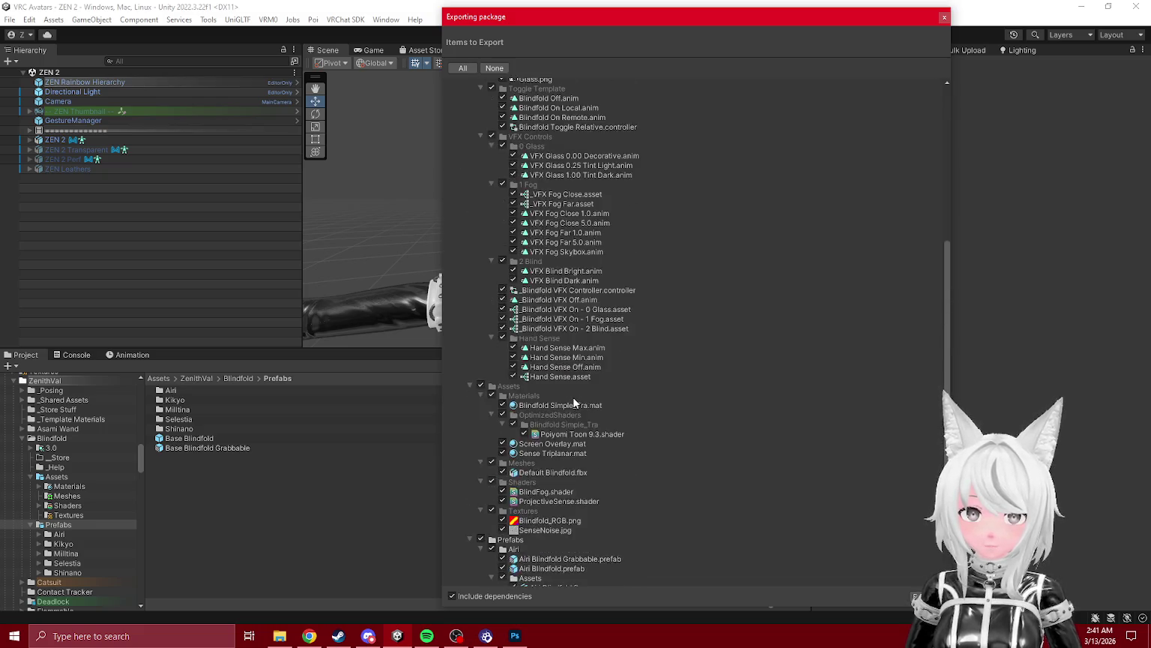
{"action": "left_click", "coordinate": [945, 18]}
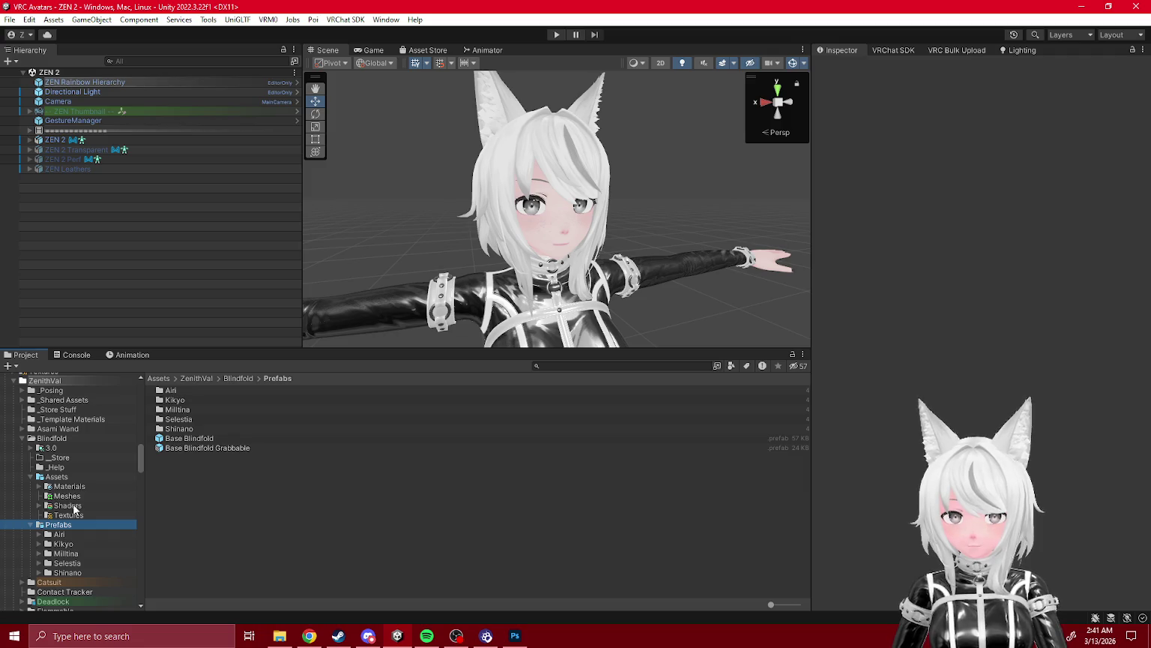
- Browse the blindfold's _Help, _Store and 3.0 folders in the Project panel
{"action": "left_click", "coordinate": [66, 140]}
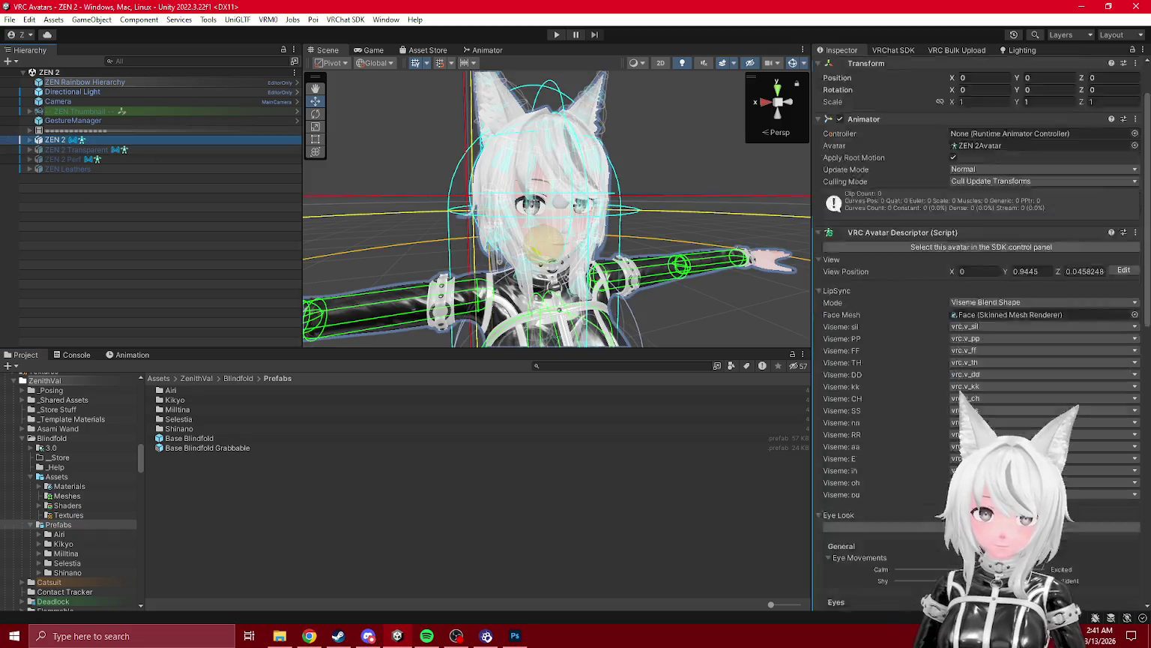
{"action": "scroll", "coordinate": [974, 225], "scroll_direction": "down", "scroll_amount": 5}
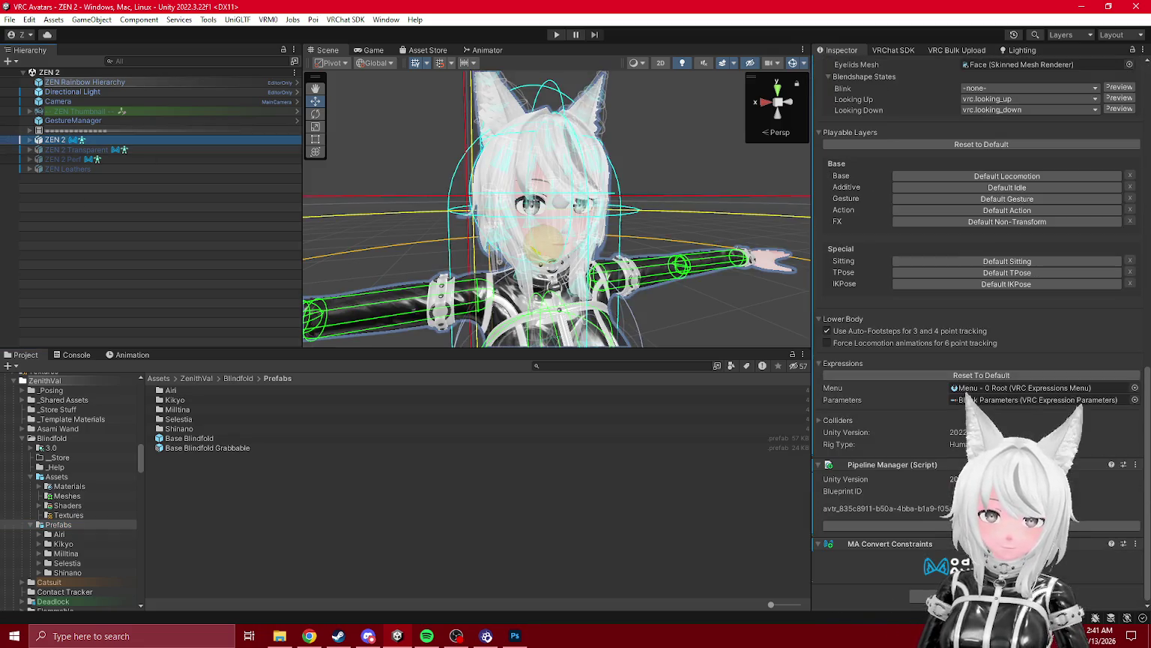
{"action": "left_click", "coordinate": [89, 467]}
{"action": "left_click", "coordinate": [58, 457]}
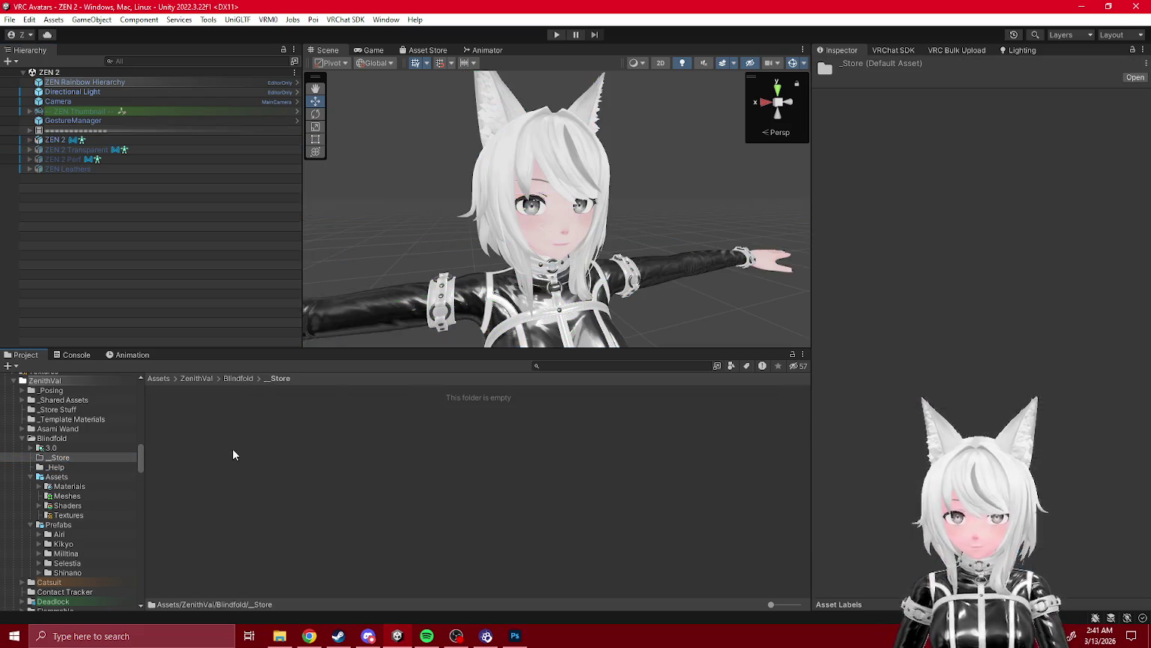
{"action": "right_click", "coordinate": [232, 448]}
{"action": "left_click", "coordinate": [50, 448]}
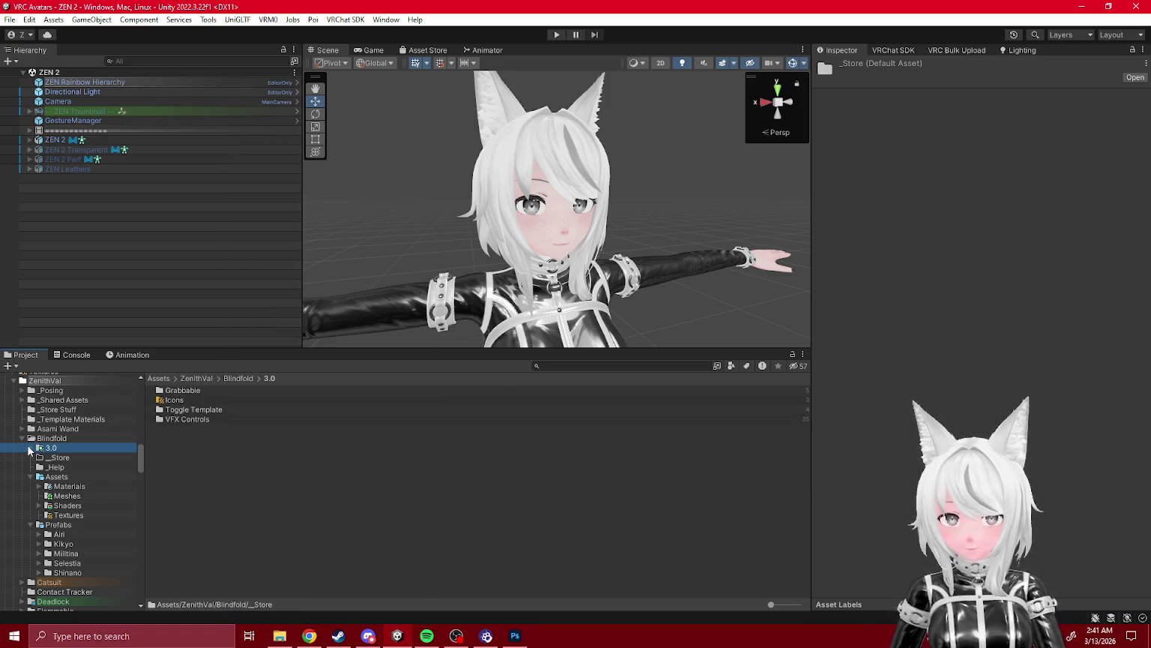
{"action": "key", "text": "Right"}
- Rename the 3.0 folder to Animations and move it into Blindfold's Assets folder
{"action": "left_click", "coordinate": [59, 448]}
{"action": "type", "text": "Animations"}
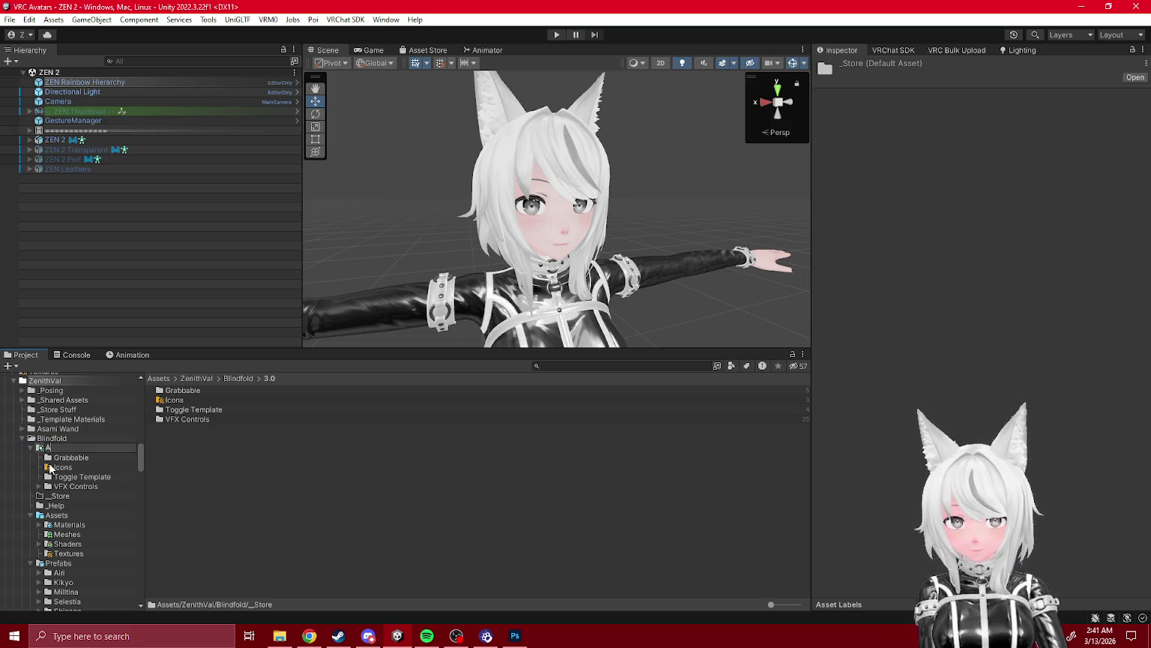
{"action": "key", "text": "Return"}
{"action": "left_click_drag", "start_coordinate": [49, 468], "coordinate": [104, 516]}
- Collapse the Animations, Assets and Catsuit folders in the project tree
{"action": "scroll", "coordinate": [75, 488], "scroll_direction": "down", "scroll_amount": 5}
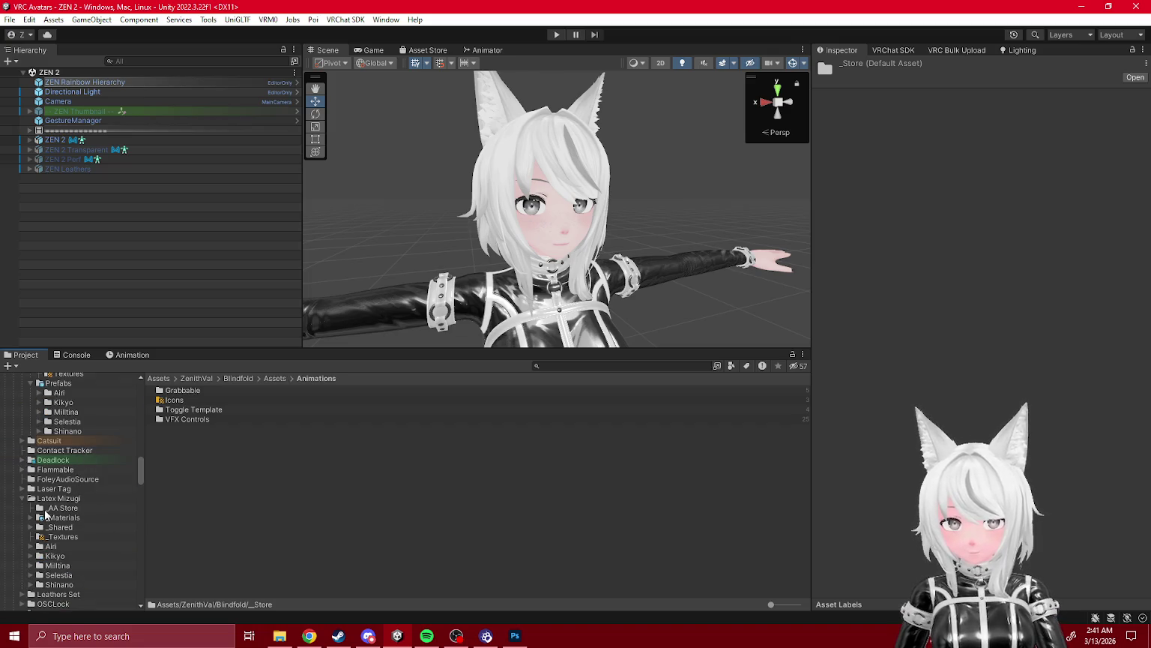
{"action": "left_click", "coordinate": [21, 476]}
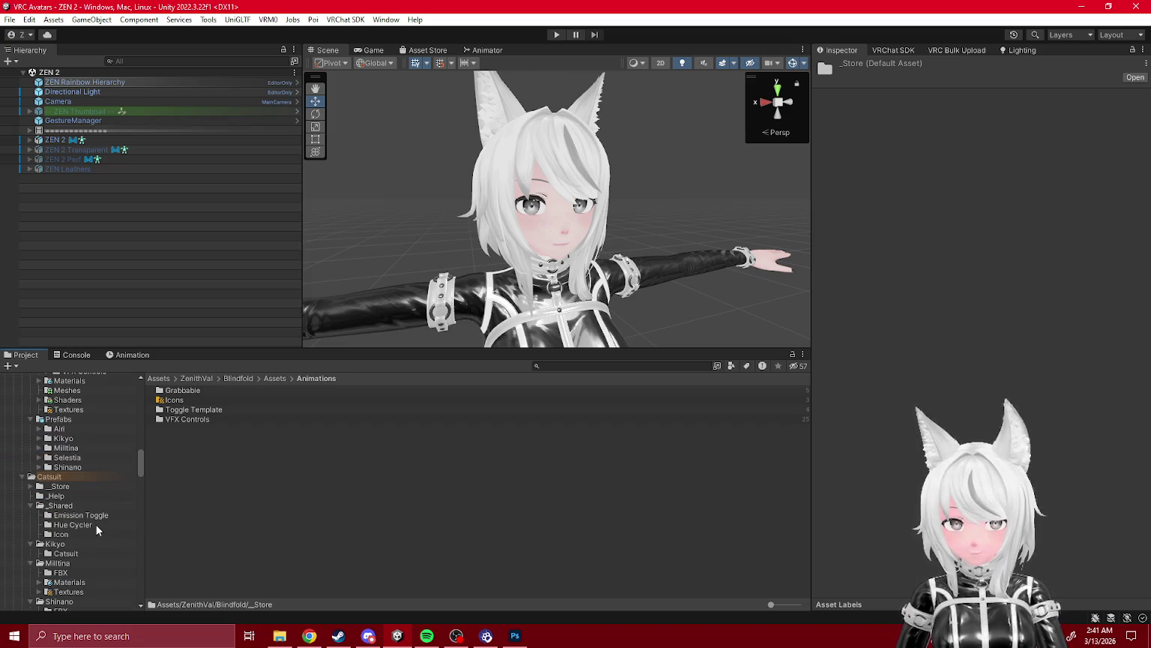
{"action": "scroll", "coordinate": [90, 527], "scroll_direction": "up", "scroll_amount": 4}
{"action": "left_click", "coordinate": [39, 441]}
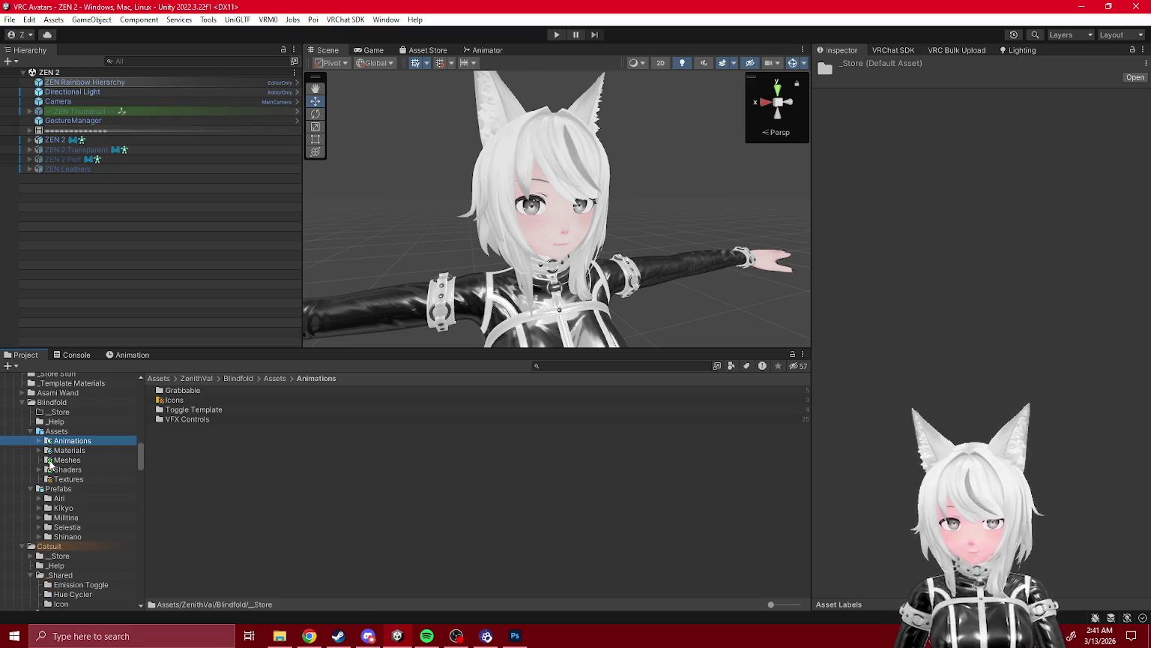
{"action": "left_click", "coordinate": [30, 432]}
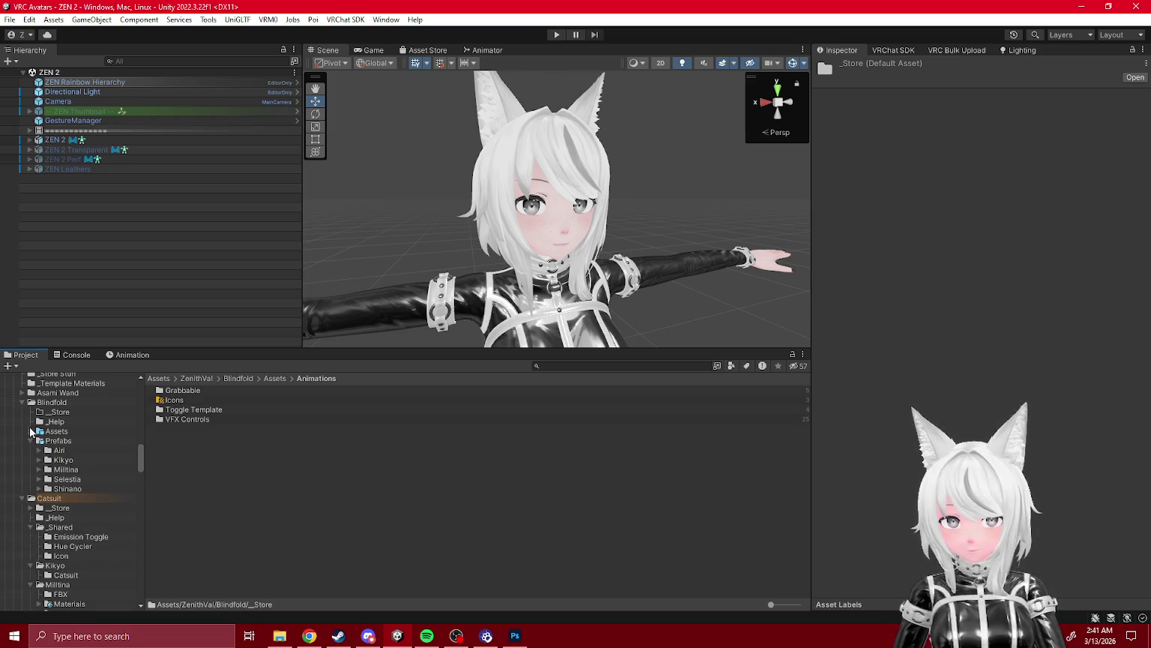
{"action": "left_click", "coordinate": [22, 498]}
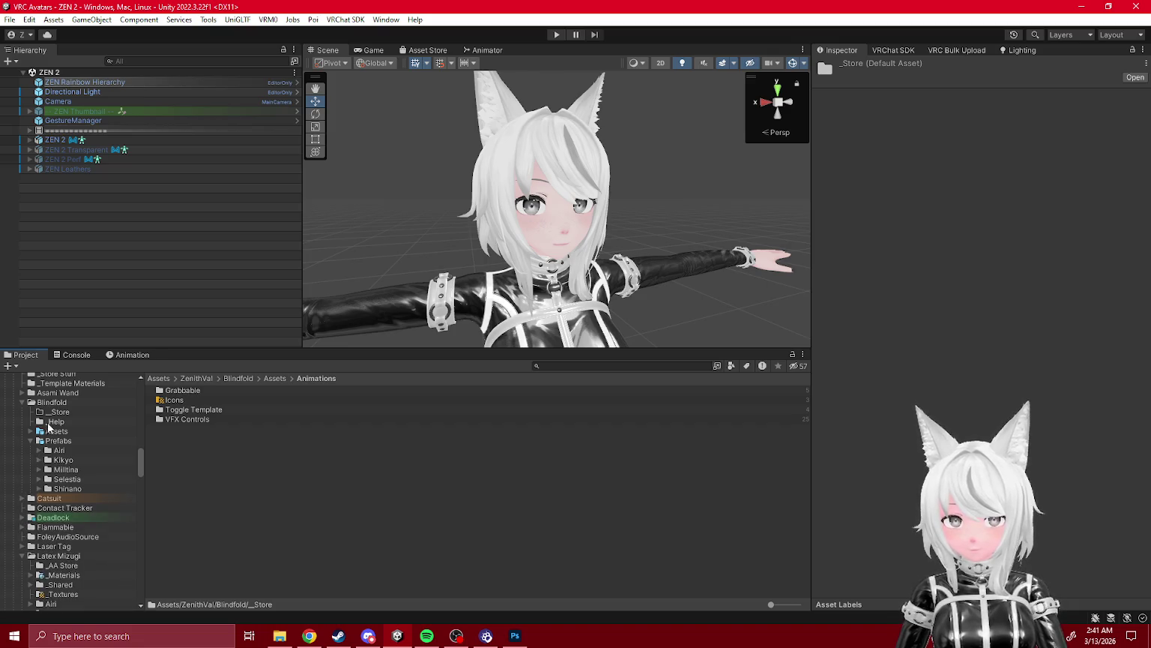
- Open Blindfold's empty _Store folder, then expand Catsuit and open its _Store folder
{"action": "left_click", "coordinate": [53, 413]}
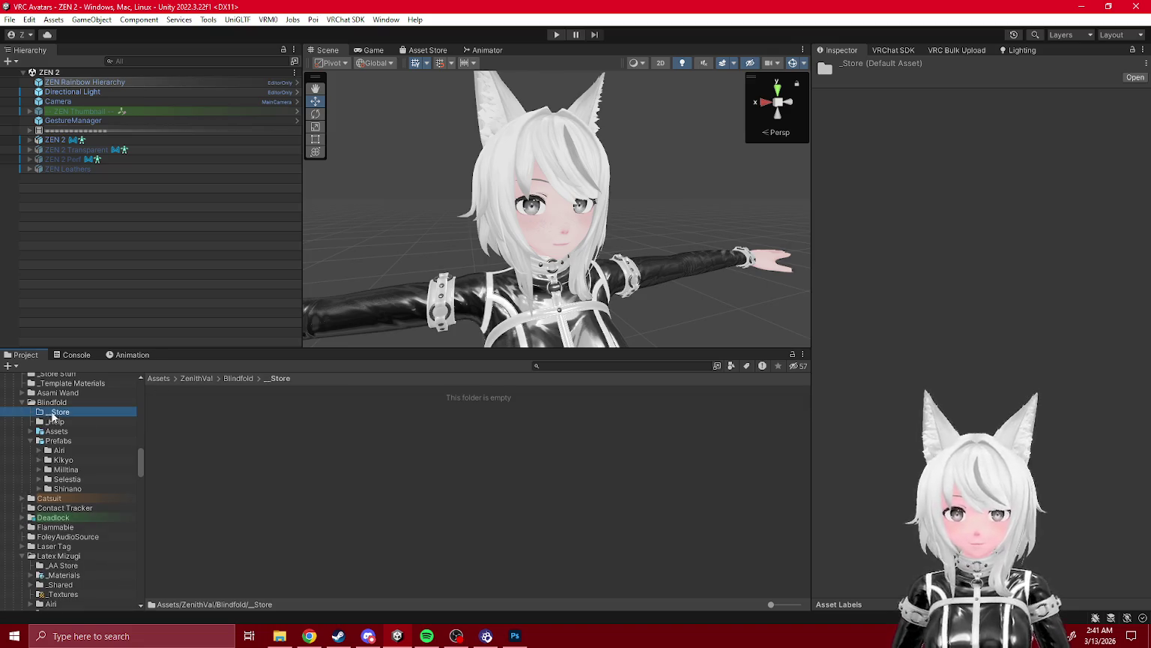
{"action": "left_click", "coordinate": [23, 499]}
{"action": "double_click", "coordinate": [54, 508]}
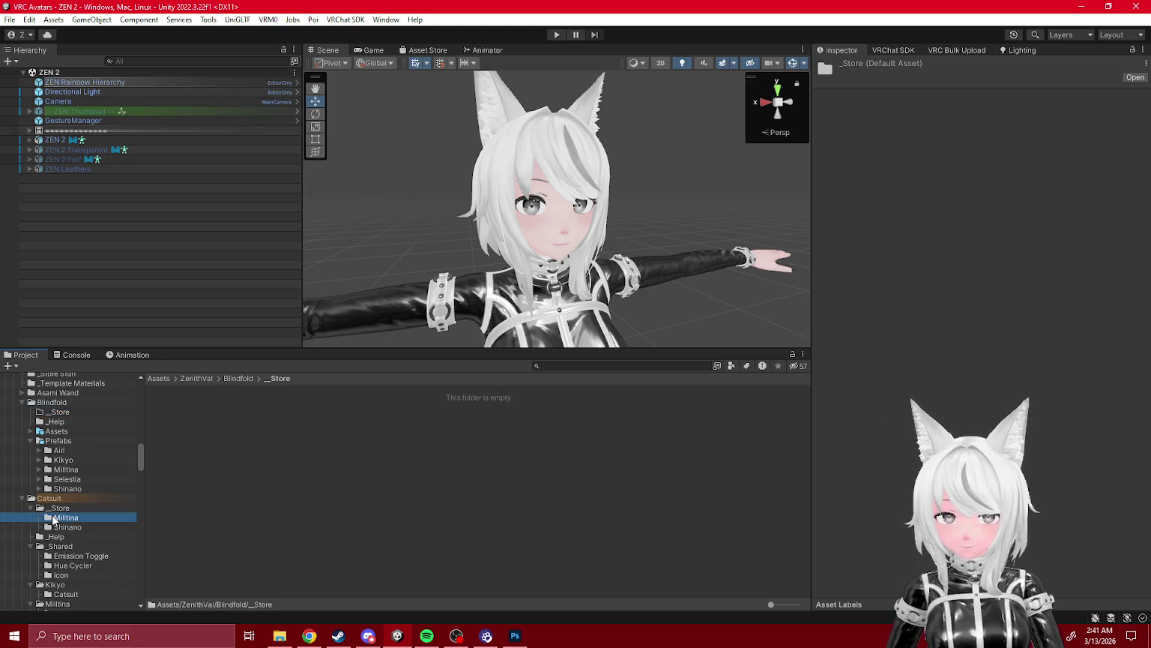
- Bring up asset actions for Blindfold's _Store without creating anything, and collapse Latex Mizugi
{"action": "left_click", "coordinate": [54, 413]}
{"action": "right_click", "coordinate": [266, 419]}
{"action": "mouse_move", "coordinate": [330, 155]}
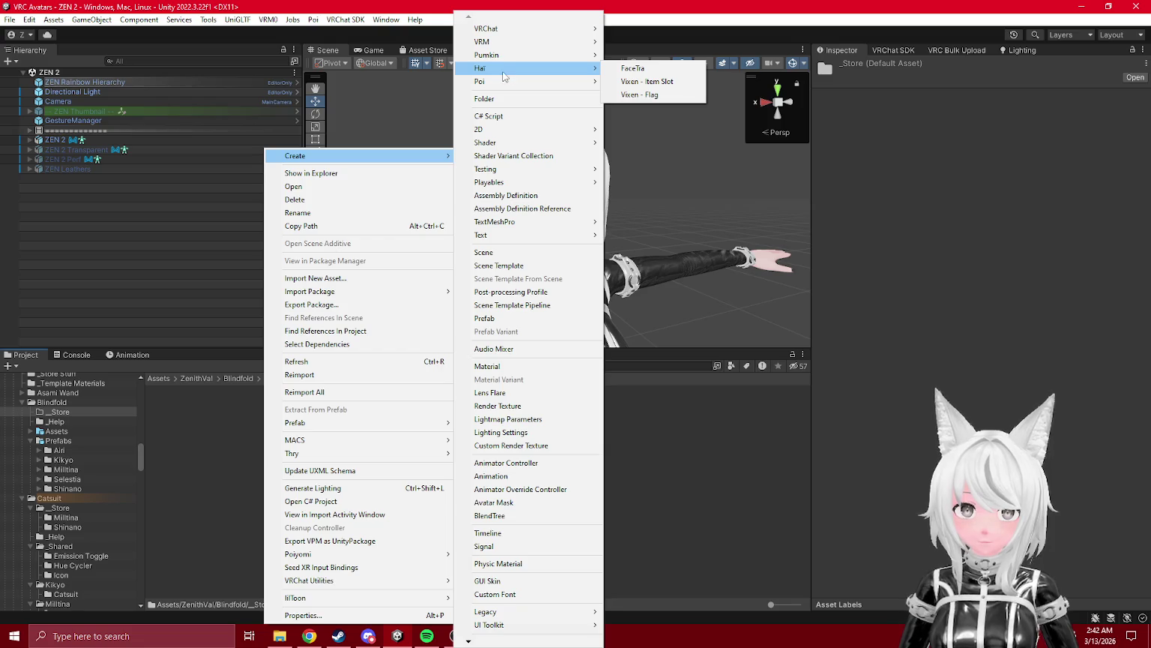
{"action": "left_click", "coordinate": [215, 423]}
{"action": "scroll", "coordinate": [82, 452], "scroll_direction": "down", "scroll_amount": 5}
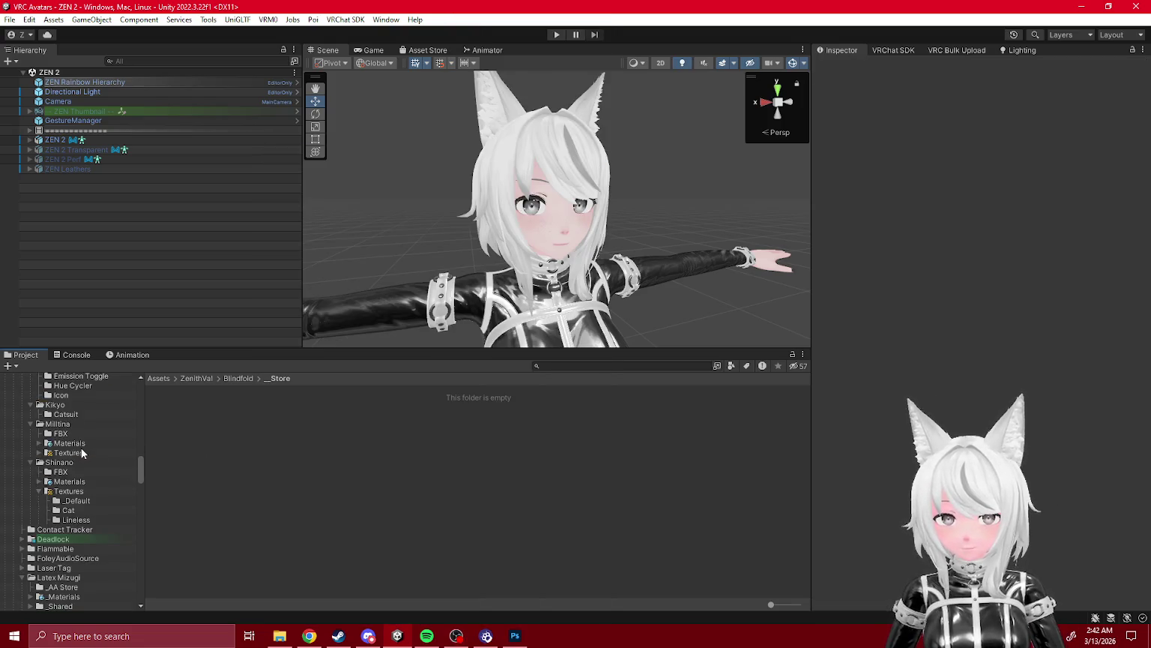
{"action": "left_click", "coordinate": [26, 577]}
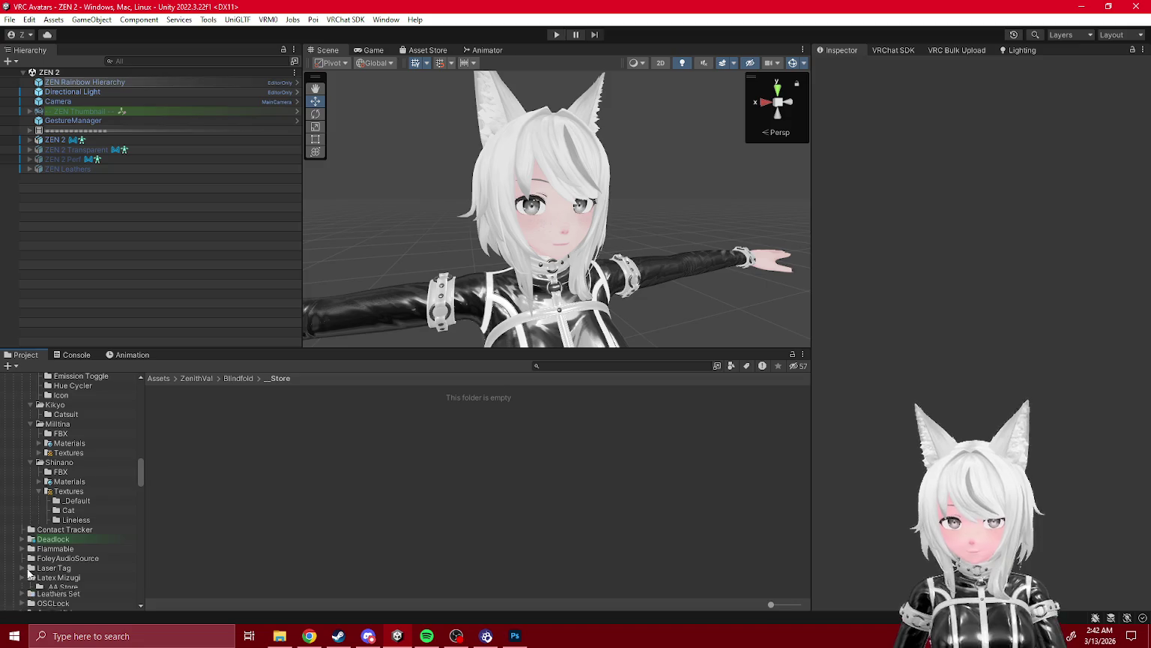
{"action": "scroll", "coordinate": [34, 510], "scroll_direction": "down", "scroll_amount": 4}
{"action": "scroll", "coordinate": [48, 523], "scroll_direction": "up", "scroll_amount": 10}
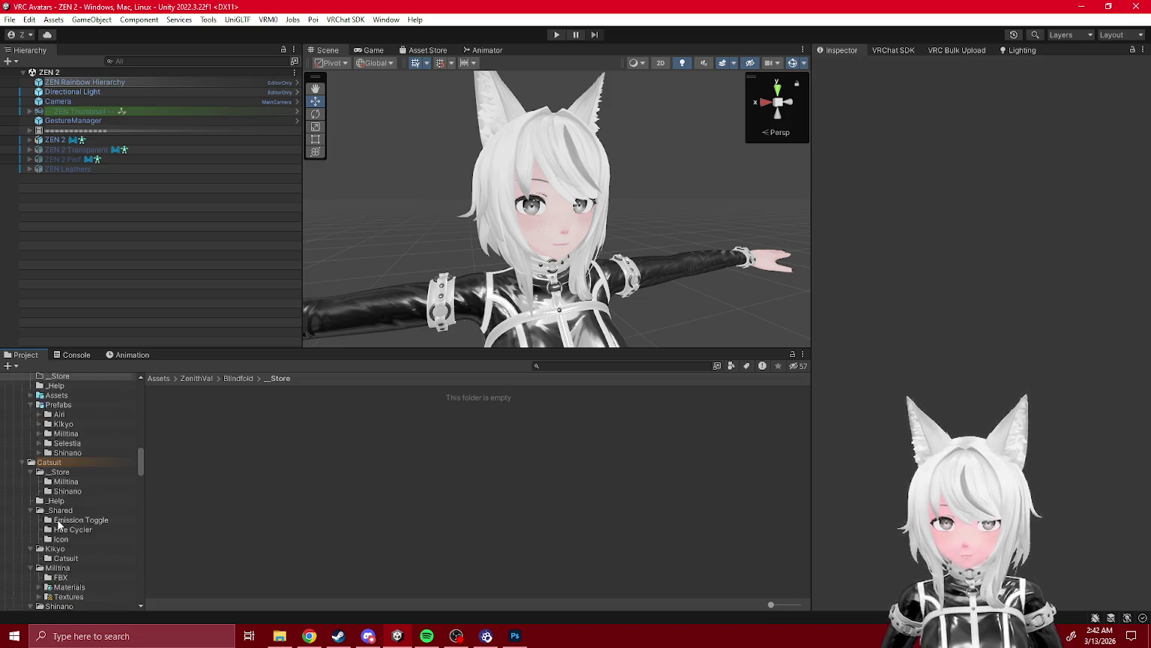
{"action": "right_click", "coordinate": [230, 420]}
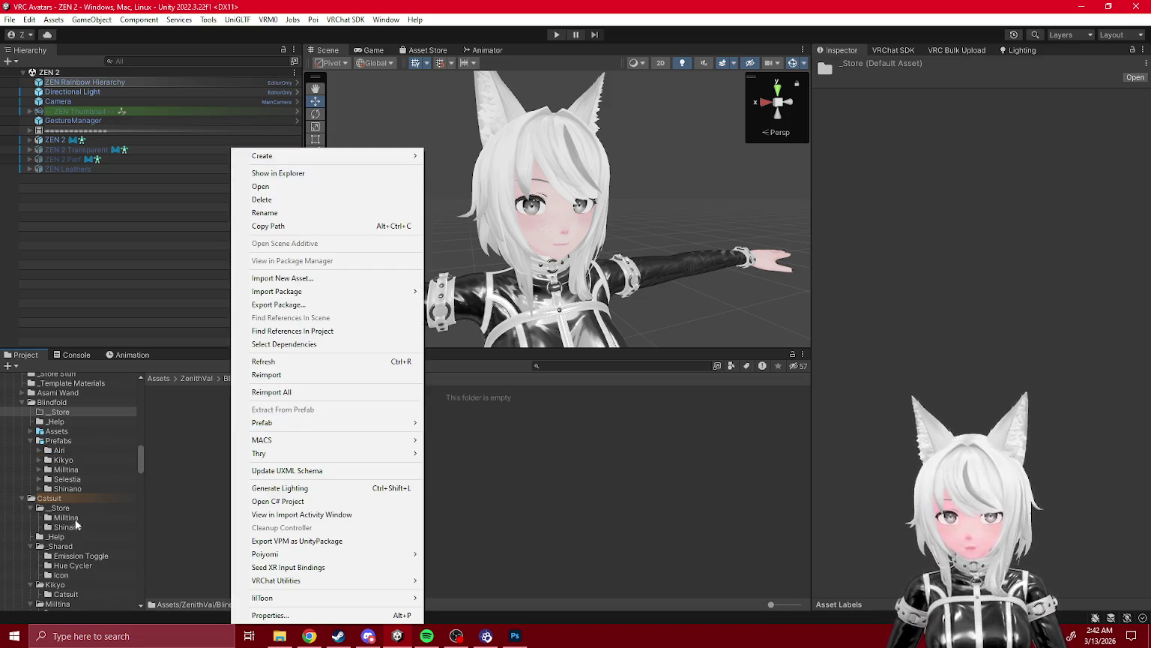
- Copy the Milltina Store Pose from Catsuit's _Store/Milltina into Blindfold's _Store folder
{"action": "left_click", "coordinate": [75, 522]}
{"action": "left_click", "coordinate": [188, 401]}
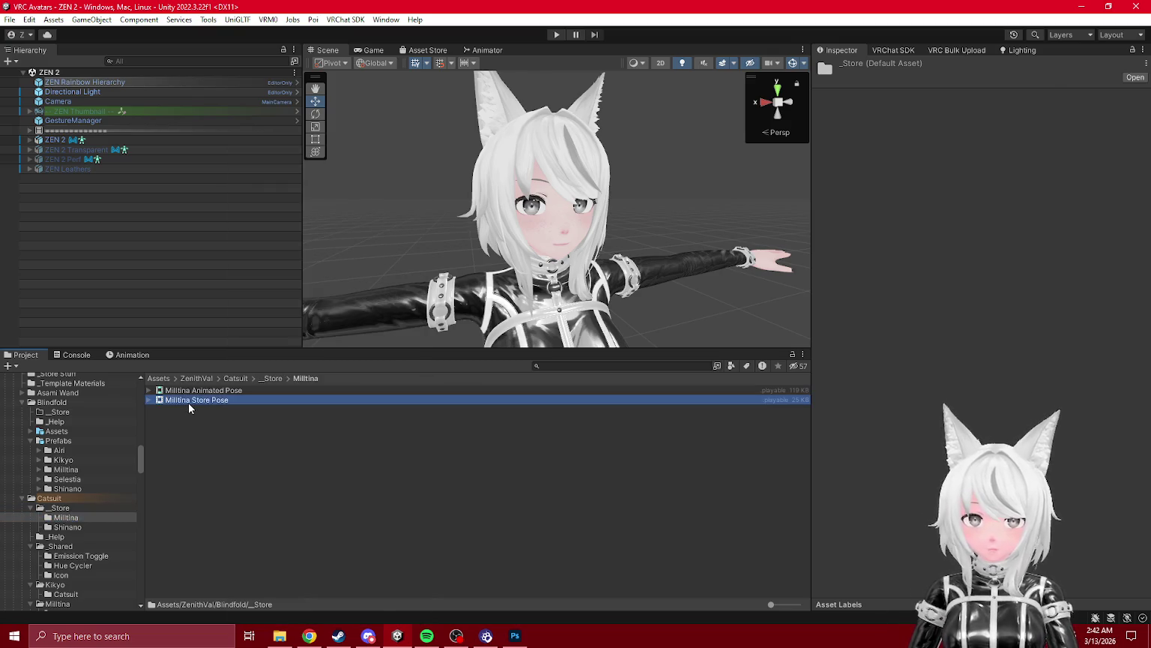
{"action": "scroll", "coordinate": [80, 490], "scroll_direction": "up", "scroll_amount": 1}
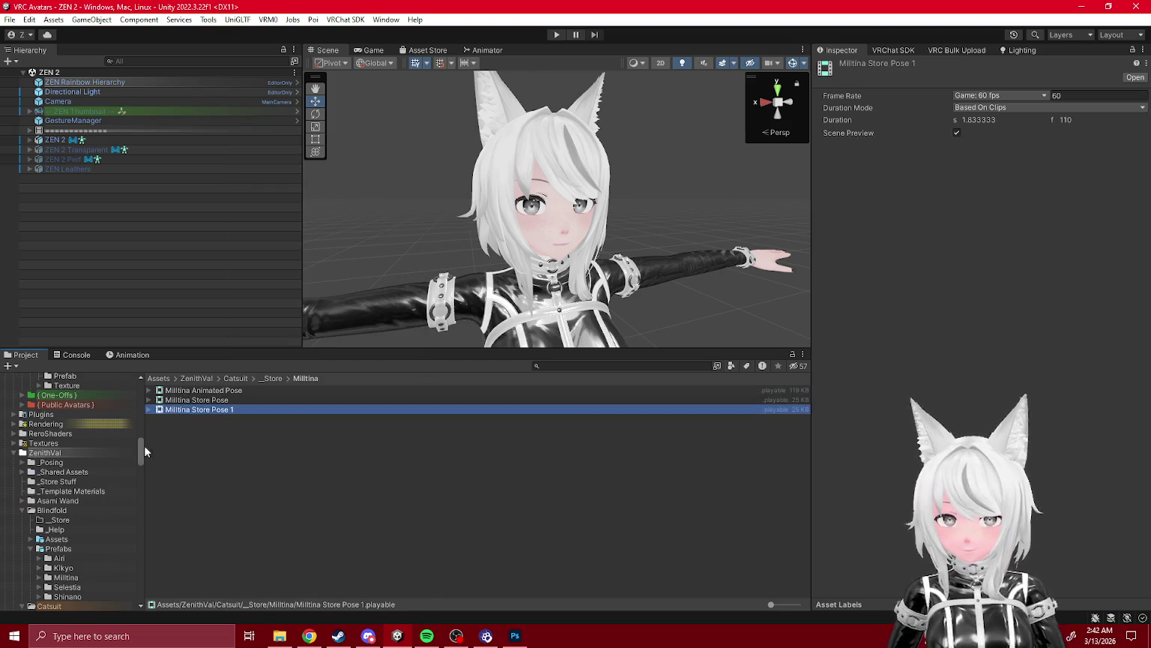
{"action": "left_click_drag", "start_coordinate": [181, 411], "coordinate": [65, 449]}
- Collapse Catsuit's _Store, _Shared, Kikyo, Milltina and Shinano subfolders
{"action": "left_click", "coordinate": [62, 547]}
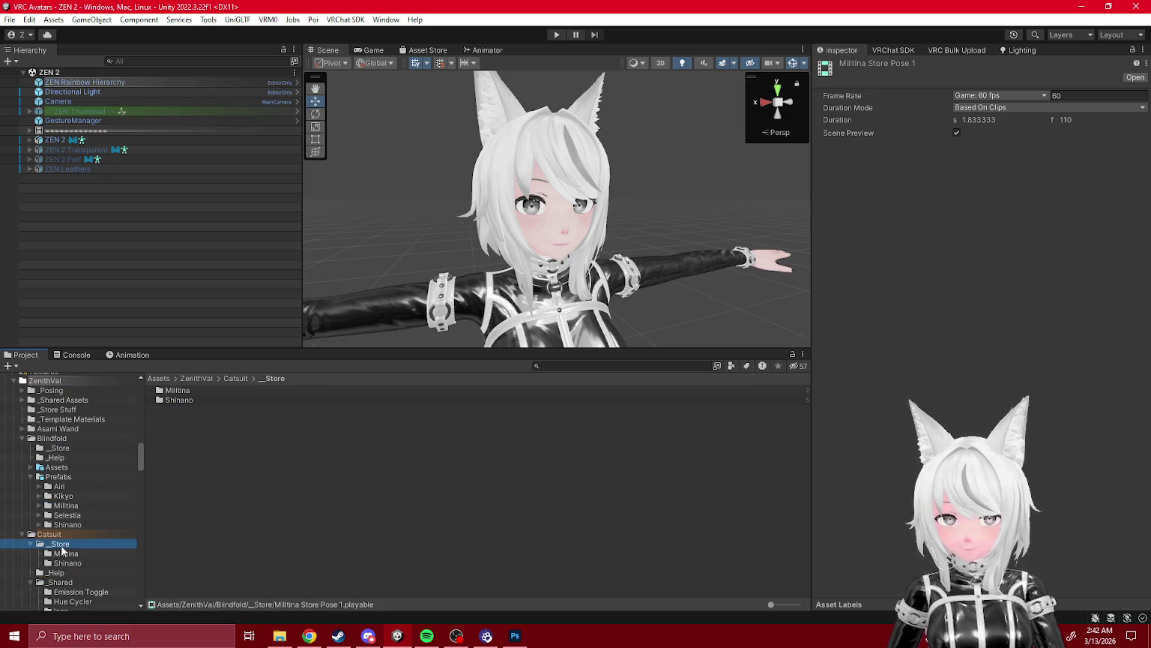
{"action": "left_click", "coordinate": [50, 534]}
{"action": "scroll", "coordinate": [59, 537], "scroll_direction": "down", "scroll_amount": 3}
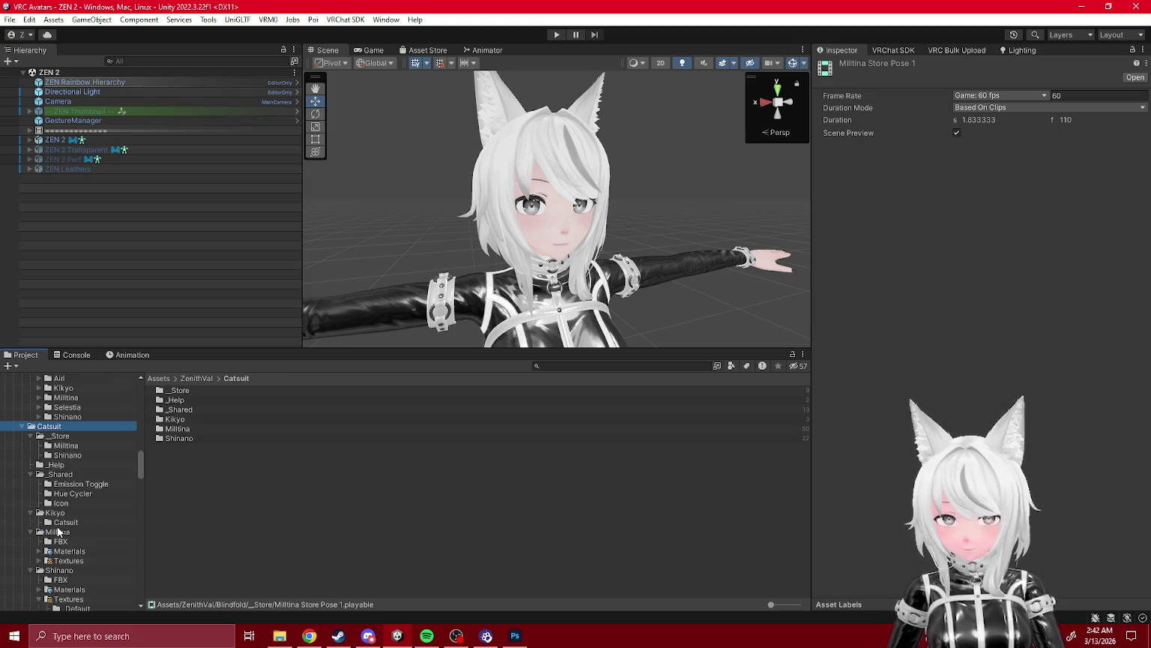
{"action": "left_click", "coordinate": [30, 435]}
{"action": "left_click", "coordinate": [30, 455]}
{"action": "left_click", "coordinate": [30, 464]}
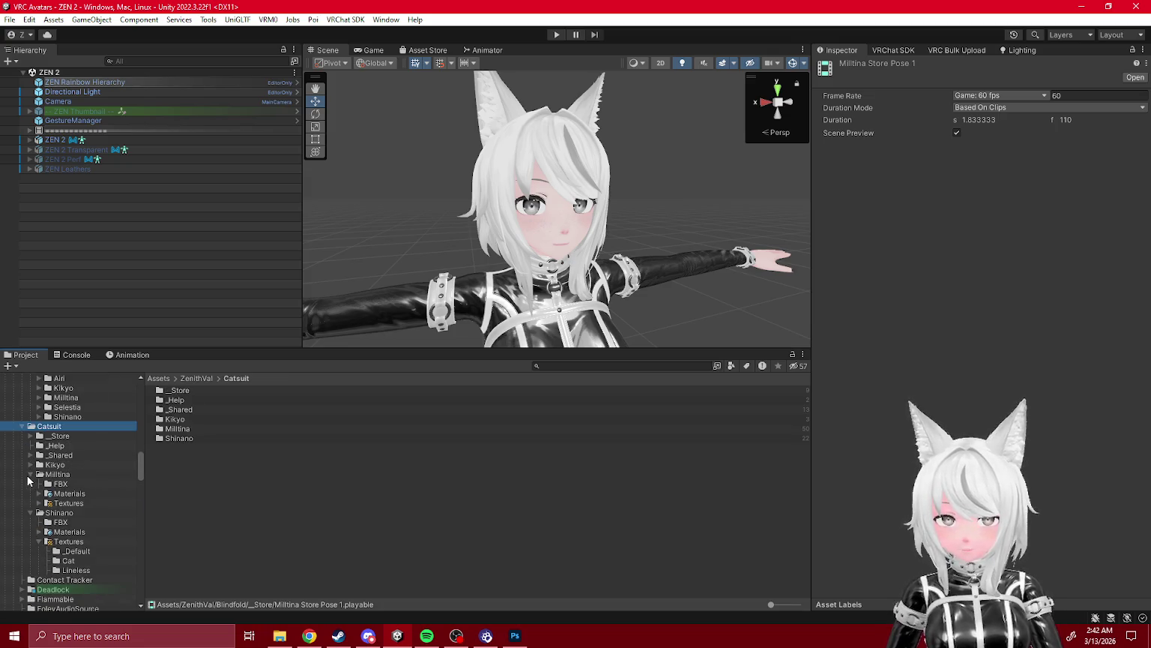
{"action": "left_click", "coordinate": [30, 474]}
{"action": "left_click", "coordinate": [30, 484]}
- Expand Rendering, open its Scenes folder and select HaiLightBox
{"action": "scroll", "coordinate": [43, 503], "scroll_direction": "down", "scroll_amount": 10}
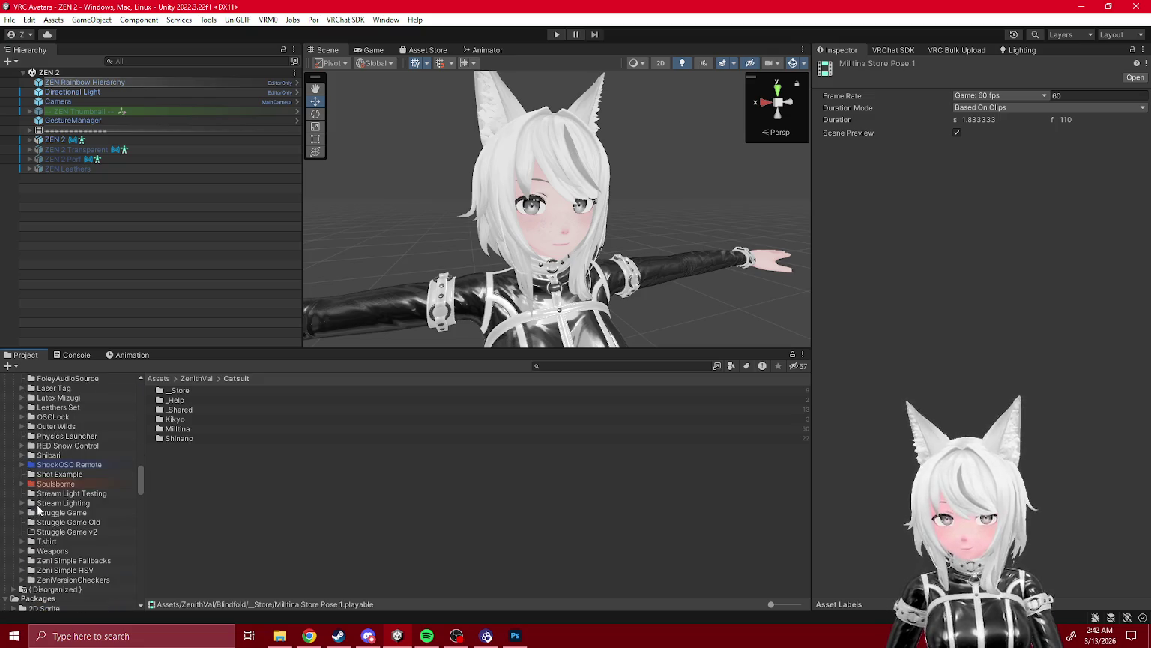
{"action": "scroll", "coordinate": [44, 504], "scroll_direction": "up", "scroll_amount": 10}
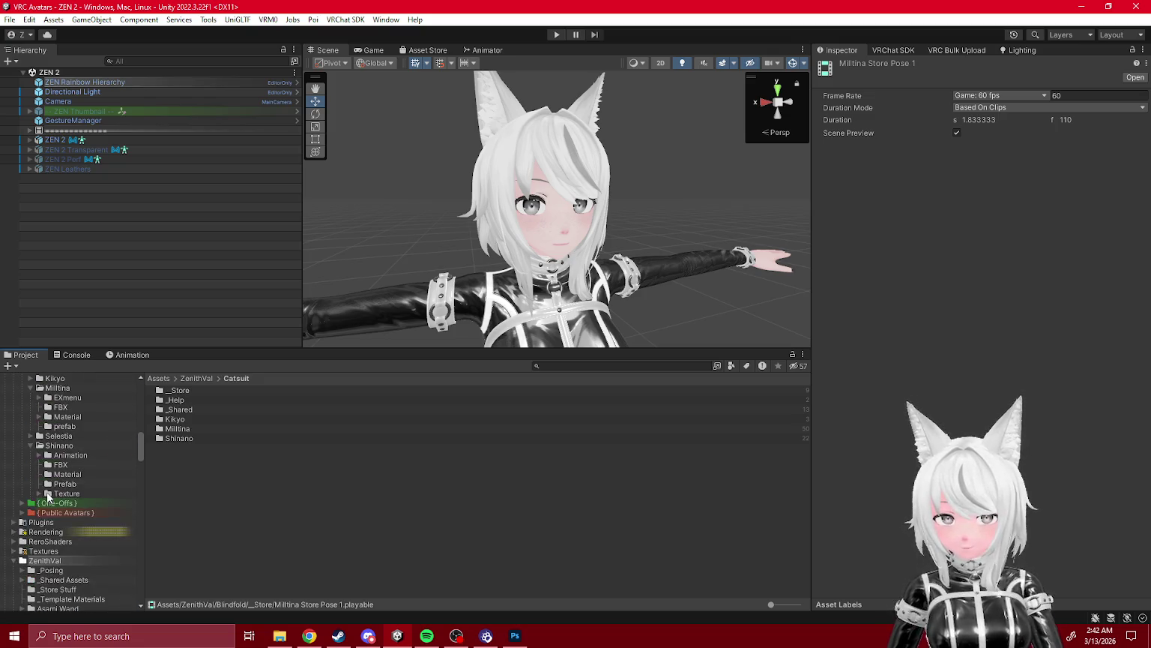
{"action": "scroll", "coordinate": [26, 514], "scroll_direction": "down", "scroll_amount": 2}
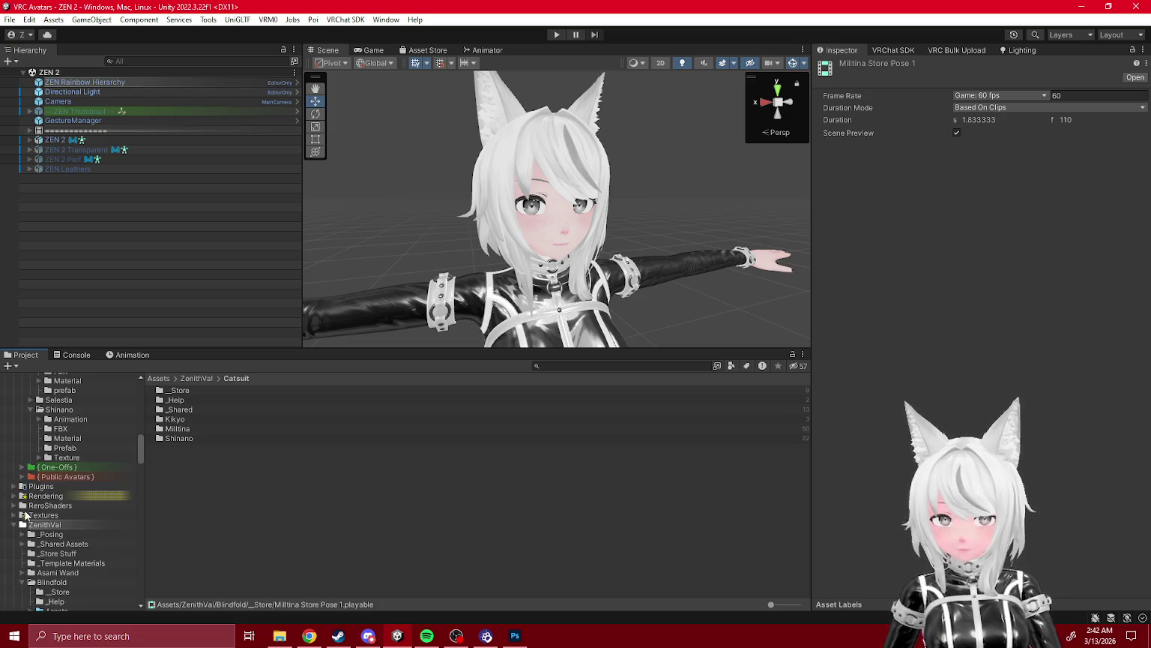
{"action": "left_click", "coordinate": [14, 495]}
{"action": "left_click", "coordinate": [50, 516]}
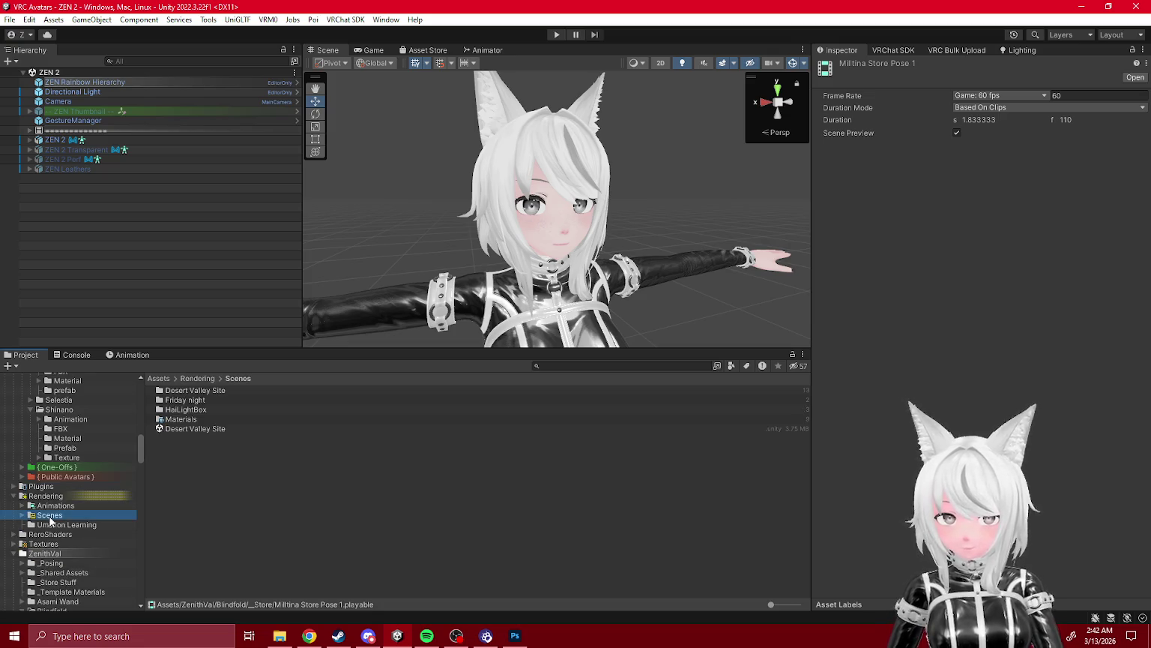
{"action": "left_click", "coordinate": [186, 410]}
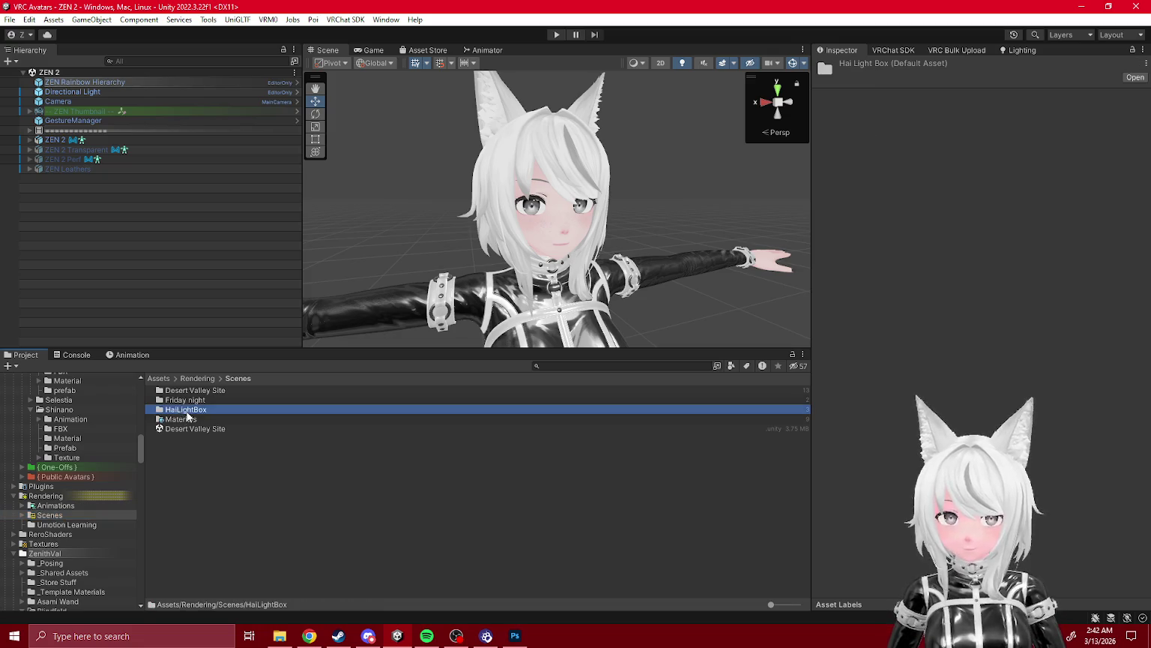
- Open the HaiLightBox scene and deactivate its Shinano Catsuit object
{"action": "double_click", "coordinate": [189, 411]}
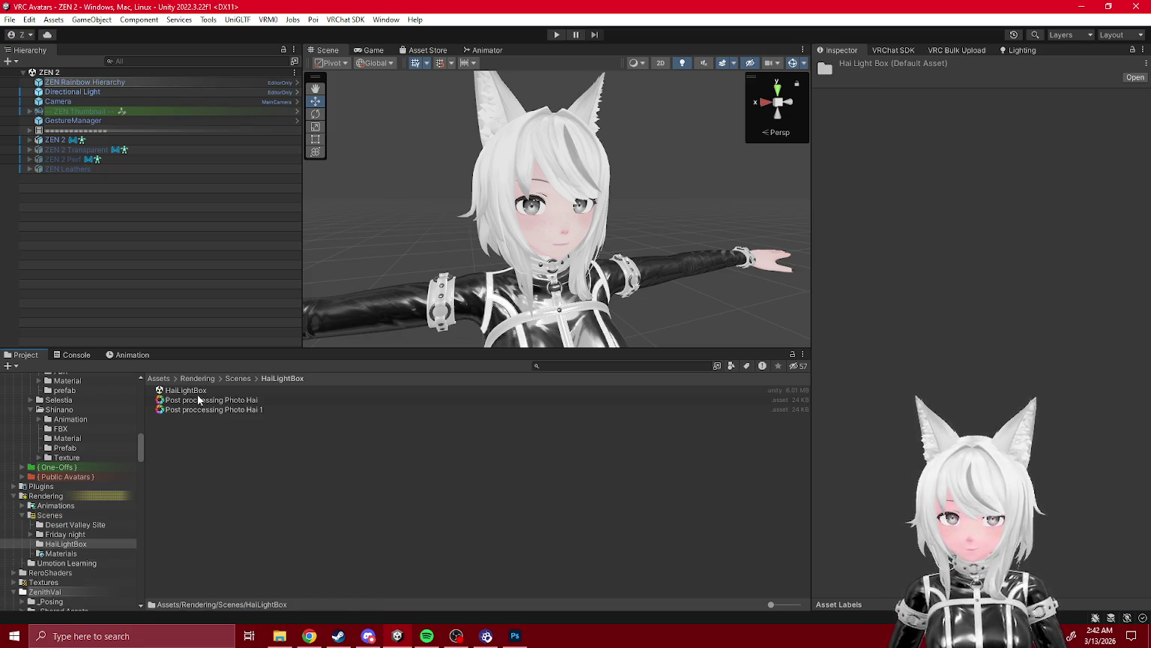
{"action": "left_click", "coordinate": [200, 390]}
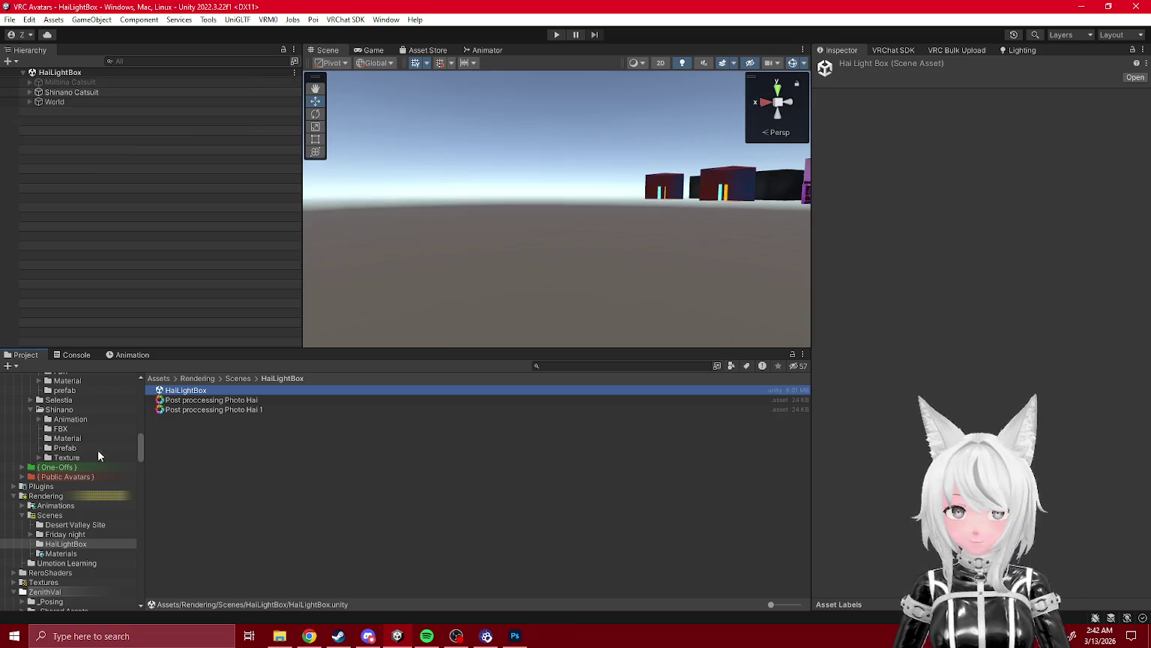
{"action": "left_click", "coordinate": [29, 92]}
{"action": "left_click", "coordinate": [40, 92]}
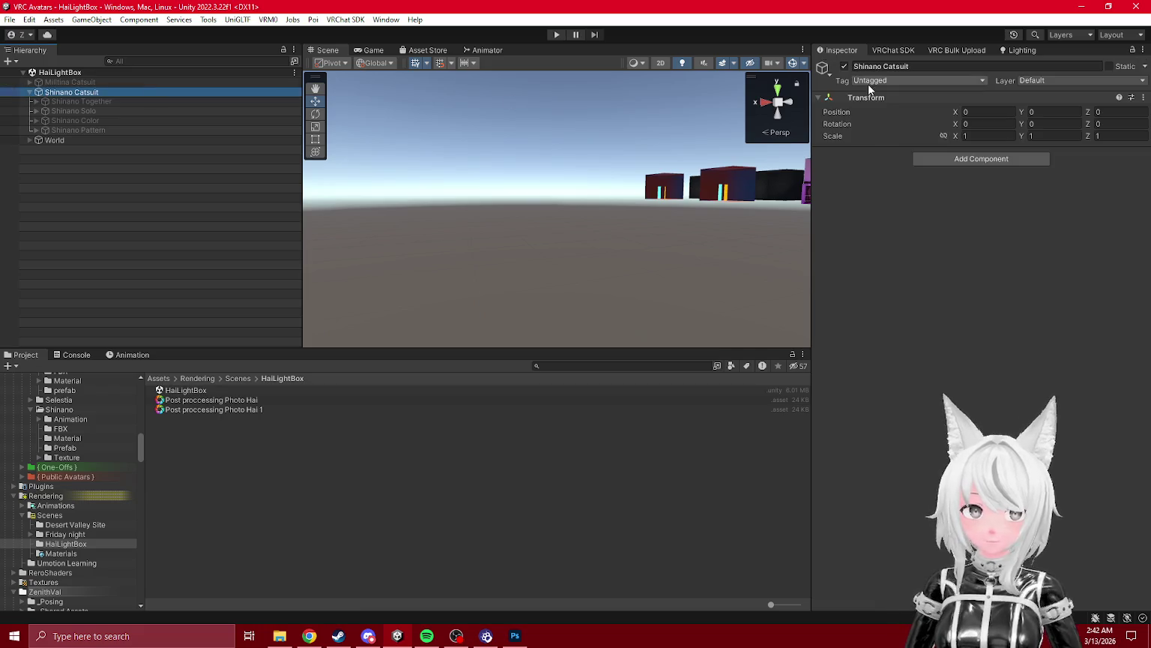
{"action": "left_click", "coordinate": [844, 66]}
- Open the ZEN 2 - Catsuit avatar folder in the Project panel
{"action": "scroll", "coordinate": [65, 495], "scroll_direction": "up", "scroll_amount": 6}
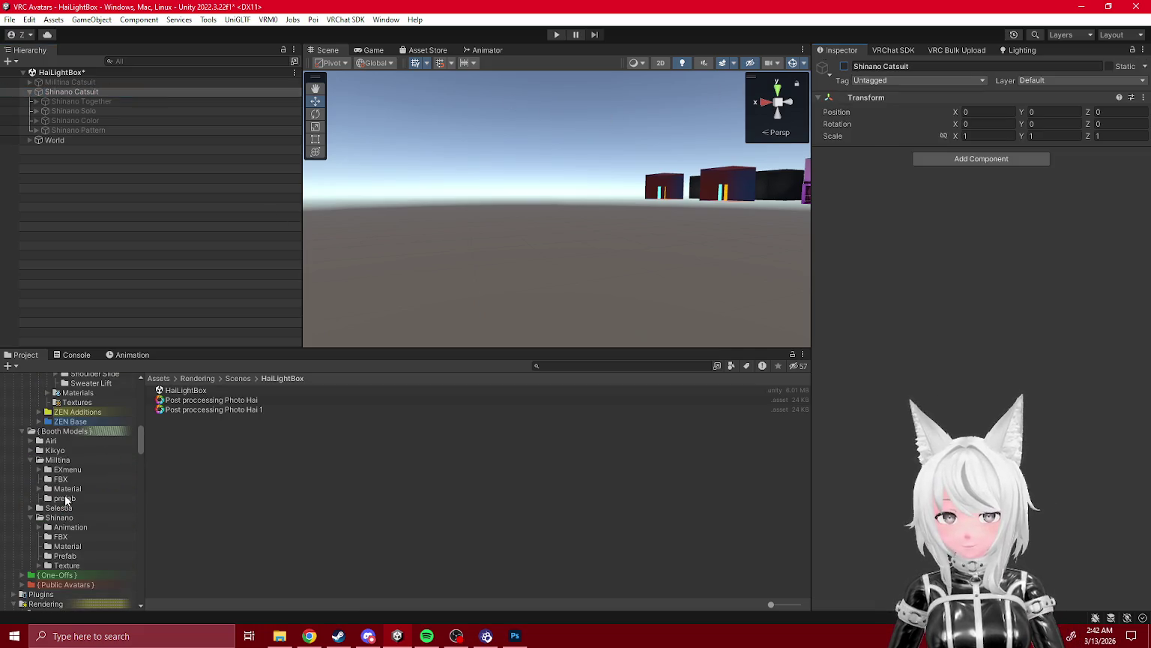
{"action": "scroll", "coordinate": [64, 500], "scroll_direction": "up", "scroll_amount": 2}
{"action": "scroll", "coordinate": [81, 449], "scroll_direction": "up", "scroll_amount": 7}
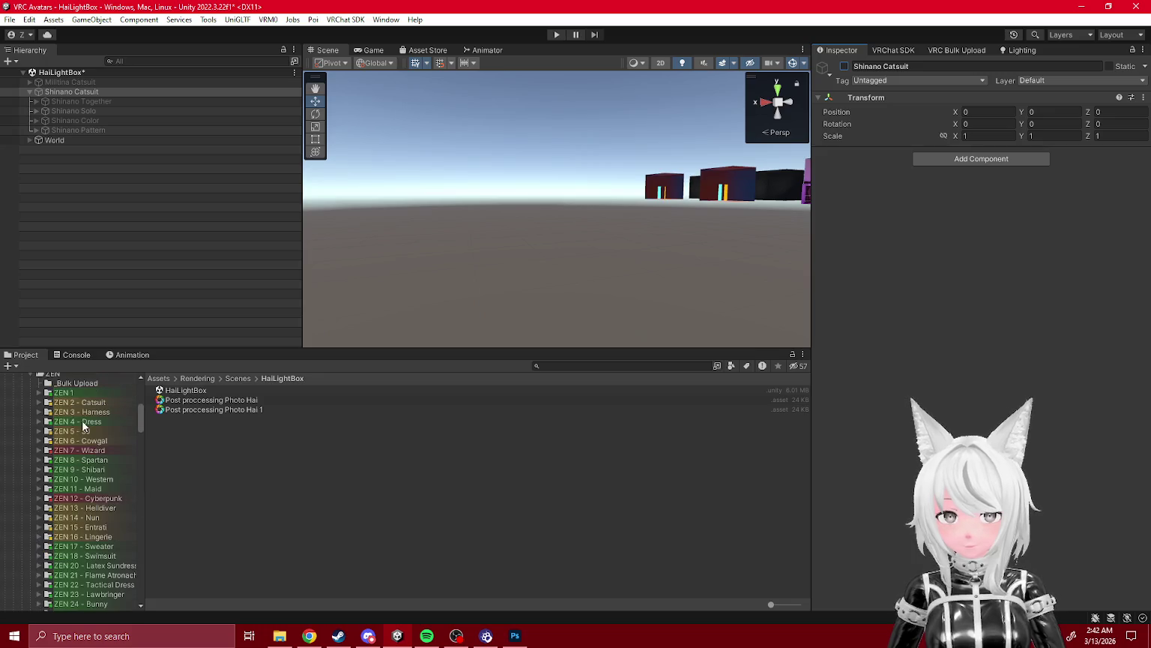
{"action": "left_click", "coordinate": [79, 402]}
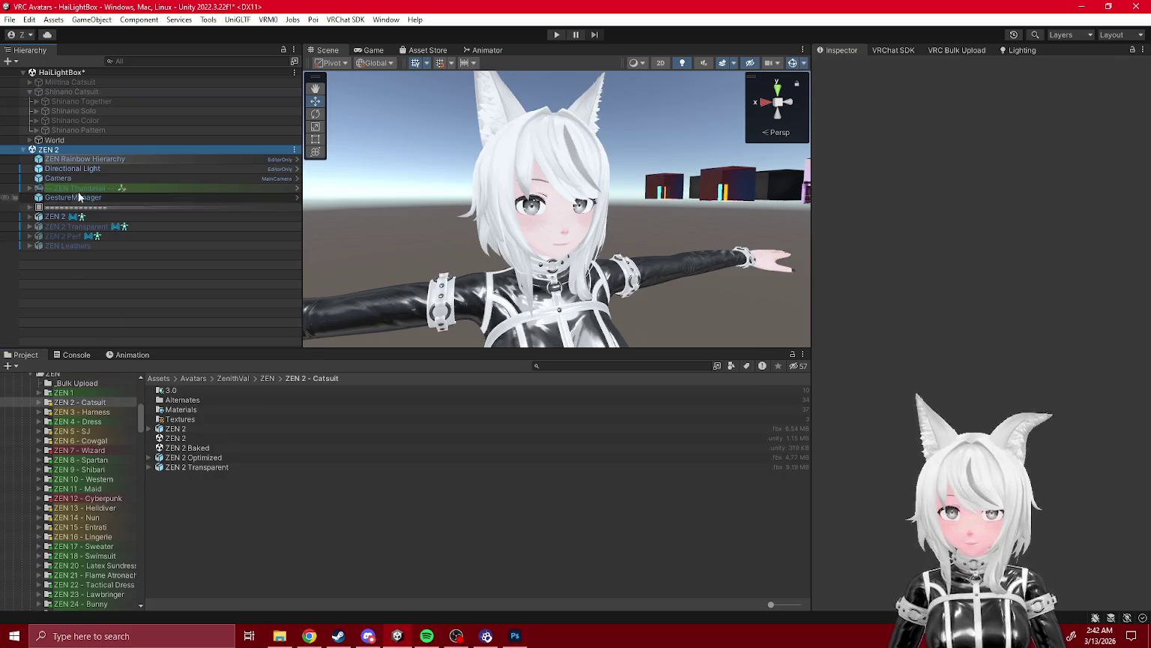
- Delete OSCLock, ====Misc====, Haptics, OSCLeash and ZeniShockReceiver from the ZEN 2 avatar
{"action": "right_click", "coordinate": [54, 218]}
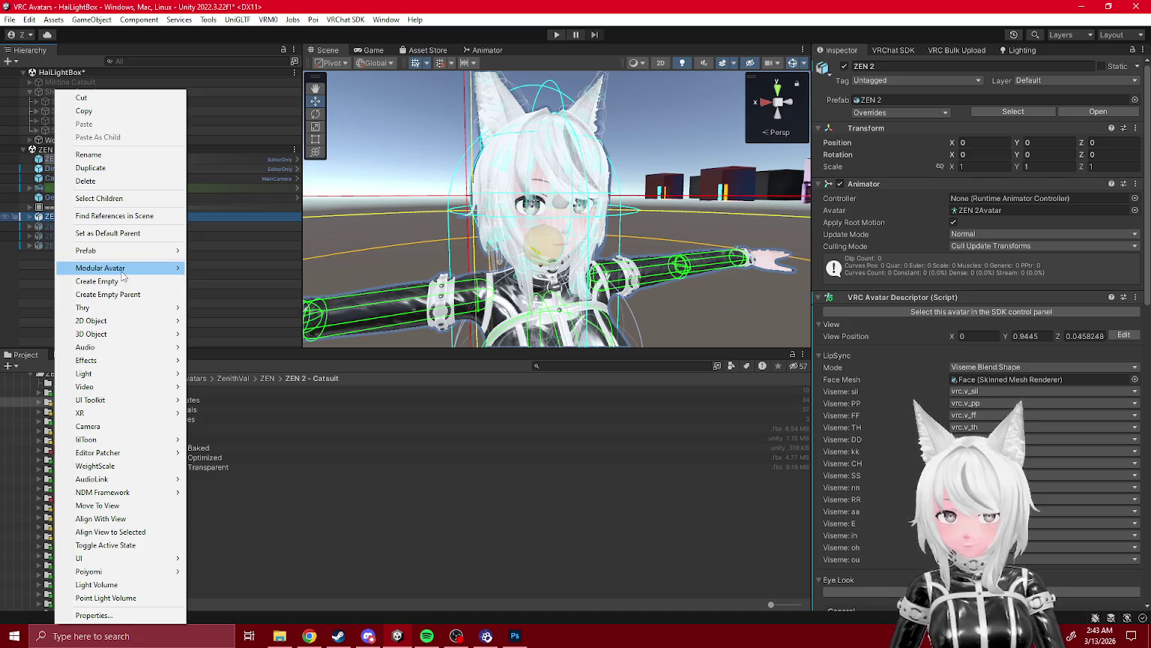
{"action": "left_click", "coordinate": [29, 218]}
{"action": "scroll", "coordinate": [78, 279], "scroll_direction": "down", "scroll_amount": 2}
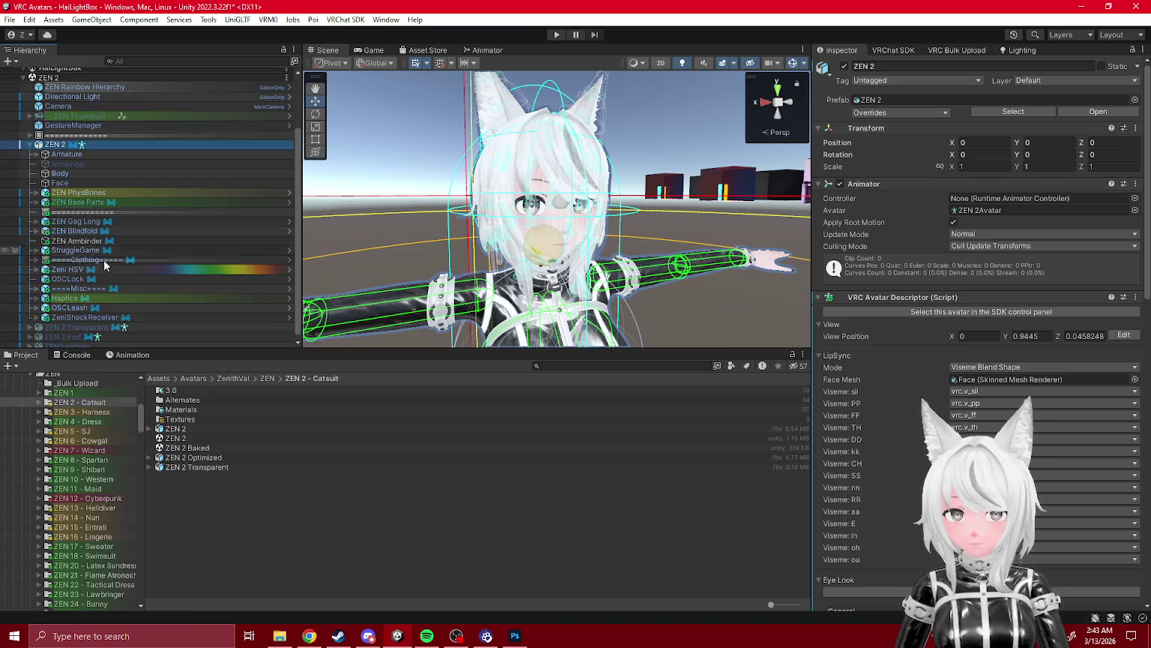
{"action": "left_click", "coordinate": [159, 277]}
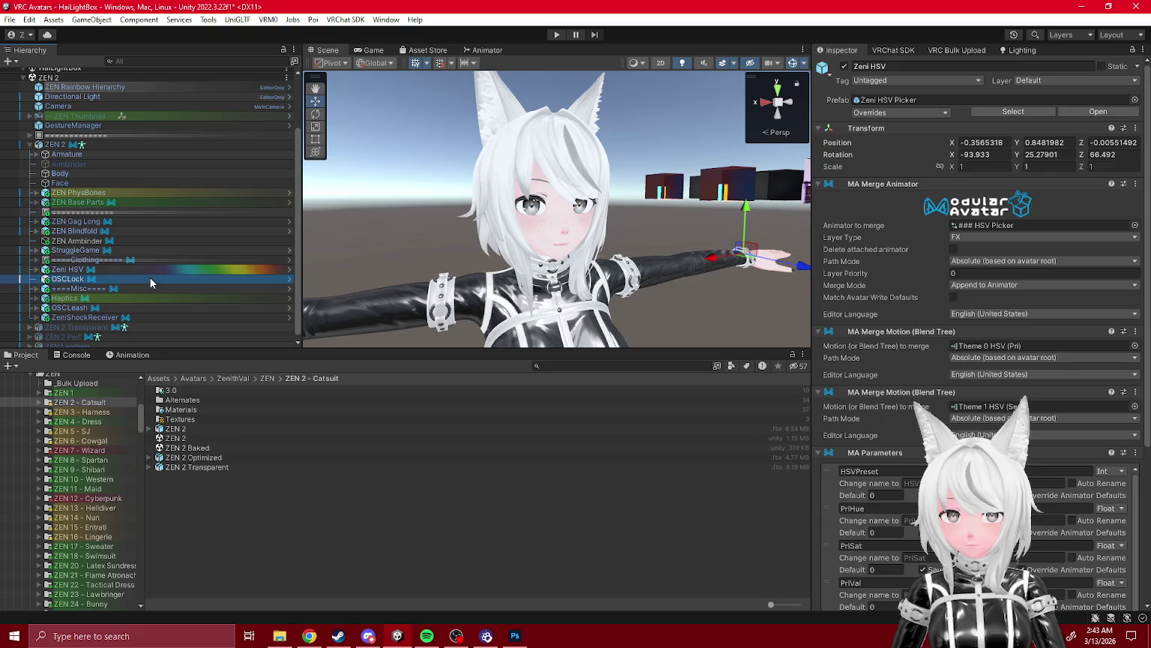
{"action": "key", "text": "Delete"}
{"action": "left_click", "coordinate": [164, 289]}
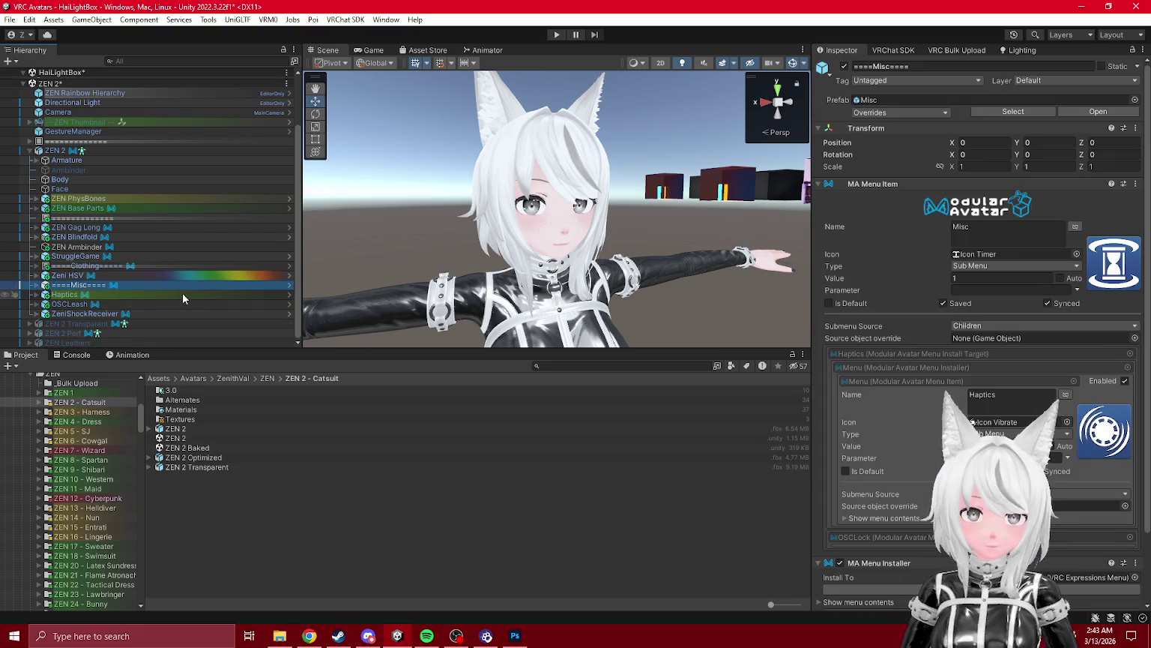
{"action": "key", "text": "Delete"}
{"action": "left_click", "coordinate": [152, 296]}
{"action": "key", "text": "Delete"}
{"action": "left_click", "coordinate": [149, 303]}
{"action": "key", "text": "Delete"}
{"action": "left_click", "coordinate": [161, 313]}
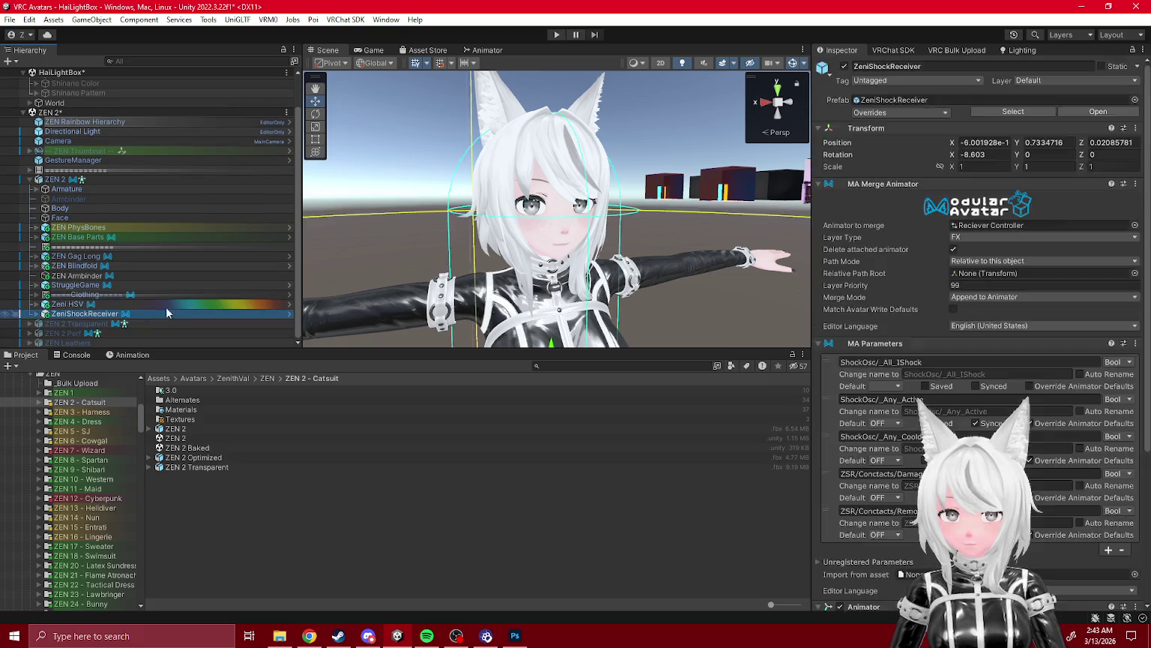
{"action": "key", "text": "Delete"}
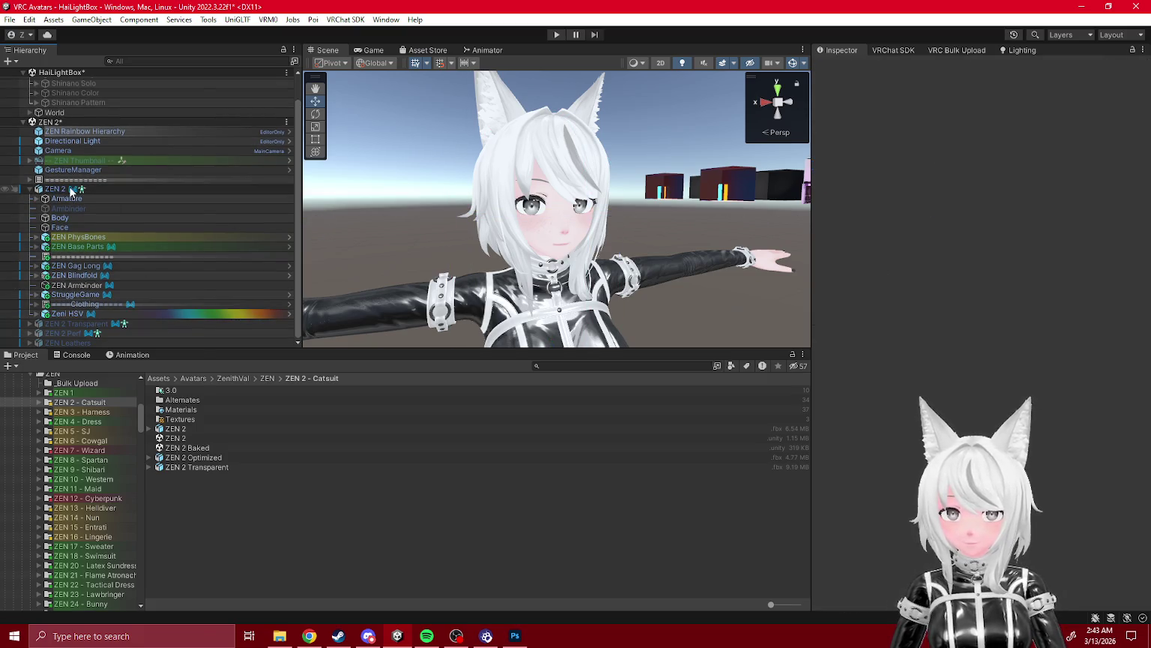
- Run Modular Avatar > Manual Bake Avatar on ZEN 2 to create ZEN 2(Clone)
{"action": "right_click", "coordinate": [71, 193]}
{"action": "mouse_move", "coordinate": [150, 263]}
{"action": "left_click", "coordinate": [251, 308]}
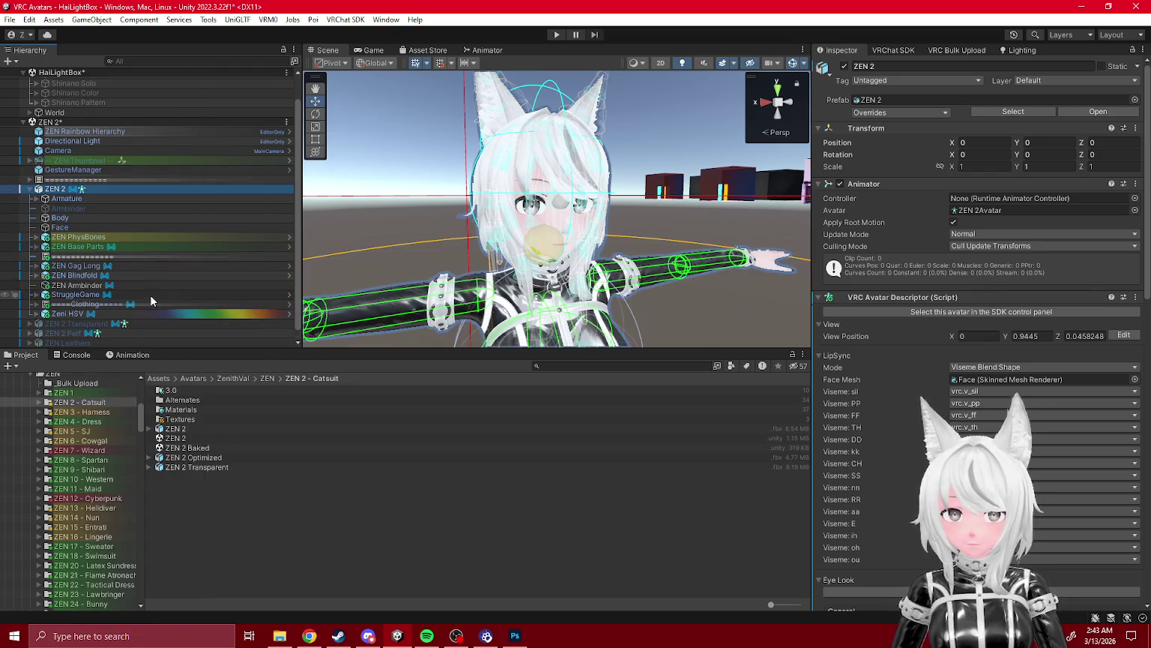
- Remove the ZEN 2 scene without saving and select ZEN 2(Clone)
{"action": "left_click", "coordinate": [79, 111]}
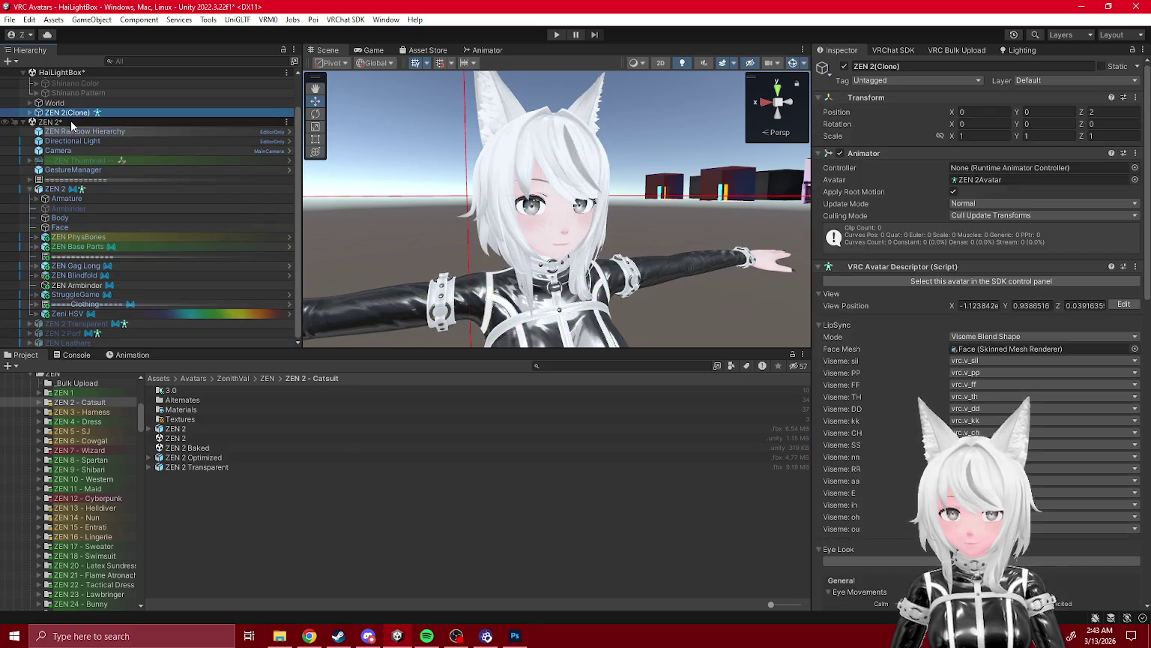
{"action": "right_click", "coordinate": [72, 121]}
{"action": "left_click", "coordinate": [120, 204]}
{"action": "left_click", "coordinate": [592, 341]}
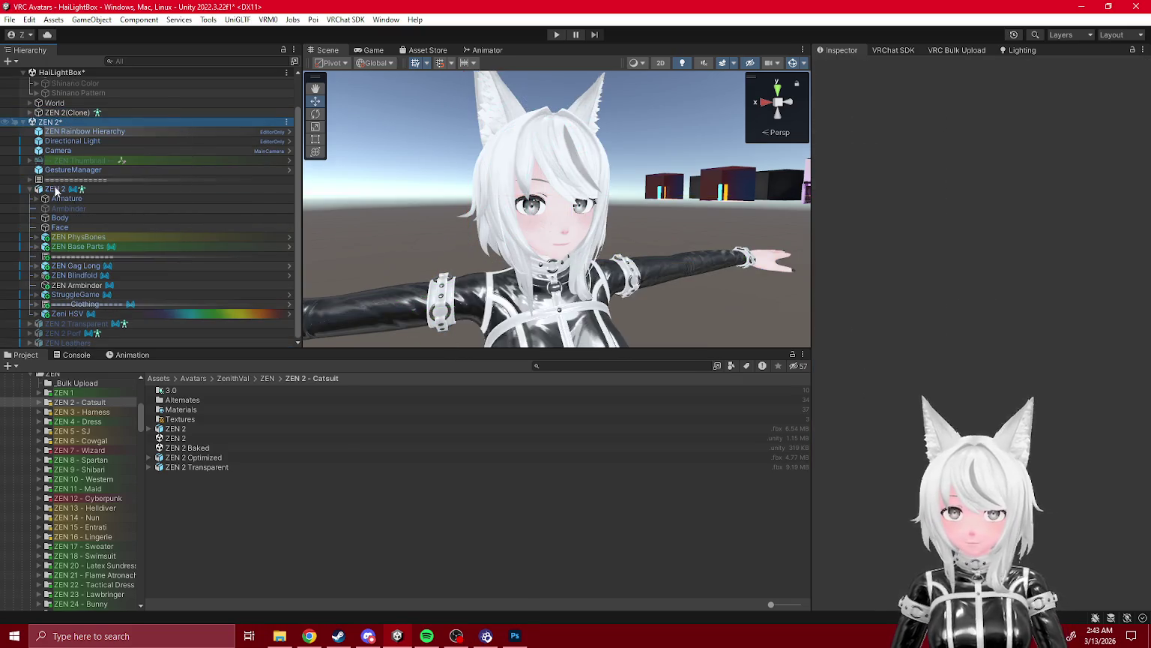
{"action": "left_click", "coordinate": [66, 150]}
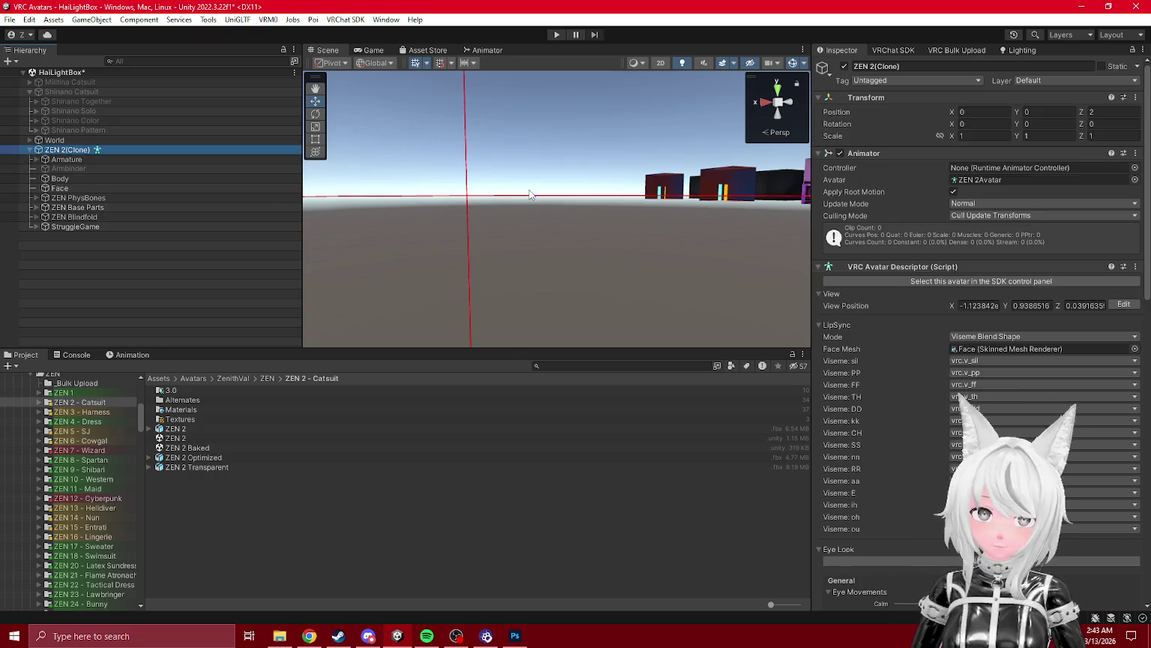
- Frame ZEN 2(Clone) and drag it along X toward the black cube
{"action": "key", "text": "f"}
{"action": "mouse_move", "coordinate": [529, 195]}
{"action": "left_mouse_down"}
{"action": "mouse_move", "coordinate": [450, 287]}
{"action": "mouse_move", "coordinate": [557, 223]}
{"action": "mouse_move", "coordinate": [612, 238]}
{"action": "left_mouse_up"}
{"action": "scroll", "coordinate": [612, 238], "scroll_direction": "up", "scroll_amount": 5}
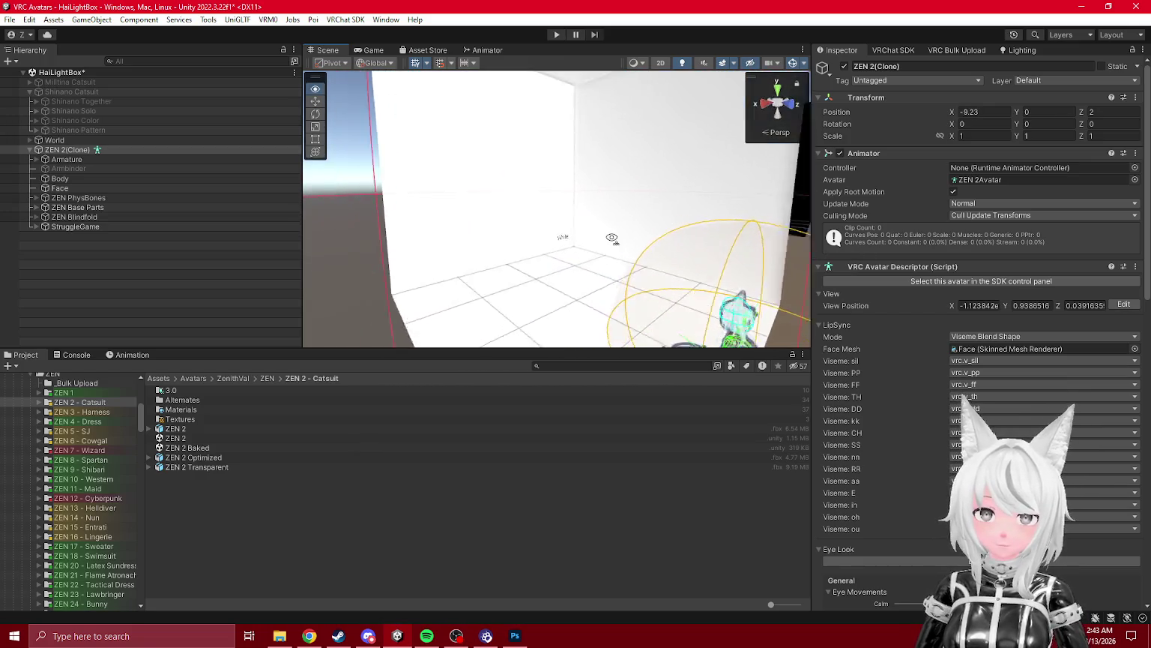
{"action": "scroll", "coordinate": [475, 300], "scroll_direction": "down", "scroll_amount": 10}
{"action": "left_click_drag", "start_coordinate": [458, 239], "coordinate": [720, 247]}
{"action": "scroll", "coordinate": [600, 240], "scroll_direction": "up", "scroll_amount": 5}
{"action": "left_click_drag", "start_coordinate": [592, 237], "coordinate": [571, 224]}
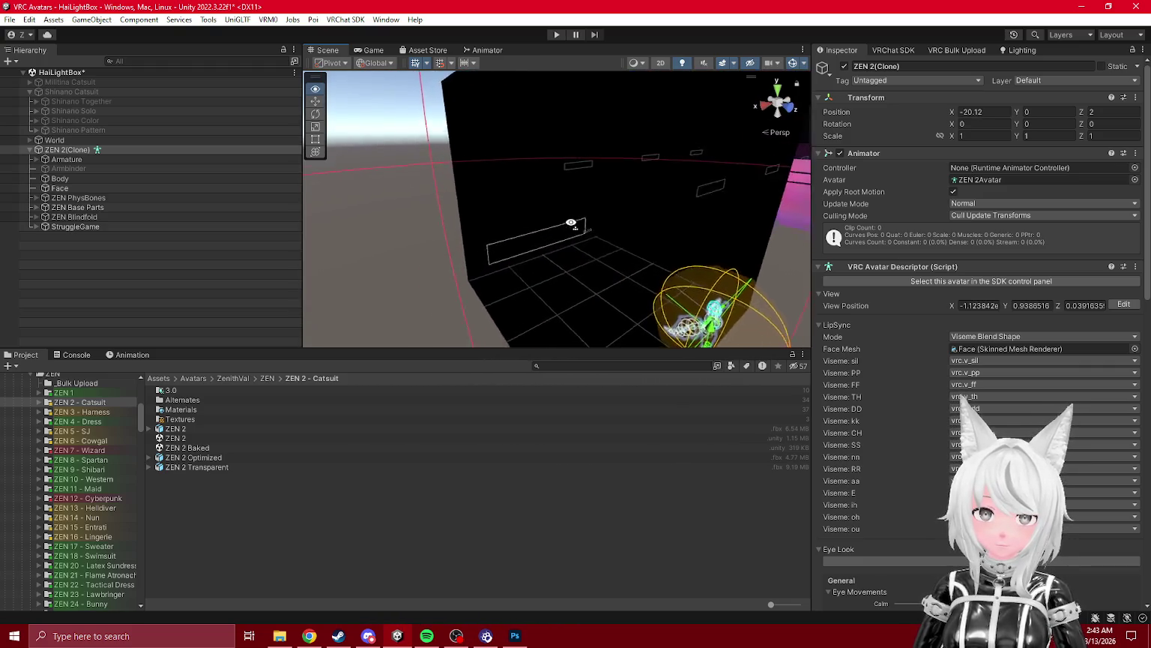
{"action": "scroll", "coordinate": [571, 223], "scroll_direction": "down", "scroll_amount": 10}
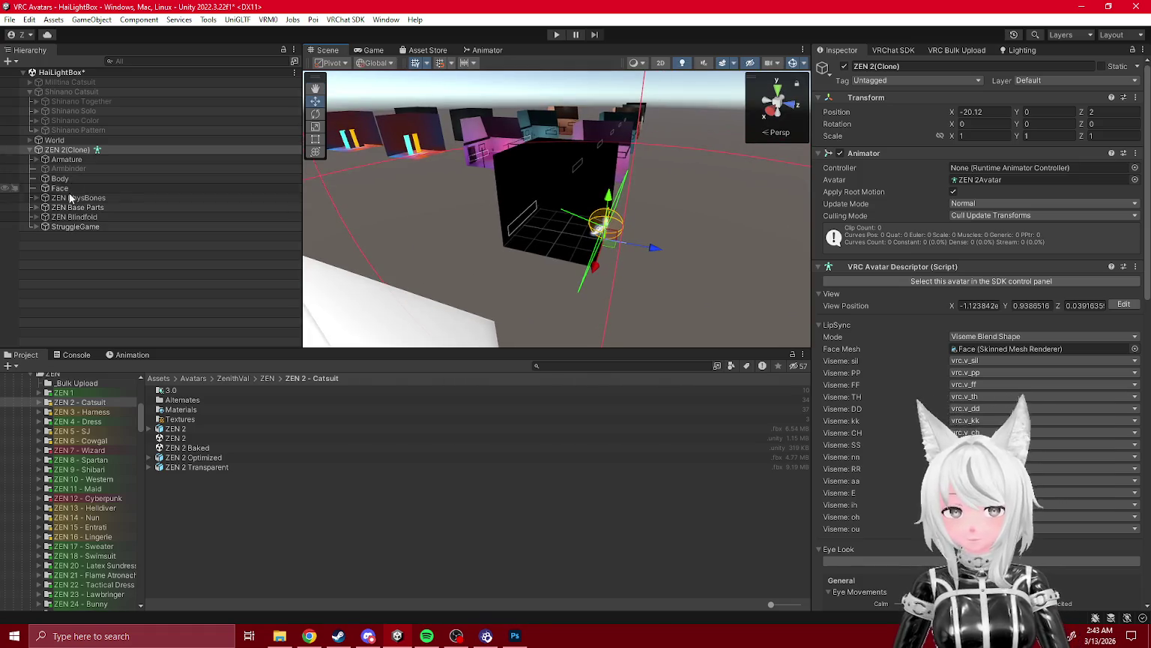
- Settle the avatar inside the lightbox at -40.41, 0, -20.67 using the World Static objects
{"action": "left_click", "coordinate": [30, 140]}
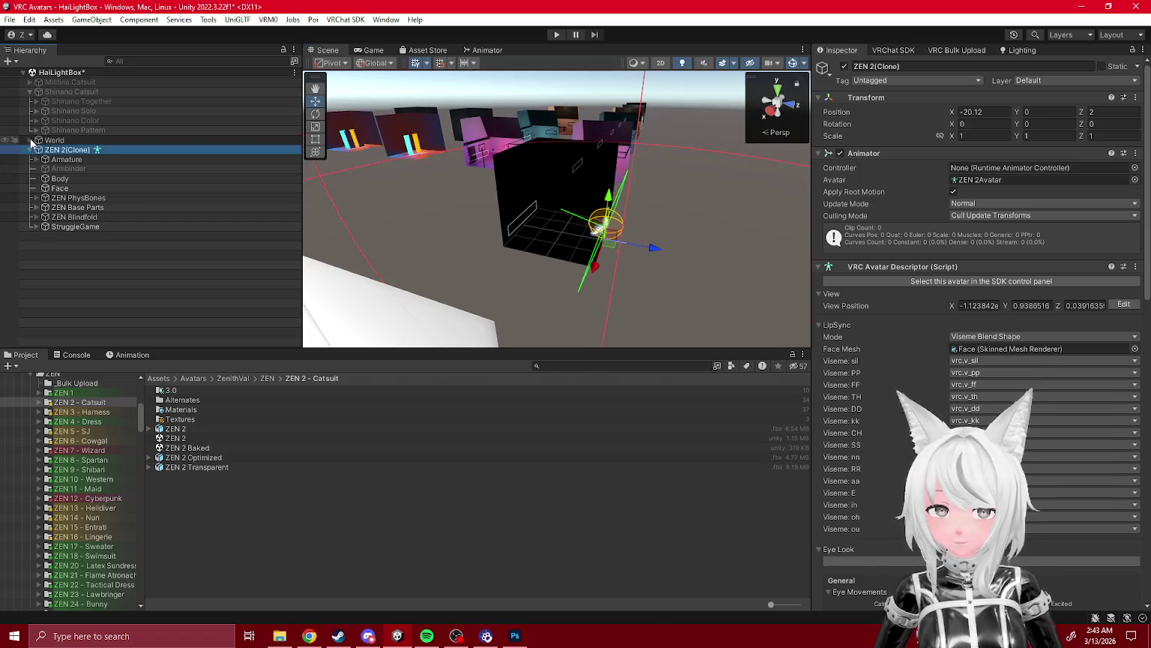
{"action": "left_click", "coordinate": [35, 159]}
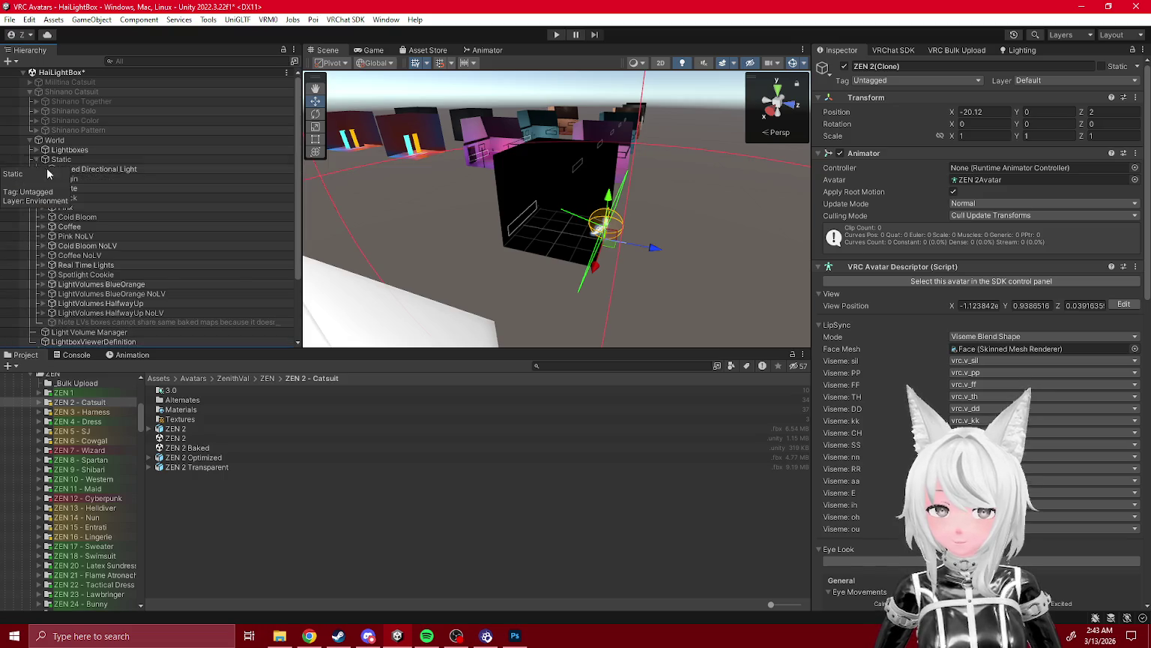
{"action": "scroll", "coordinate": [100, 193], "scroll_direction": "down", "scroll_amount": 3}
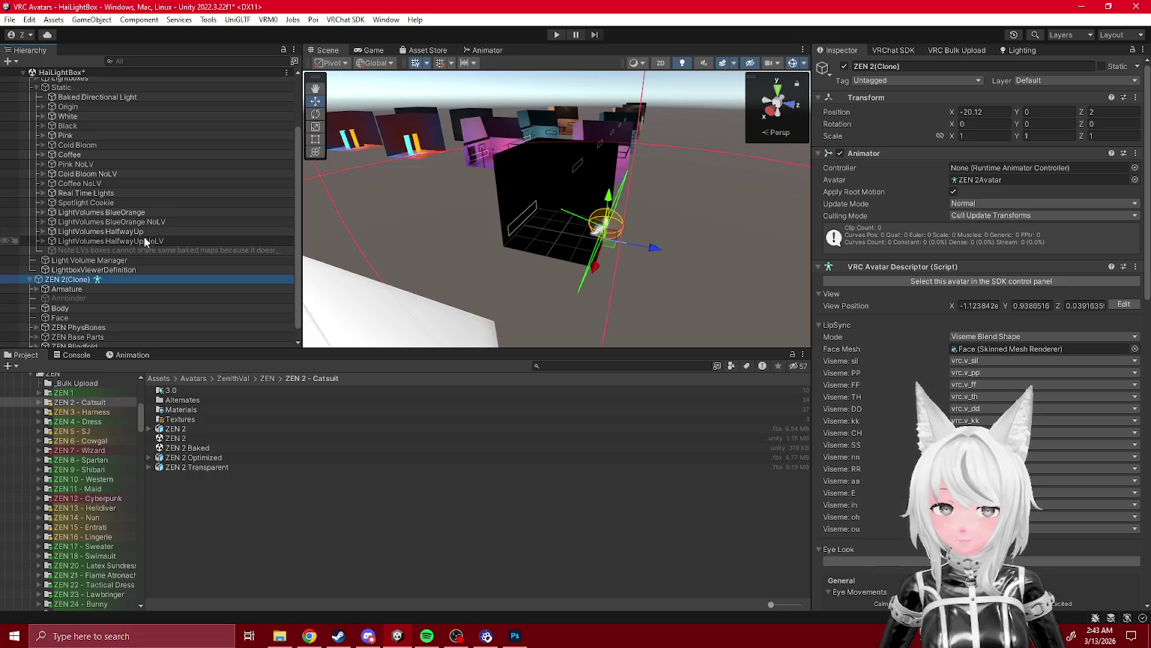
{"action": "left_click", "coordinate": [94, 231]}
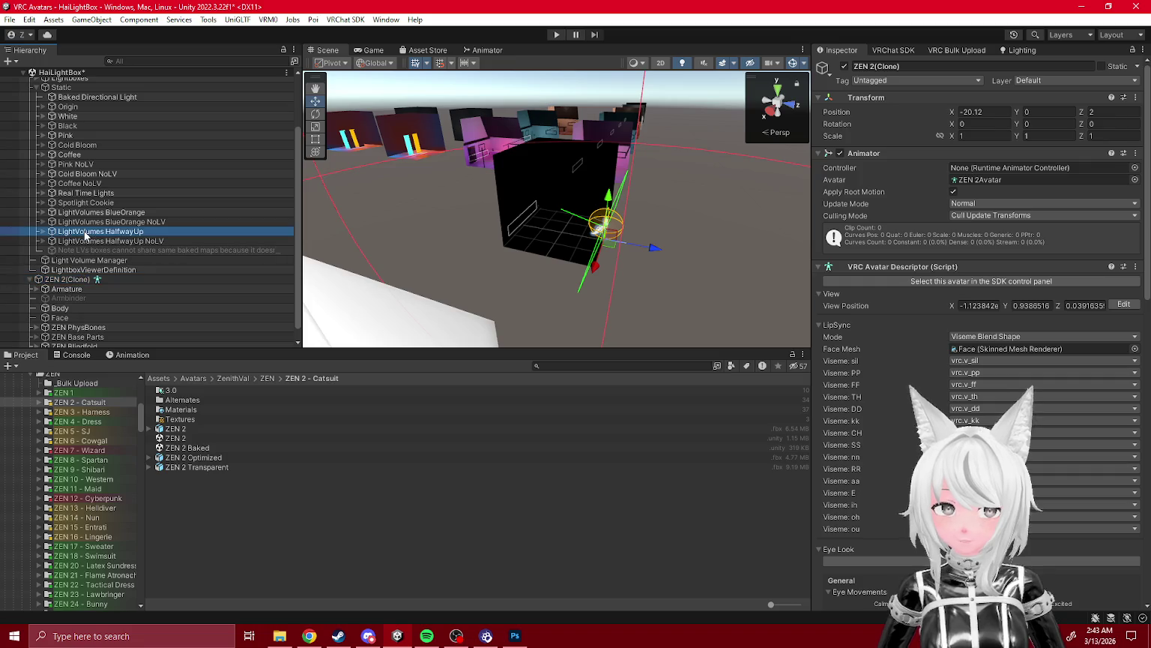
{"action": "double_click", "coordinate": [113, 279]}
{"action": "mouse_move", "coordinate": [237, 206]}
{"action": "left_mouse_down"}
{"action": "mouse_move", "coordinate": [536, 153]}
{"action": "mouse_move", "coordinate": [532, 142]}
{"action": "mouse_move", "coordinate": [529, 215]}
{"action": "mouse_move", "coordinate": [577, 210]}
{"action": "mouse_move", "coordinate": [560, 197]}
{"action": "mouse_move", "coordinate": [533, 241]}
{"action": "mouse_move", "coordinate": [575, 252]}
{"action": "mouse_move", "coordinate": [515, 229]}
{"action": "left_mouse_up"}
{"action": "key", "text": "f"}
{"action": "left_click_drag", "start_coordinate": [587, 239], "coordinate": [665, 252]}
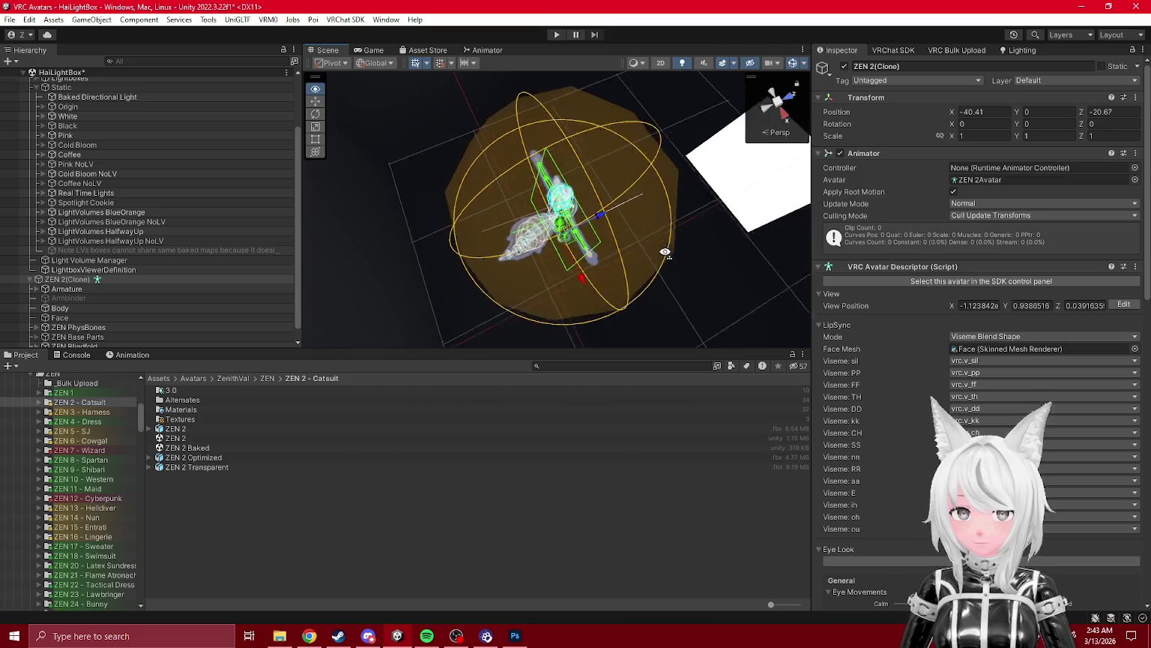
{"action": "scroll", "coordinate": [665, 253], "scroll_direction": "up", "scroll_amount": 2}
{"action": "left_click", "coordinate": [29, 140]}
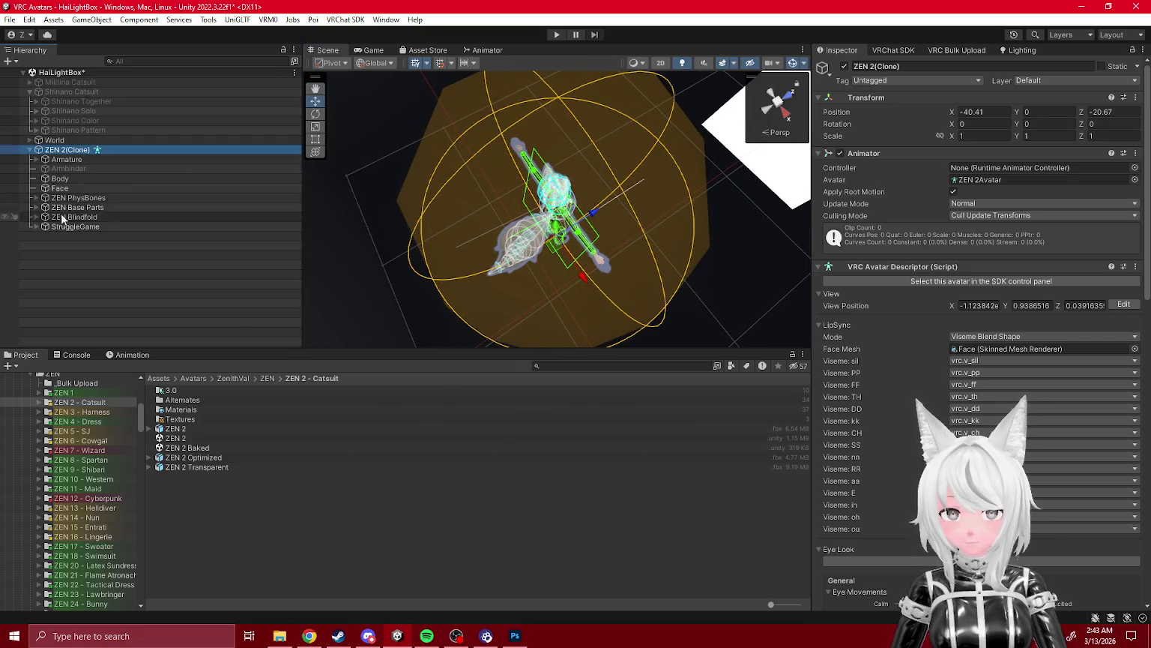
- Create a new empty object and move it to the scene's top level
{"action": "right_click", "coordinate": [106, 218]}
{"action": "left_click", "coordinate": [112, 300]}
{"action": "right_click", "coordinate": [60, 149]}
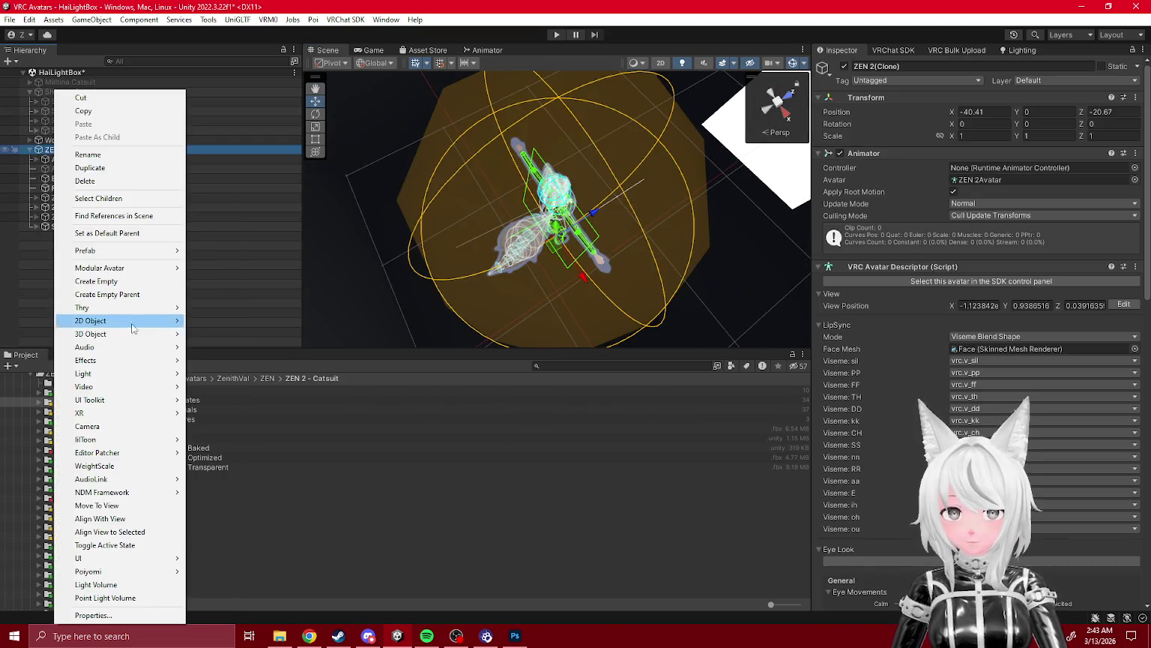
{"action": "left_click", "coordinate": [110, 279]}
{"action": "key", "text": "Return"}
{"action": "left_click_drag", "start_coordinate": [82, 236], "coordinate": [80, 212]}
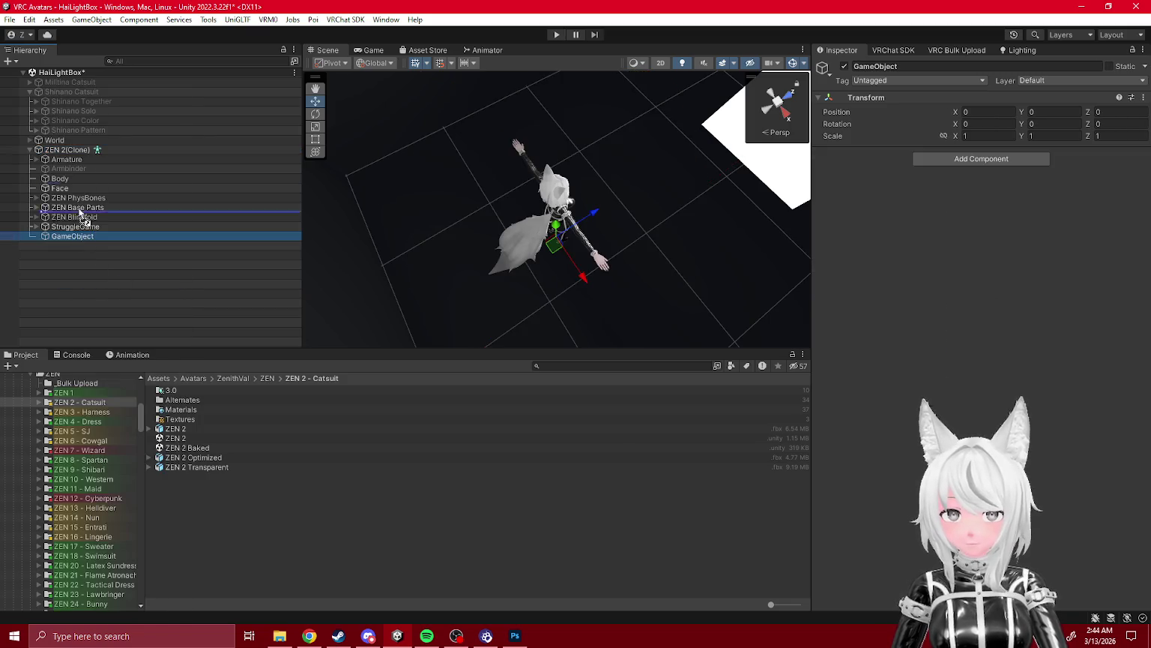
{"action": "left_click_drag", "start_coordinate": [62, 144], "coordinate": [61, 145]}
- Rename the empty object 'Blindfold Showcase' and nest ZEN 2(Clone) inside it
{"action": "key", "text": "F2"}
{"action": "type", "text": "Blind"}
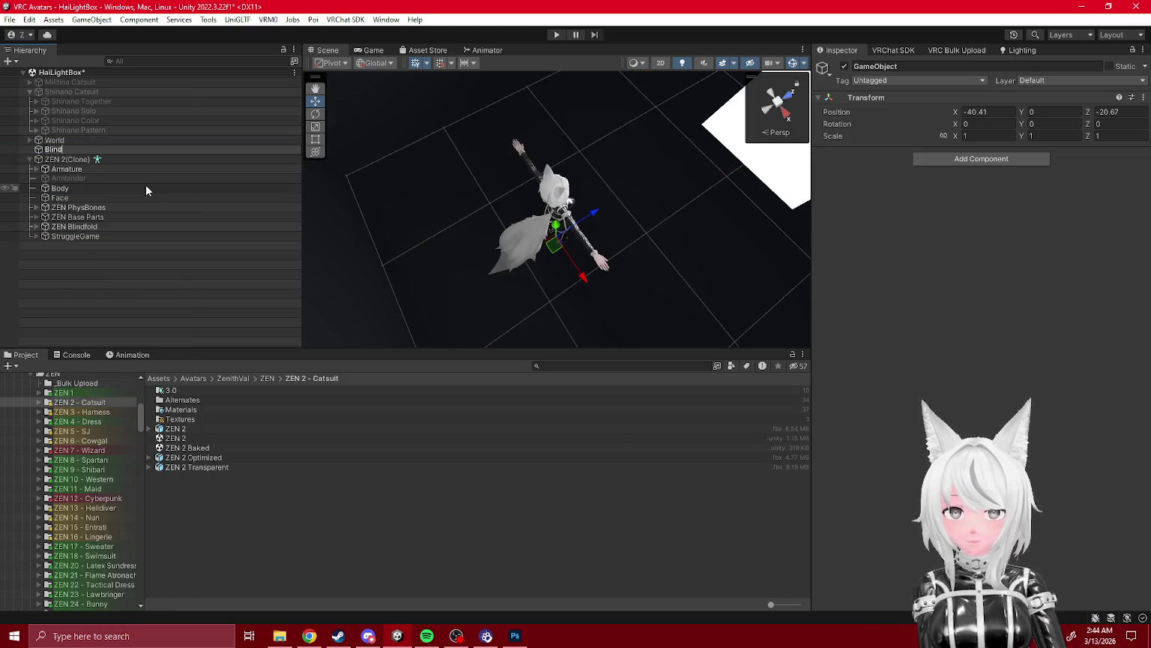
{"action": "type", "text": "fold Showcase"}
{"action": "key", "text": "Return"}
{"action": "left_click_drag", "start_coordinate": [75, 150], "coordinate": [73, 153]}
{"action": "mouse_move", "coordinate": [419, 205]}
{"action": "left_mouse_down"}
{"action": "mouse_move", "coordinate": [539, 211]}
{"action": "mouse_move", "coordinate": [460, 252]}
{"action": "mouse_move", "coordinate": [525, 271]}
{"action": "mouse_move", "coordinate": [614, 247]}
{"action": "left_mouse_up"}
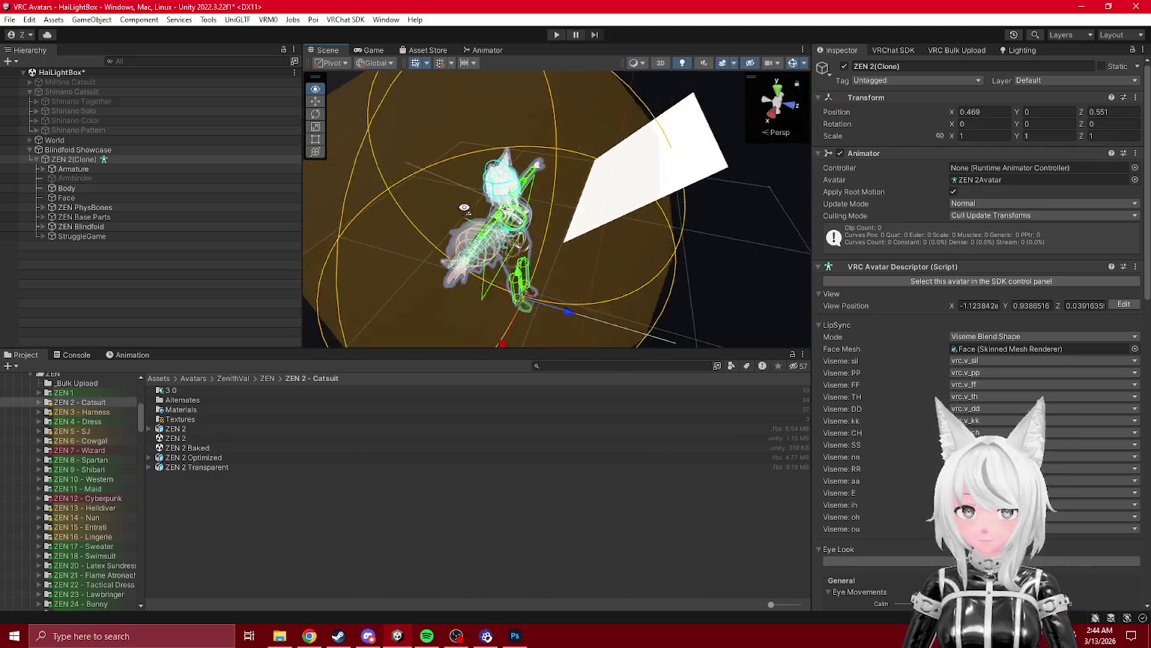
- Change the avatar's scale values, settling on 1.4 for the scale fields
{"action": "left_click", "coordinate": [986, 138]}
{"action": "type", "text": "2"}
{"action": "left_click", "coordinate": [1055, 137]}
{"action": "type", "text": "2"}
{"action": "left_click", "coordinate": [1102, 136]}
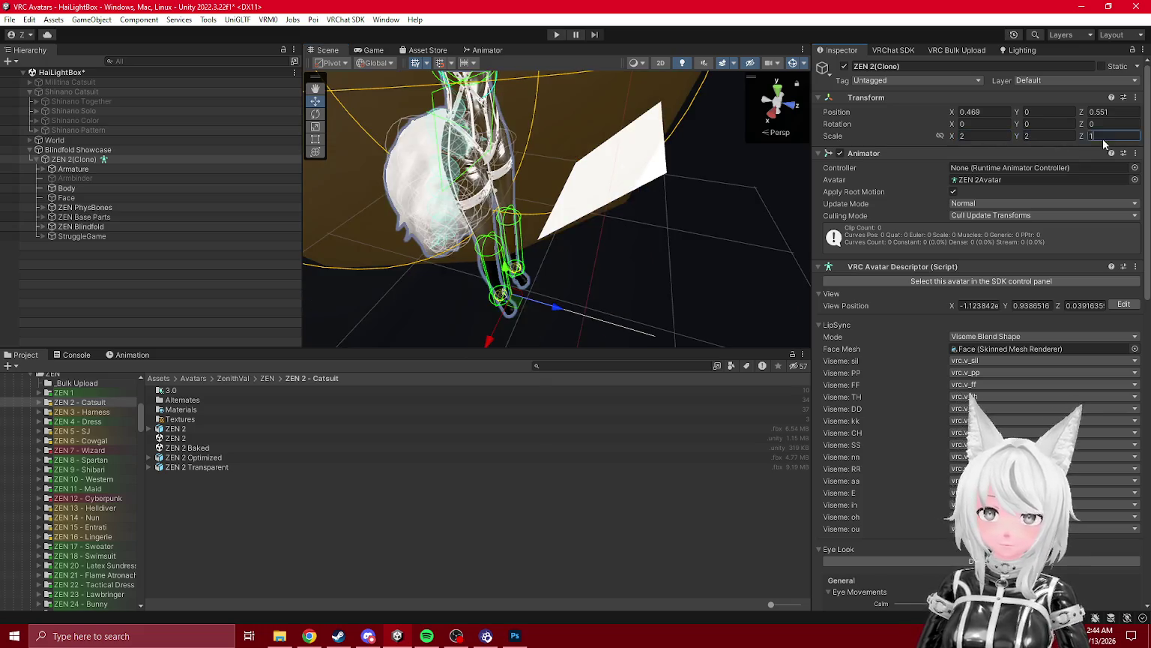
{"action": "type", "text": "2"}
{"action": "key", "text": "BackSpace"}
{"action": "type", "text": "1.4"}
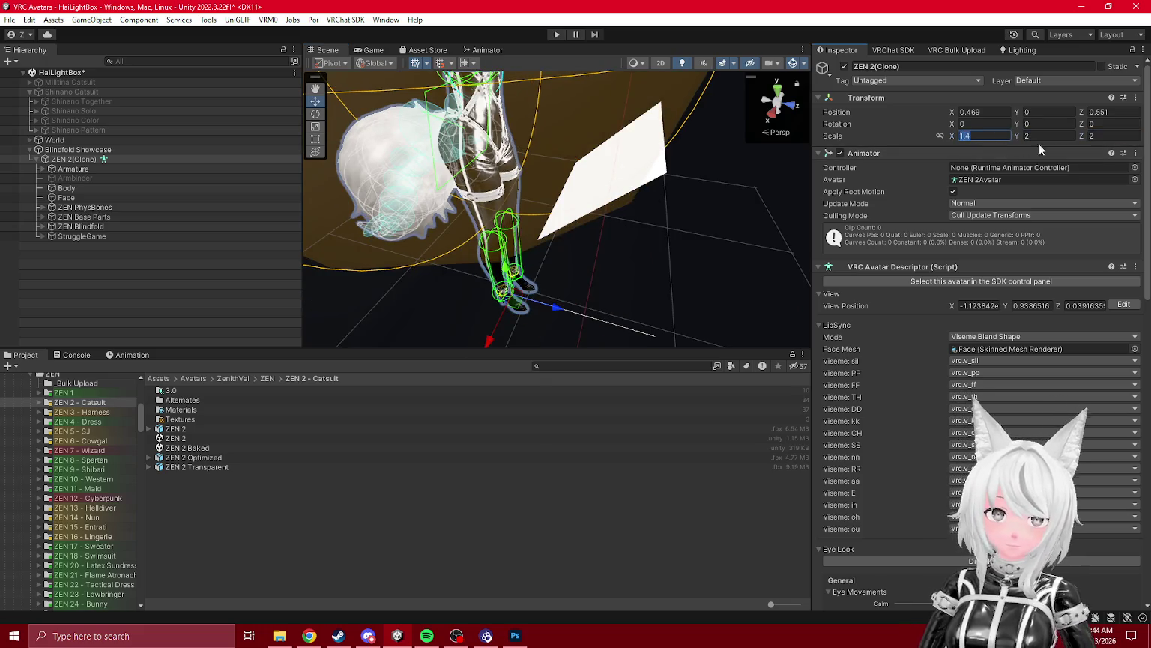
{"action": "key", "text": "Tab"}
{"action": "type", "text": "1.4"}
{"action": "key", "text": "Tab"}
{"action": "type", "text": "1.4"}
{"action": "left_click_drag", "start_coordinate": [514, 209], "coordinate": [569, 212]}
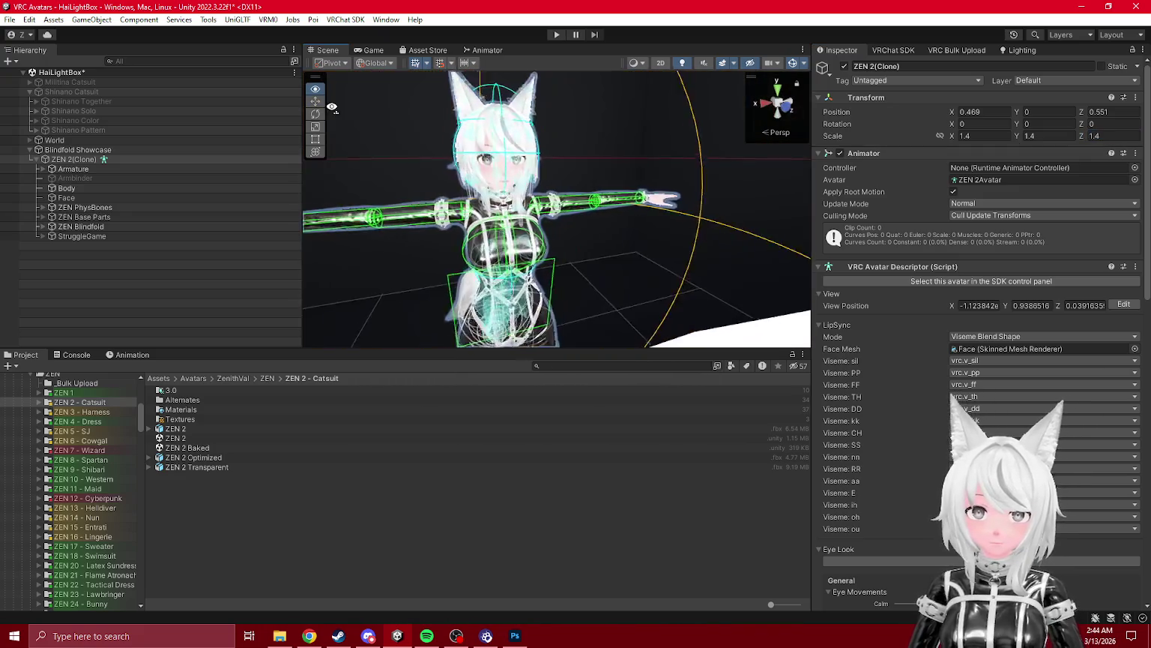
{"action": "scroll", "coordinate": [569, 212], "scroll_direction": "up", "scroll_amount": 3}
- Delete the StruggleGame object and set ZEN 2(Clone)'s X position to 0
{"action": "left_click", "coordinate": [82, 236]}
{"action": "key", "text": "Delete"}
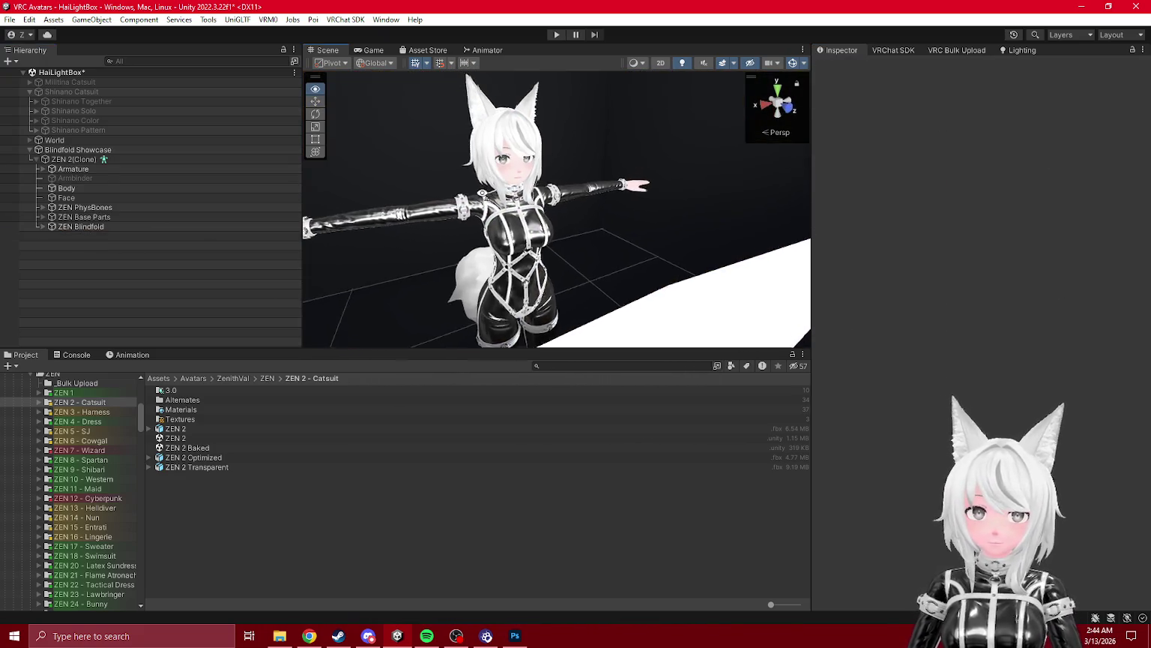
{"action": "double_click", "coordinate": [72, 150]}
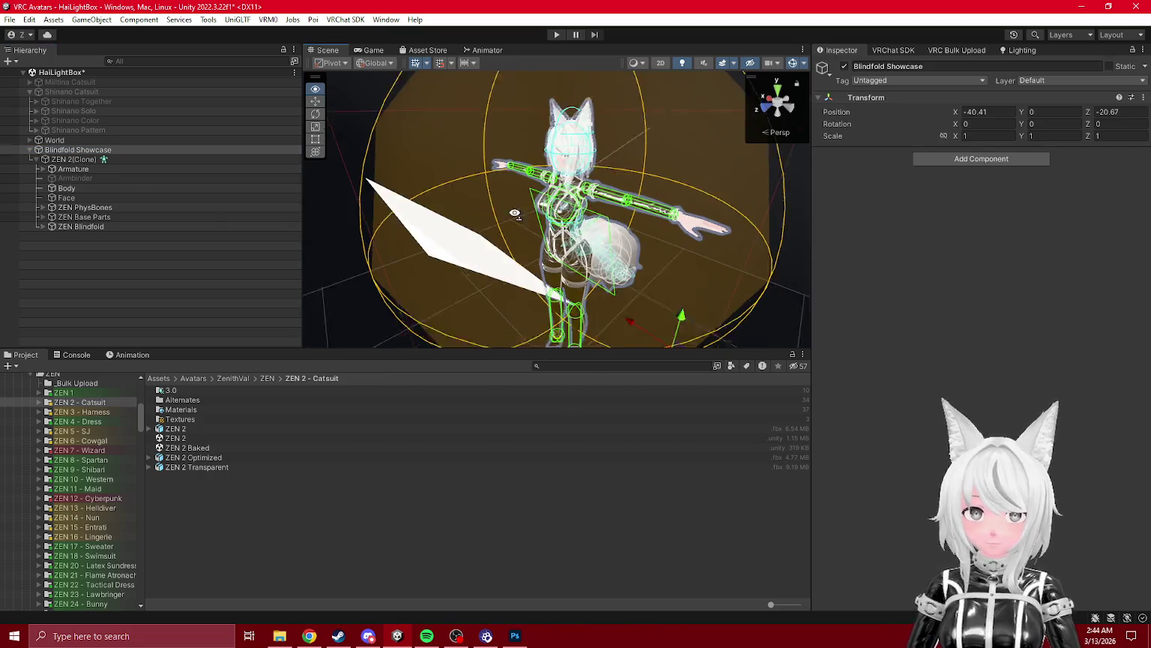
{"action": "left_click", "coordinate": [113, 160]}
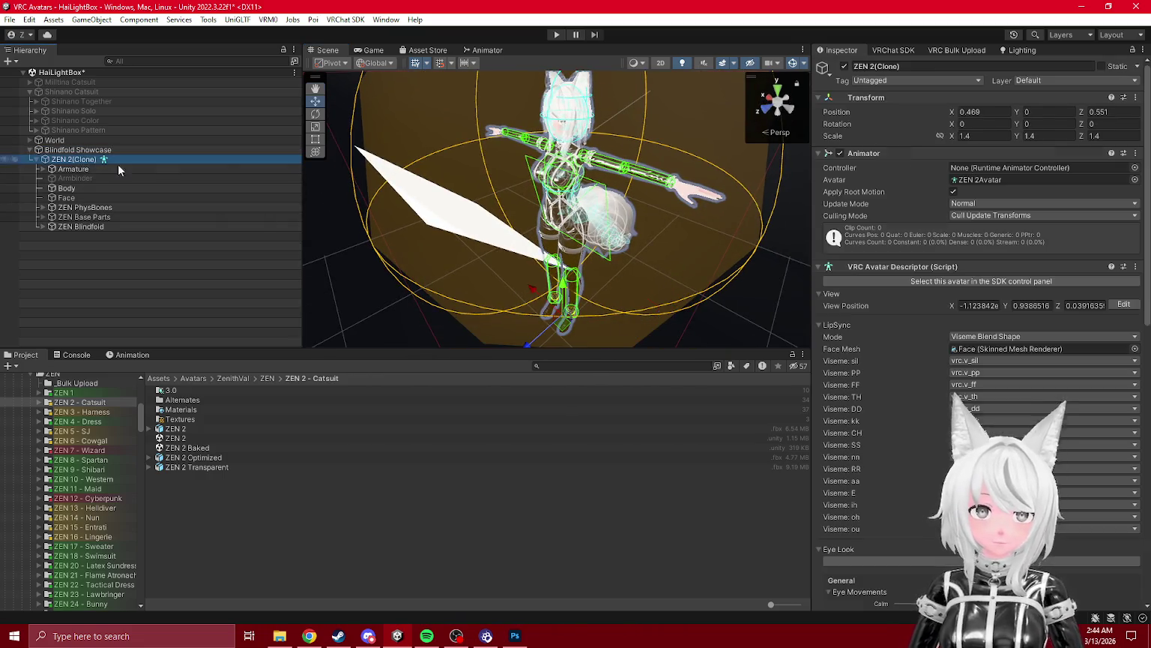
{"action": "type", "text": "0"}
{"action": "key", "text": "Tab"}
{"action": "key", "text": "Tab"}
{"action": "key", "text": "BackSpace"}
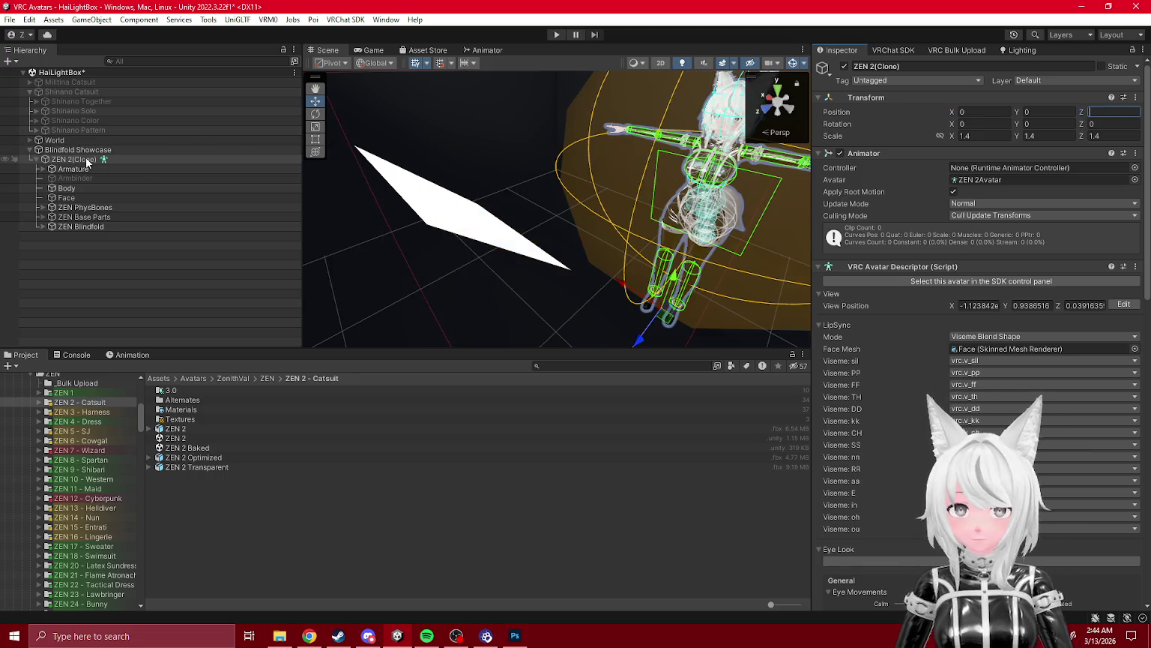
- Reset ZEN 2(Clone)'s scale to 1, 1, 1
{"action": "left_click", "coordinate": [83, 150]}
{"action": "left_click", "coordinate": [73, 160]}
{"action": "double_click", "coordinate": [974, 136]}
{"action": "type", "text": "1"}
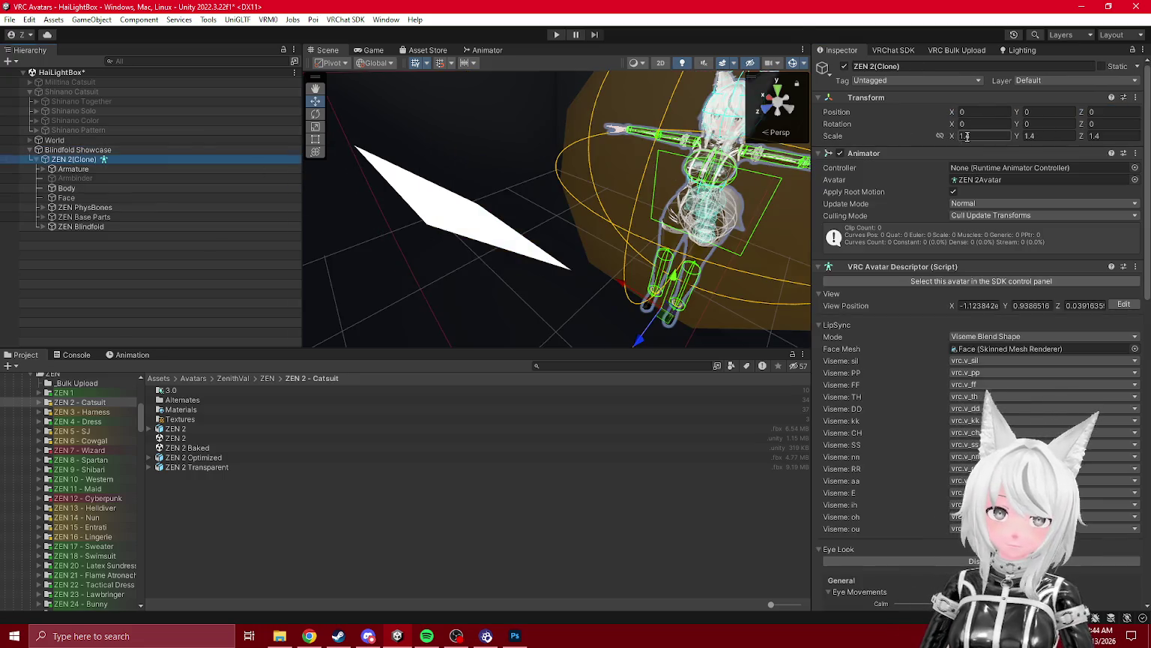
{"action": "key", "text": "Tab"}
{"action": "type", "text": "1"}
{"action": "key", "text": "Tab"}
{"action": "type", "text": "1"}
- Scale Blindfold Showcase to 1.4 on X and Y and move it toward the scene centre
{"action": "left_click", "coordinate": [89, 152]}
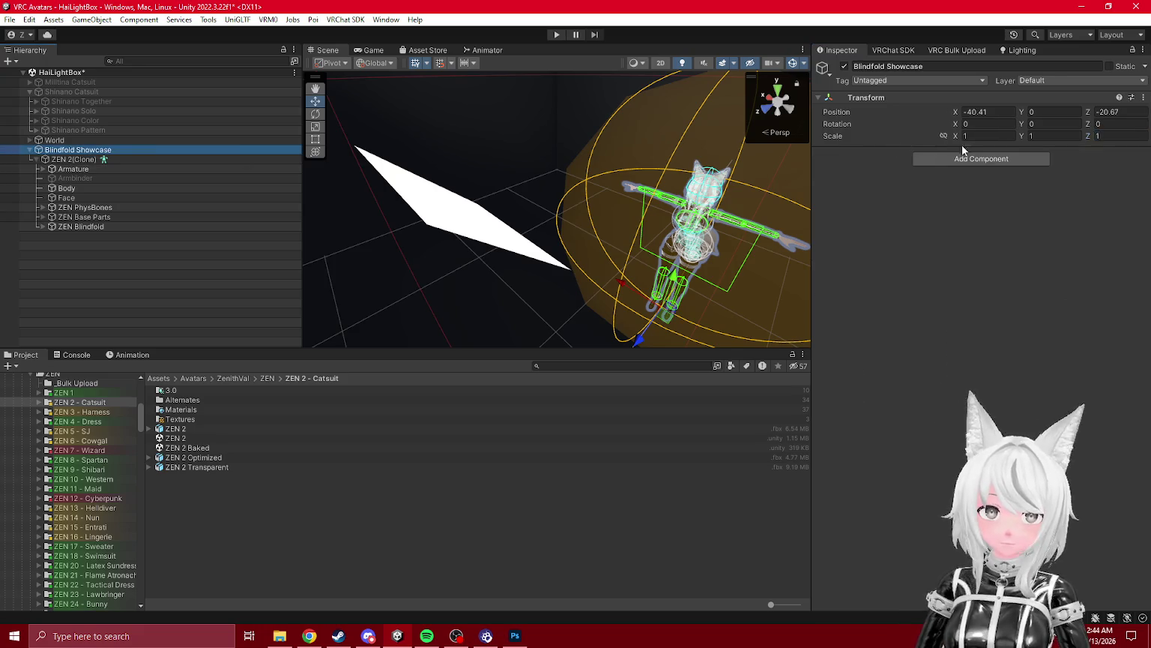
{"action": "type", "text": ".4"}
{"action": "left_click", "coordinate": [1064, 135]}
{"action": "type", "text": "1.4"}
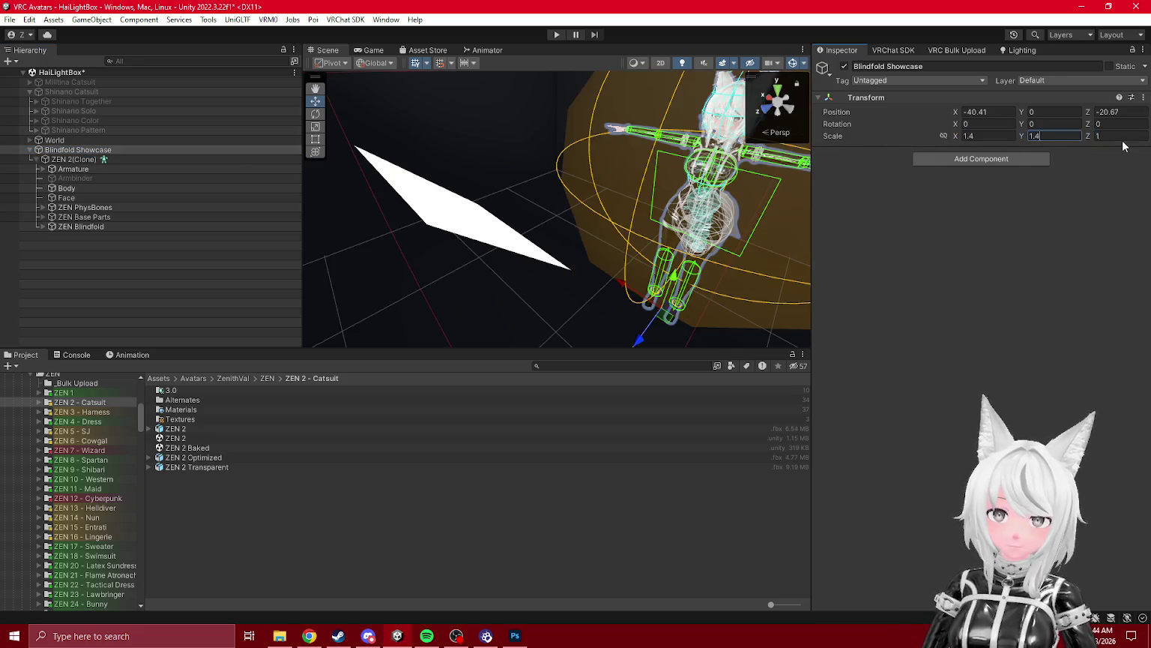
{"action": "mouse_move", "coordinate": [668, 319]}
{"action": "left_mouse_down"}
{"action": "mouse_move", "coordinate": [551, 315]}
{"action": "mouse_move", "coordinate": [566, 296]}
{"action": "left_mouse_up"}
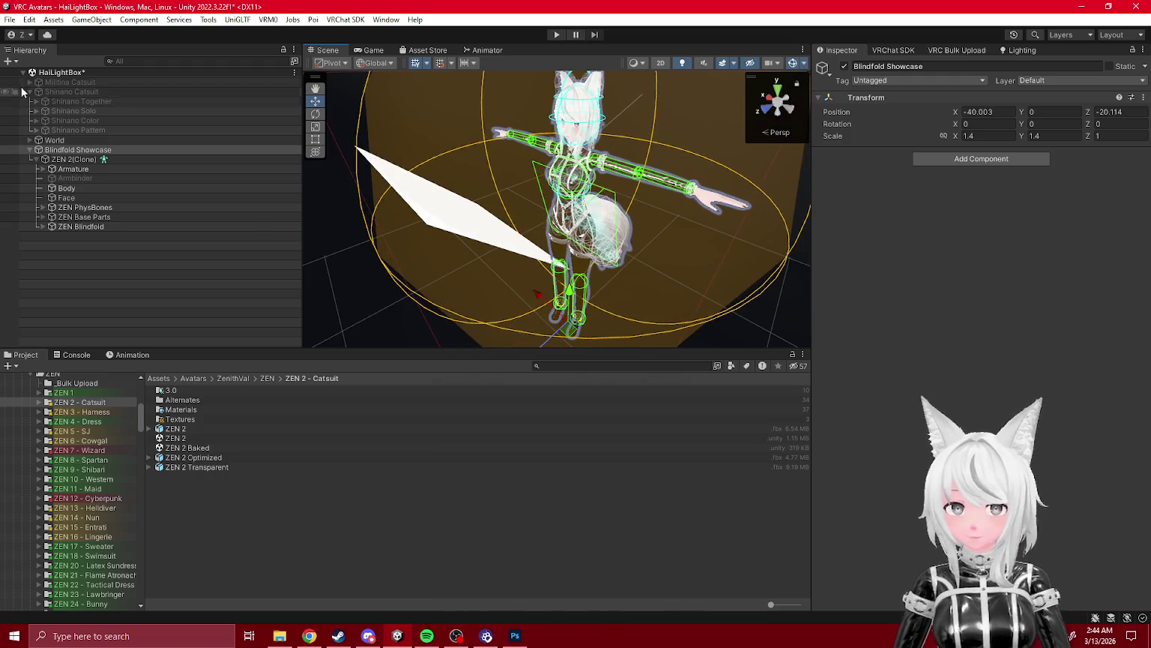
- Expand the Shinano Together group and select its camera
{"action": "left_click", "coordinate": [31, 102]}
{"action": "left_click", "coordinate": [31, 102]}
{"action": "left_click", "coordinate": [32, 102]}
{"action": "left_click", "coordinate": [41, 111]}
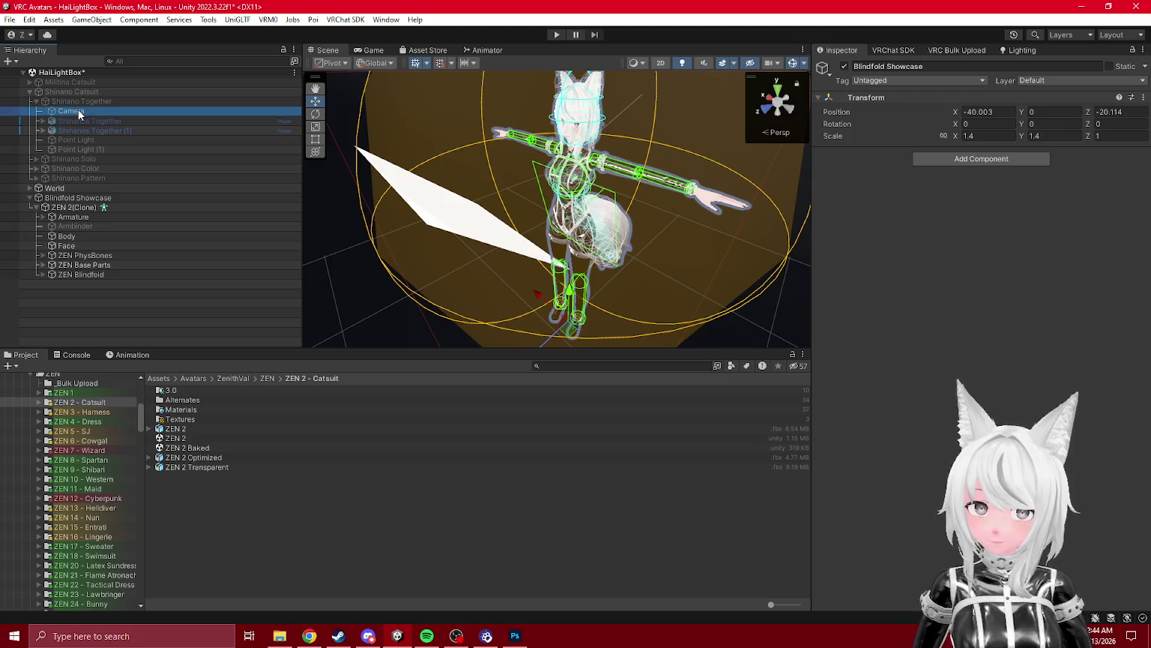
- Create an empty child named '1' as the first child of Blindfold Showcase
{"action": "left_click", "coordinate": [84, 199]}
{"action": "right_click", "coordinate": [84, 200]}
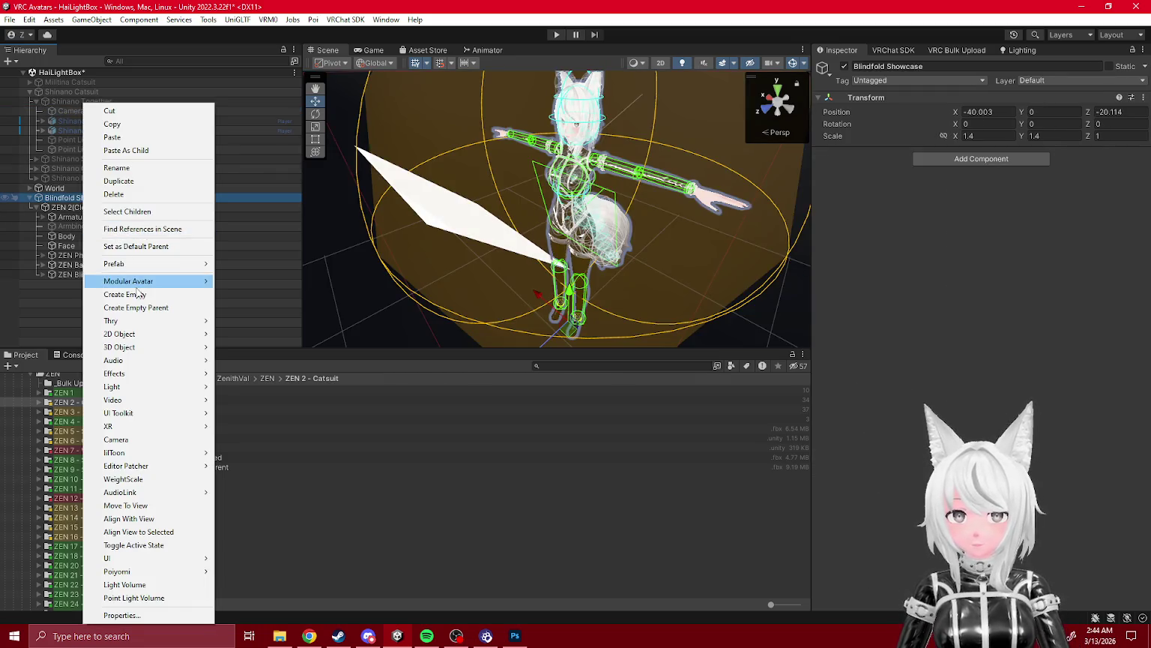
{"action": "left_click", "coordinate": [135, 290]}
{"action": "type", "text": "1"}
{"action": "key", "text": "Return"}
{"action": "left_click_drag", "start_coordinate": [52, 287], "coordinate": [63, 202]}
{"action": "left_click", "coordinate": [30, 91]}
{"action": "mouse_move", "coordinate": [52, 121]}
{"action": "left_mouse_down"}
{"action": "mouse_move", "coordinate": [67, 98]}
{"action": "mouse_move", "coordinate": [65, 113]}
{"action": "left_mouse_up"}
{"action": "left_click", "coordinate": [66, 111]}
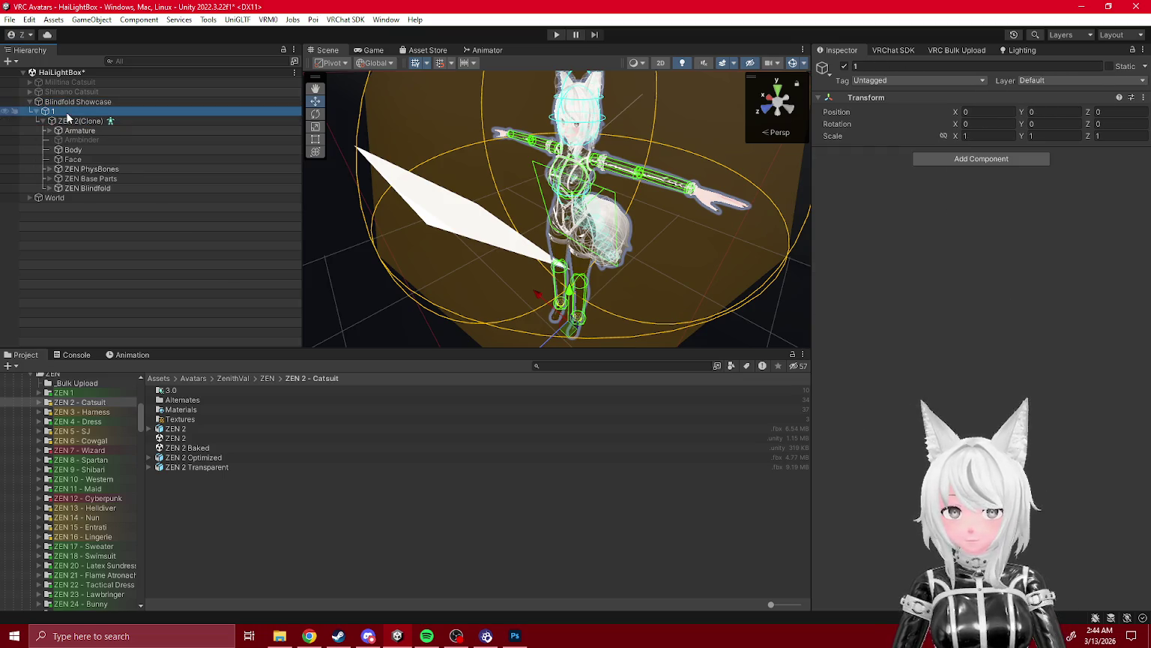
- Paste the camera into object 1 and align it with the scene view
{"action": "key", "text": "ctrl+v"}
{"action": "left_click_drag", "start_coordinate": [72, 123], "coordinate": [72, 117]}
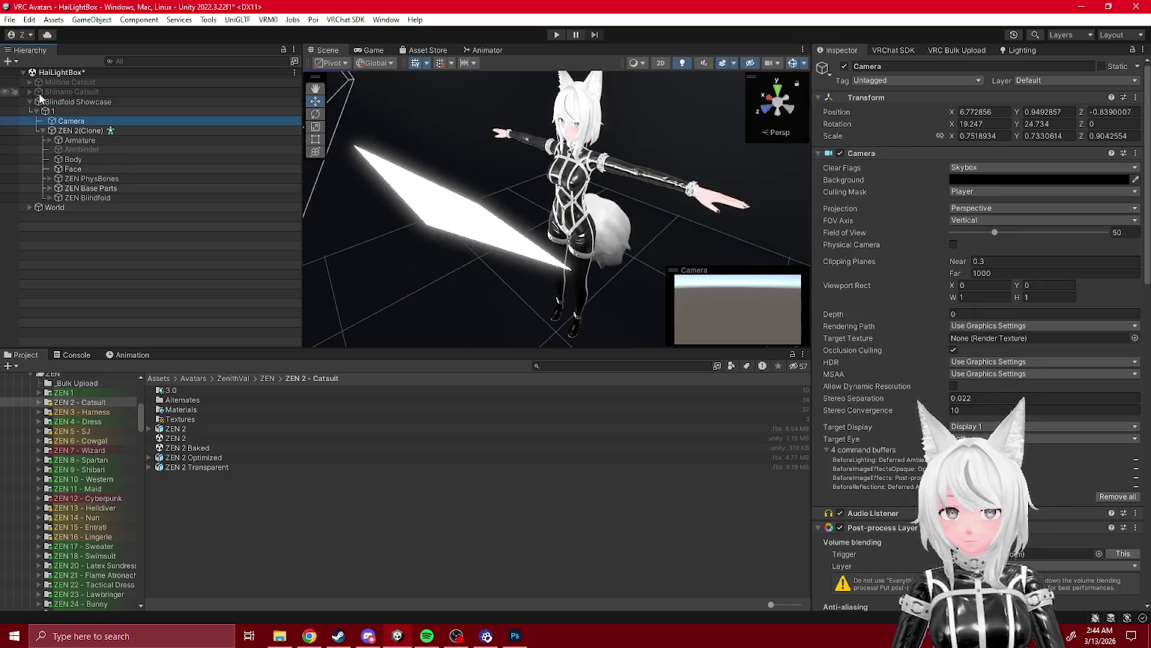
{"action": "left_click_drag", "start_coordinate": [540, 172], "coordinate": [559, 155]}
{"action": "key", "text": "ctrl+shift+f"}
- Duplicate, then delete both ZEN 2 clones, and load the ZEN 2 scene into the Hierarchy
{"action": "left_click", "coordinate": [49, 141]}
{"action": "left_click", "coordinate": [66, 131]}
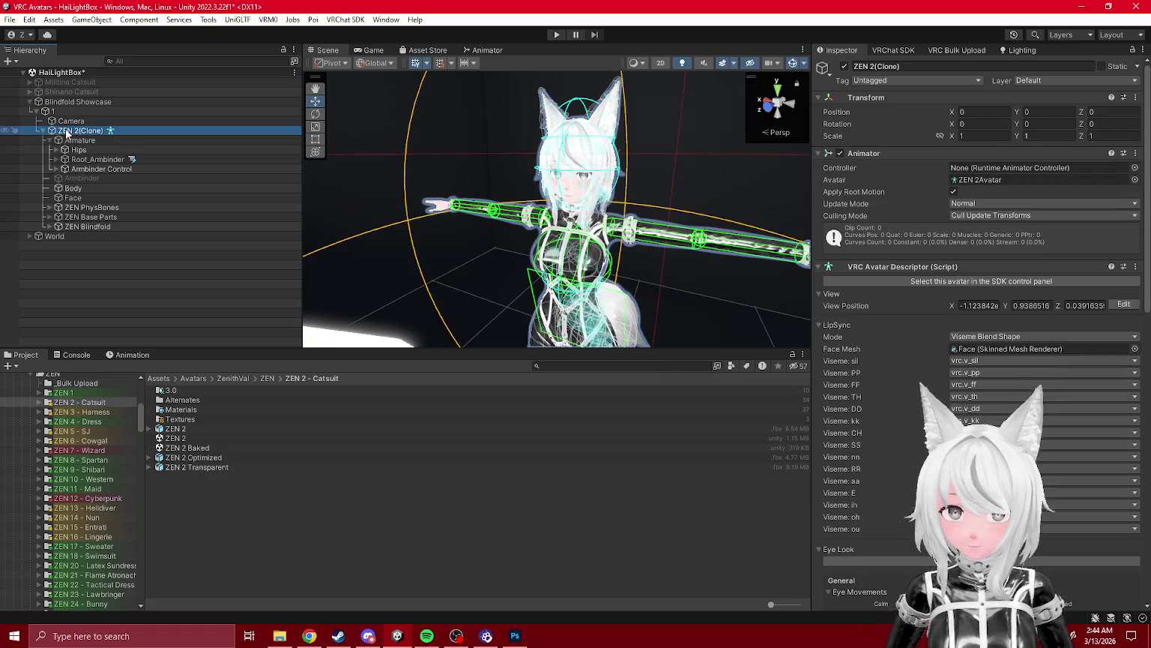
{"action": "left_click", "coordinate": [41, 130]}
{"action": "key", "text": "ctrl+d"}
{"action": "left_click_drag", "start_coordinate": [75, 131], "coordinate": [82, 107]}
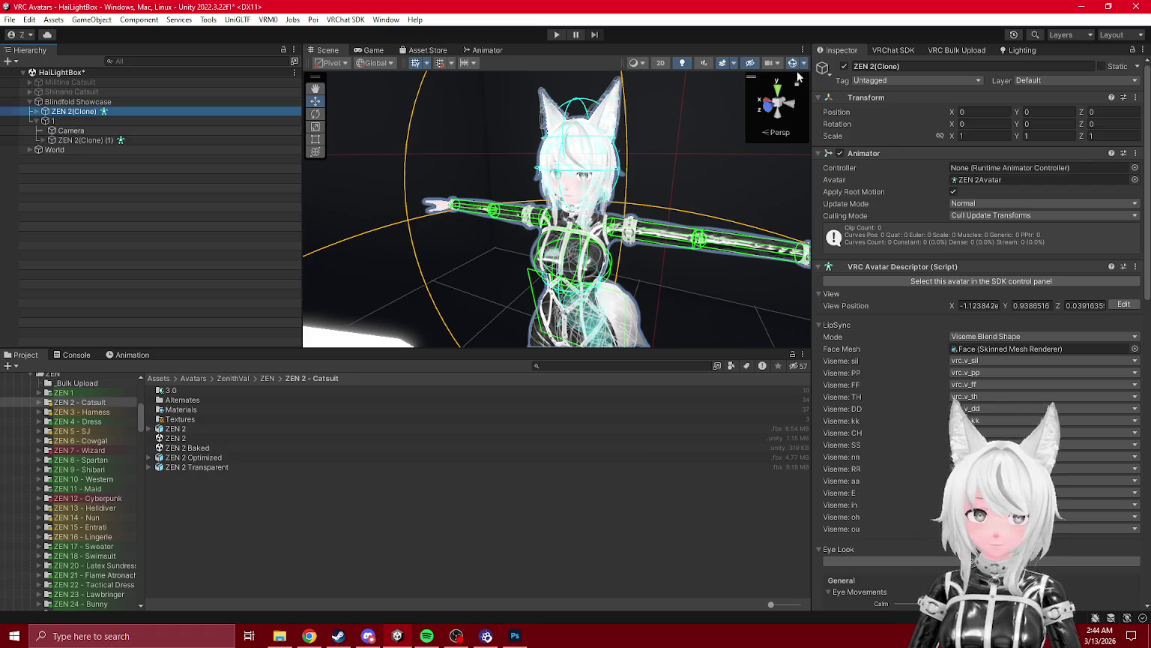
{"action": "left_click", "coordinate": [71, 141]}
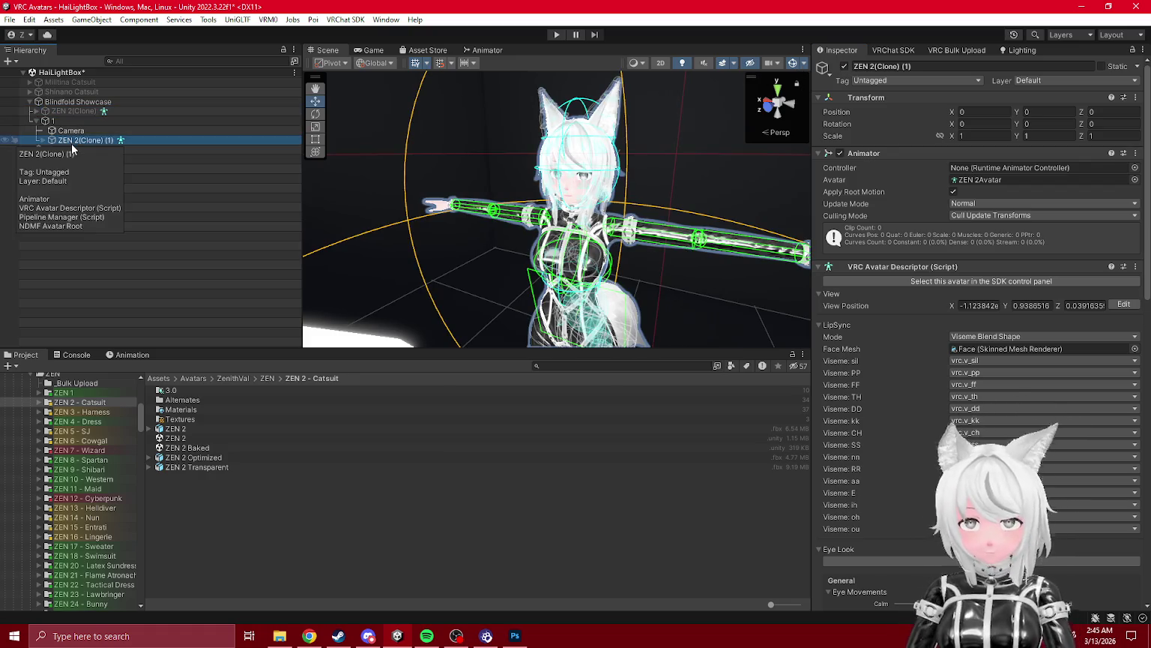
{"action": "key", "text": "Delete"}
{"action": "left_click", "coordinate": [72, 112]}
{"action": "key", "text": "Delete"}
{"action": "left_click_drag", "start_coordinate": [181, 439], "coordinate": [108, 255]}
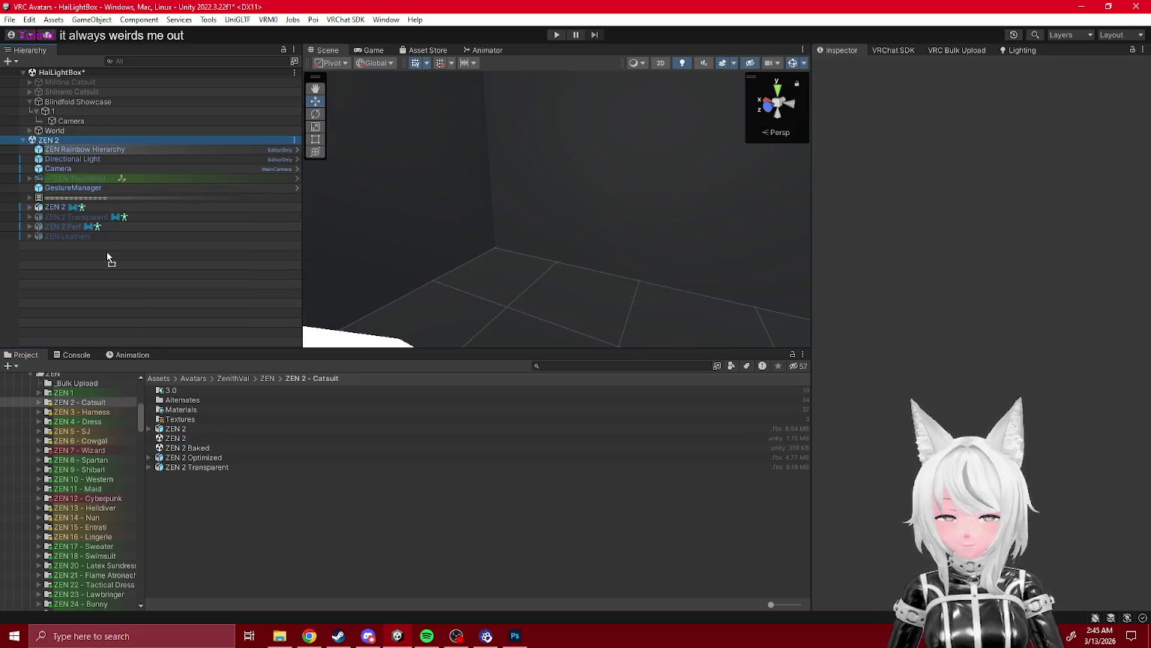
- Move ZEN 2 into object 1 and remove the ZEN 2 scene without saving
{"action": "left_click_drag", "start_coordinate": [48, 208], "coordinate": [54, 112]}
{"action": "right_click", "coordinate": [64, 149]}
{"action": "left_click", "coordinate": [133, 229]}
{"action": "left_click", "coordinate": [615, 349]}
- Set the avatar's X position to 0 and place it in the lit room
{"action": "mouse_move", "coordinate": [615, 349]}
{"action": "left_mouse_down"}
{"action": "mouse_move", "coordinate": [617, 298]}
{"action": "mouse_move", "coordinate": [545, 267]}
{"action": "mouse_move", "coordinate": [334, 248]}
{"action": "mouse_move", "coordinate": [468, 232]}
{"action": "left_mouse_up"}
{"action": "scroll", "coordinate": [618, 298], "scroll_direction": "down", "scroll_amount": 5}
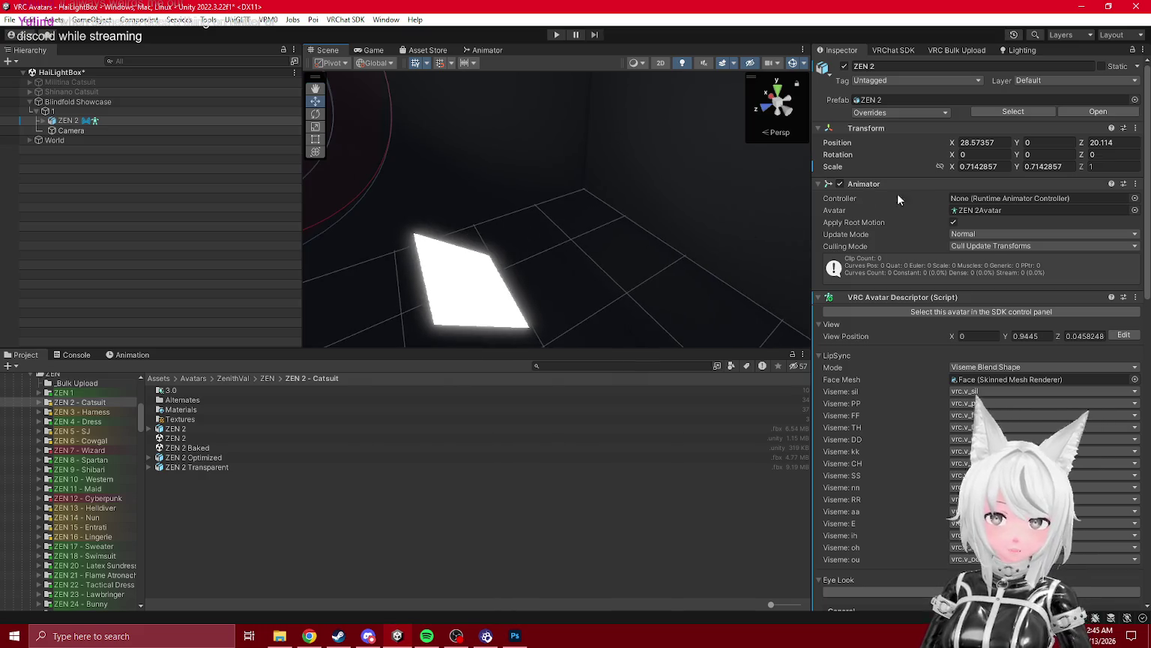
{"action": "type", "text": "0"}
{"action": "key", "text": "Return"}
{"action": "key", "text": "f"}
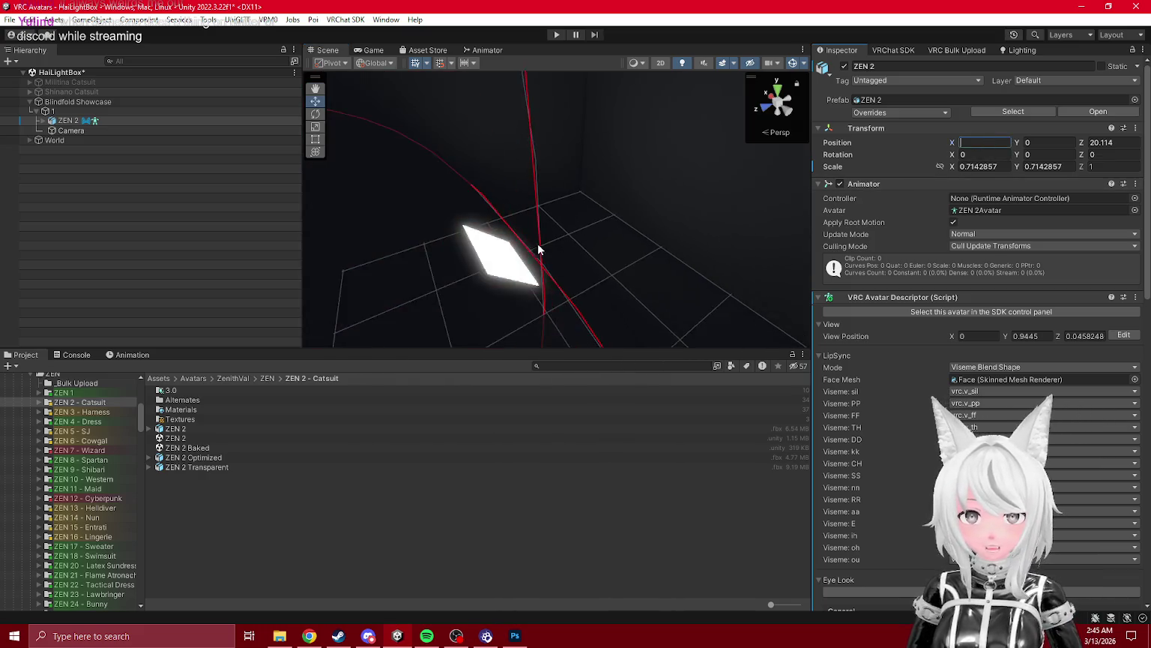
{"action": "mouse_move", "coordinate": [441, 155]}
{"action": "left_mouse_down"}
{"action": "mouse_move", "coordinate": [529, 235]}
{"action": "mouse_move", "coordinate": [383, 130]}
{"action": "mouse_move", "coordinate": [551, 202]}
{"action": "mouse_move", "coordinate": [596, 257]}
{"action": "mouse_move", "coordinate": [592, 247]}
{"action": "left_mouse_up"}
{"action": "key", "text": "f"}
{"action": "mouse_move", "coordinate": [611, 296]}
{"action": "left_mouse_down"}
{"action": "mouse_move", "coordinate": [621, 311]}
{"action": "mouse_move", "coordinate": [655, 274]}
{"action": "mouse_move", "coordinate": [634, 310]}
{"action": "mouse_move", "coordinate": [406, 224]}
{"action": "mouse_move", "coordinate": [541, 187]}
{"action": "left_mouse_up"}
- Set the ZEN 2 avatar's scale to 1 and frame it in view
{"action": "left_click", "coordinate": [90, 117]}
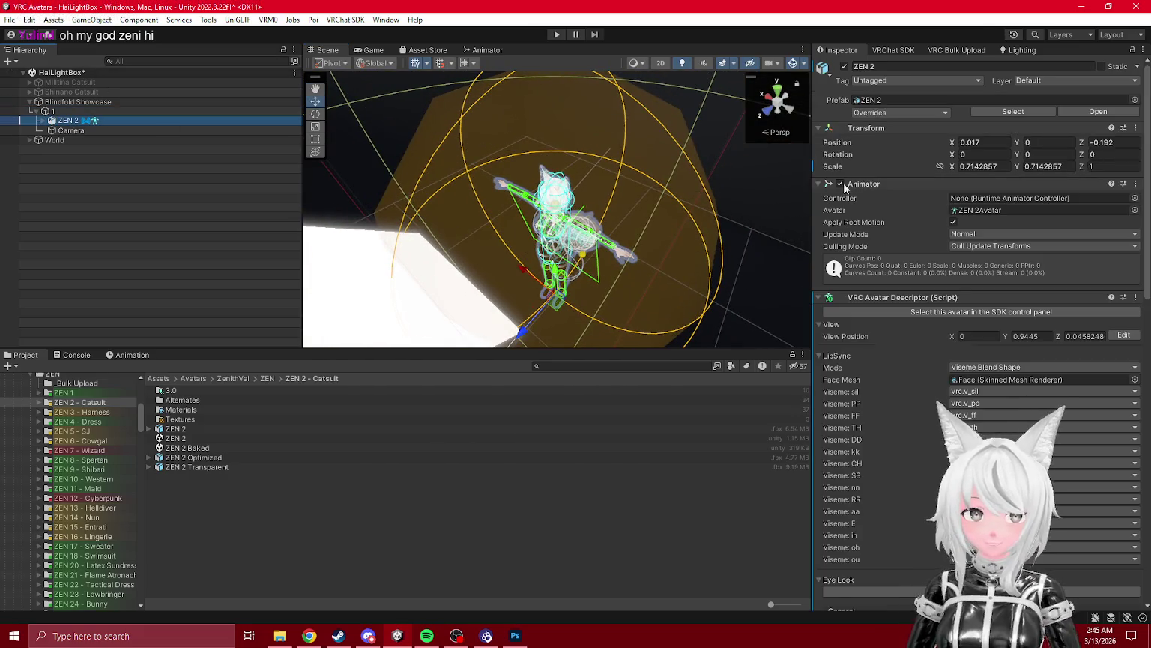
{"action": "left_click", "coordinate": [982, 166]}
{"action": "type", "text": "1"}
{"action": "key", "text": "Tab"}
{"action": "type", "text": "1"}
{"action": "left_click_drag", "start_coordinate": [496, 233], "coordinate": [684, 146]}
{"action": "left_click", "coordinate": [684, 147]}
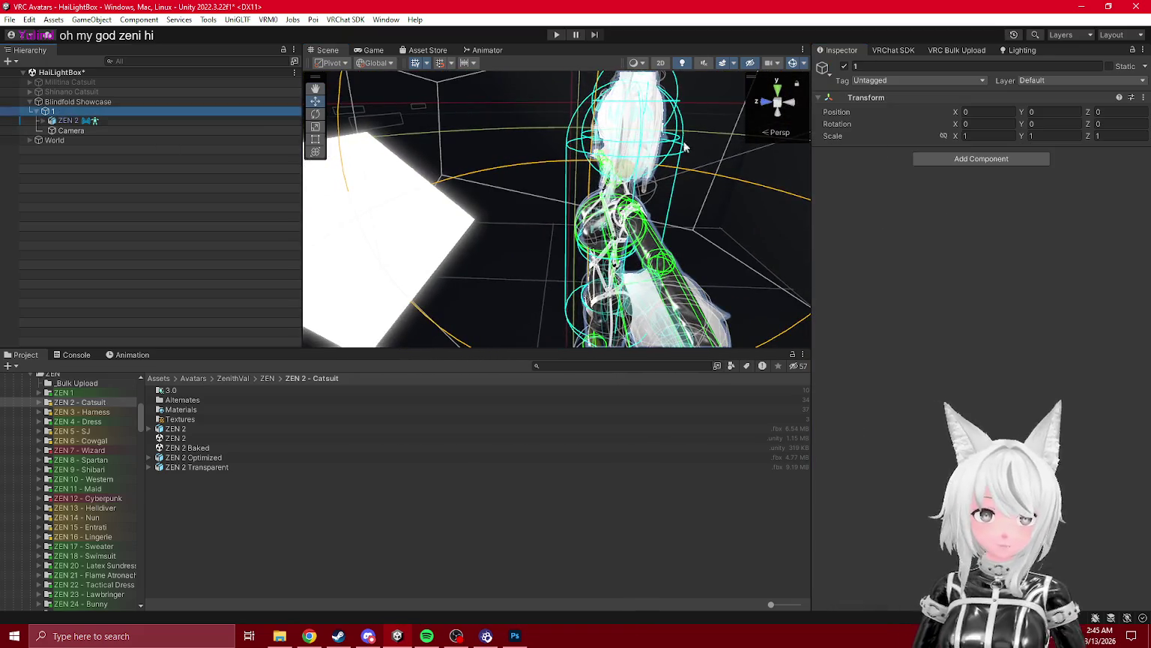
{"action": "key", "text": "f"}
{"action": "left_click", "coordinate": [67, 120]}
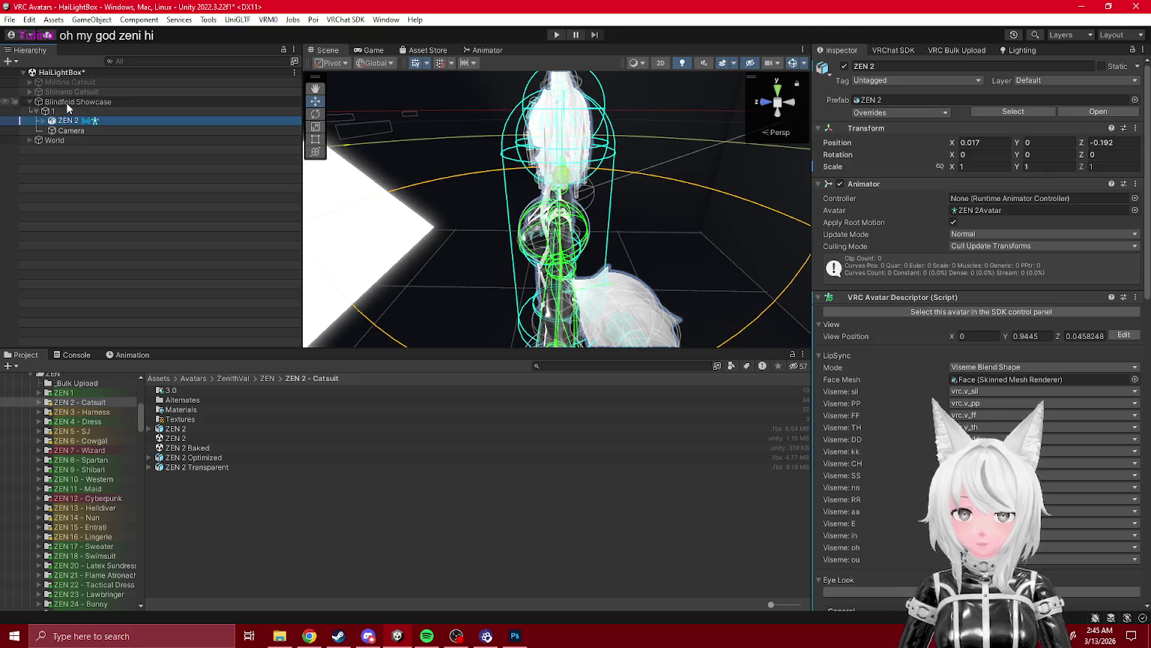
- Set Blindfold Showcase's Z scale to 1.4 and check the enlarged showcase
{"action": "left_click", "coordinate": [66, 102]}
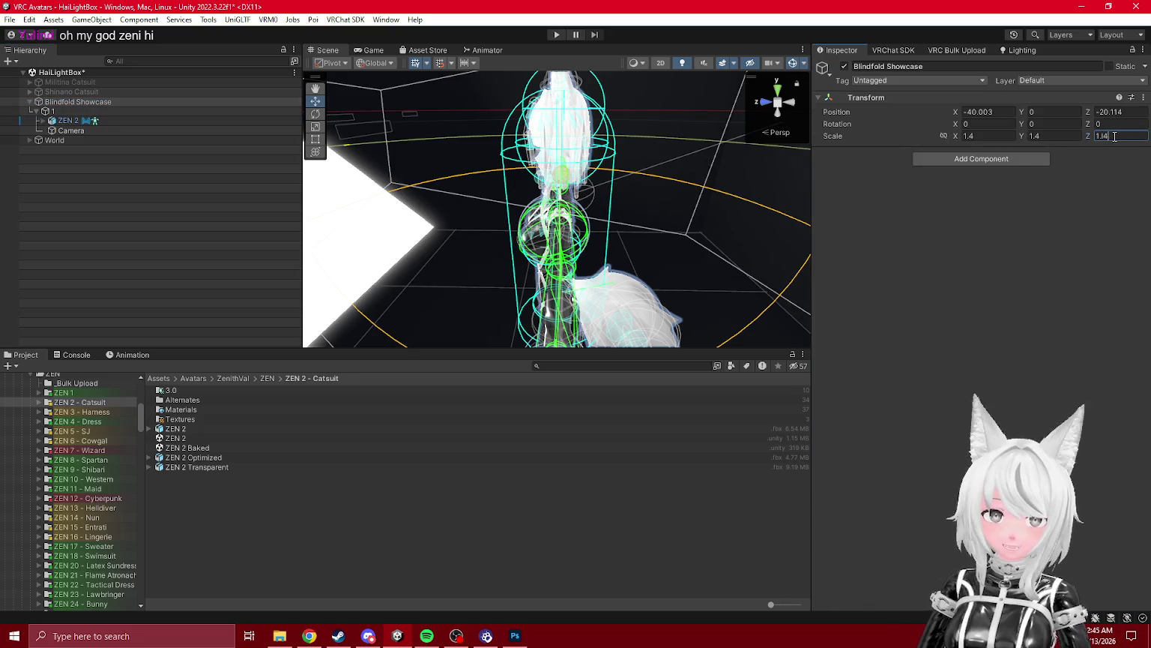
{"action": "key", "text": "Return"}
{"action": "key", "text": "f"}
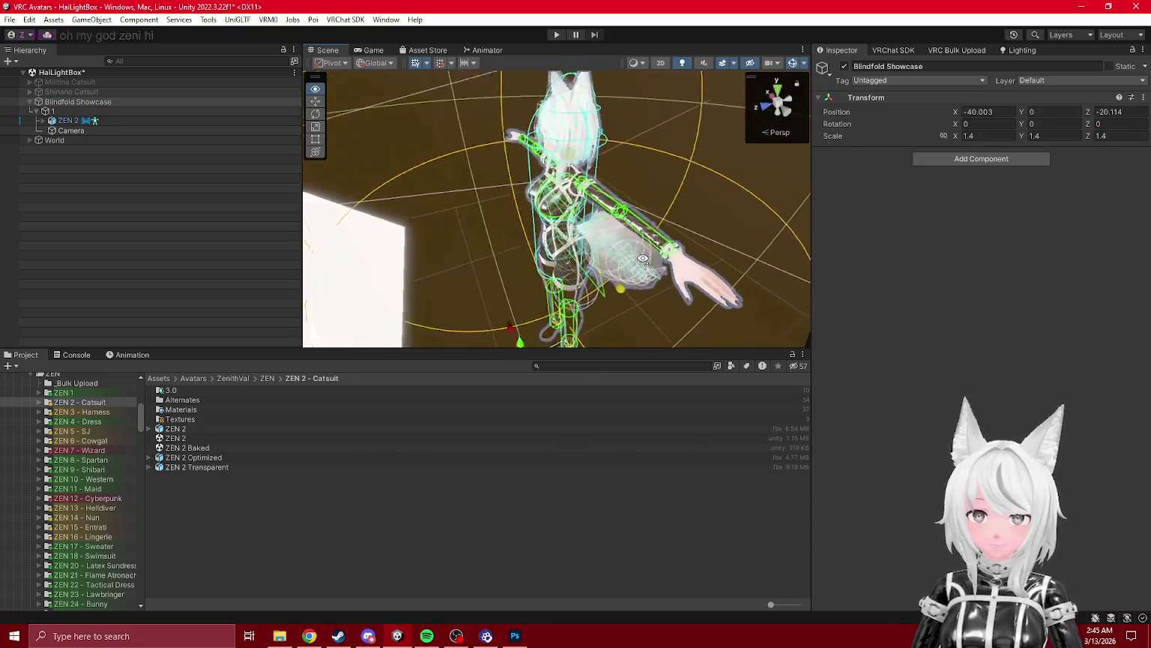
{"action": "left_click", "coordinate": [105, 121]}
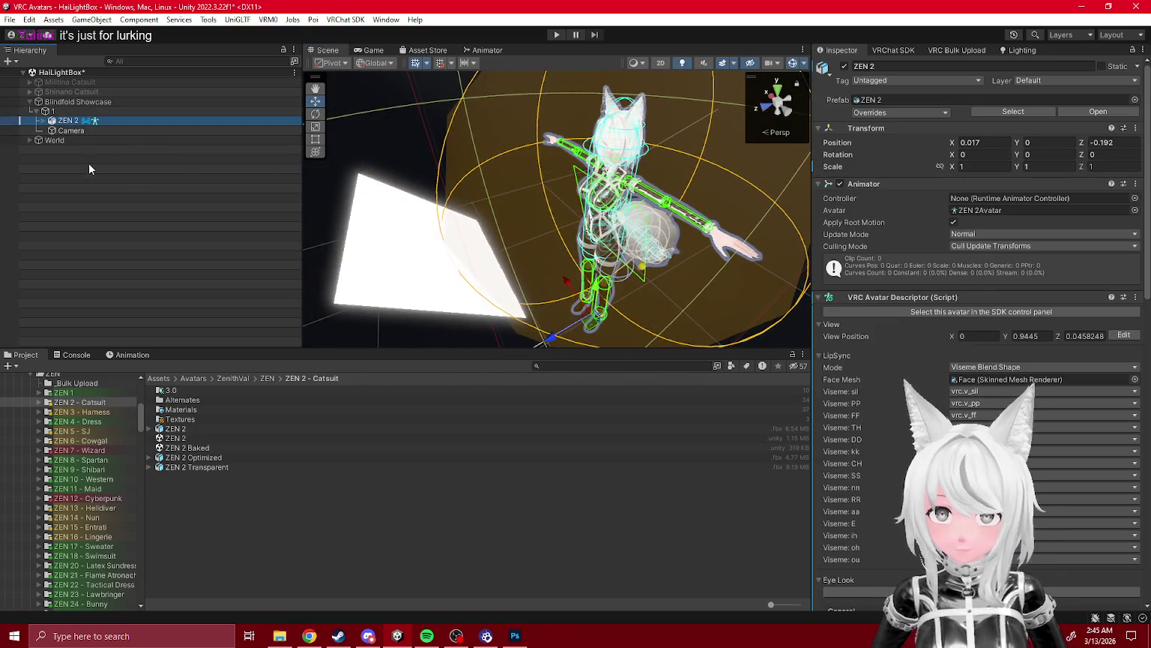
{"action": "left_click", "coordinate": [54, 111]}
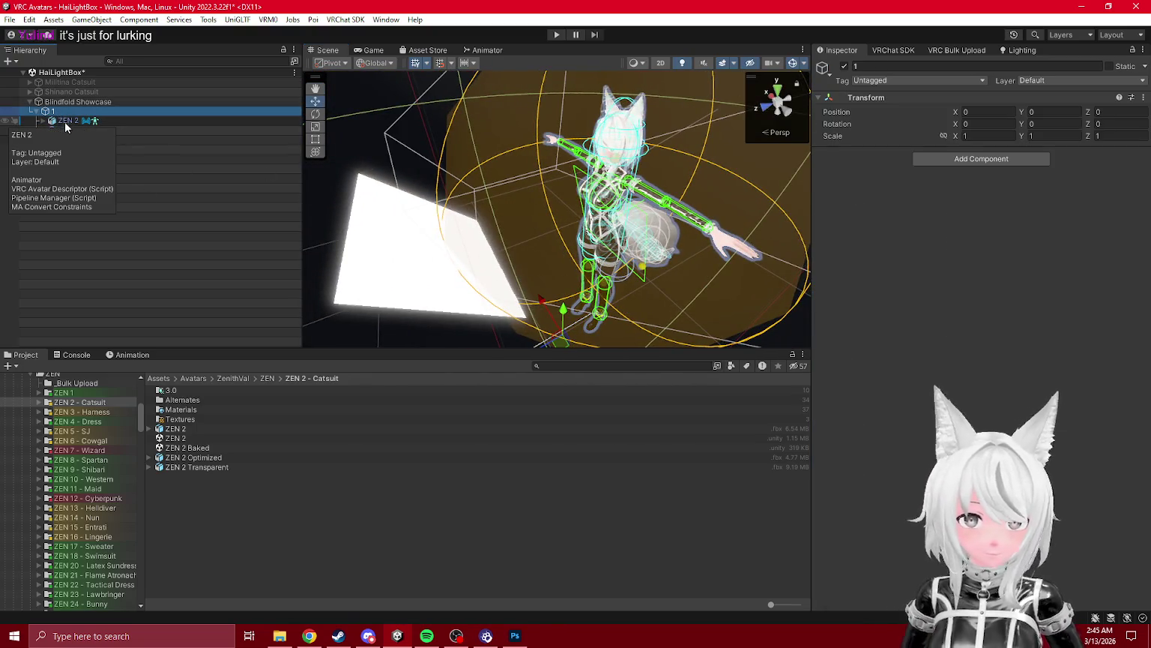
{"action": "left_click", "coordinate": [67, 121]}
{"action": "mouse_move", "coordinate": [560, 302]}
{"action": "left_mouse_down"}
{"action": "mouse_move", "coordinate": [610, 299]}
{"action": "mouse_move", "coordinate": [640, 350]}
{"action": "mouse_move", "coordinate": [509, 185]}
{"action": "mouse_move", "coordinate": [512, 102]}
{"action": "mouse_move", "coordinate": [527, 146]}
{"action": "mouse_move", "coordinate": [527, 265]}
{"action": "mouse_move", "coordinate": [488, 248]}
{"action": "left_mouse_up"}
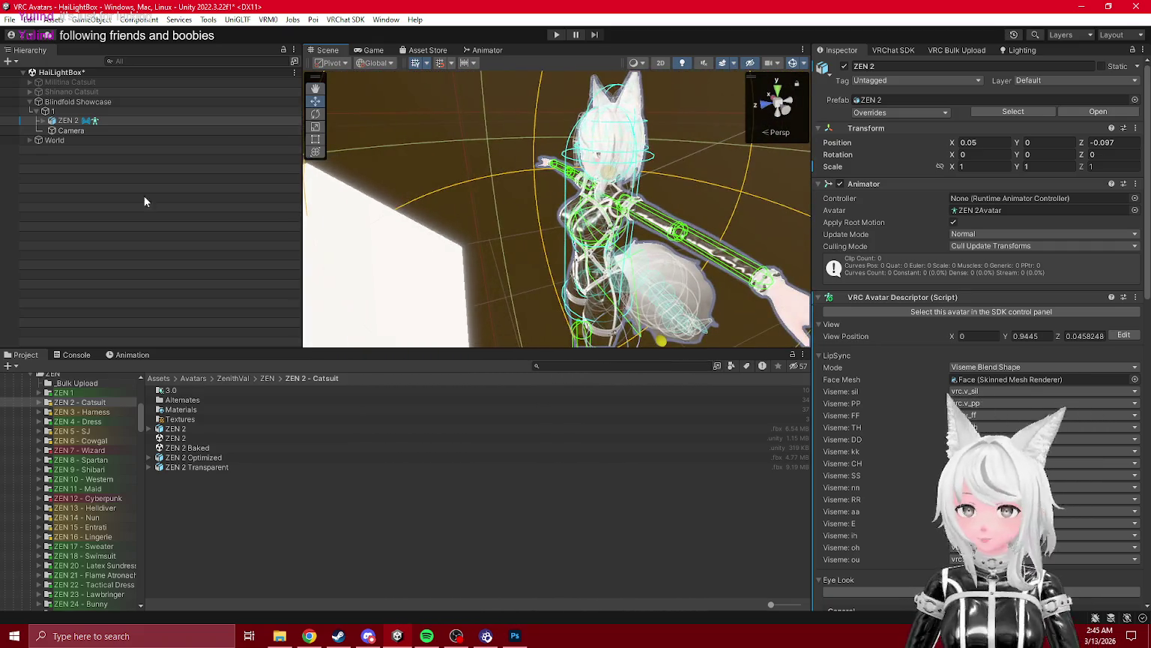
- Delete Misc, Haptics, OSCLeash, ZeniShockReceiver, OSCLock and StruggleGame from ZEN 2
{"action": "left_click", "coordinate": [42, 122]}
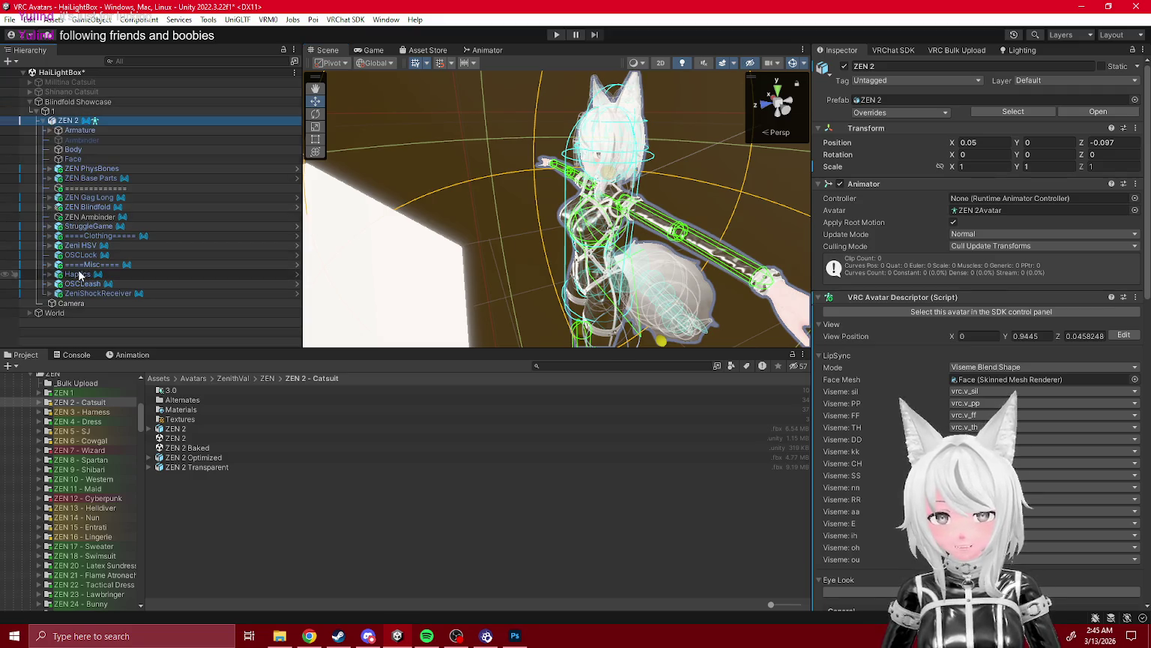
{"action": "left_click", "coordinate": [32, 265]}
{"action": "key", "text": "Delete"}
{"action": "key", "text": "Delete"}
{"action": "left_click", "coordinate": [265, 264]}
{"action": "key", "text": "Delete"}
{"action": "left_click", "coordinate": [88, 264]}
{"action": "key", "text": "Delete"}
{"action": "left_click", "coordinate": [88, 256]}
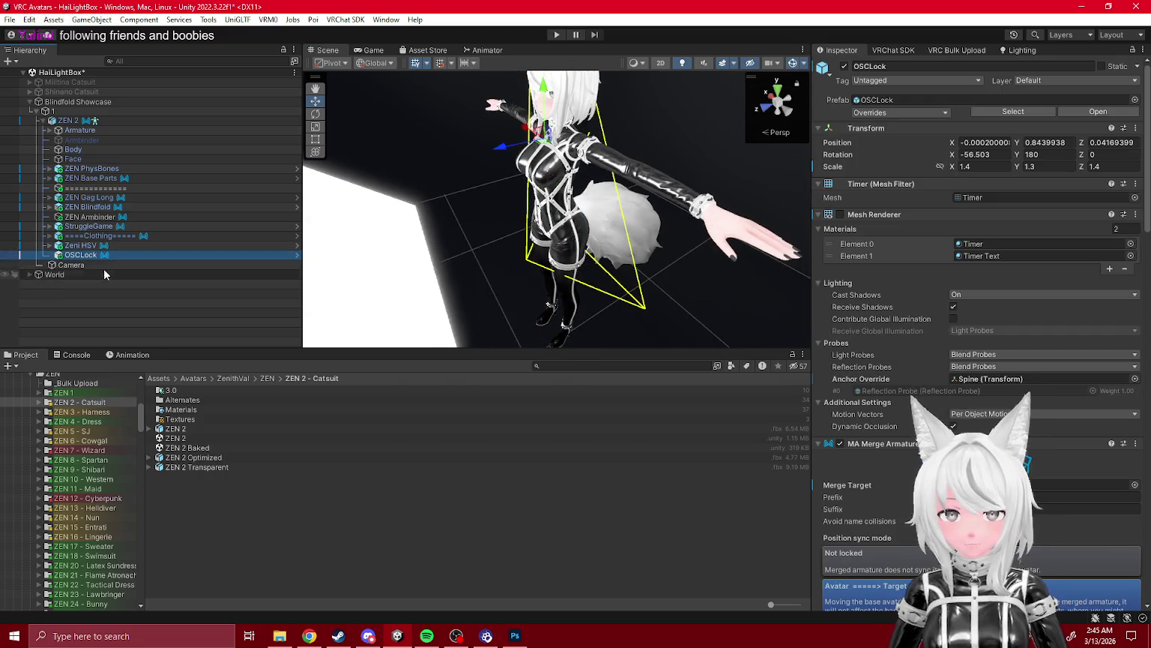
{"action": "key", "text": "Delete"}
{"action": "key", "text": "Delete"}
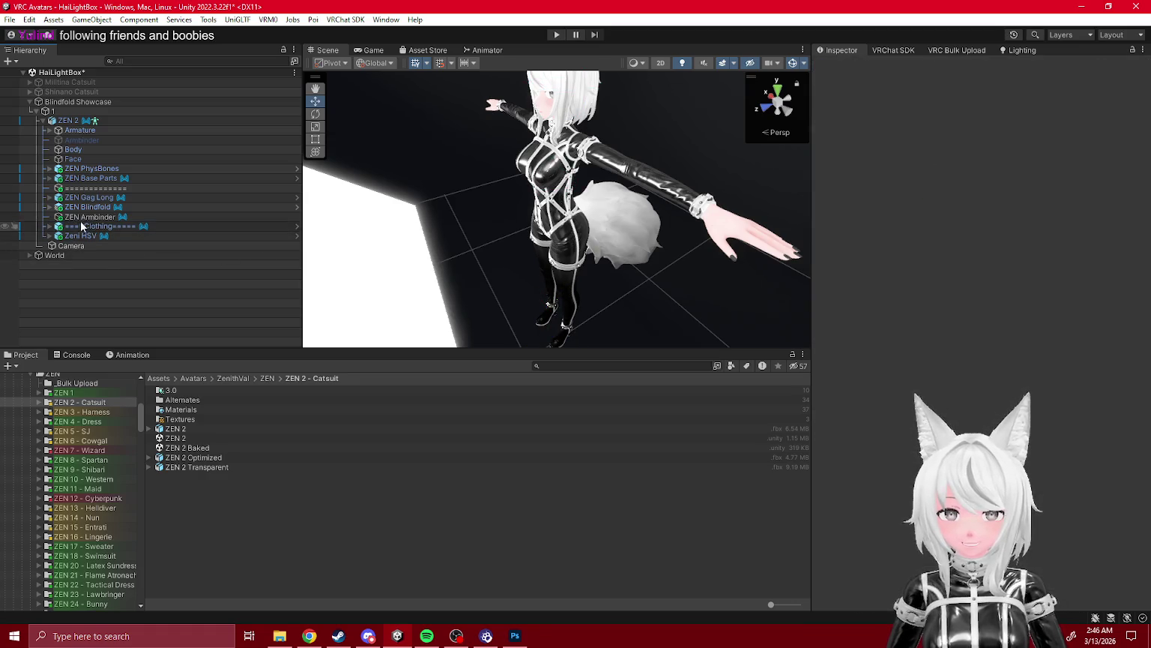
{"action": "left_click", "coordinate": [80, 218]}
{"action": "key", "text": "Up"}
{"action": "key", "text": "Up"}
{"action": "key", "text": "Up"}
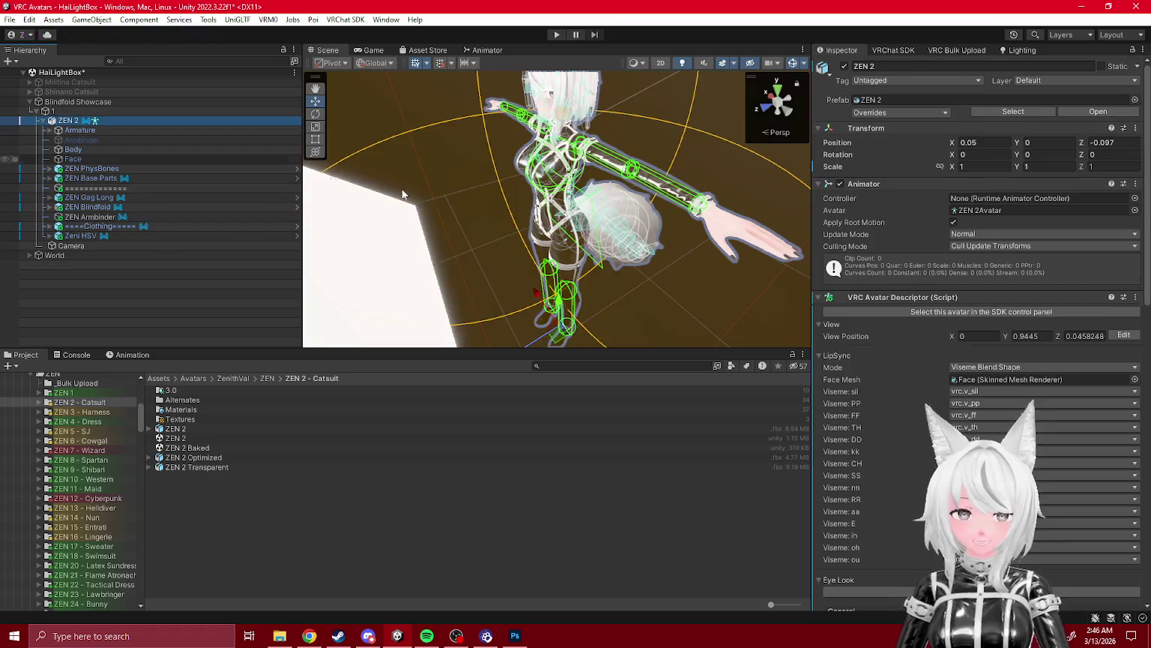
{"action": "mouse_move", "coordinate": [557, 338]}
{"action": "left_mouse_down"}
{"action": "mouse_move", "coordinate": [559, 348]}
{"action": "mouse_move", "coordinate": [397, 221]}
{"action": "left_mouse_up"}
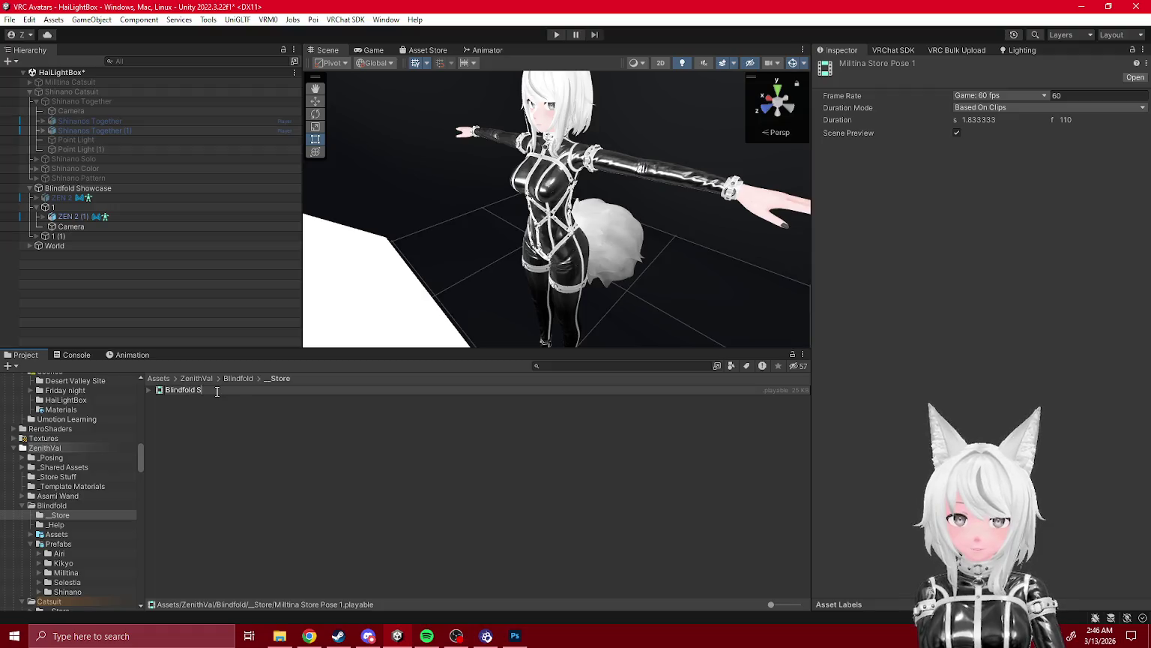
- Rename the timeline to Blindfold Store Showcase and Manual Bake the ZEN 2 (1) avatar
{"action": "type", "text": "tore Showcas"}
{"action": "key", "text": "Return"}
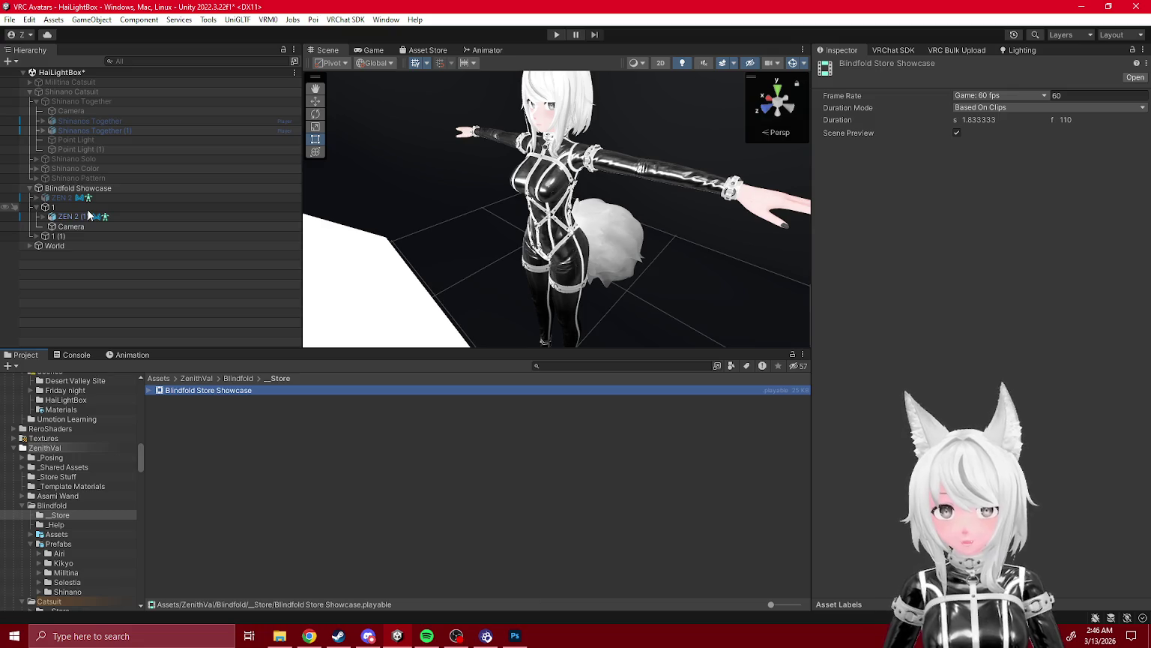
{"action": "left_click", "coordinate": [83, 188]}
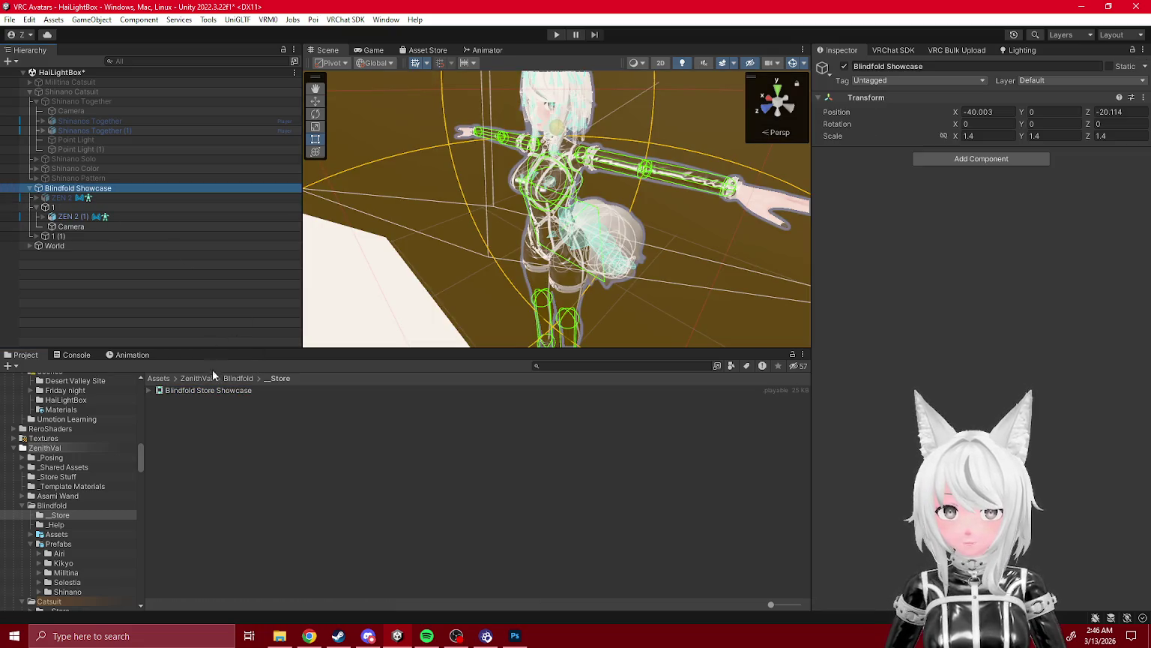
{"action": "right_click", "coordinate": [76, 216]}
{"action": "mouse_move", "coordinate": [150, 241]}
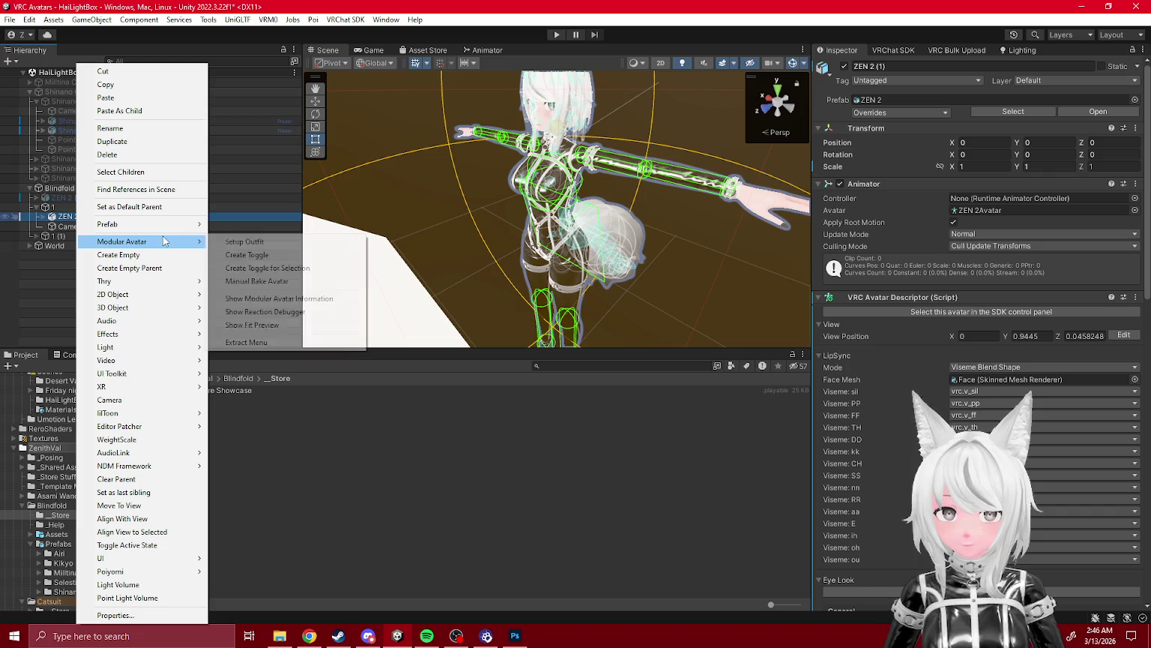
{"action": "left_click", "coordinate": [266, 284]}
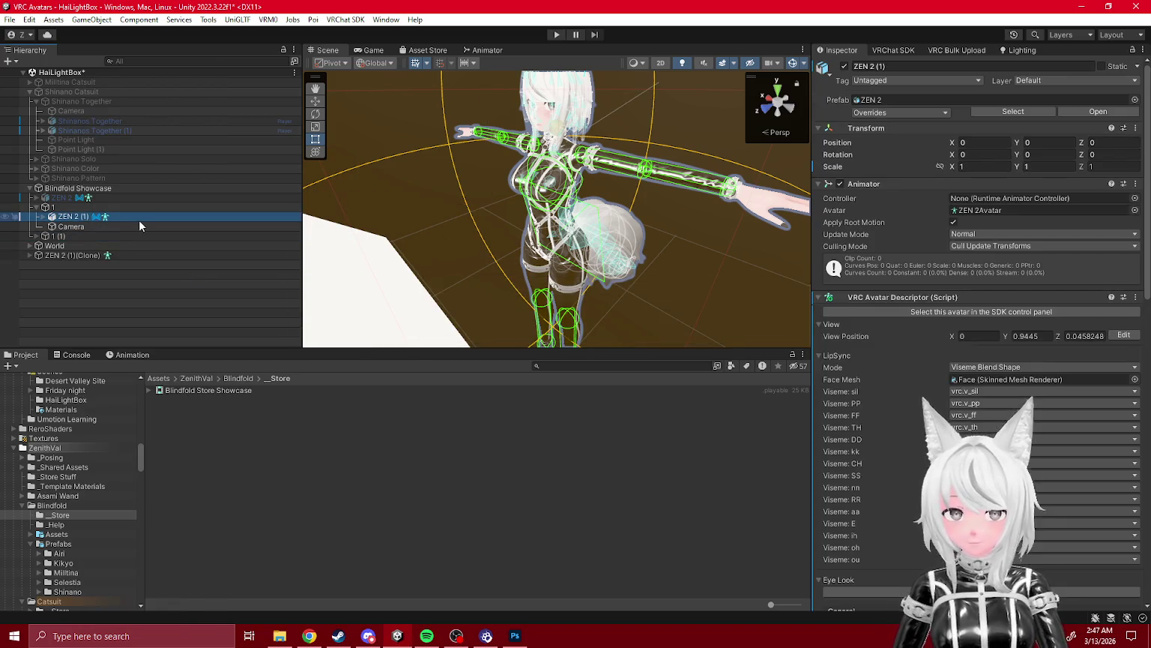
- Move the baked clone into group 1, delete the old ZEN 2 (1), and reset its scale to 1
{"action": "mouse_move", "coordinate": [102, 256]}
{"action": "left_mouse_down"}
{"action": "mouse_move", "coordinate": [83, 247]}
{"action": "mouse_move", "coordinate": [84, 221]}
{"action": "left_mouse_up"}
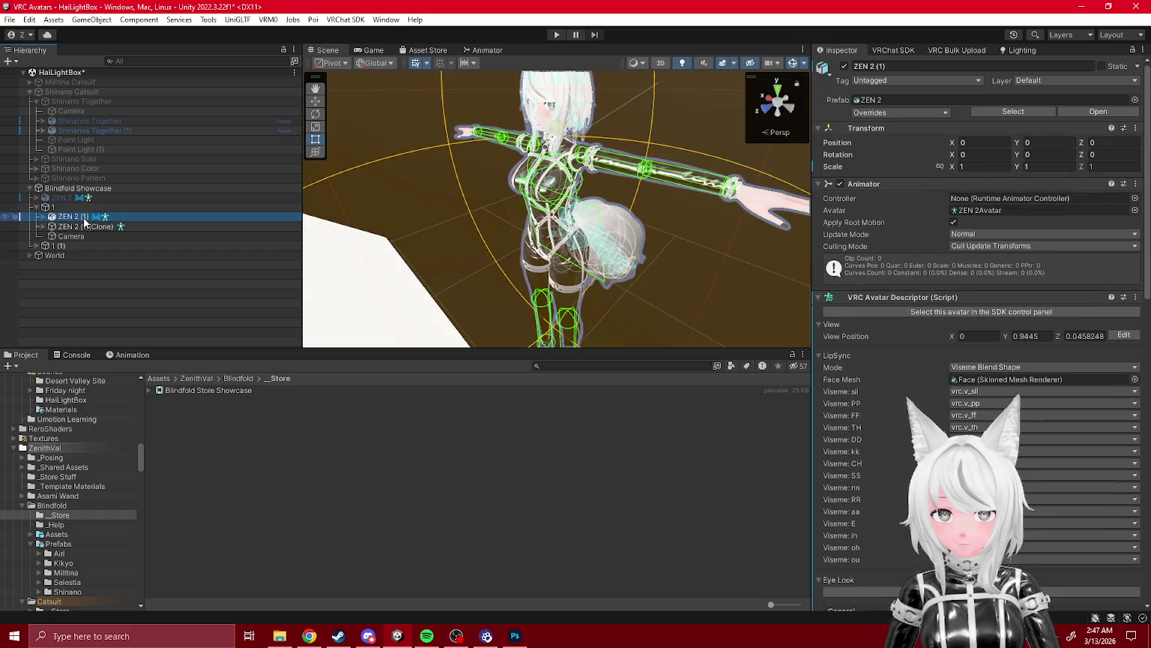
{"action": "key", "text": "Delete"}
{"action": "left_click", "coordinate": [90, 216]}
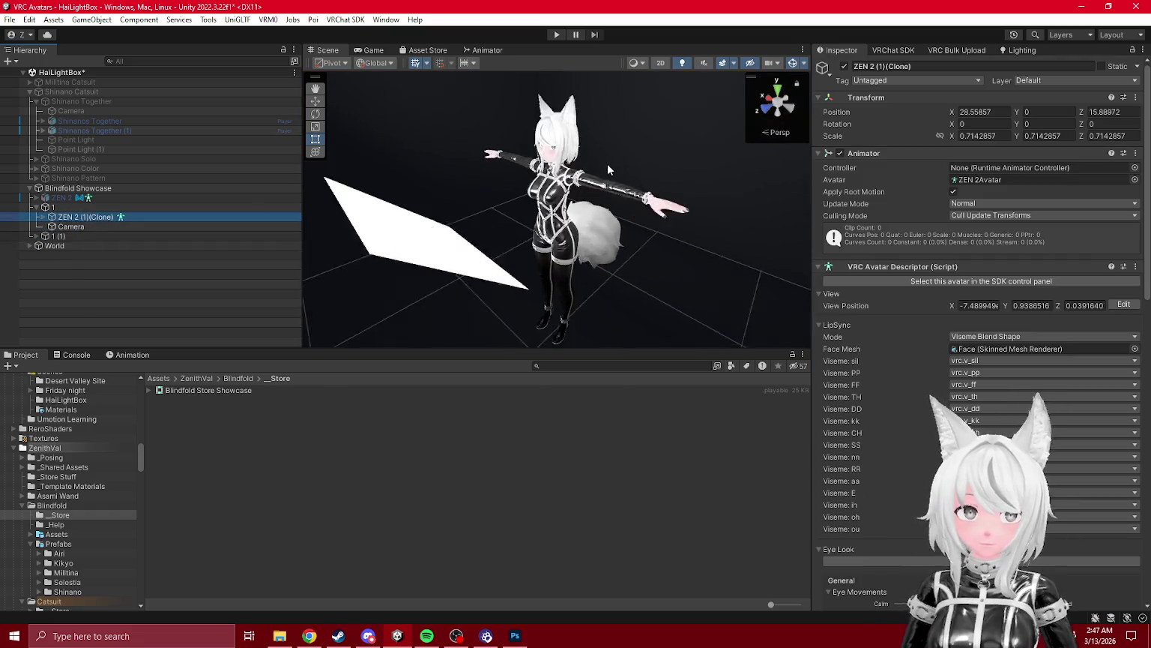
{"action": "left_click", "coordinate": [978, 136]}
{"action": "type", "text": "1"}
{"action": "left_click", "coordinate": [1045, 135]}
{"action": "type", "text": "1"}
{"action": "left_click", "coordinate": [1122, 136]}
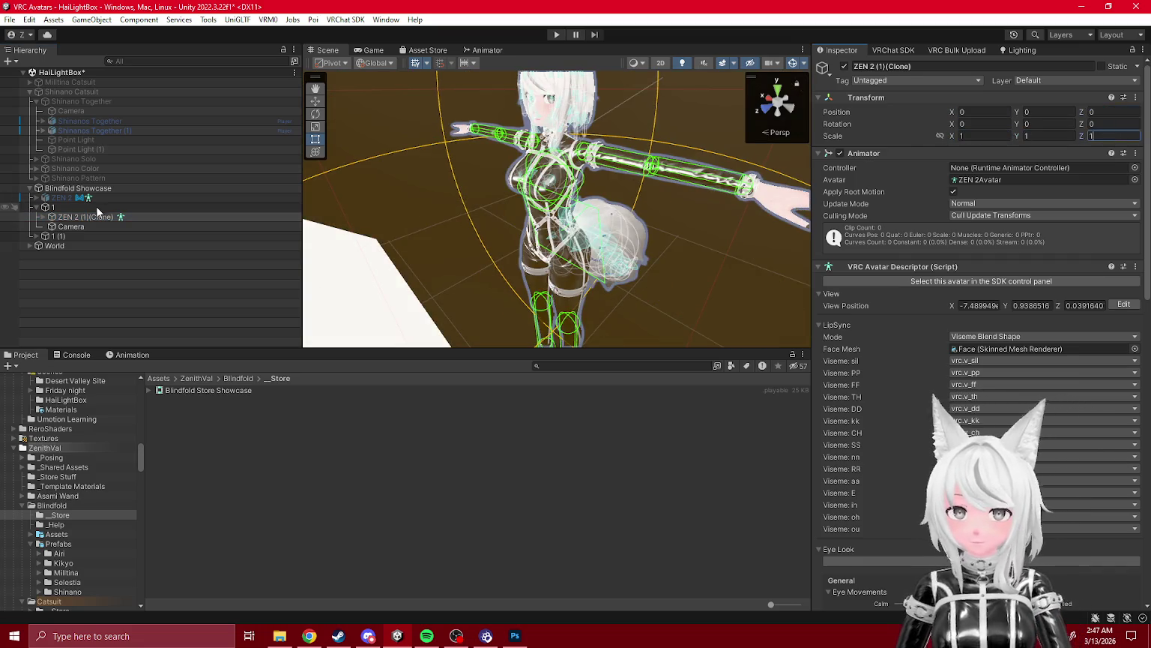
{"action": "left_click", "coordinate": [68, 197]}
{"action": "left_click", "coordinate": [67, 216]}
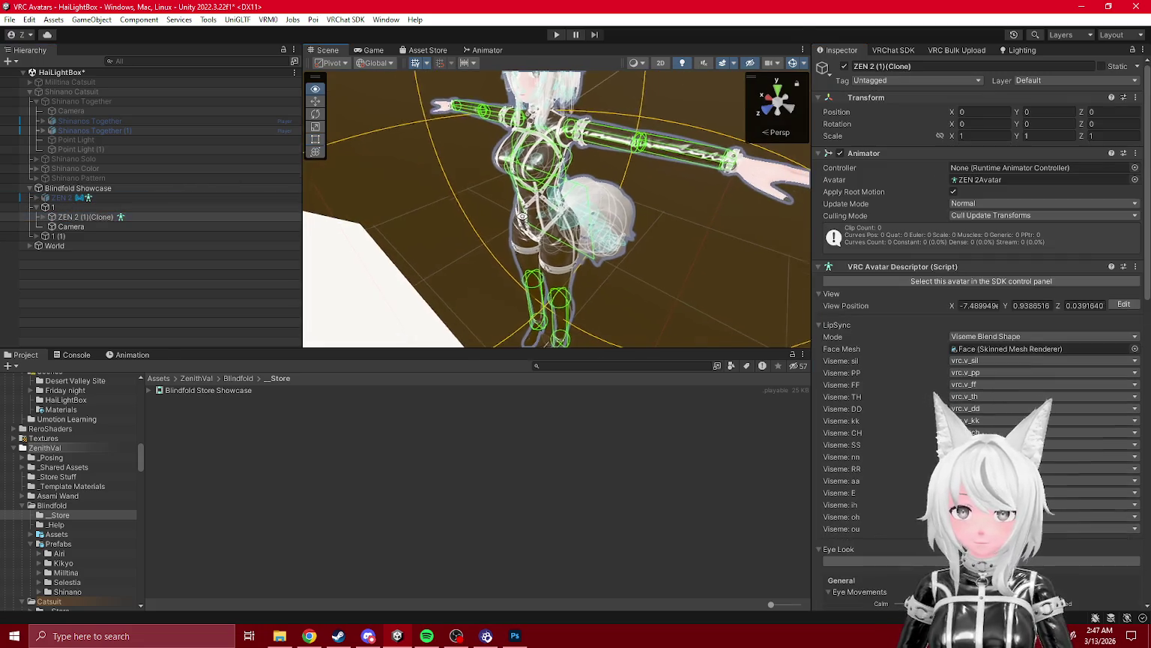
- Delete the empty 1 (1) group and rename group 1 to Closeup
{"action": "left_click", "coordinate": [70, 236]}
{"action": "key", "text": "Delete"}
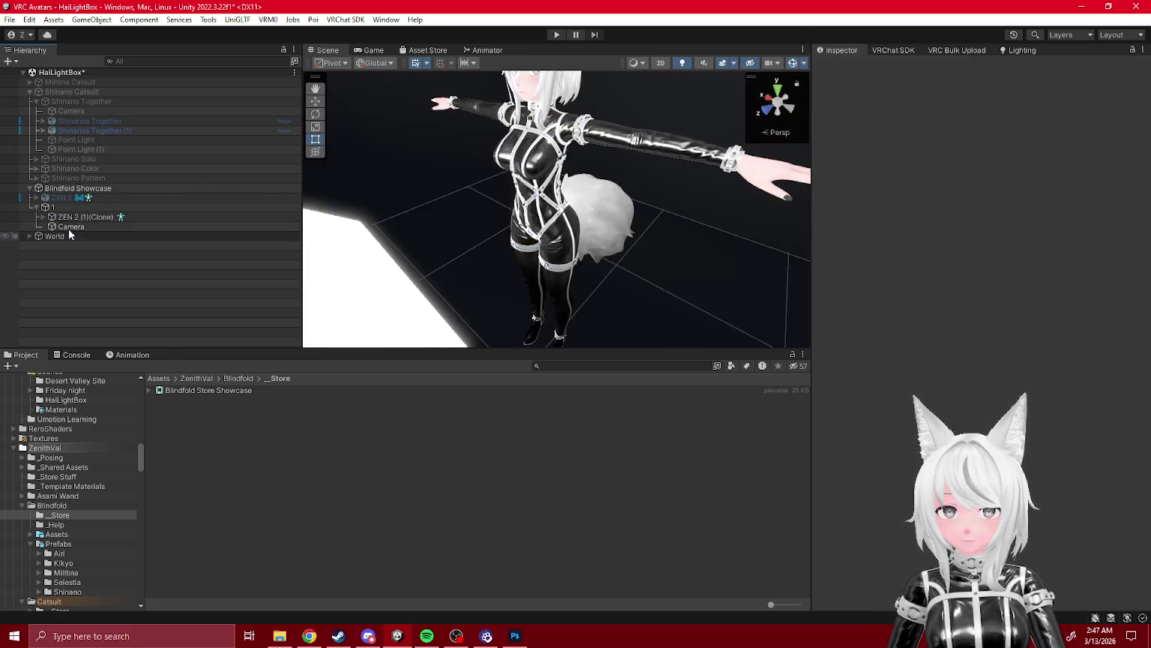
{"action": "left_click", "coordinate": [60, 206]}
{"action": "key", "text": "F2"}
{"action": "type", "text": "Main"}
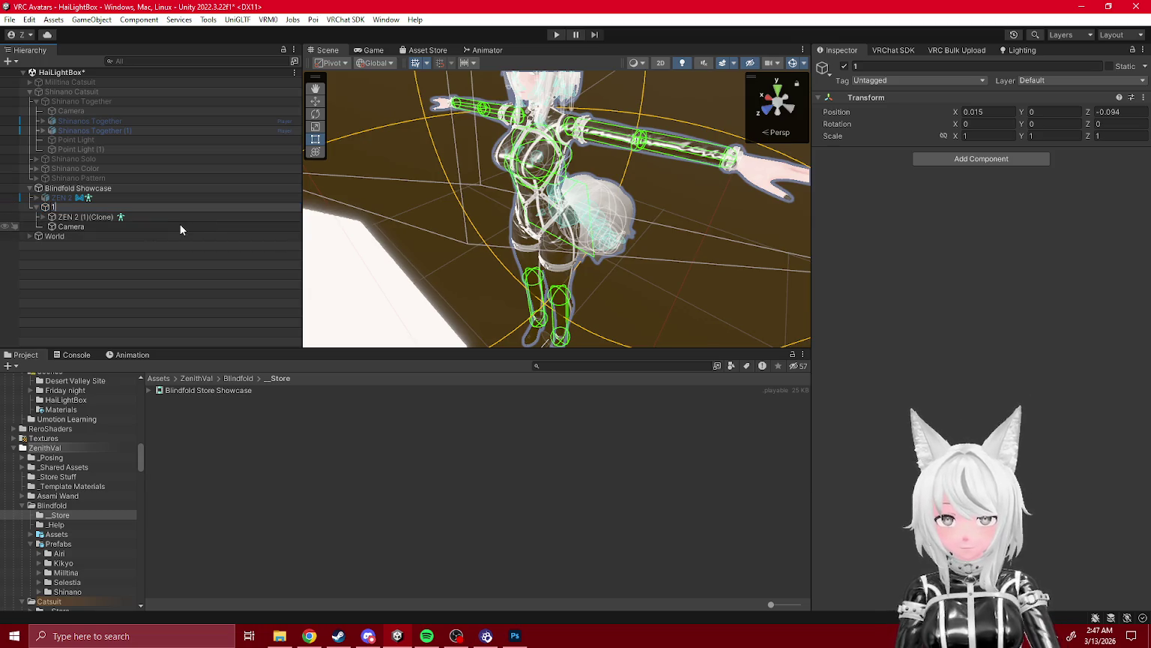
{"action": "key", "text": "BackSpace"}
{"action": "key", "text": "BackSpace"}
{"action": "key", "text": "BackSpace"}
{"action": "type", "text": "Closeup"}
{"action": "key", "text": "Return"}
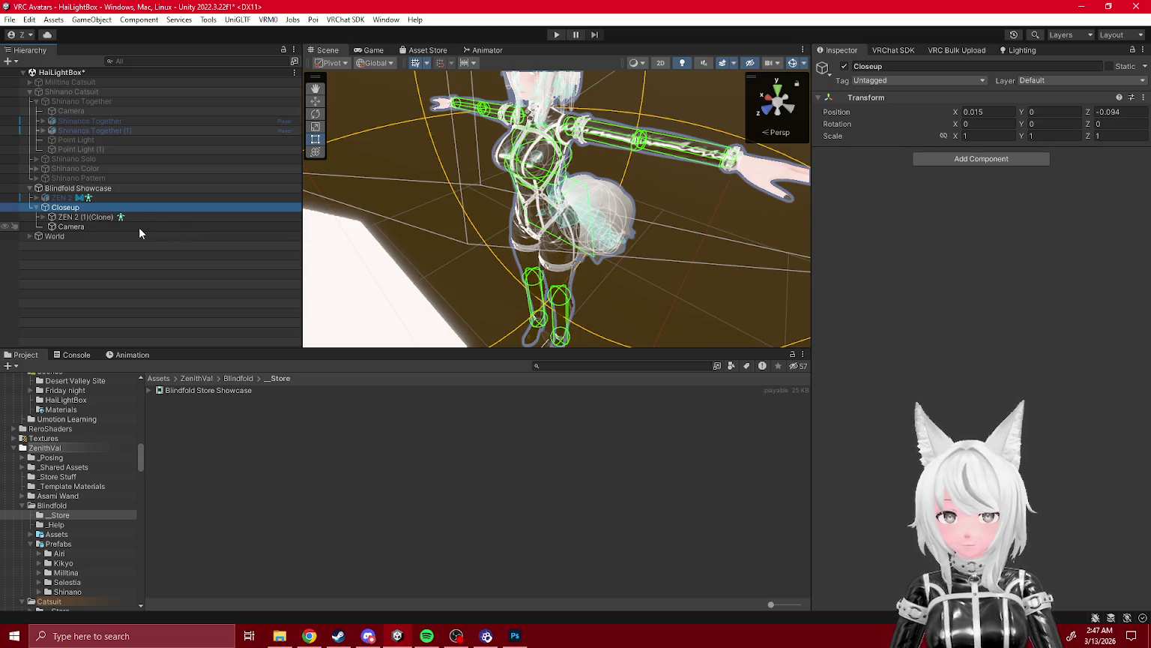
- Duplicate Closeup as a group named Further Back and inspect its avatar
{"action": "key", "text": "ctrl+d"}
{"action": "key", "text": "F2"}
{"action": "type", "text": "S"}
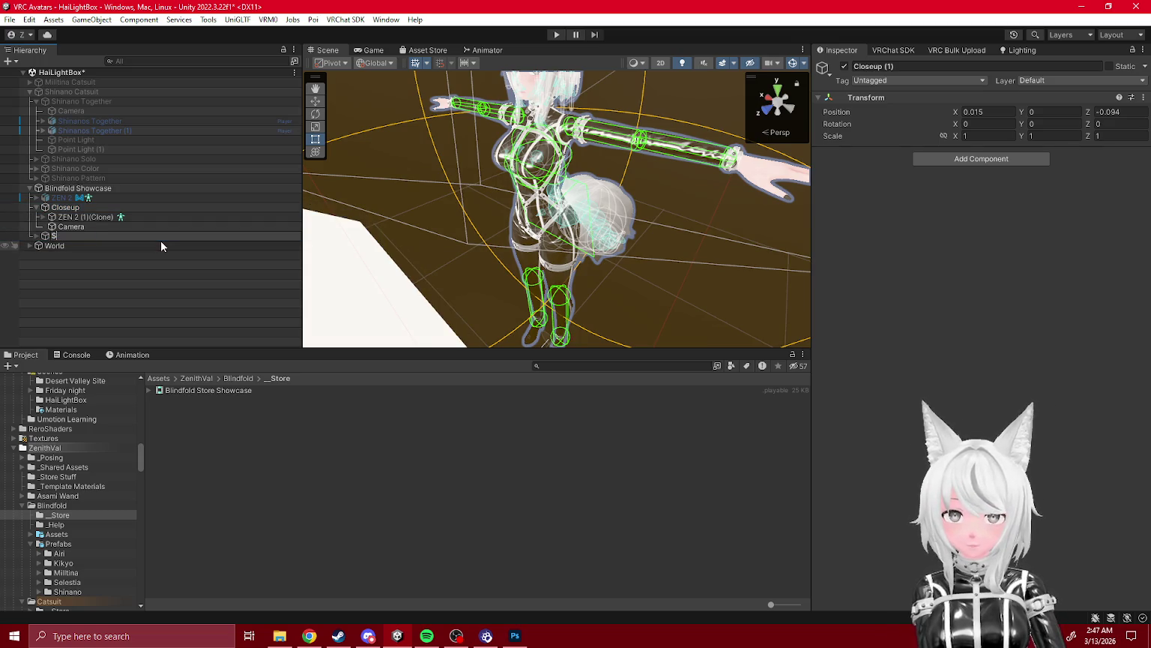
{"action": "type", "text": "howF"}
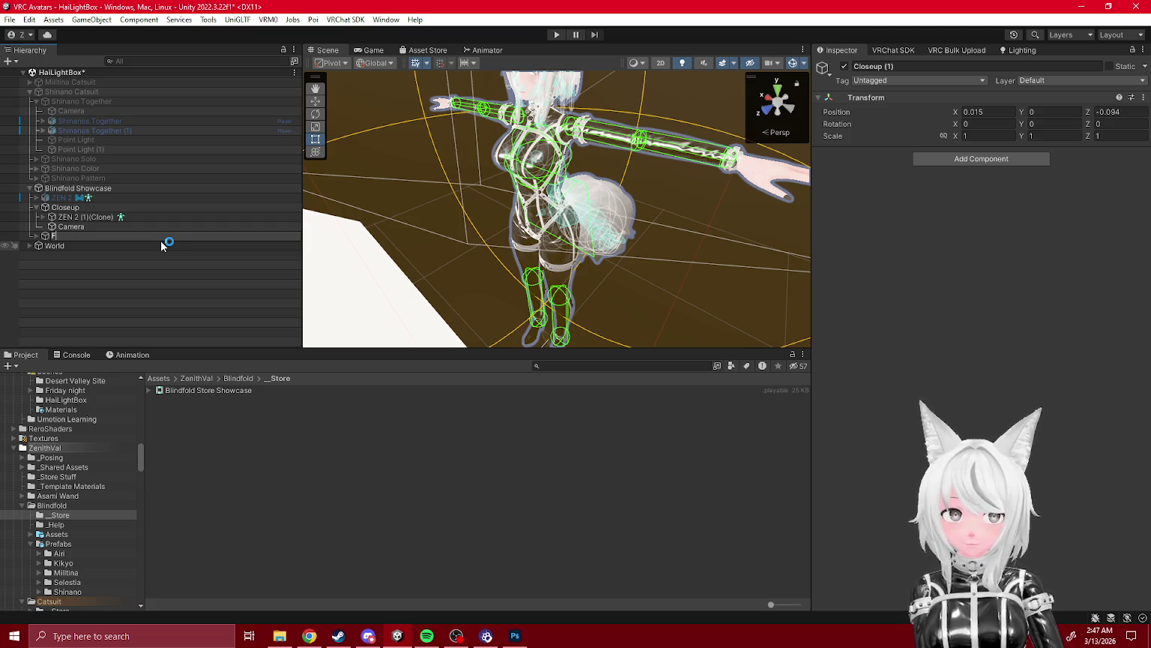
{"action": "type", "text": "urther Back"}
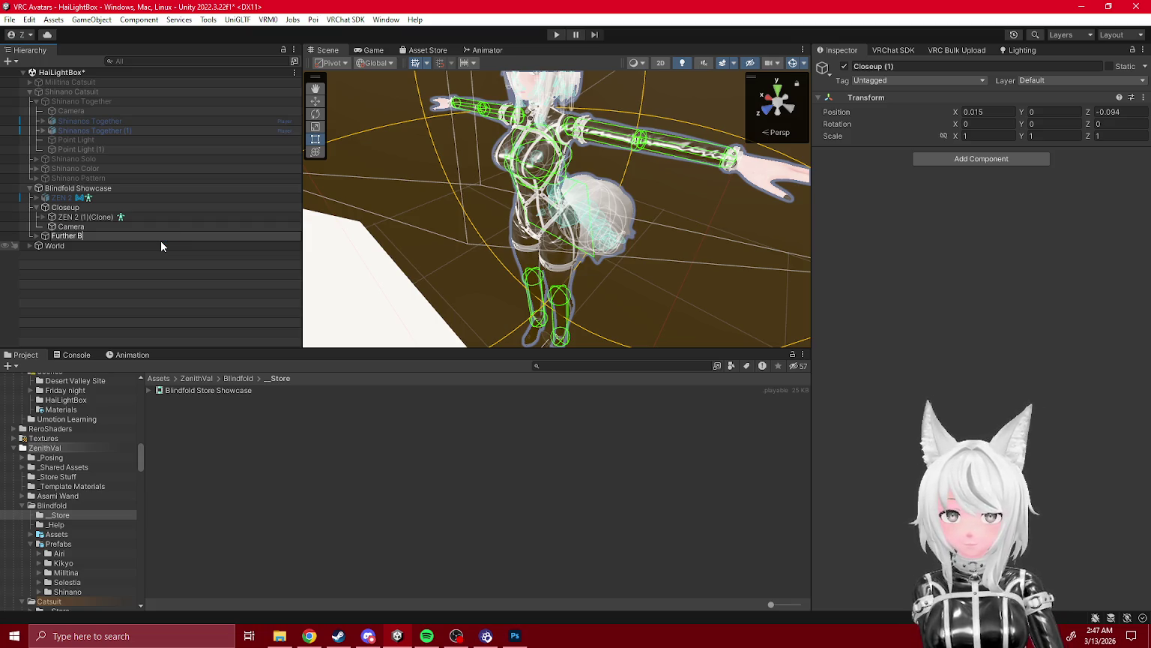
{"action": "key", "text": "Return"}
{"action": "left_click", "coordinate": [36, 236]}
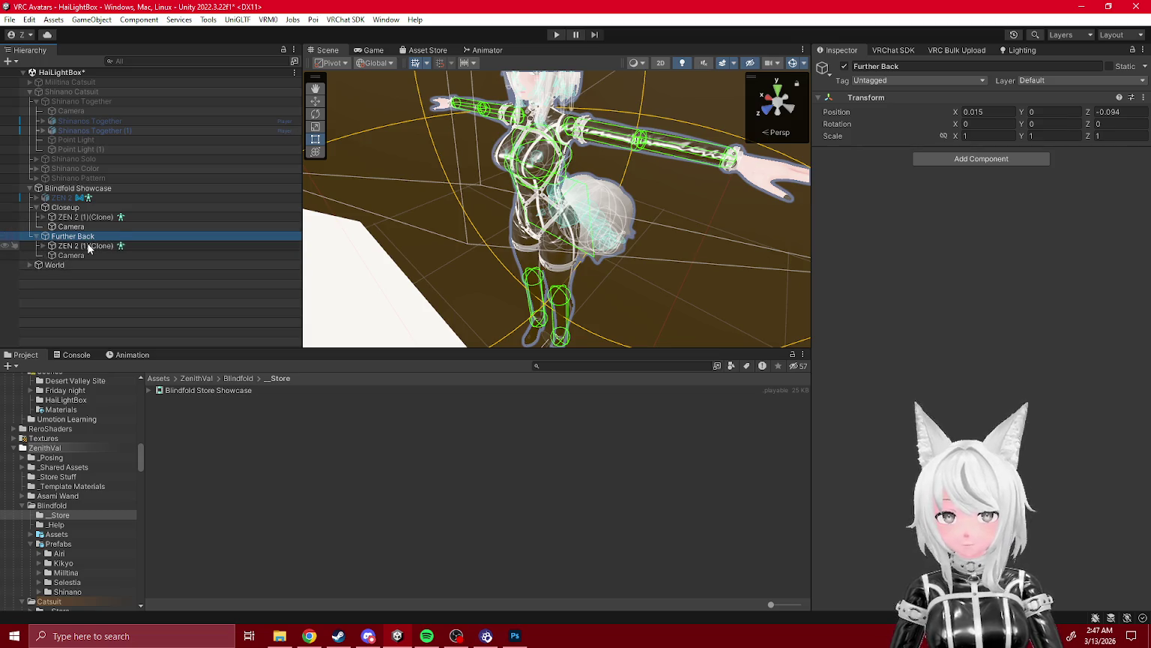
{"action": "left_click", "coordinate": [83, 246]}
{"action": "left_click", "coordinate": [69, 217]}
{"action": "key", "text": "Right"}
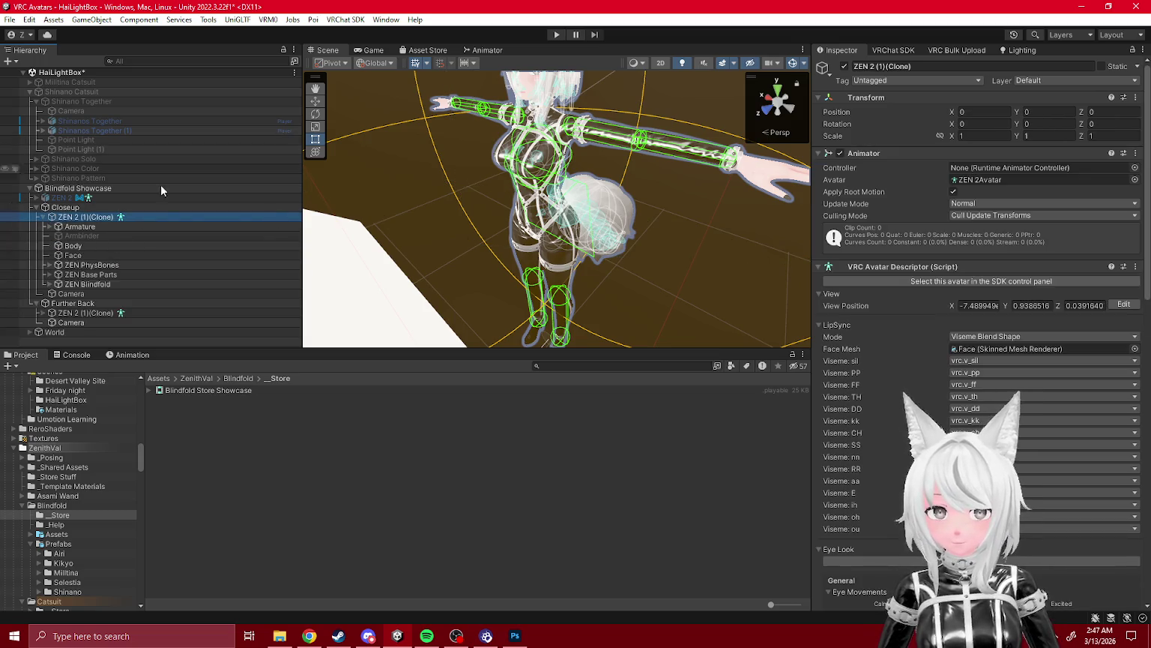
- Disable Further Back and attach the Blindfold Store Showcase timeline to Closeup
{"action": "mouse_move", "coordinate": [551, 225]}
{"action": "left_mouse_down"}
{"action": "mouse_move", "coordinate": [547, 208]}
{"action": "mouse_move", "coordinate": [508, 222]}
{"action": "left_mouse_up"}
{"action": "left_click", "coordinate": [73, 303]}
{"action": "left_click", "coordinate": [844, 66]}
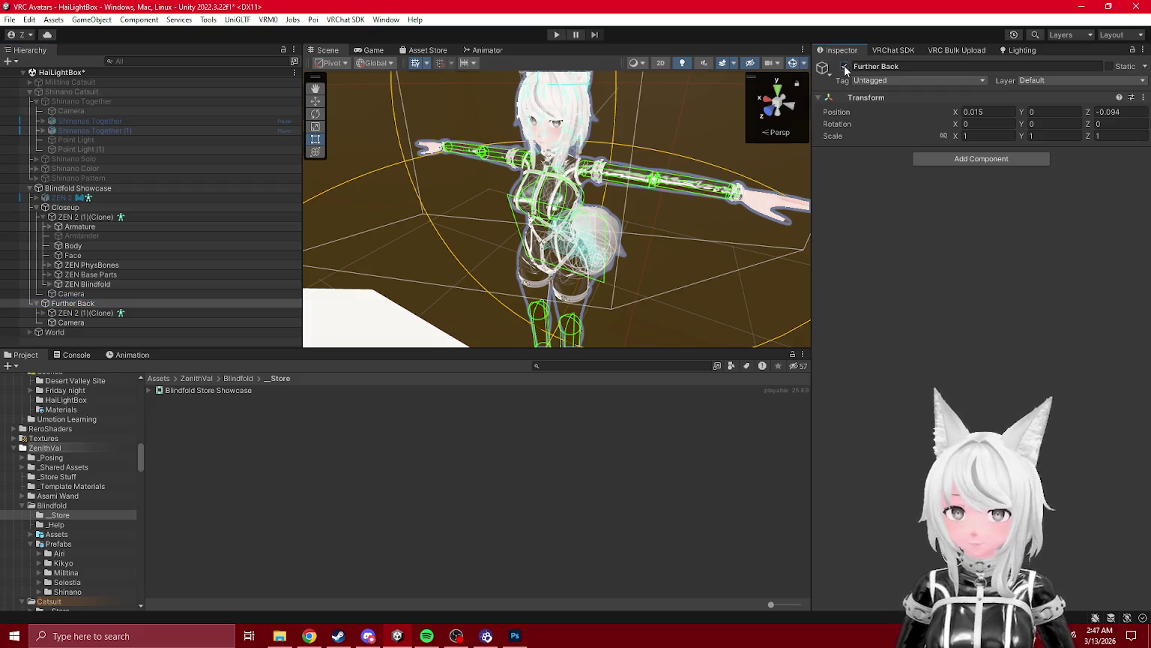
{"action": "left_click_drag", "start_coordinate": [80, 195], "coordinate": [78, 197]}
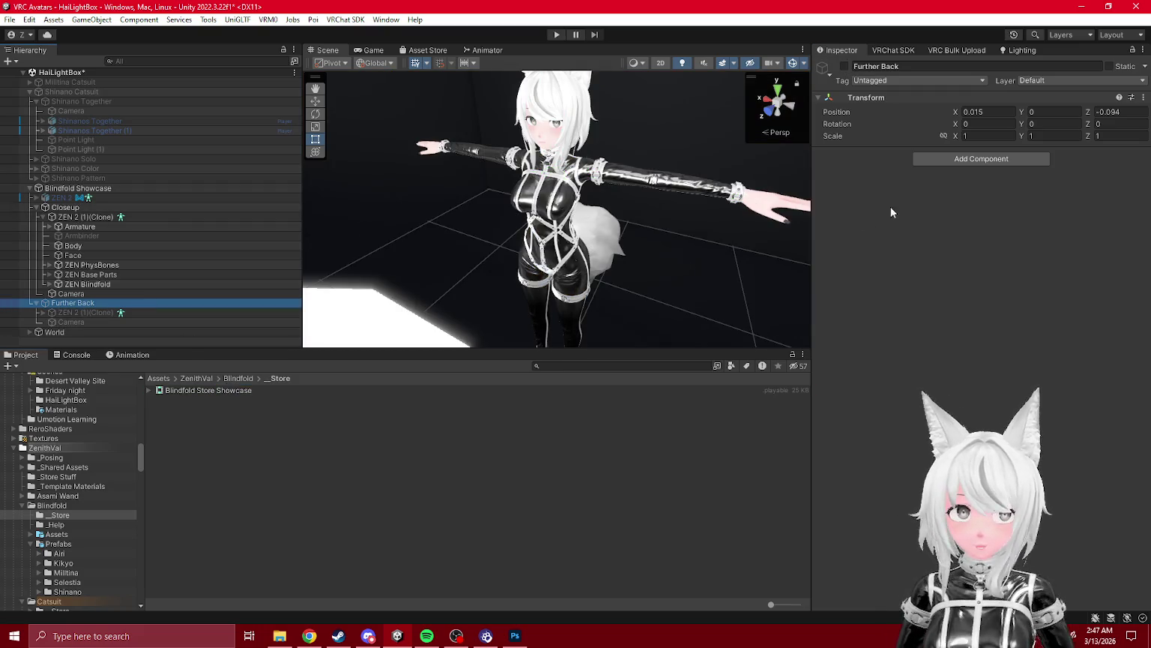
{"action": "mouse_move", "coordinate": [221, 388]}
{"action": "left_mouse_down"}
{"action": "mouse_move", "coordinate": [184, 305]}
{"action": "mouse_move", "coordinate": [78, 207]}
{"action": "left_mouse_up"}
- Check the Blindfold Store Showcase track bindings and dock the Timeline editor window
{"action": "left_click", "coordinate": [894, 241]}
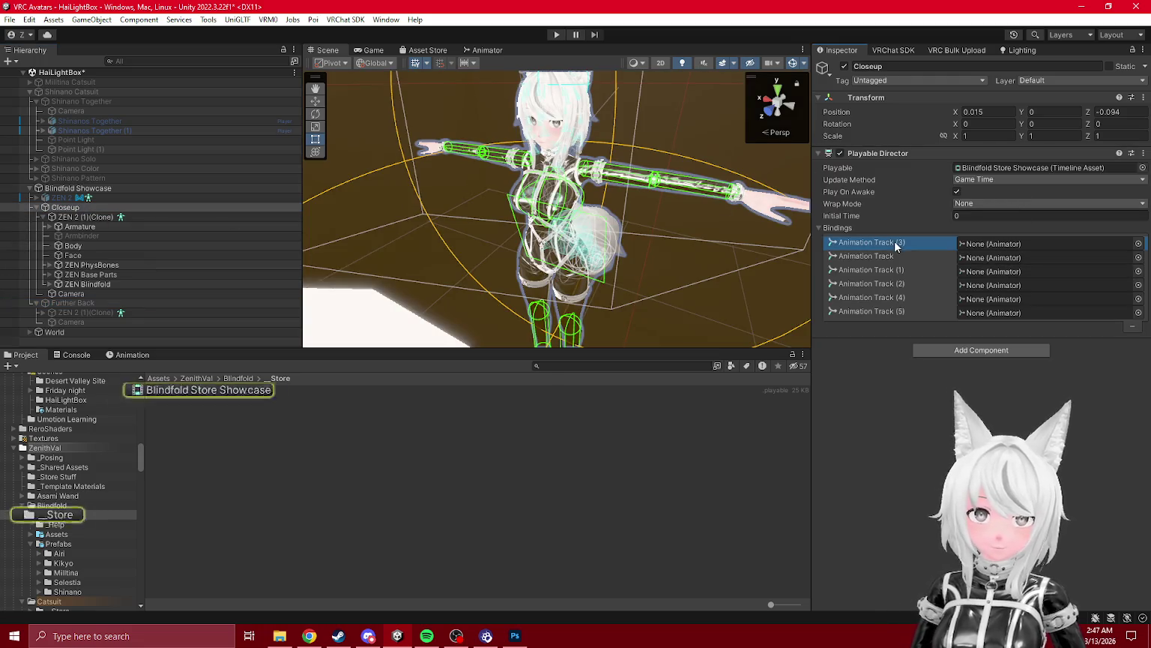
{"action": "left_click", "coordinate": [908, 310]}
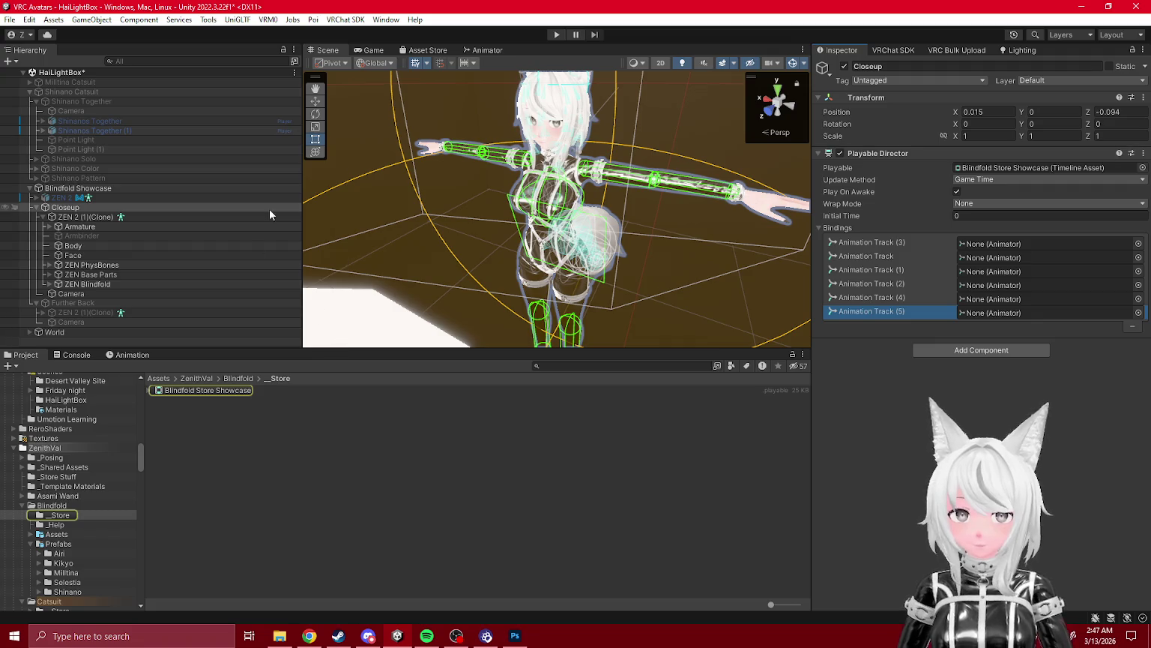
{"action": "left_click", "coordinate": [386, 19]}
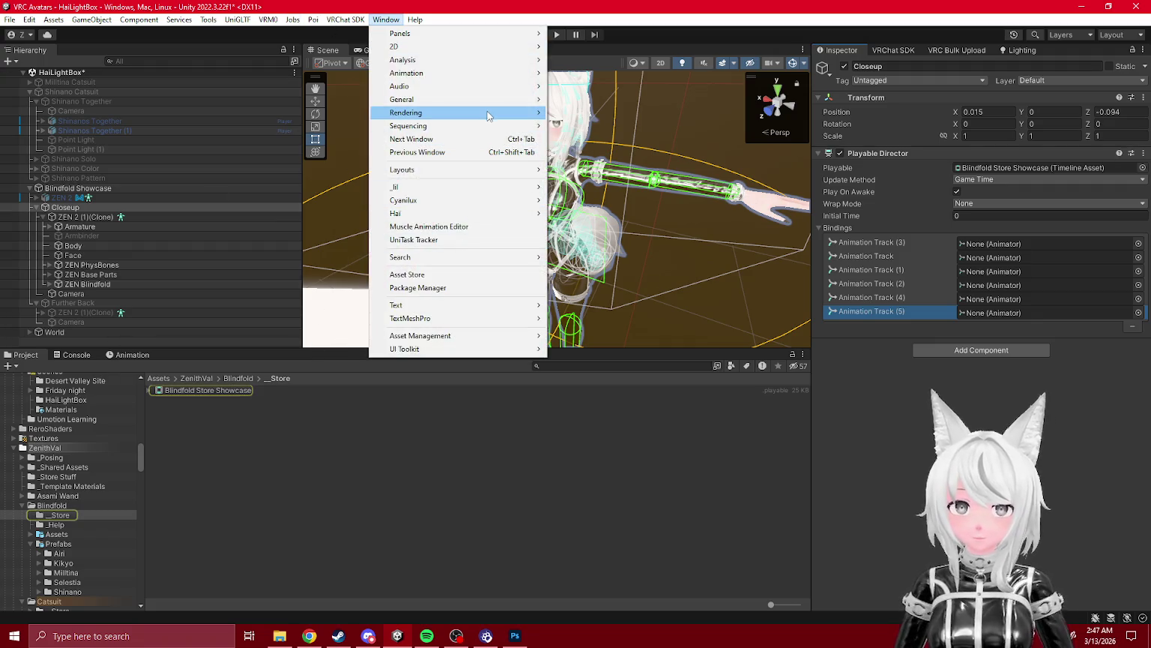
{"action": "mouse_move", "coordinate": [488, 113]}
{"action": "left_click", "coordinate": [575, 125]}
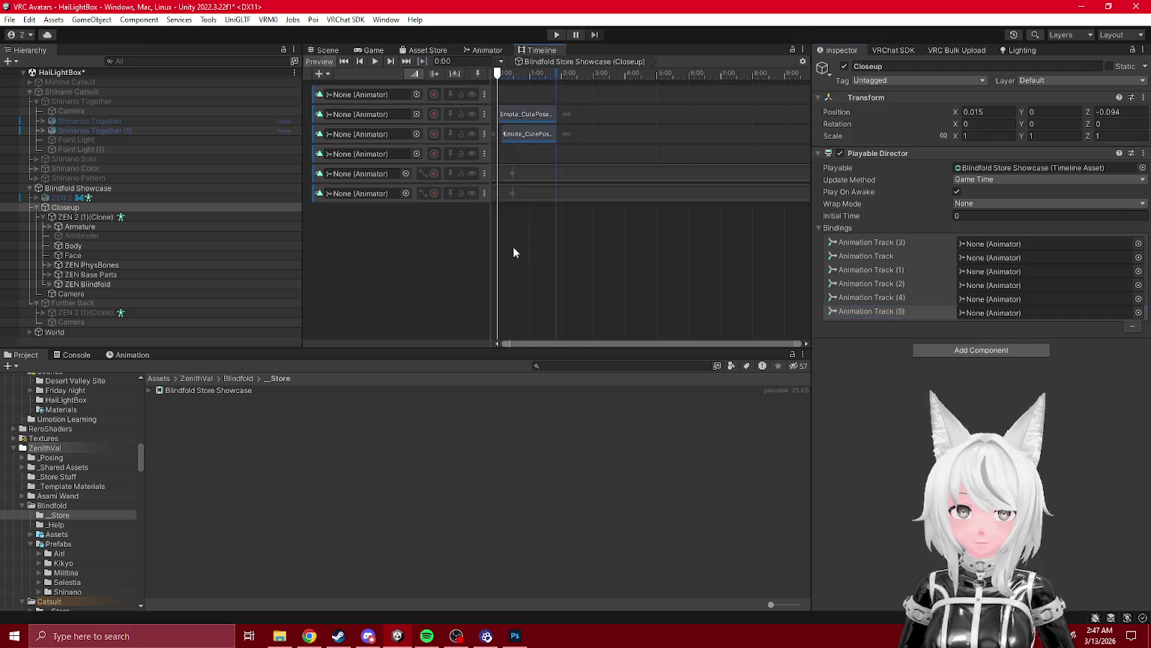
{"action": "left_click_drag", "start_coordinate": [535, 53], "coordinate": [216, 356]}
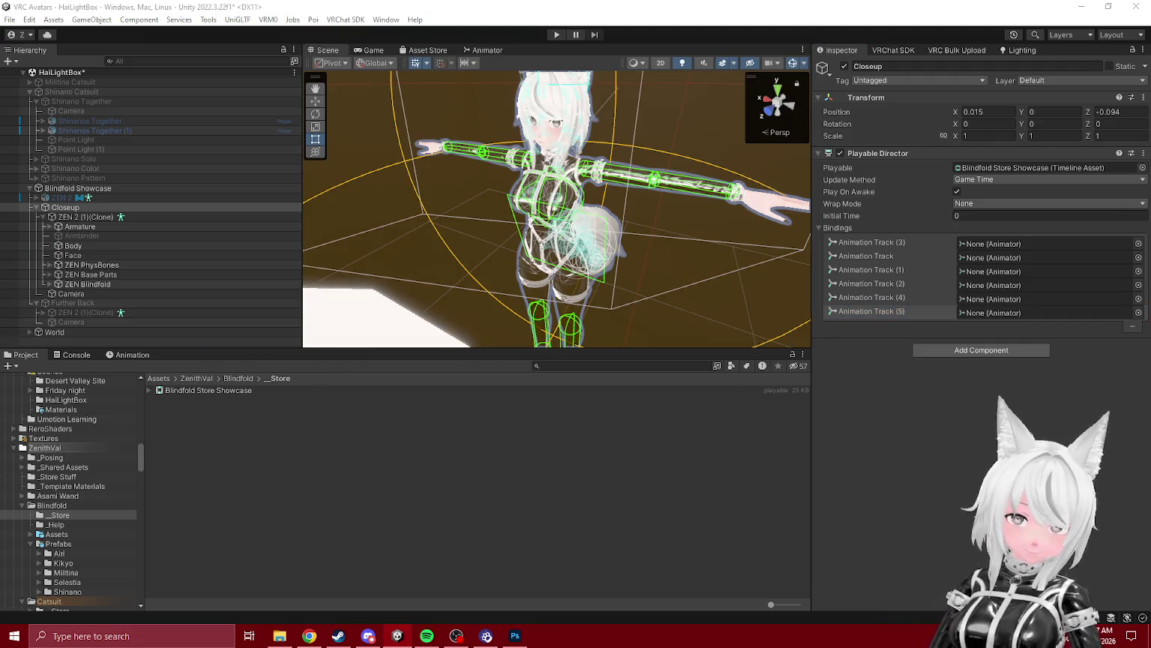
- Bind ZEN 2 (1)(Clone) to the animation track so it takes the kneeling pose
{"action": "left_click", "coordinate": [872, 311]}
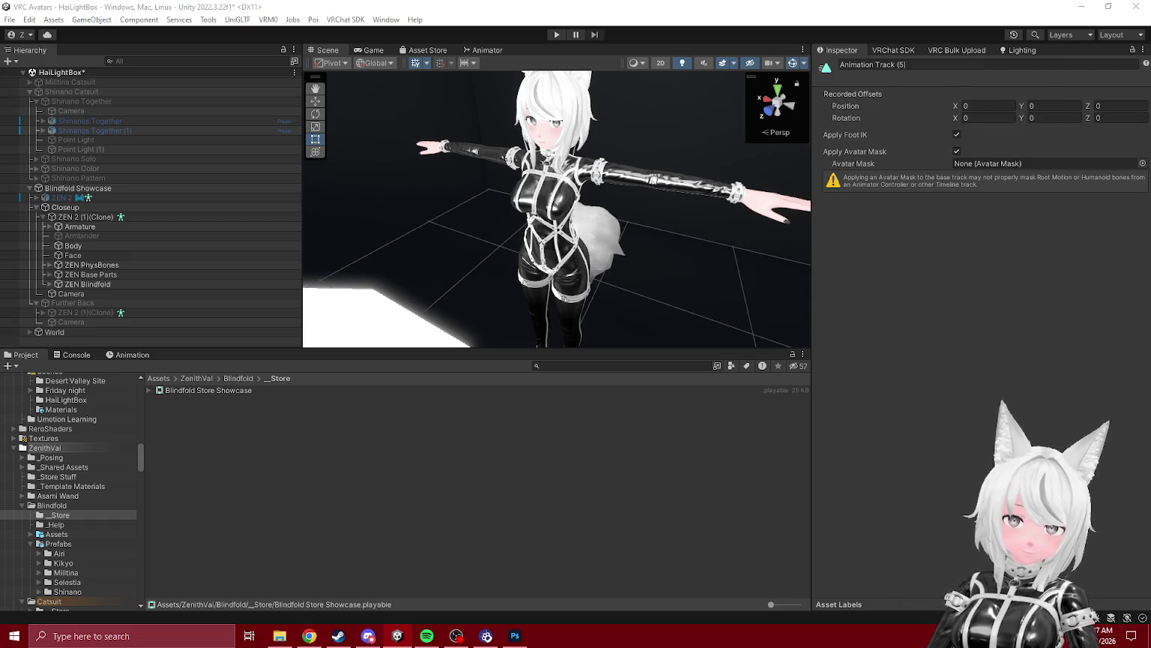
{"action": "mouse_move", "coordinate": [135, 217]}
{"action": "left_mouse_down"}
{"action": "mouse_move", "coordinate": [222, 233]}
{"action": "mouse_move", "coordinate": [0, 233]}
{"action": "left_mouse_up"}
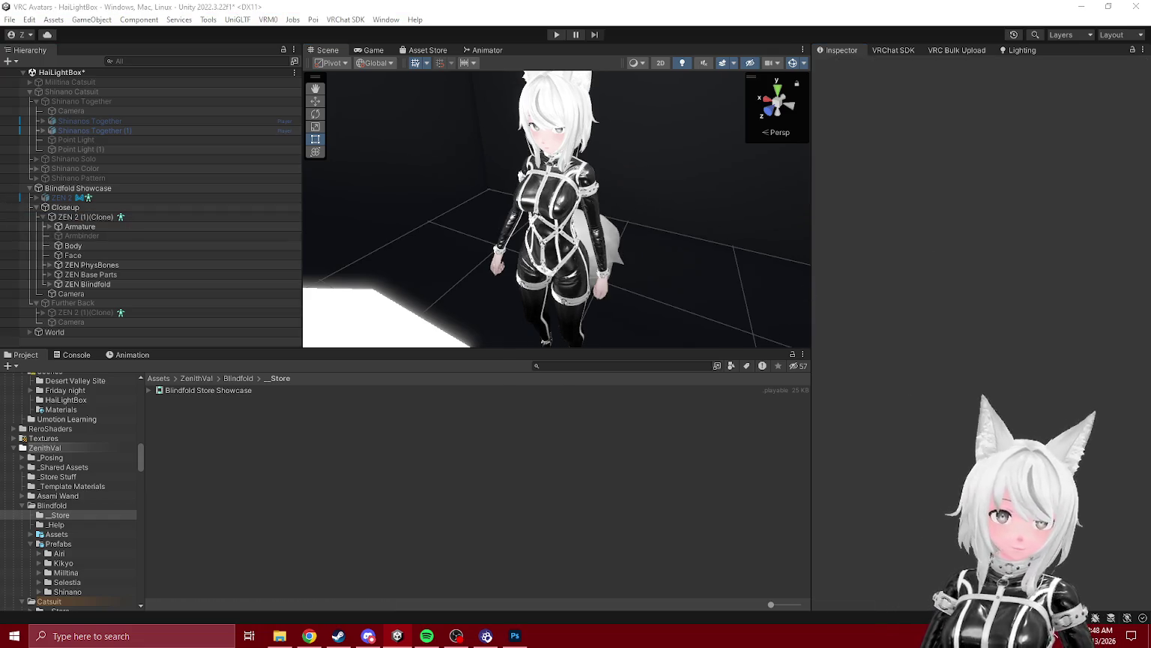
{"action": "mouse_move", "coordinate": [351, 158]}
{"action": "left_mouse_down"}
{"action": "mouse_move", "coordinate": [712, 247]}
{"action": "mouse_move", "coordinate": [1148, 332]}
{"action": "left_mouse_up"}
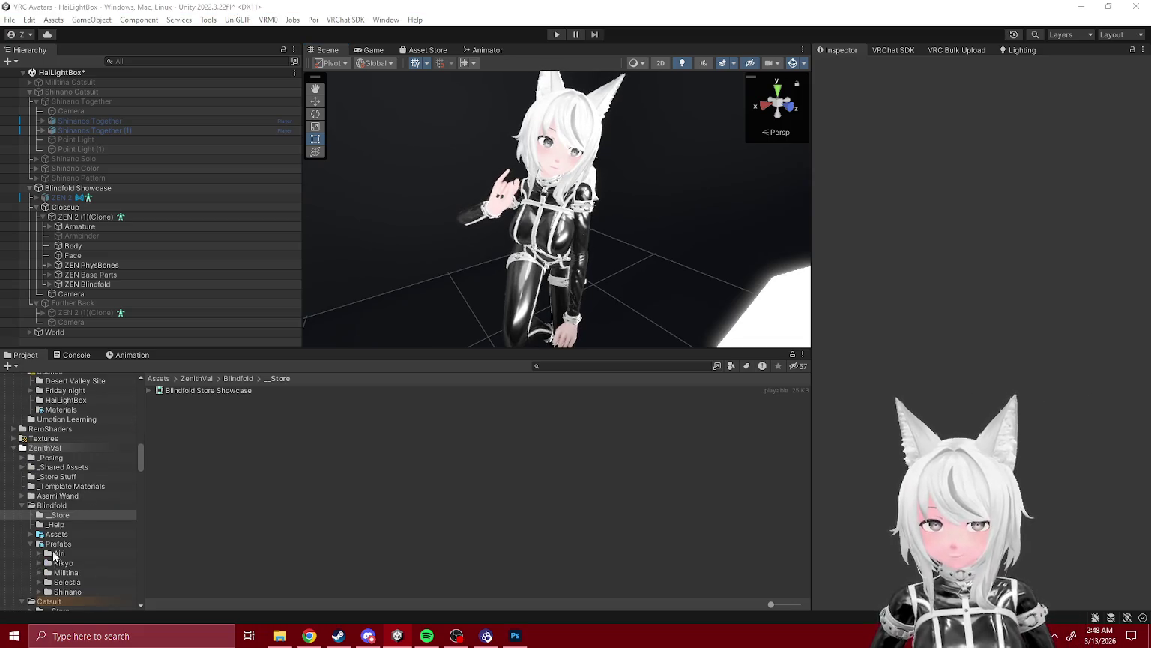
- Drag 'Suprise, Tier 2' from ZEN Base > 3.0 > Layers > Layer FX > Emotes onto the timeline
{"action": "scroll", "coordinate": [54, 555], "scroll_direction": "up", "scroll_amount": 8}
{"action": "left_click", "coordinate": [39, 565]}
{"action": "scroll", "coordinate": [62, 536], "scroll_direction": "down", "scroll_amount": 3}
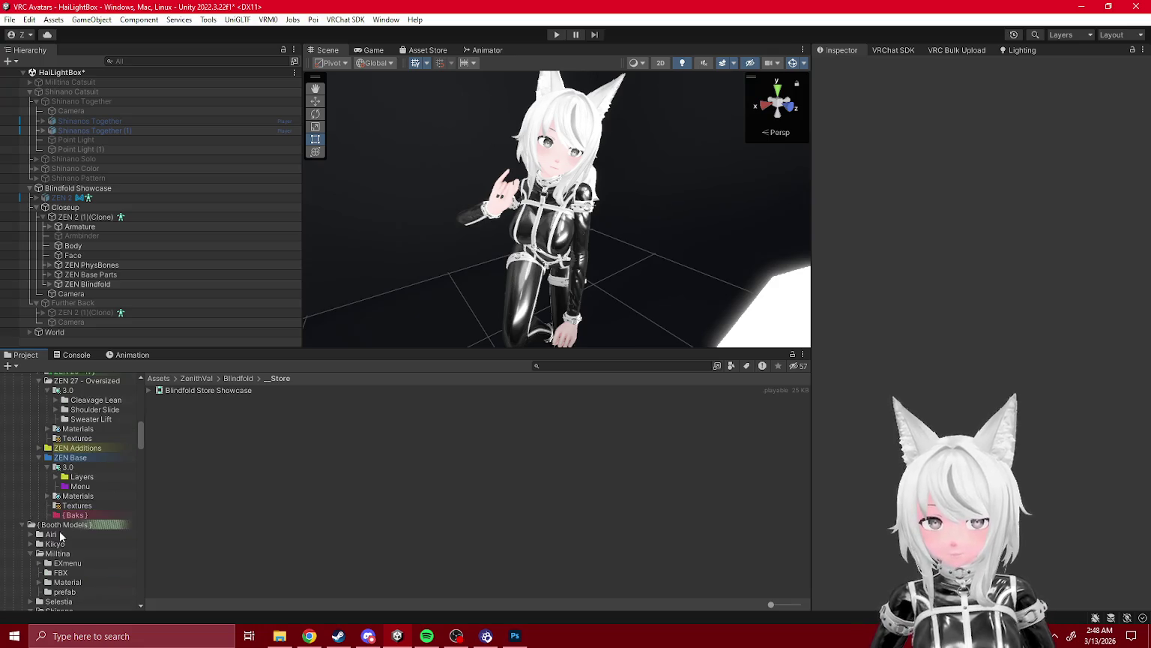
{"action": "left_click", "coordinate": [57, 476]}
{"action": "scroll", "coordinate": [60, 480], "scroll_direction": "down", "scroll_amount": 2}
{"action": "left_click", "coordinate": [104, 437]}
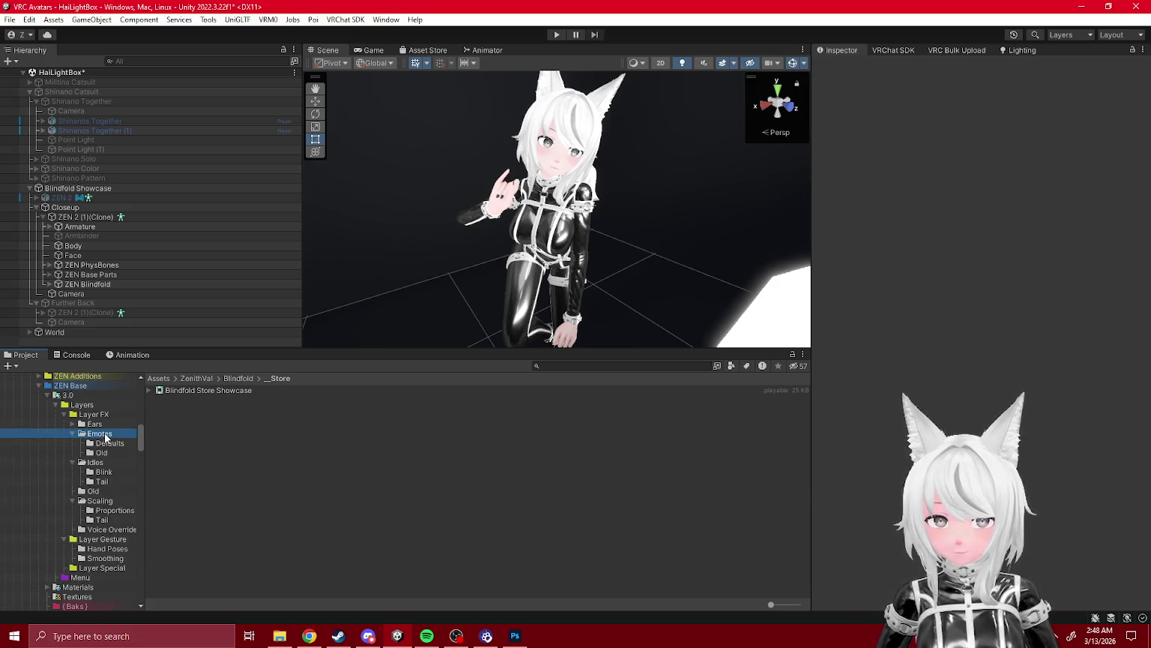
{"action": "scroll", "coordinate": [234, 491], "scroll_direction": "down", "scroll_amount": 3}
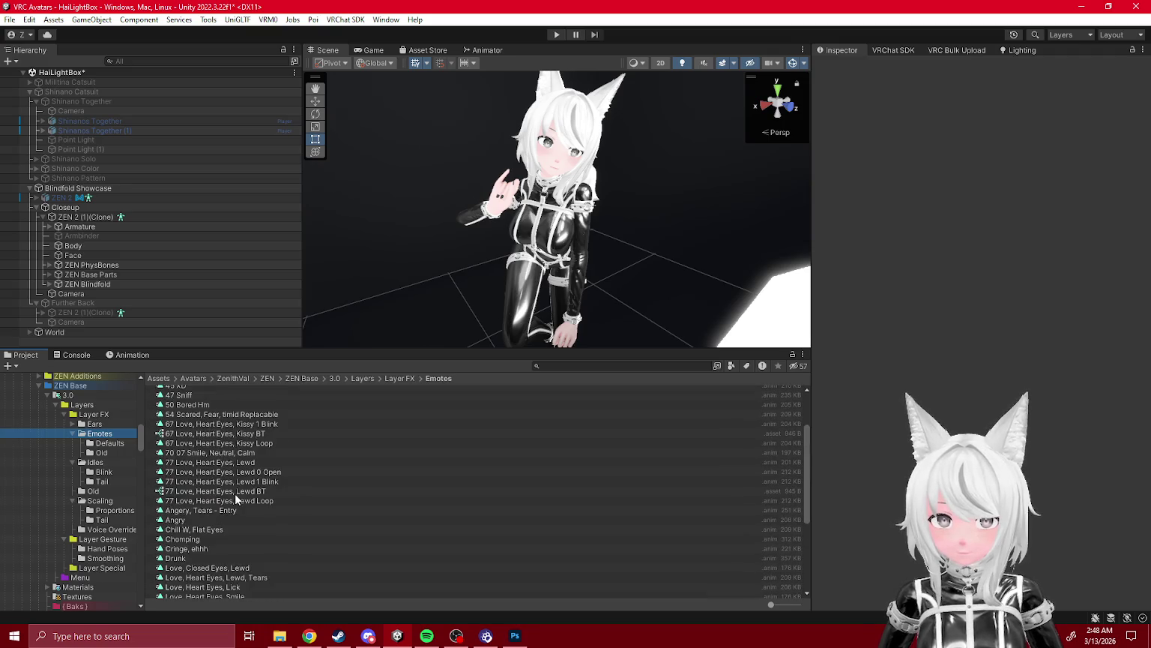
{"action": "scroll", "coordinate": [201, 436], "scroll_direction": "down", "scroll_amount": 3}
{"action": "scroll", "coordinate": [202, 439], "scroll_direction": "down", "scroll_amount": 3}
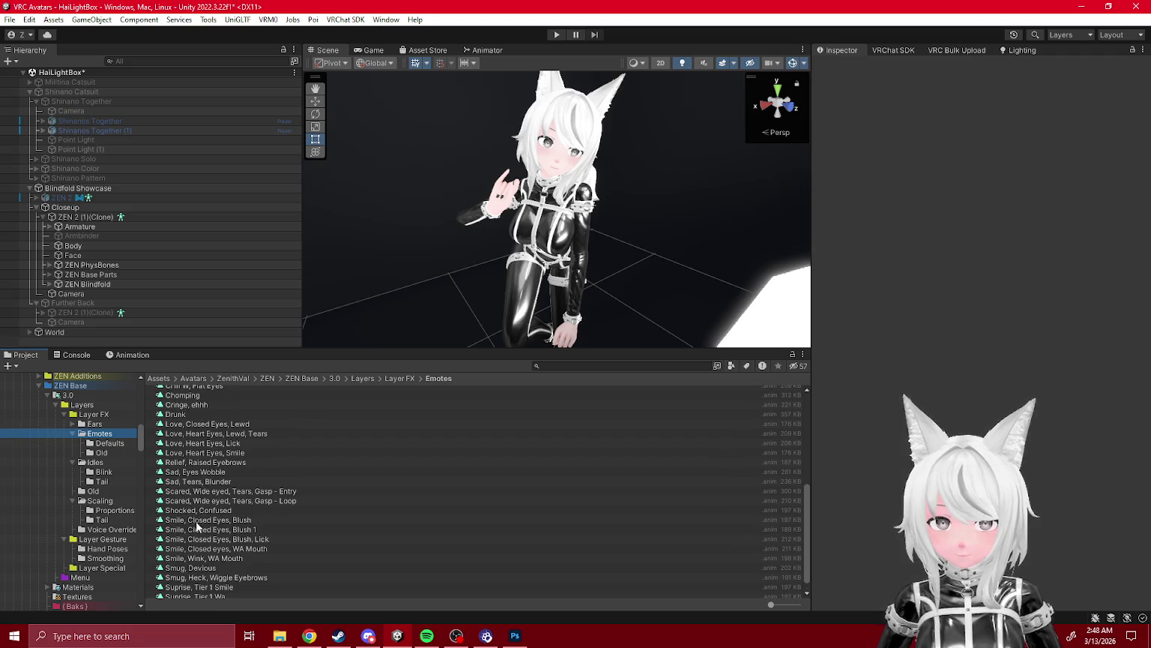
{"action": "scroll", "coordinate": [199, 532], "scroll_direction": "down", "scroll_amount": 1}
{"action": "mouse_move", "coordinate": [214, 594]}
{"action": "left_mouse_down"}
{"action": "mouse_move", "coordinate": [462, 586]}
{"action": "mouse_move", "coordinate": [1150, 375]}
{"action": "left_mouse_up"}
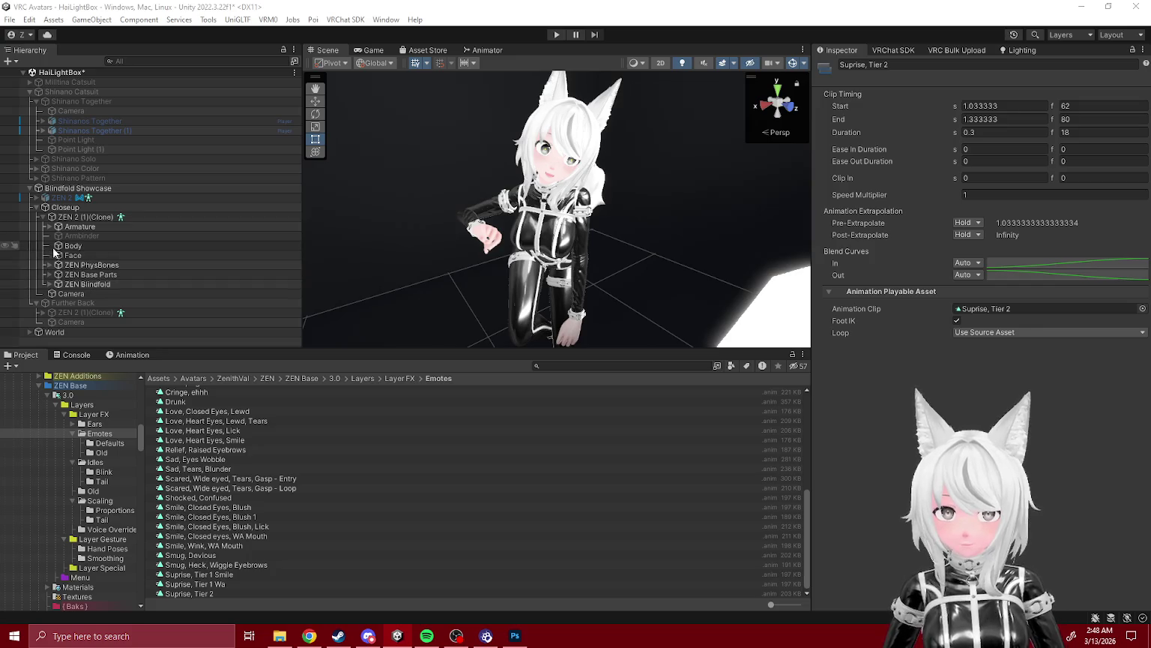
- Reselect the Closeup group and its ZEN 2 clone to check the bindings
{"action": "left_click", "coordinate": [74, 215]}
{"action": "scroll", "coordinate": [923, 316], "scroll_direction": "down", "scroll_amount": 3}
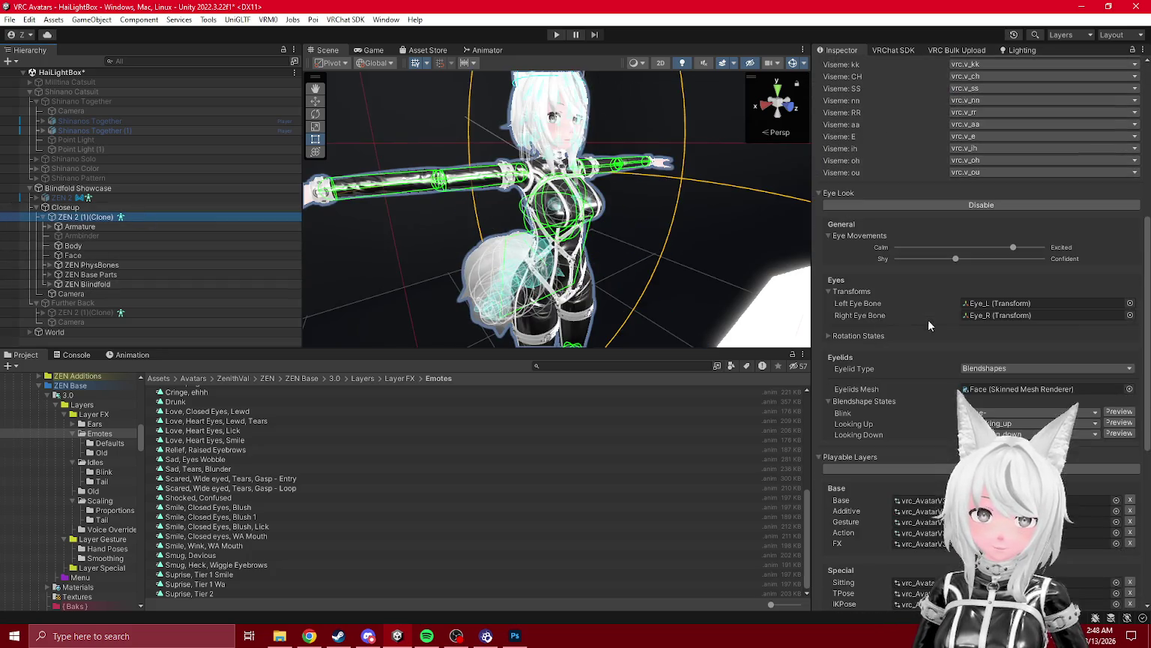
{"action": "left_click", "coordinate": [75, 209]}
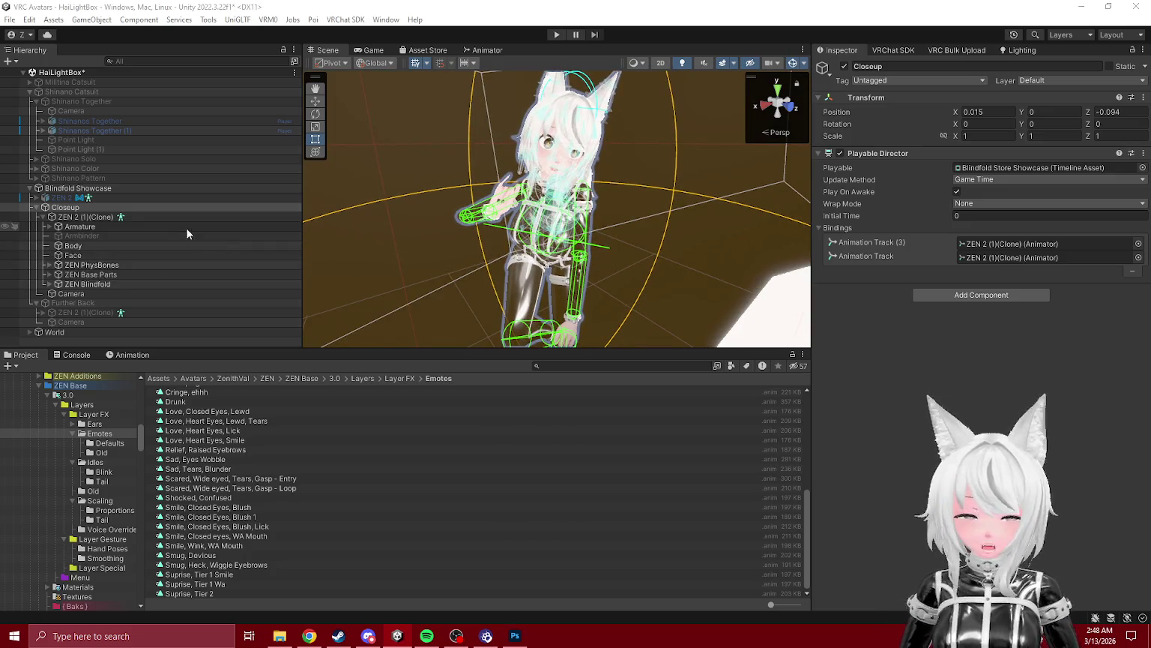
{"action": "left_click", "coordinate": [88, 217]}
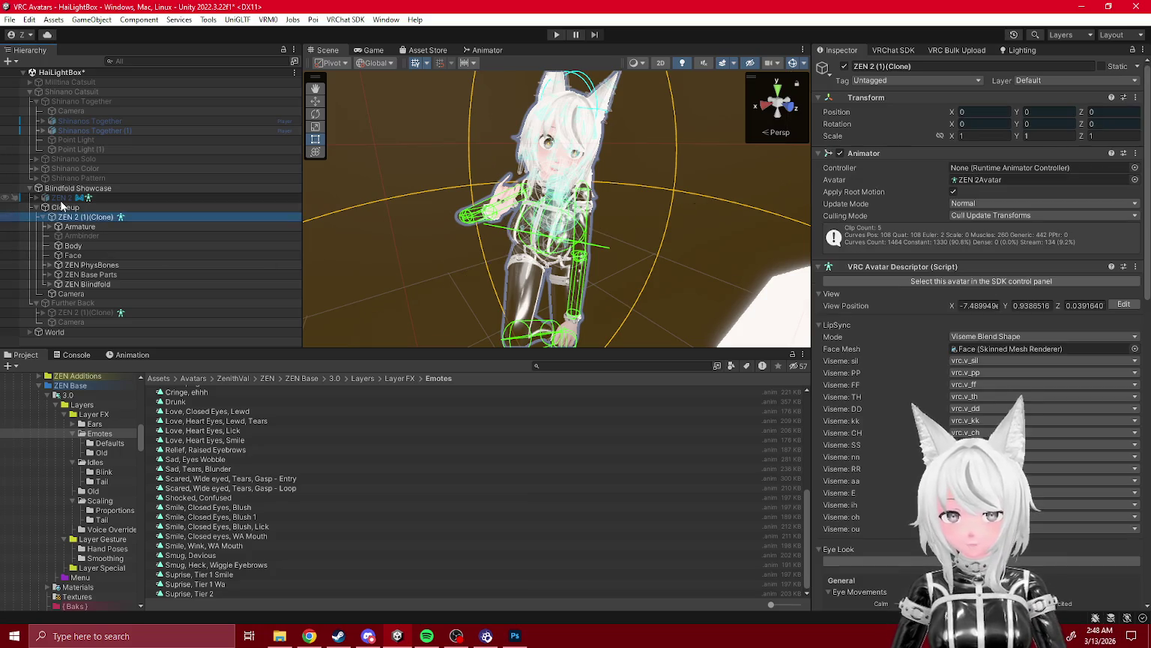
- Delete ZEN 2 (1)(Clone), duplicate ZEN 2, nest the copy under Closeup and activate it
{"action": "key", "text": "Delete"}
{"action": "left_click", "coordinate": [62, 199]}
{"action": "key", "text": "ctrl+d"}
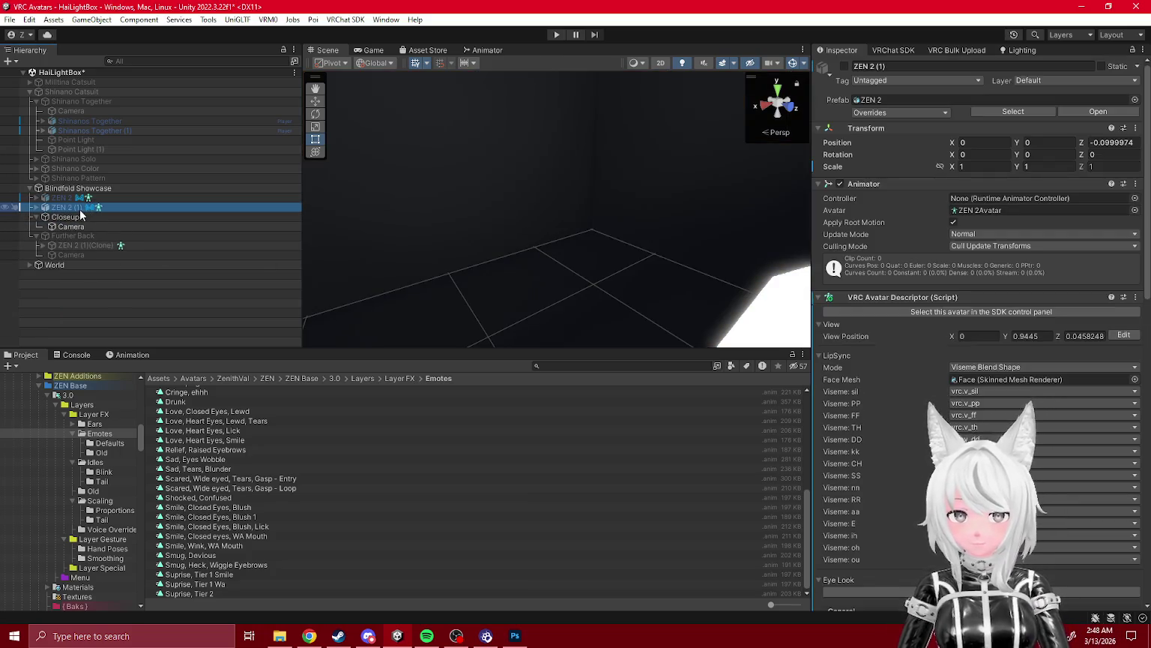
{"action": "left_click_drag", "start_coordinate": [86, 232], "coordinate": [71, 217]}
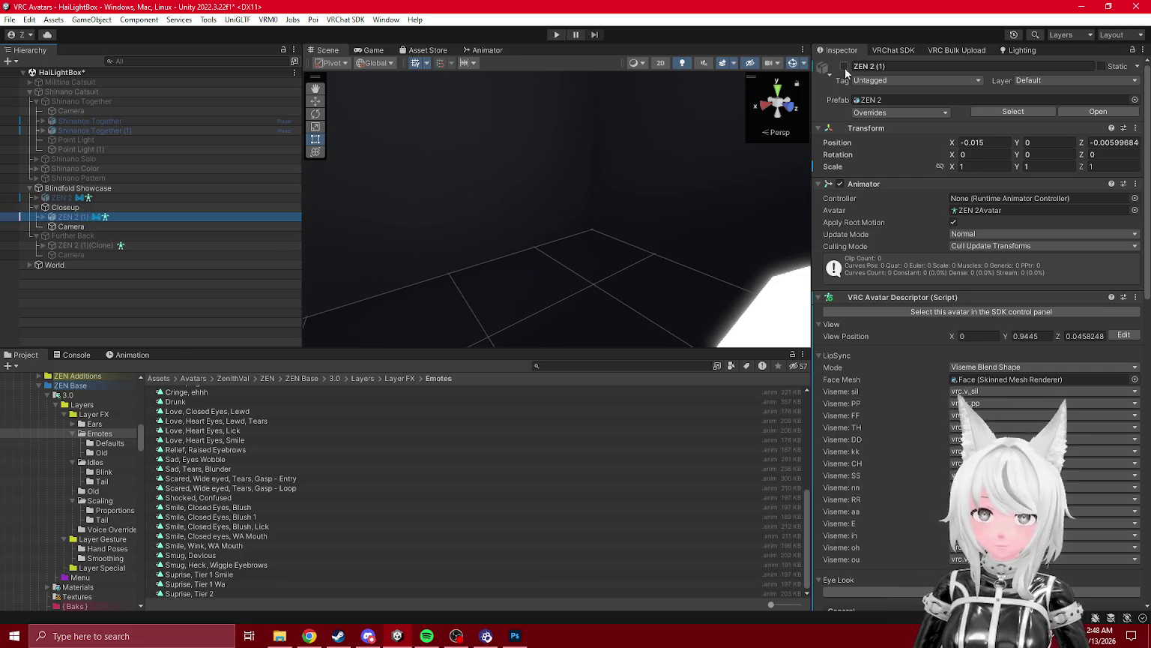
{"action": "left_click", "coordinate": [844, 66]}
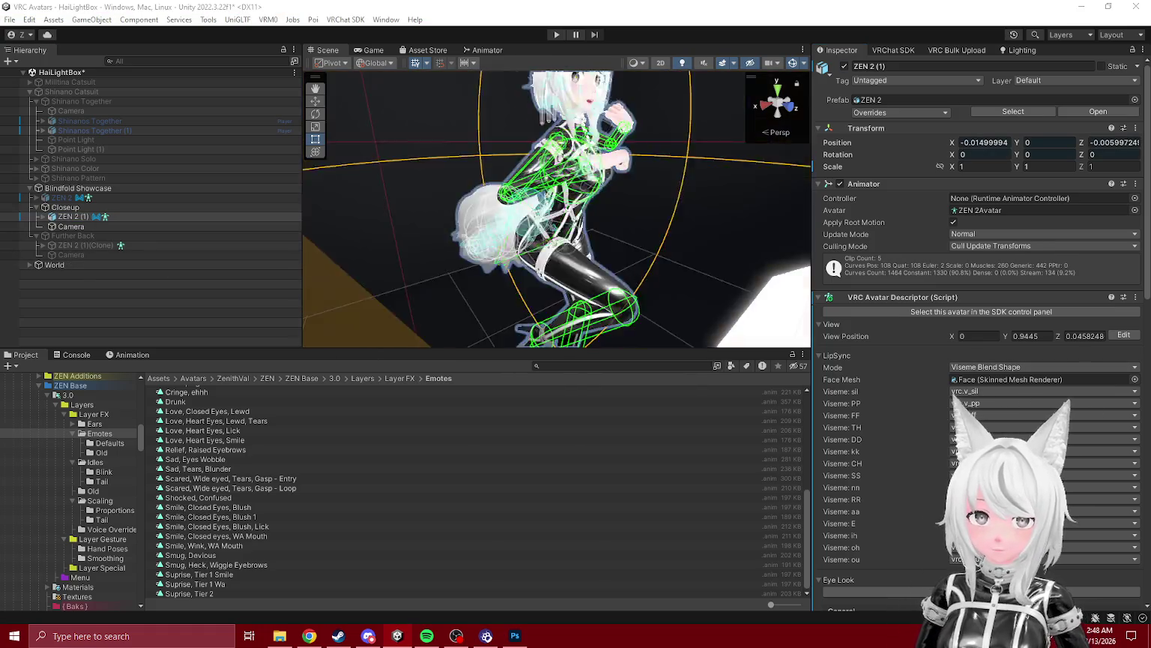
{"action": "mouse_move", "coordinate": [540, 171]}
{"action": "left_mouse_down", "text": "alt"}
{"action": "mouse_move", "coordinate": [622, 228]}
{"action": "mouse_move", "coordinate": [630, 214]}
{"action": "left_mouse_up", "text": "alt"}
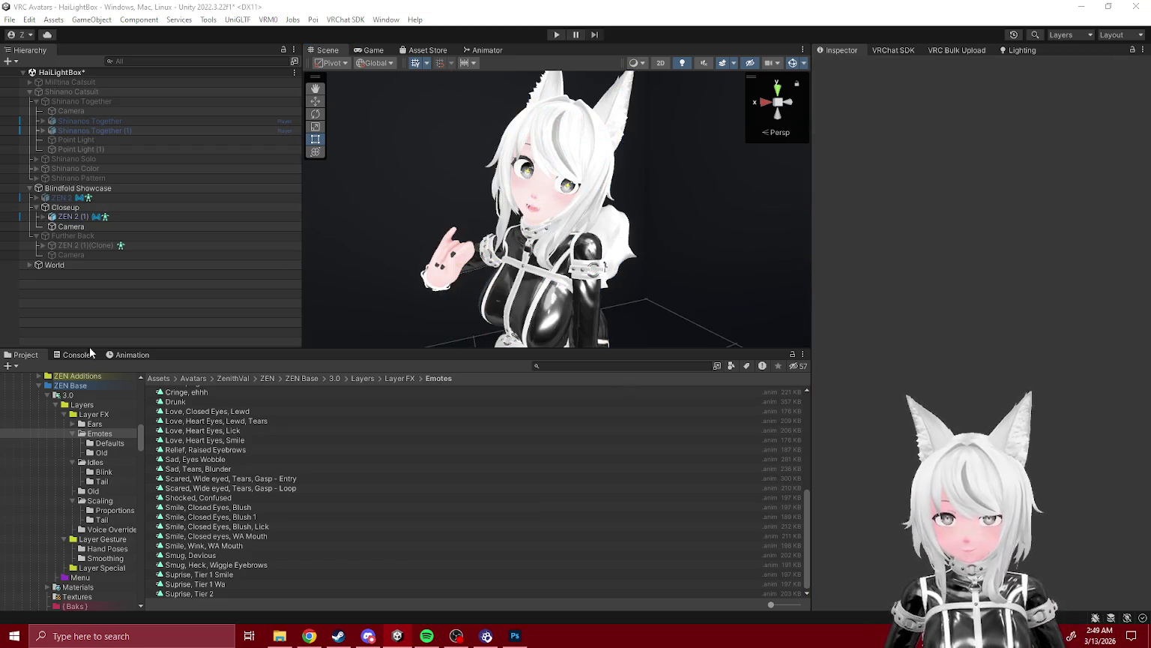
- Expand ZEN 2 (1) and ZEN Blindfold, then locate the ZEN Blindfold Toggle animator and On Local clip
{"action": "left_click", "coordinate": [44, 217]}
{"action": "scroll", "coordinate": [75, 224], "scroll_direction": "down", "scroll_amount": 3}
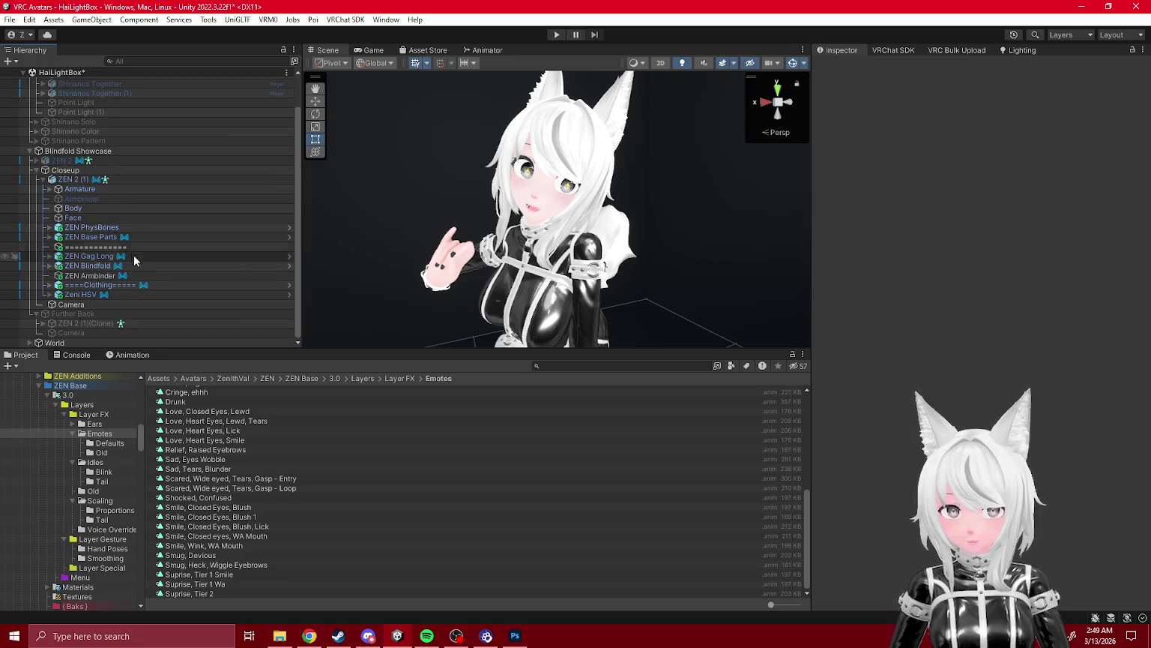
{"action": "left_click_drag", "start_coordinate": [97, 265], "coordinate": [365, 277]}
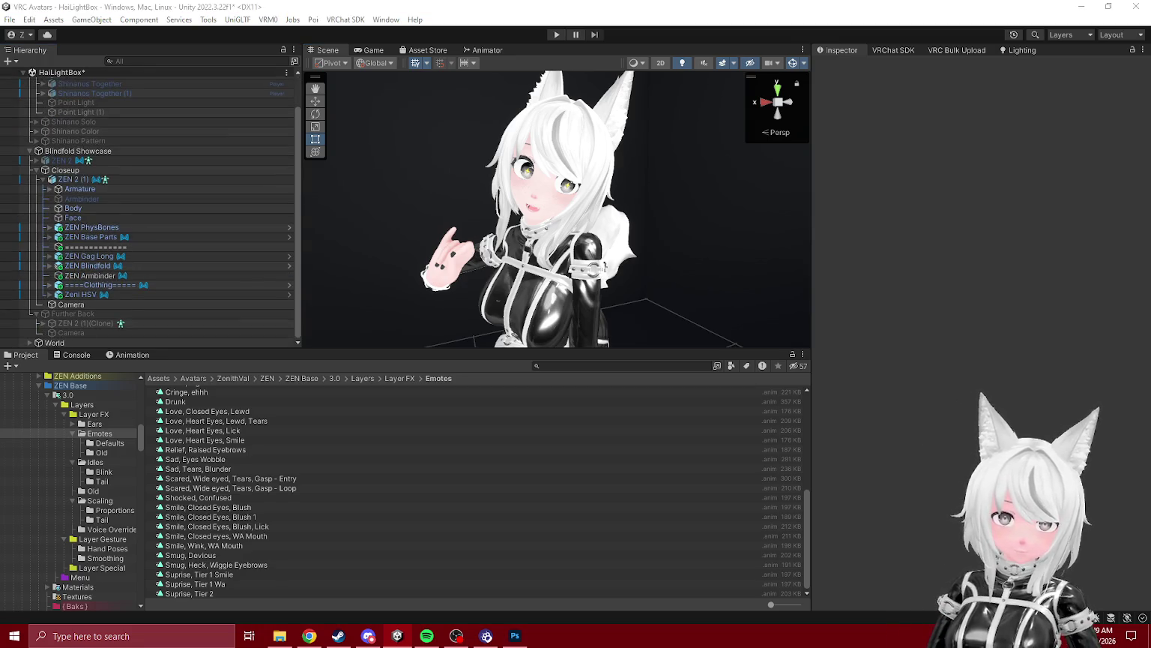
{"action": "left_click", "coordinate": [88, 265]}
{"action": "left_click", "coordinate": [49, 265]}
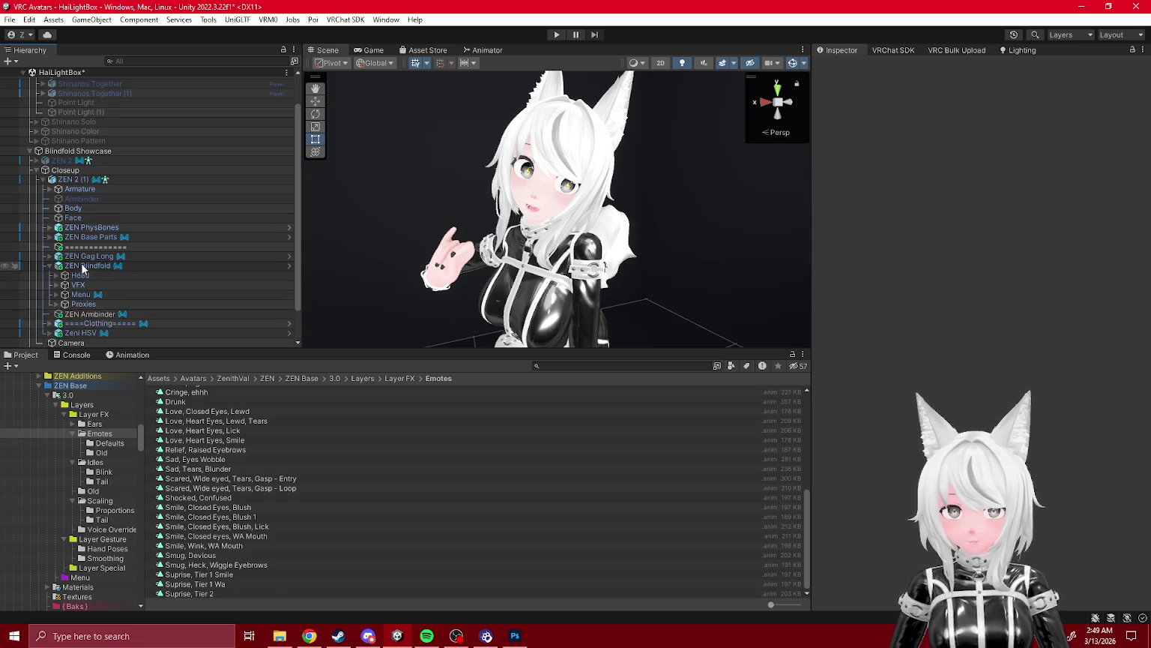
{"action": "scroll", "coordinate": [90, 255], "scroll_direction": "down", "scroll_amount": 1}
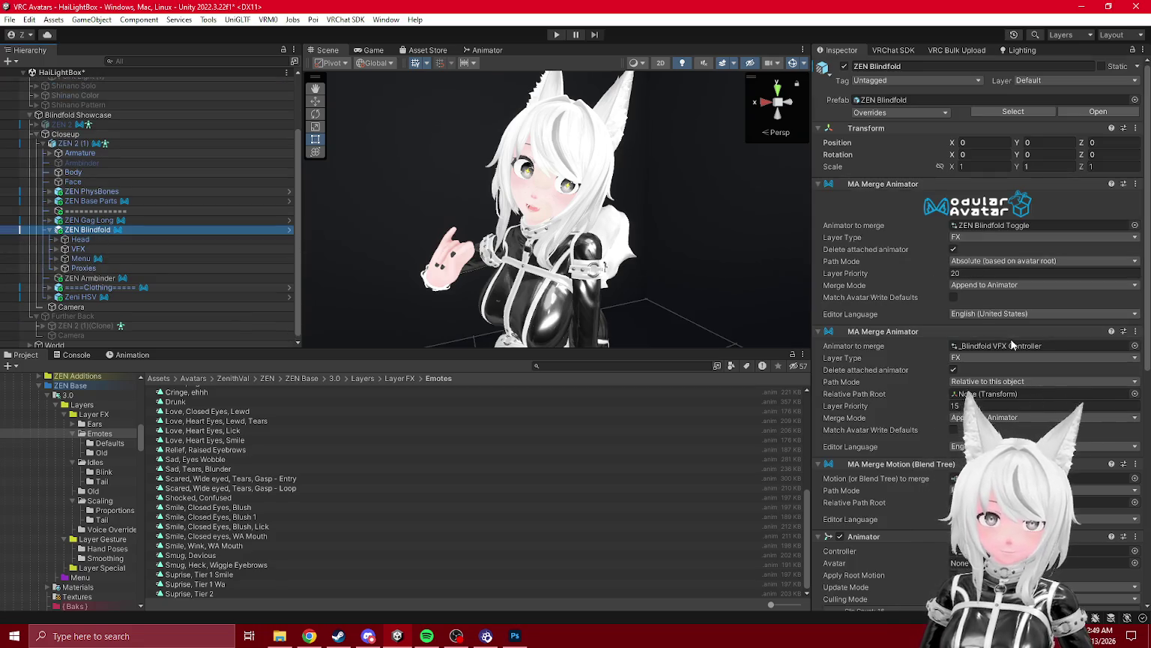
{"action": "left_click", "coordinate": [997, 225]}
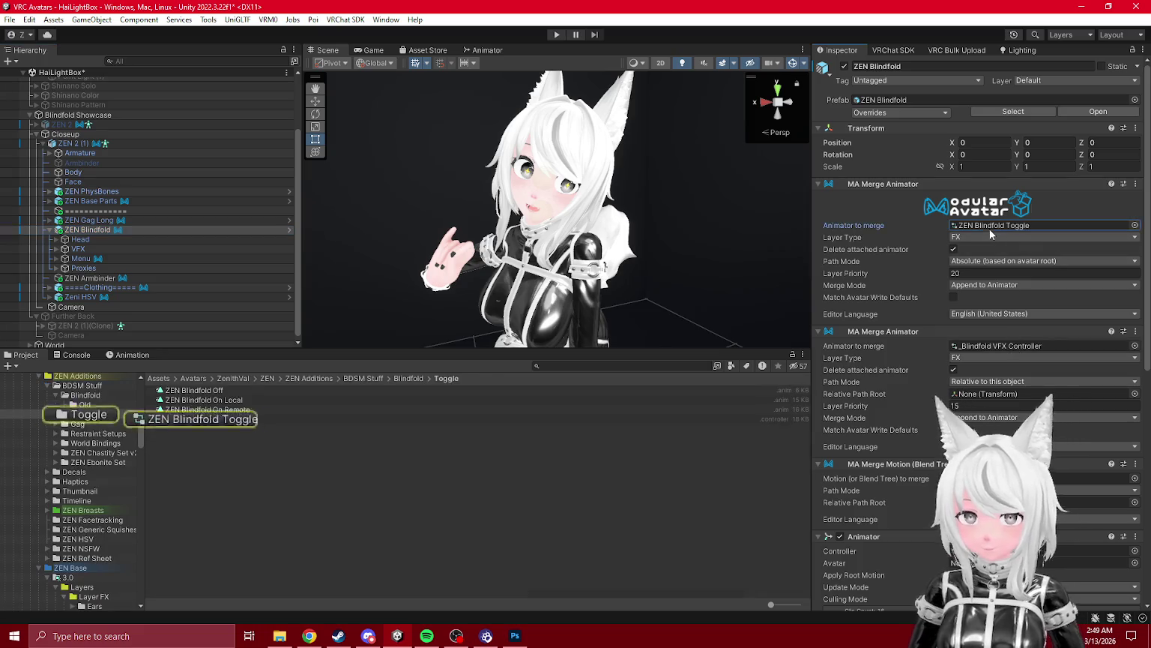
{"action": "left_click", "coordinate": [220, 402]}
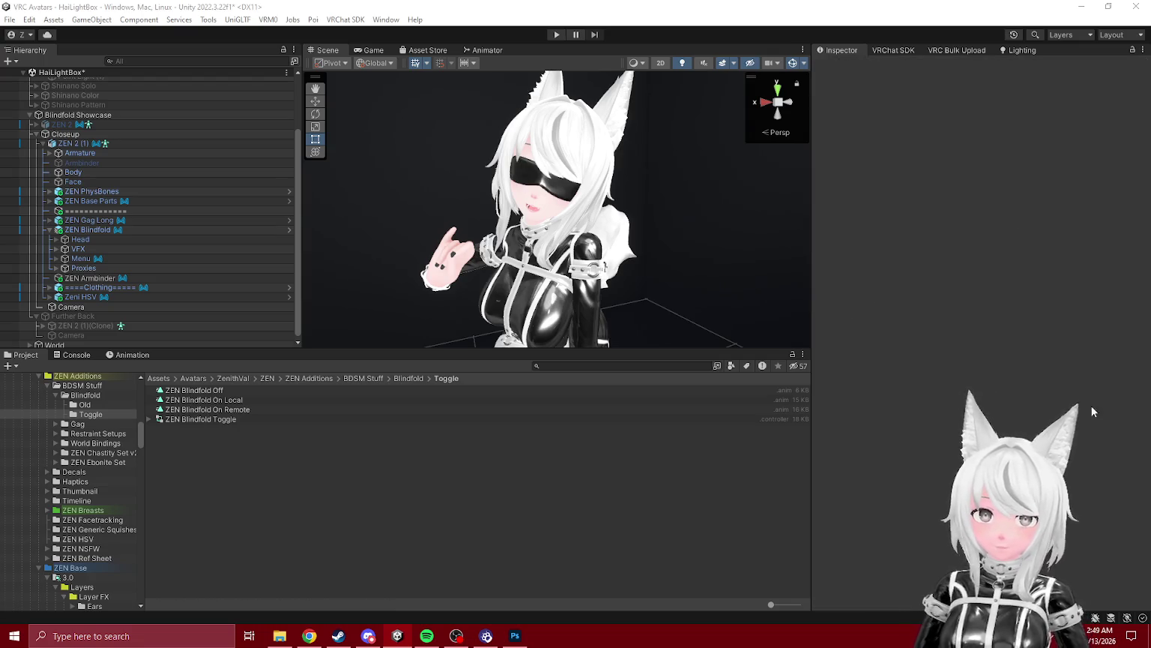
- Inspect the blindfolded avatar's head, then select the LightboxSimple backdrop object
{"action": "left_click_drag", "start_coordinate": [618, 227], "coordinate": [607, 210]}
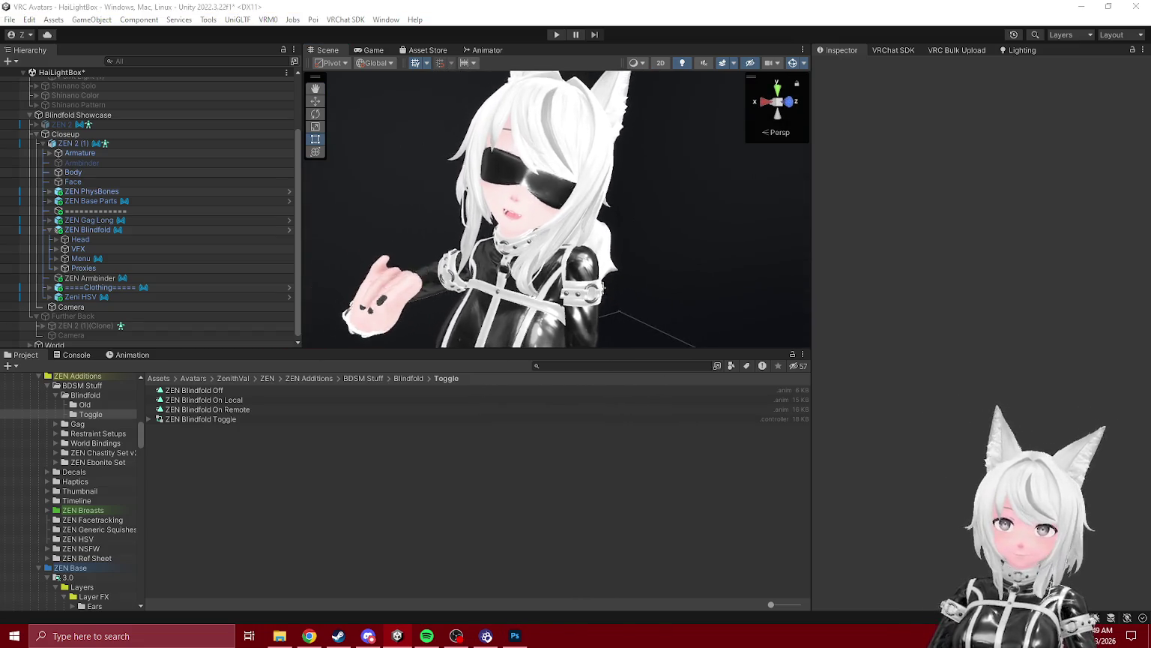
{"action": "left_click_drag", "start_coordinate": [633, 251], "coordinate": [637, 251]}
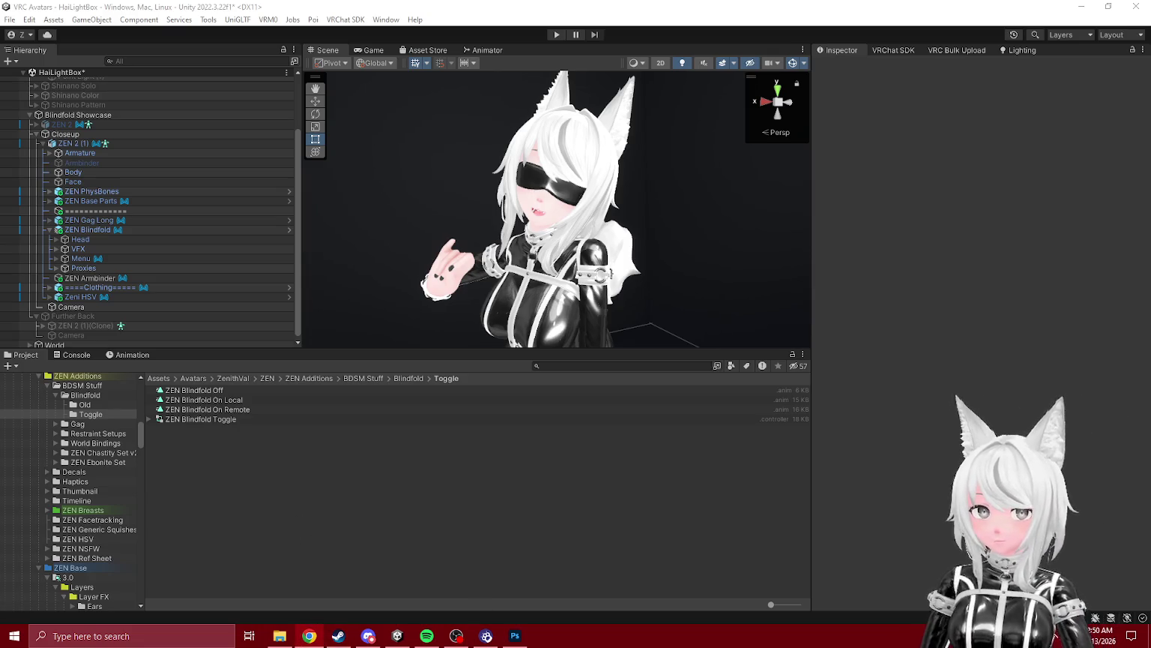
{"action": "left_click", "coordinate": [75, 149]}
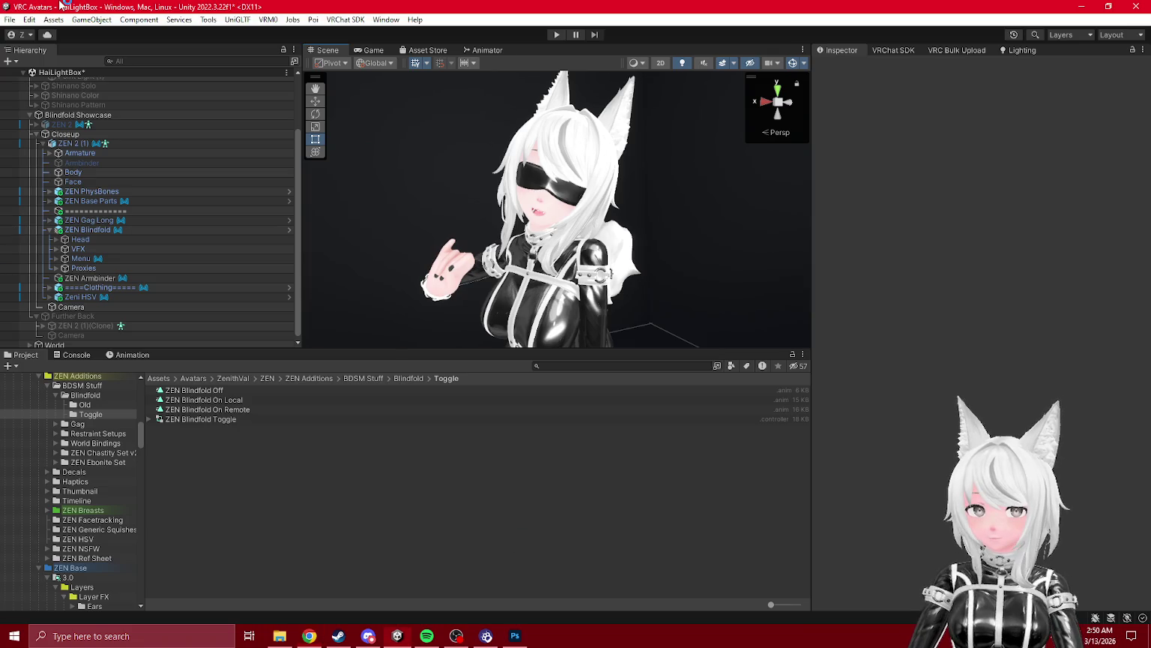
{"action": "right_click", "coordinate": [67, 75]}
{"action": "left_click", "coordinate": [398, 147]}
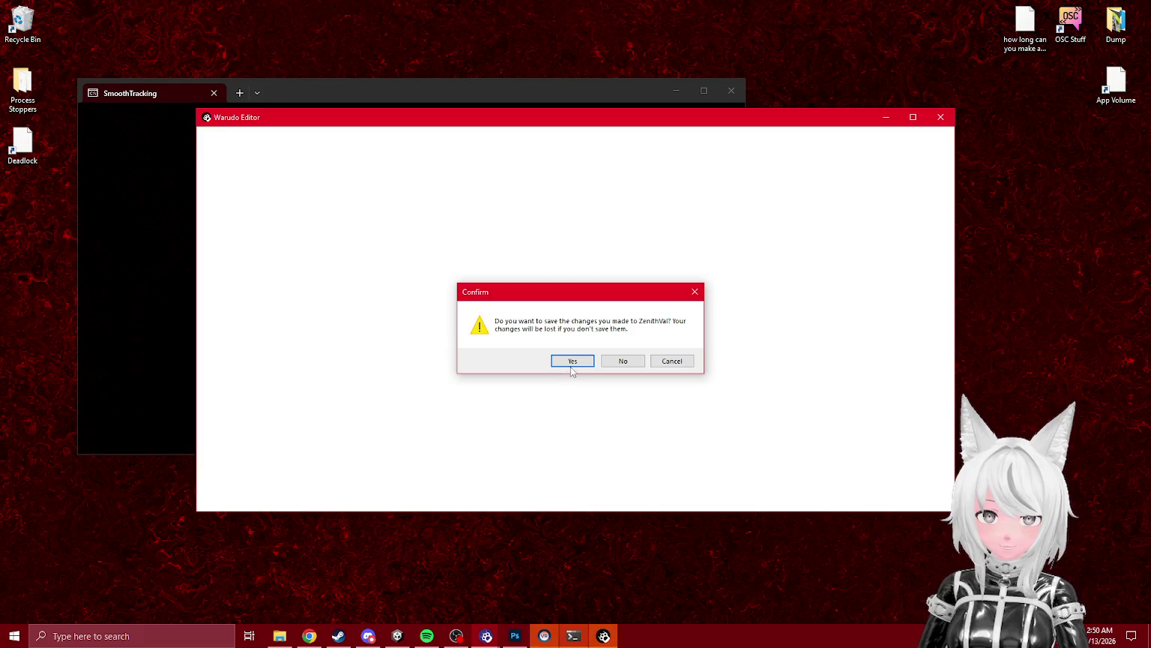
- Confirm the Warudo Editor launch prompt and start SteamVR from the Start menu
{"action": "left_click", "coordinate": [576, 360]}
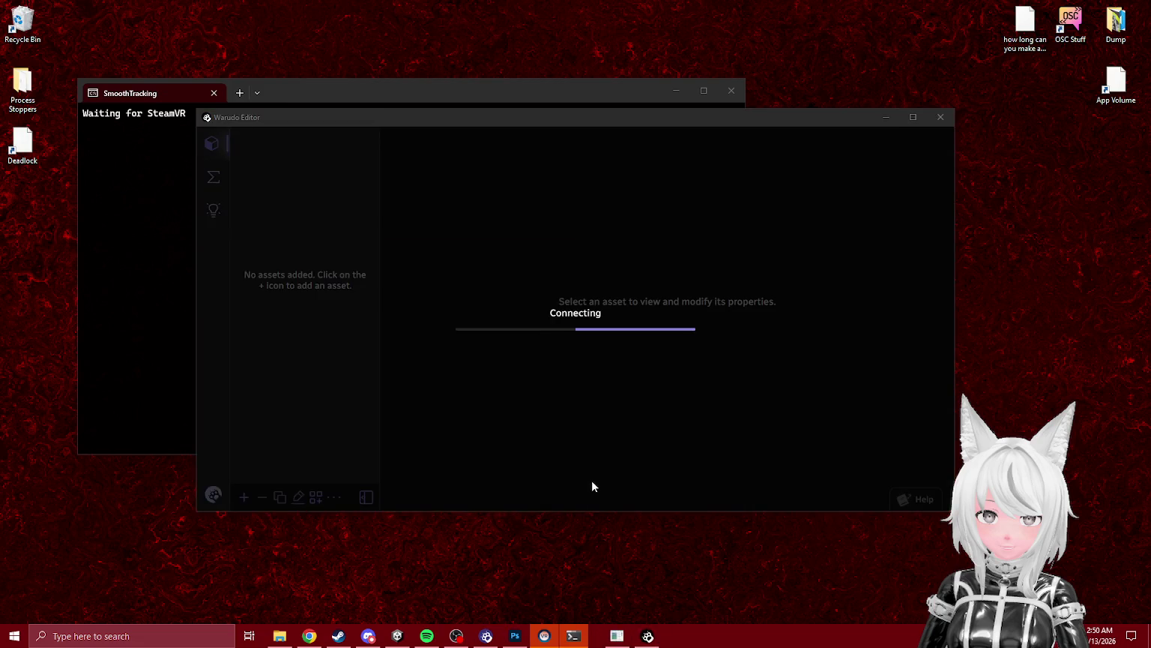
{"action": "key", "text": "super"}
{"action": "left_click", "coordinate": [697, 585]}
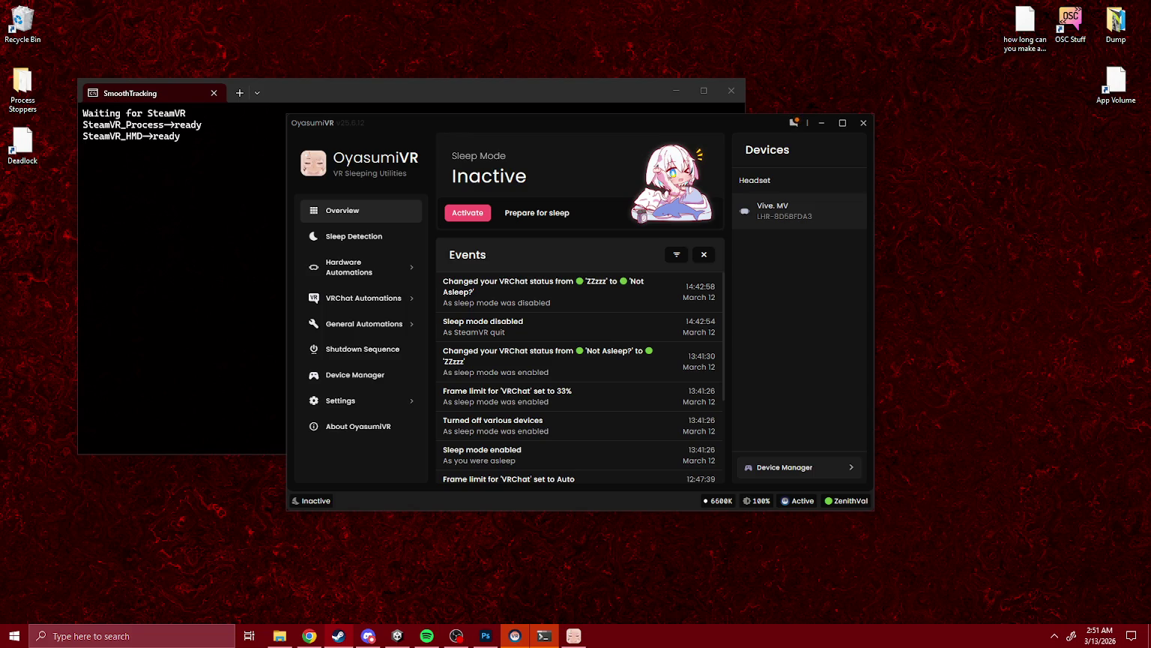
- Close the OyasumiVR window and the SmoothTracking terminal
{"action": "left_click", "coordinate": [863, 123]}
{"action": "left_click", "coordinate": [732, 91]}
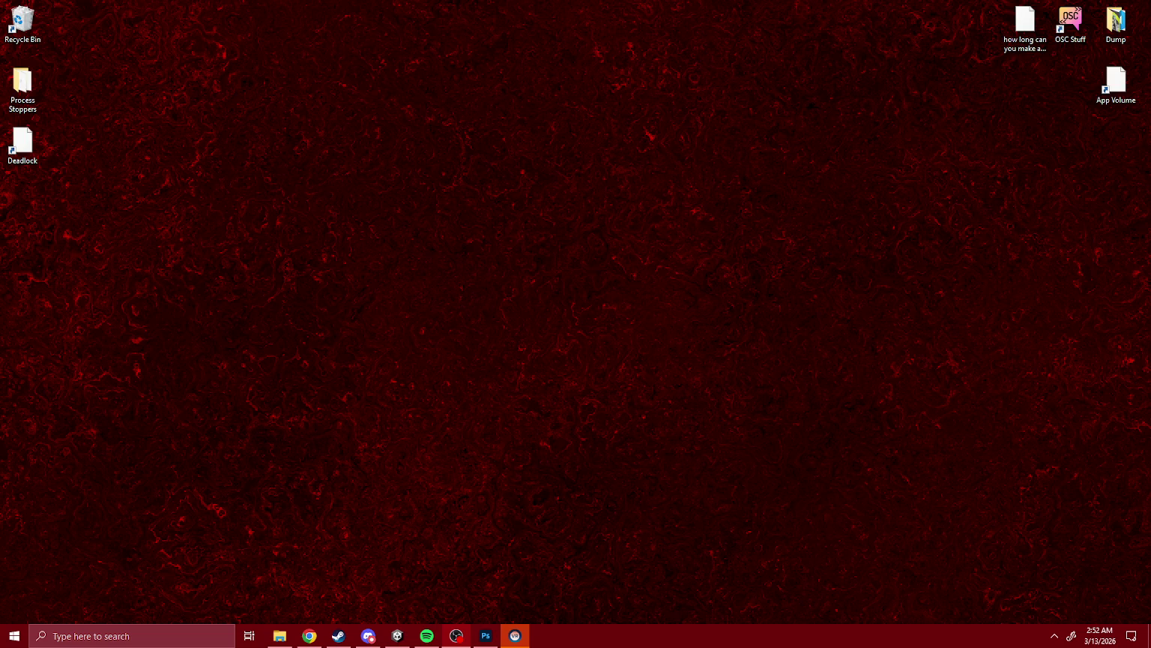
- Back in Unity, open the ZEN 2 scene from ZEN 2 - Catsuit, saving HaiLightBox changes
{"action": "key", "text": "alt+Tab"}
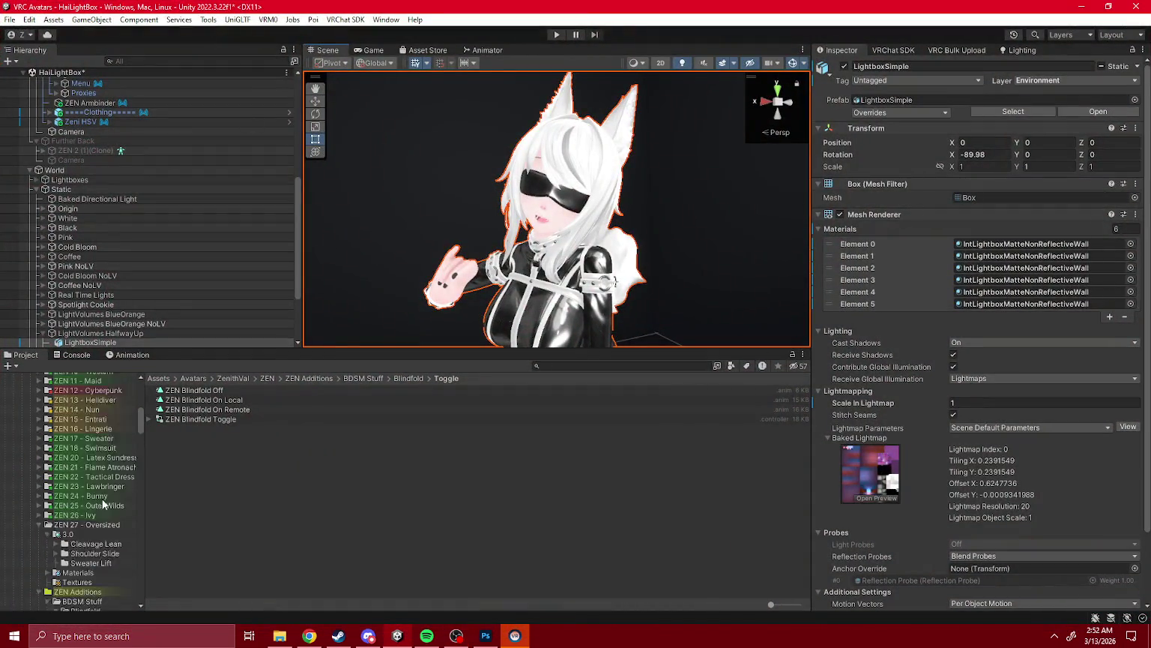
{"action": "scroll", "coordinate": [103, 505], "scroll_direction": "up", "scroll_amount": 6}
{"action": "left_click", "coordinate": [79, 474]}
{"action": "double_click", "coordinate": [175, 437]}
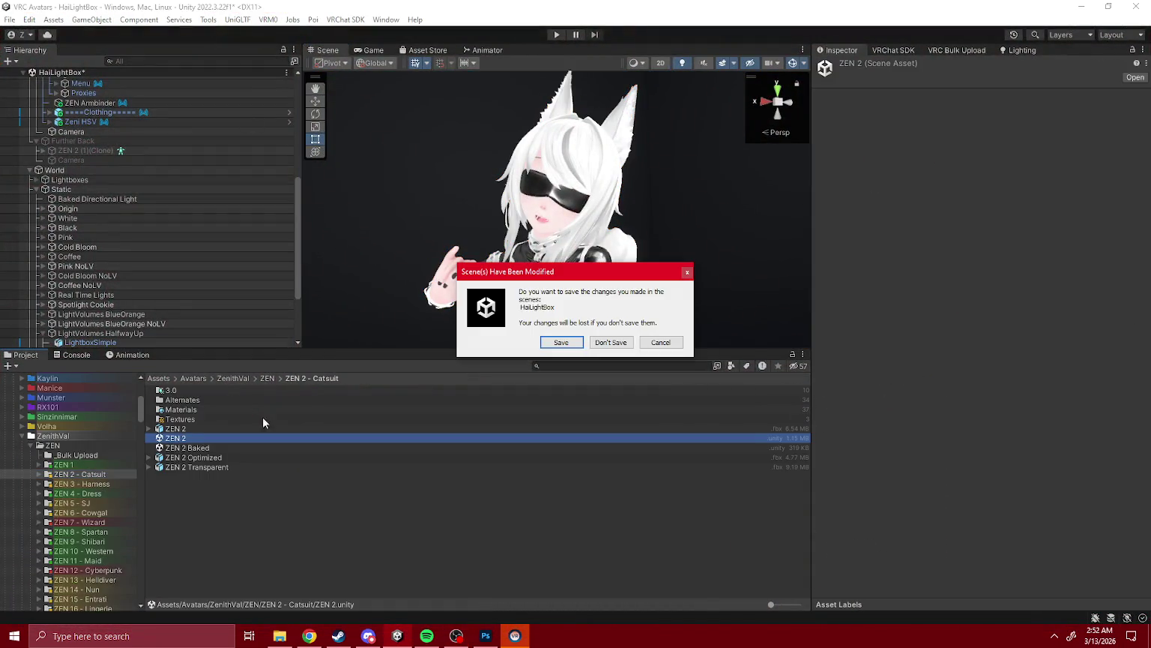
{"action": "left_click", "coordinate": [573, 341]}
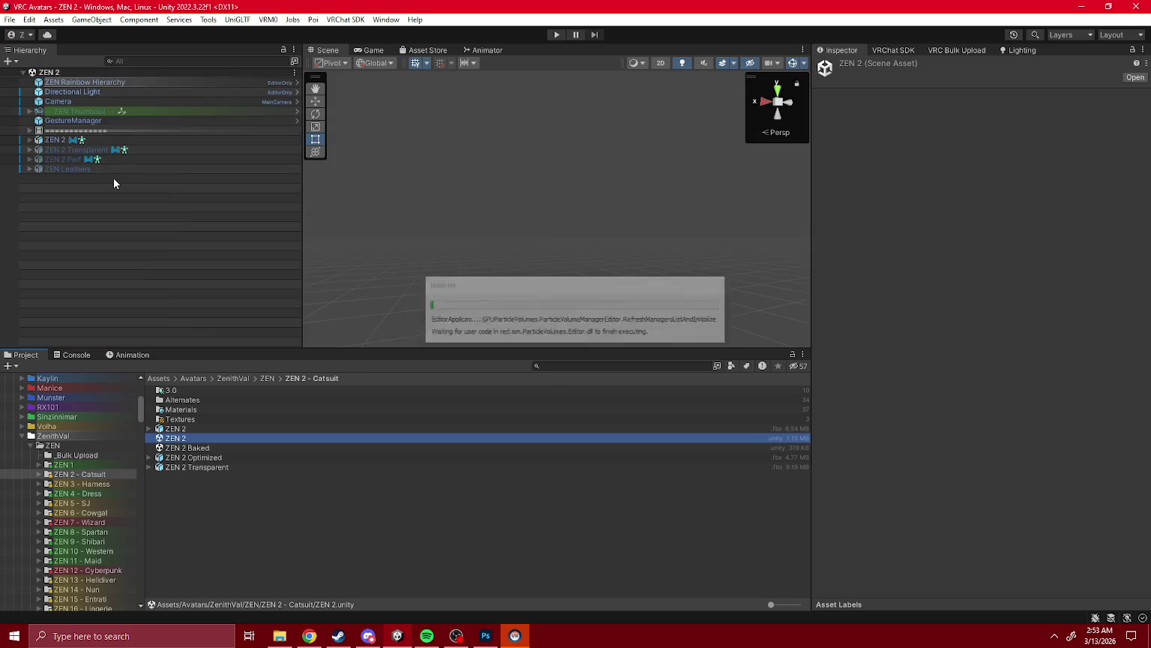
- Expand the ZEN 2 avatar, review the ZEN Blindfold settings, and frame the avatar
{"action": "left_click", "coordinate": [31, 141]}
{"action": "left_click", "coordinate": [29, 140]}
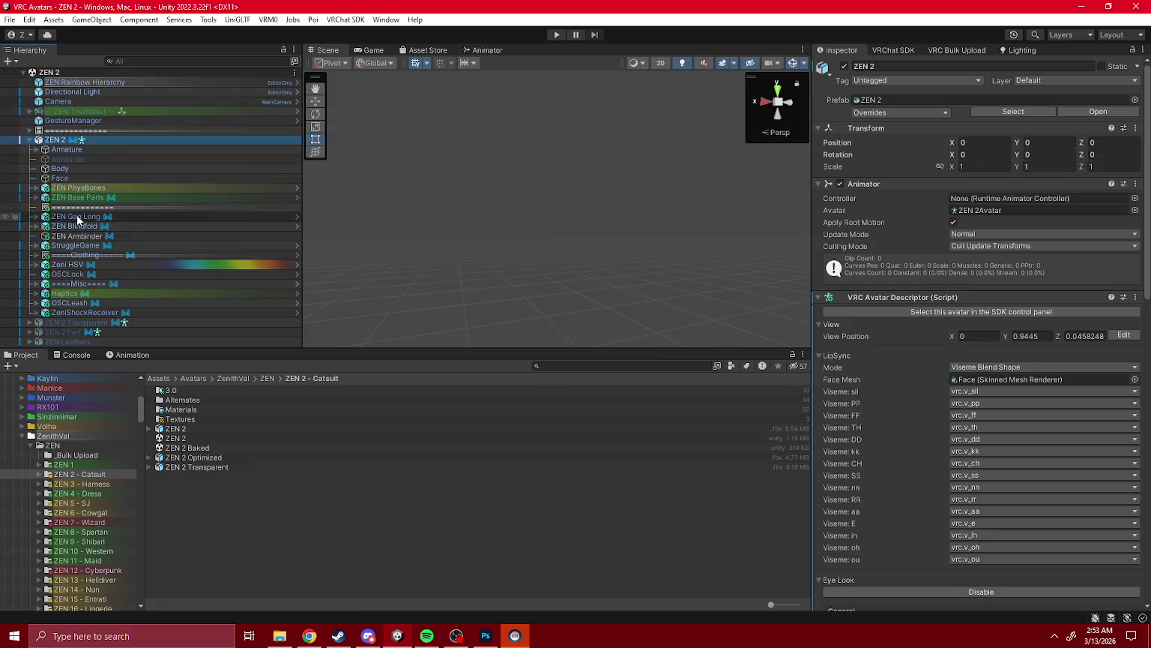
{"action": "left_click", "coordinate": [74, 226]}
{"action": "left_click", "coordinate": [867, 103]}
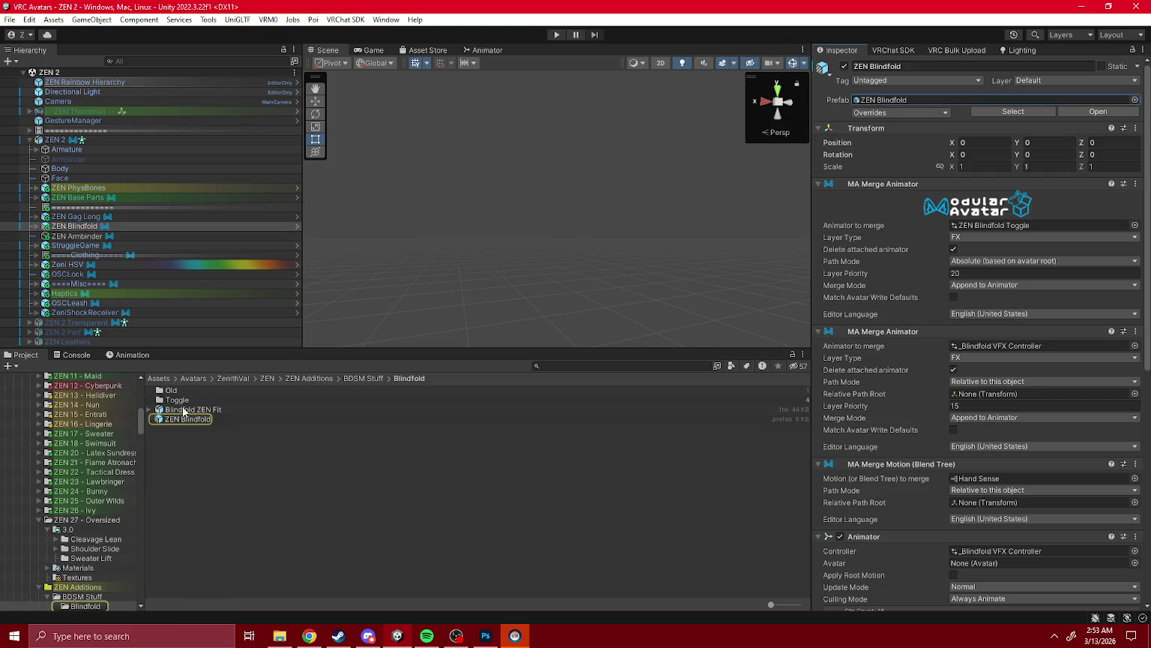
{"action": "scroll", "coordinate": [108, 523], "scroll_direction": "down", "scroll_amount": 7}
{"action": "scroll", "coordinate": [108, 522], "scroll_direction": "down", "scroll_amount": 10}
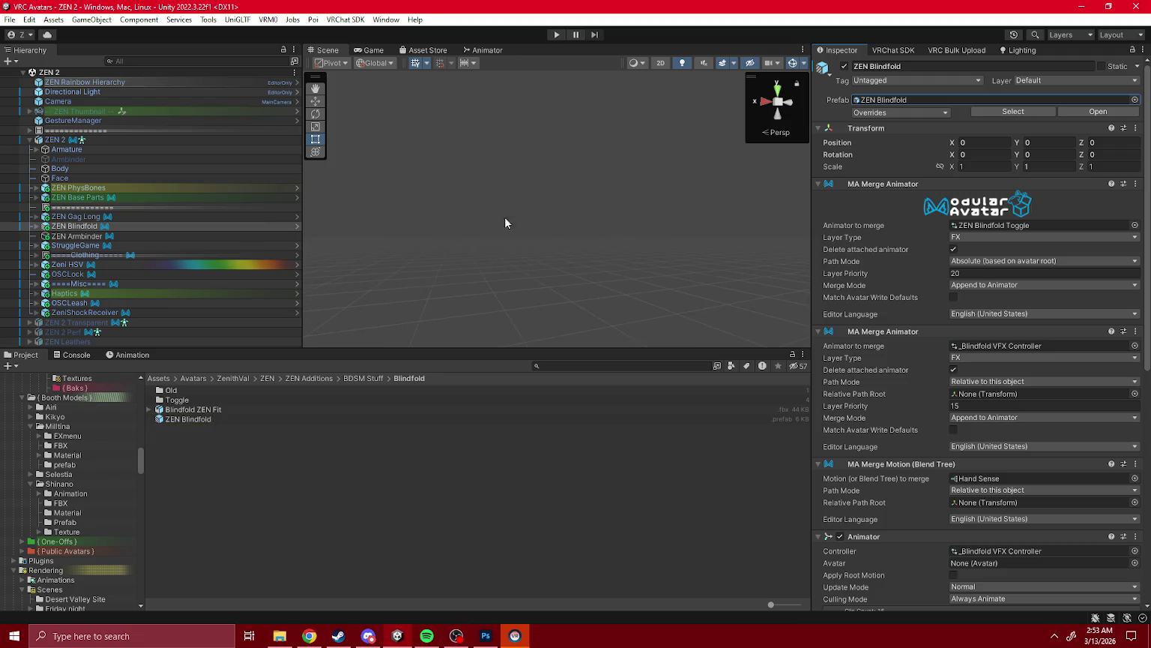
{"action": "left_click", "coordinate": [55, 140]}
{"action": "key", "text": "f"}
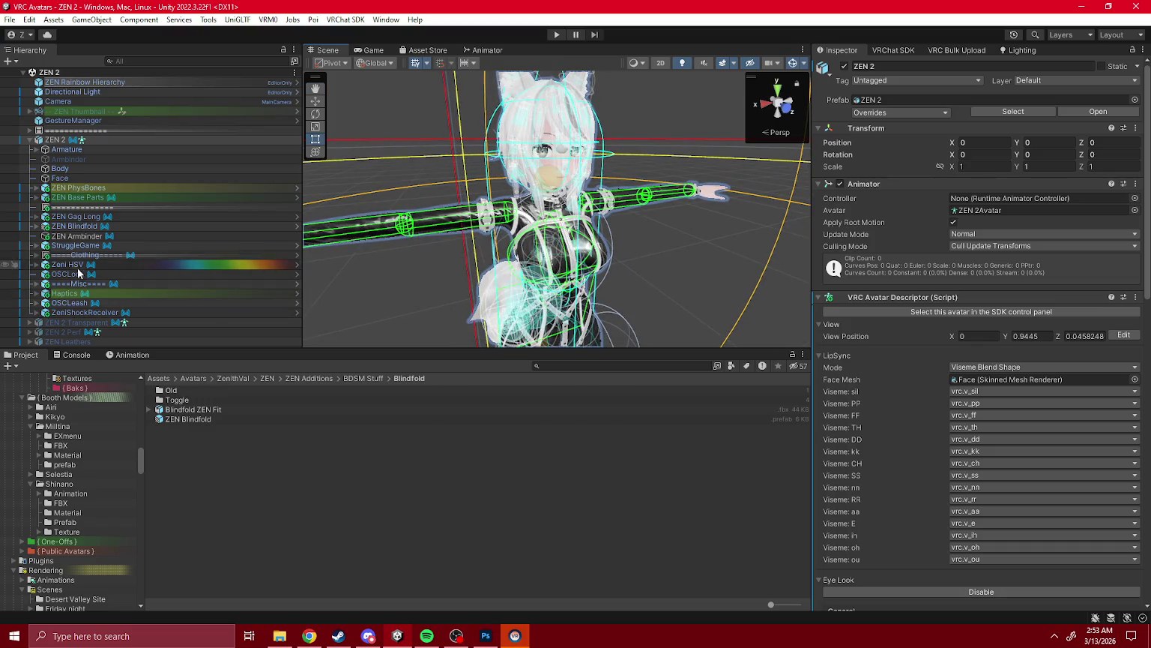
- Check StruggleGame and ZEN Blindfold, then browse to the ZenithVal Blindfold Prefabs folder
{"action": "left_click", "coordinate": [75, 246]}
{"action": "scroll", "coordinate": [64, 487], "scroll_direction": "up", "scroll_amount": 2}
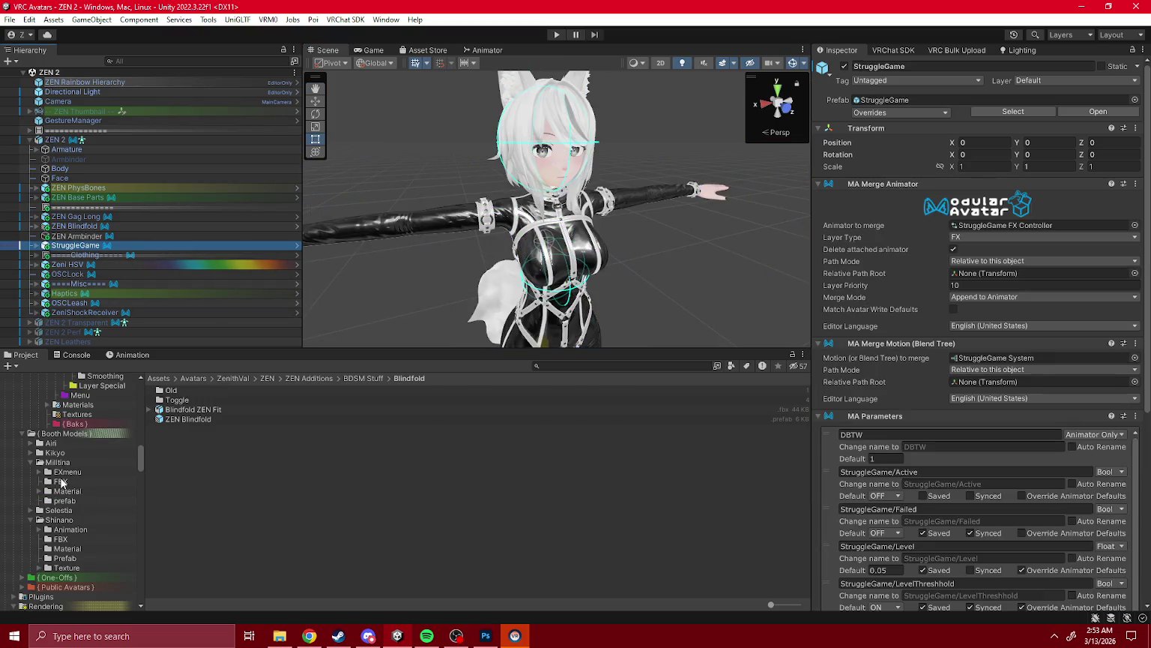
{"action": "scroll", "coordinate": [73, 518], "scroll_direction": "down", "scroll_amount": 3}
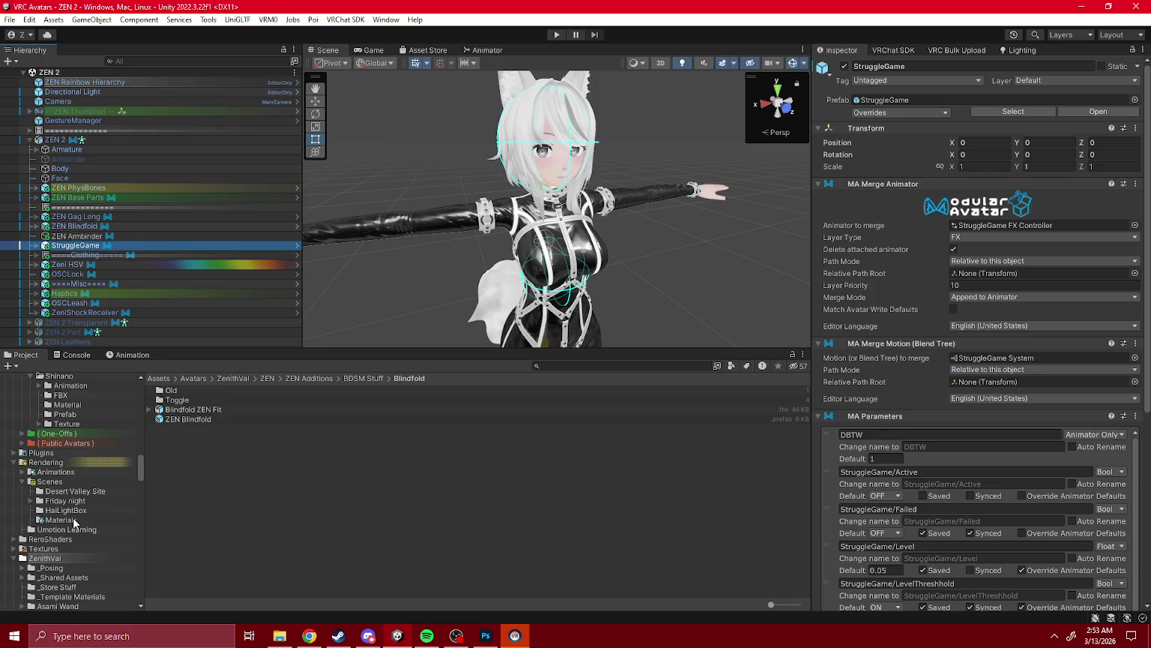
{"action": "scroll", "coordinate": [73, 523], "scroll_direction": "down", "scroll_amount": 3}
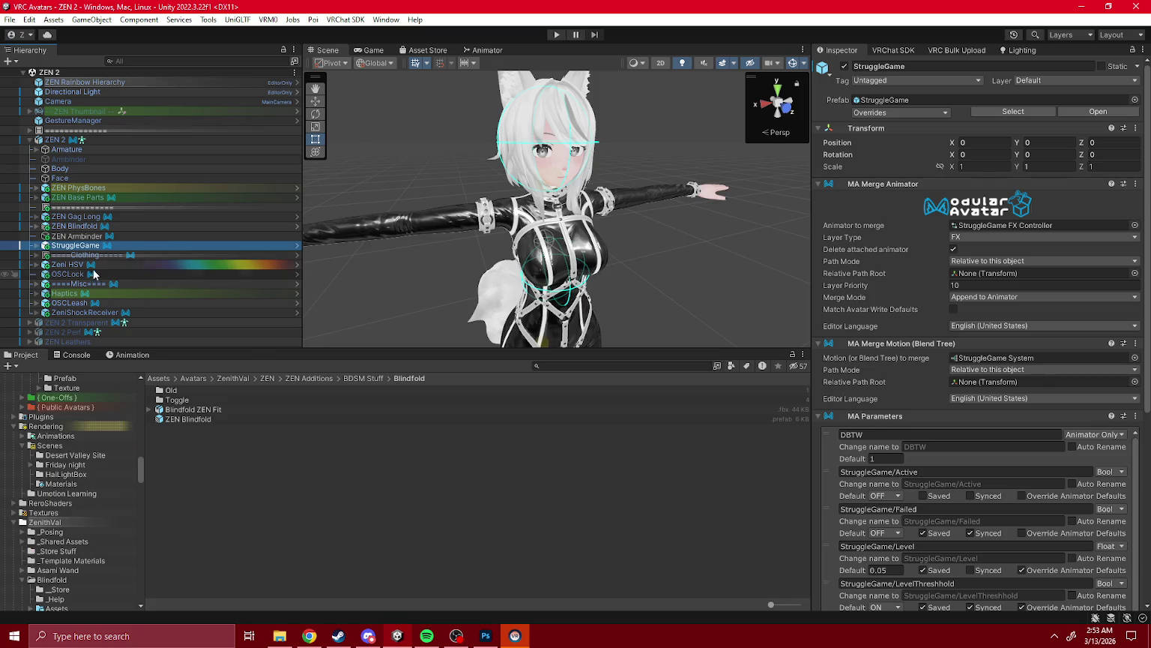
{"action": "left_click", "coordinate": [78, 226]}
{"action": "scroll", "coordinate": [88, 503], "scroll_direction": "up", "scroll_amount": 2}
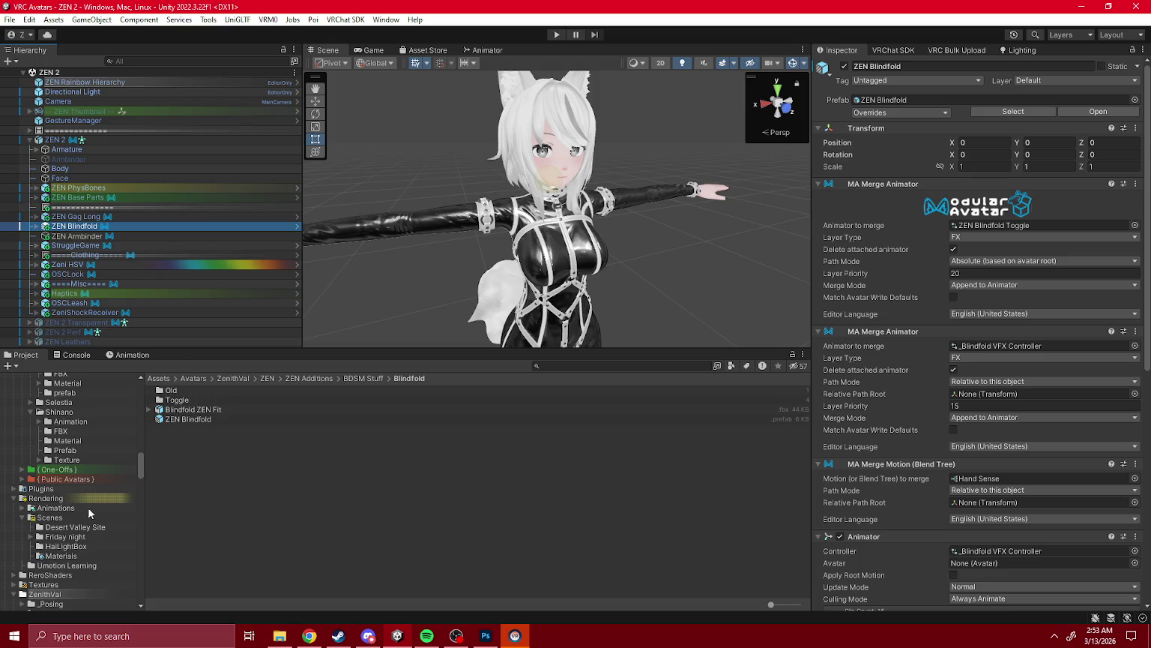
{"action": "scroll", "coordinate": [79, 476], "scroll_direction": "up", "scroll_amount": 1}
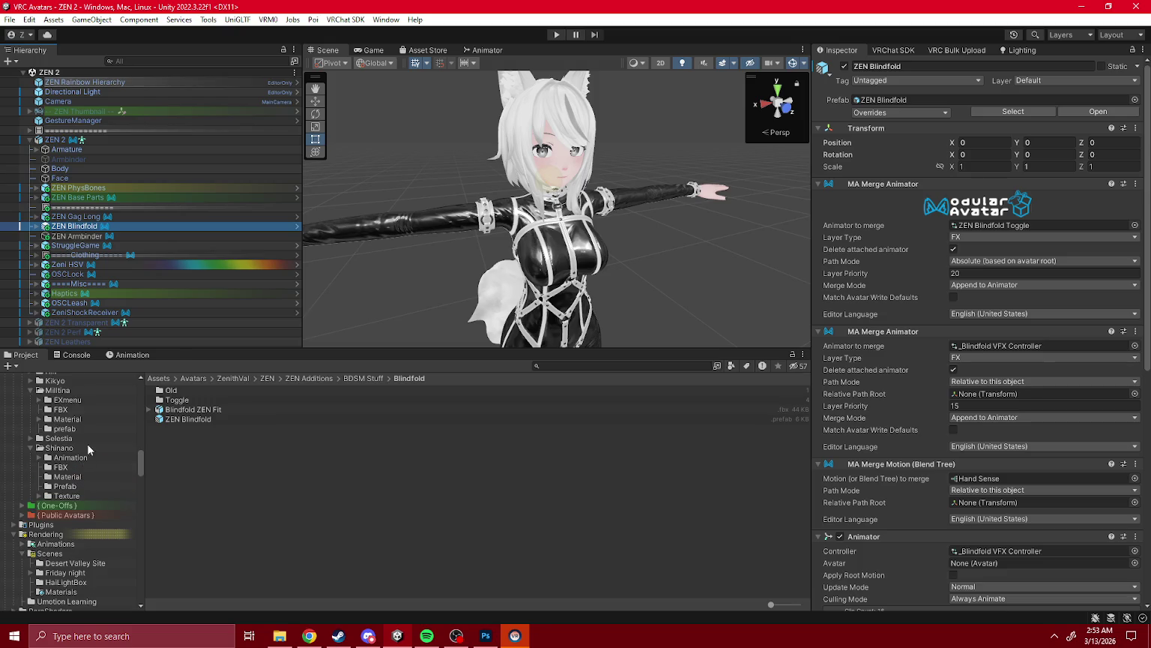
{"action": "scroll", "coordinate": [70, 527], "scroll_direction": "down", "scroll_amount": 3}
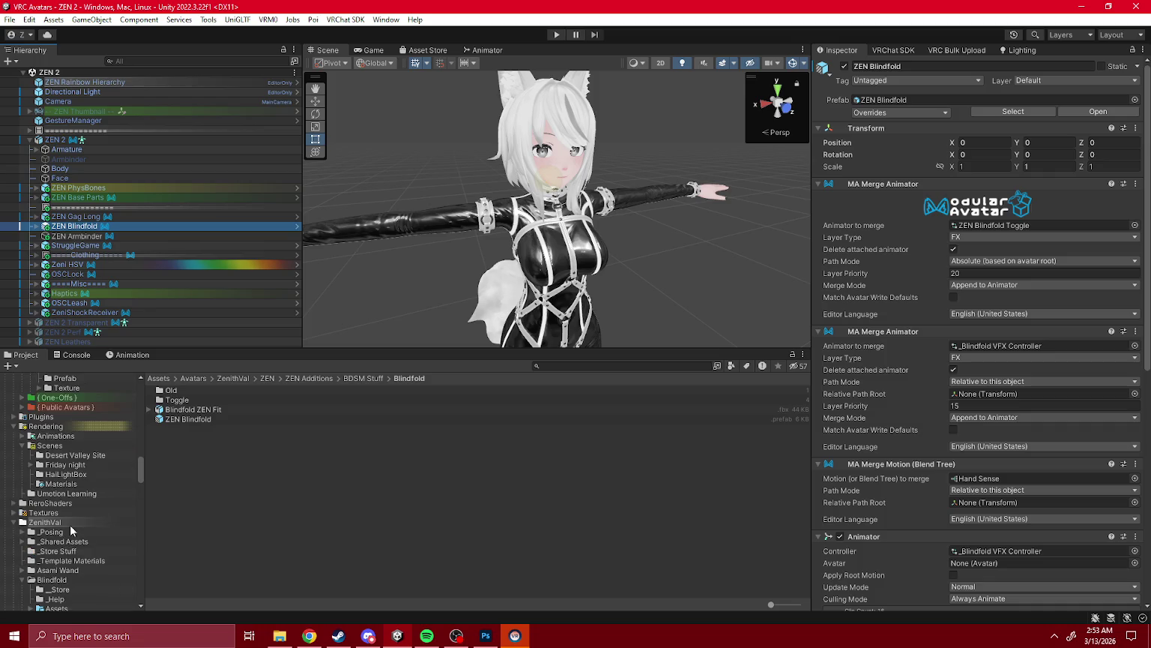
{"action": "left_click", "coordinate": [66, 581]}
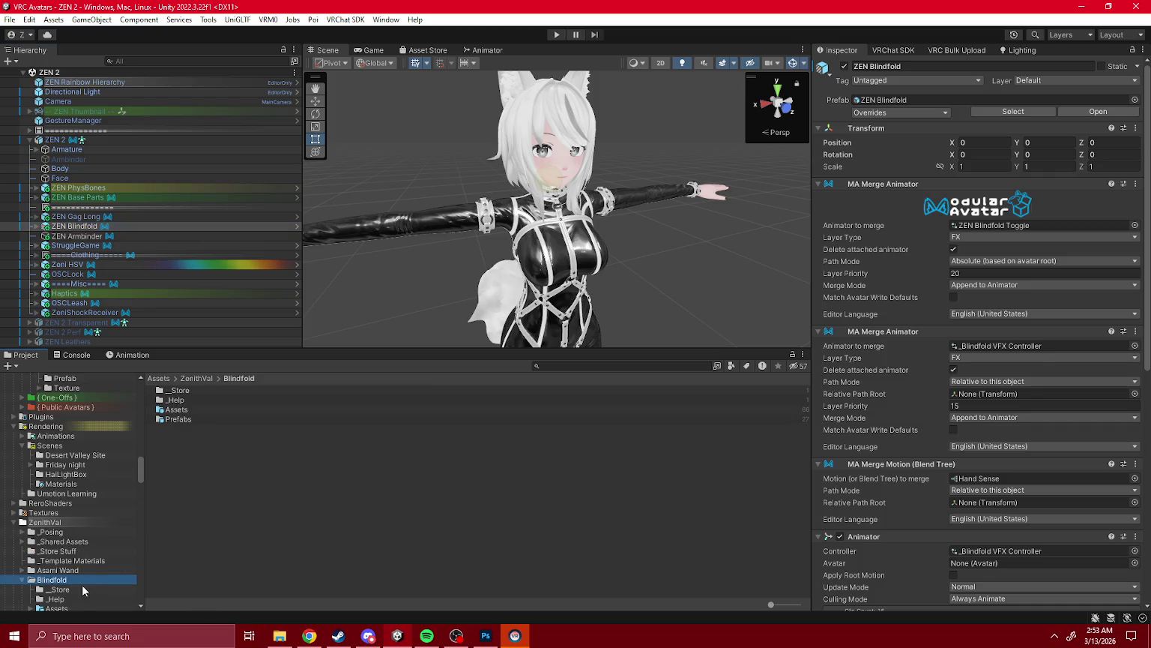
{"action": "scroll", "coordinate": [79, 578], "scroll_direction": "down", "scroll_amount": 2}
{"action": "left_click", "coordinate": [67, 548]}
- Add the Base Blindfold Grabbable prefab to ZEN 2 and rename it 'ZEN Blindfold'
{"action": "left_click_drag", "start_coordinate": [226, 450], "coordinate": [94, 223]}
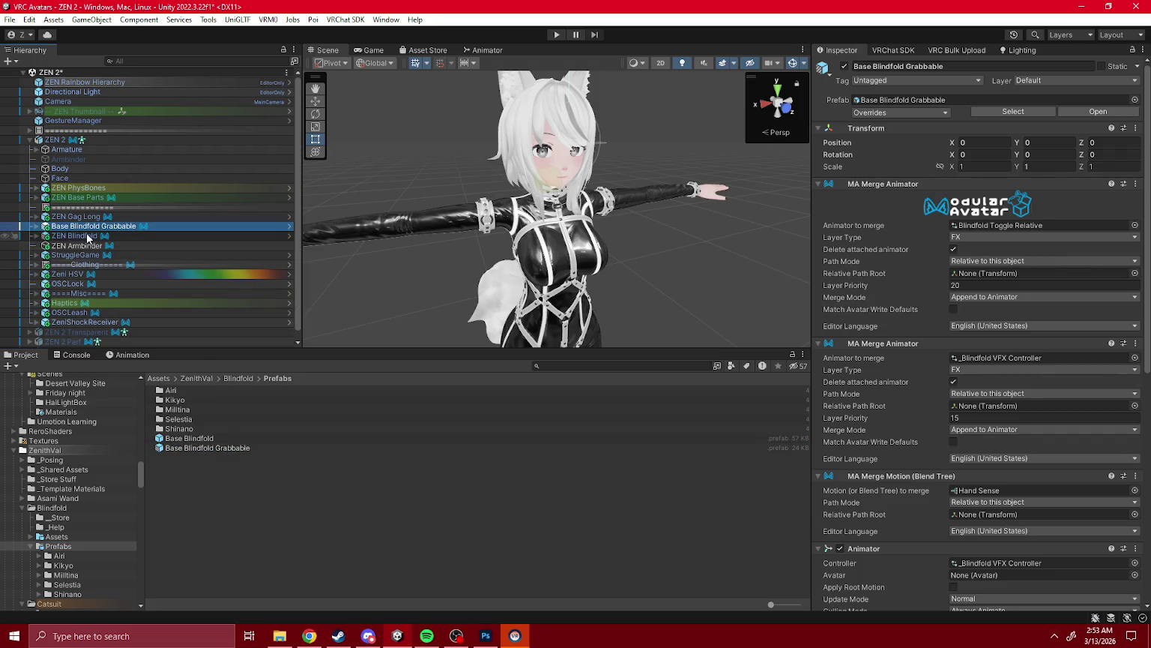
{"action": "left_click", "coordinate": [87, 226]}
{"action": "type", "text": "ZEN Blindfold"}
{"action": "key", "text": "BackSpace"}
{"action": "key", "text": "BackSpace"}
{"action": "key", "text": "BackSpace"}
{"action": "type", "text": "dfold"}
{"action": "key", "text": "Return"}
- Merge ZEN Blindfold Toggle with Absolute path mode on the new blindfold and delete the old one
{"action": "left_click", "coordinate": [87, 237]}
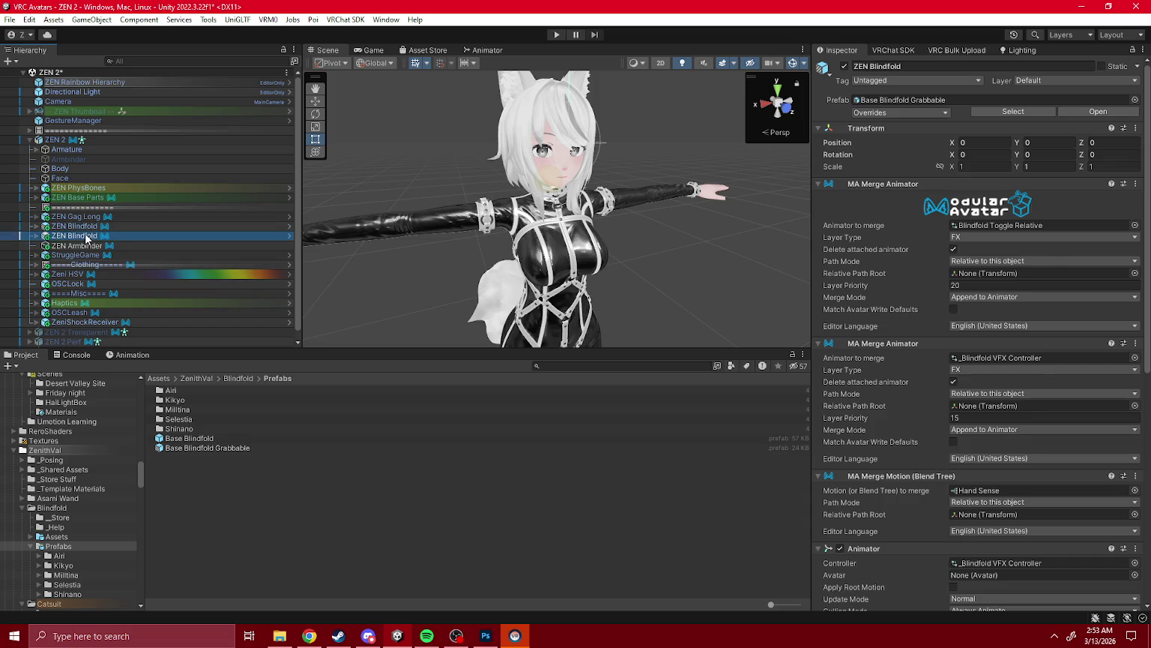
{"action": "left_click", "coordinate": [1008, 226]}
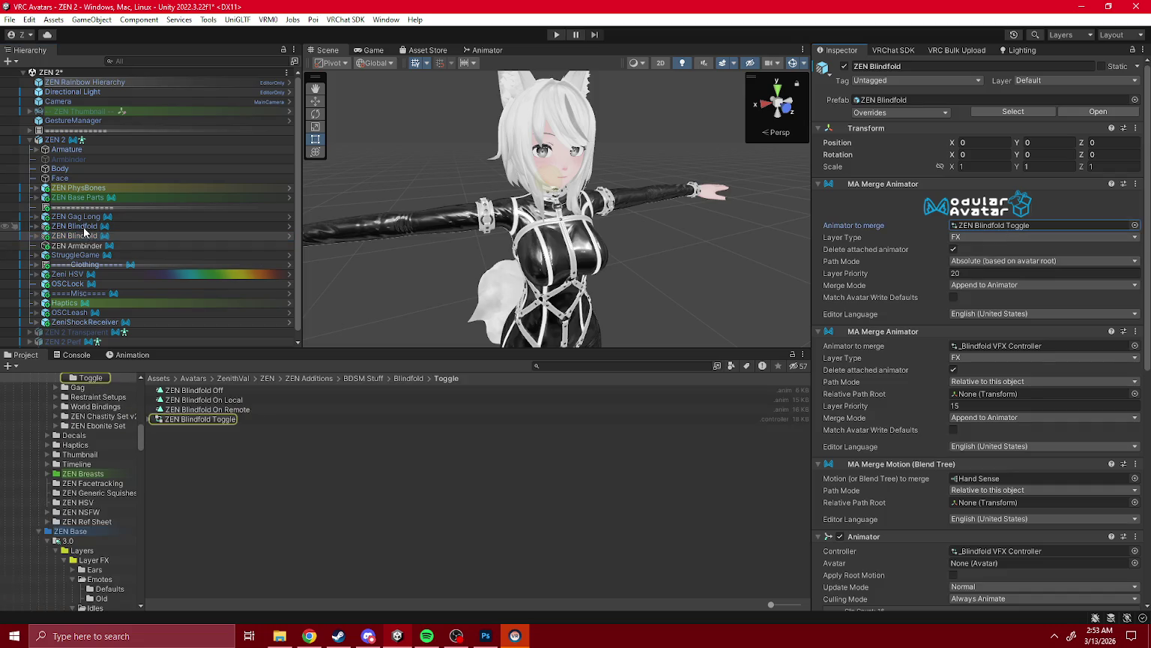
{"action": "left_click", "coordinate": [84, 227]}
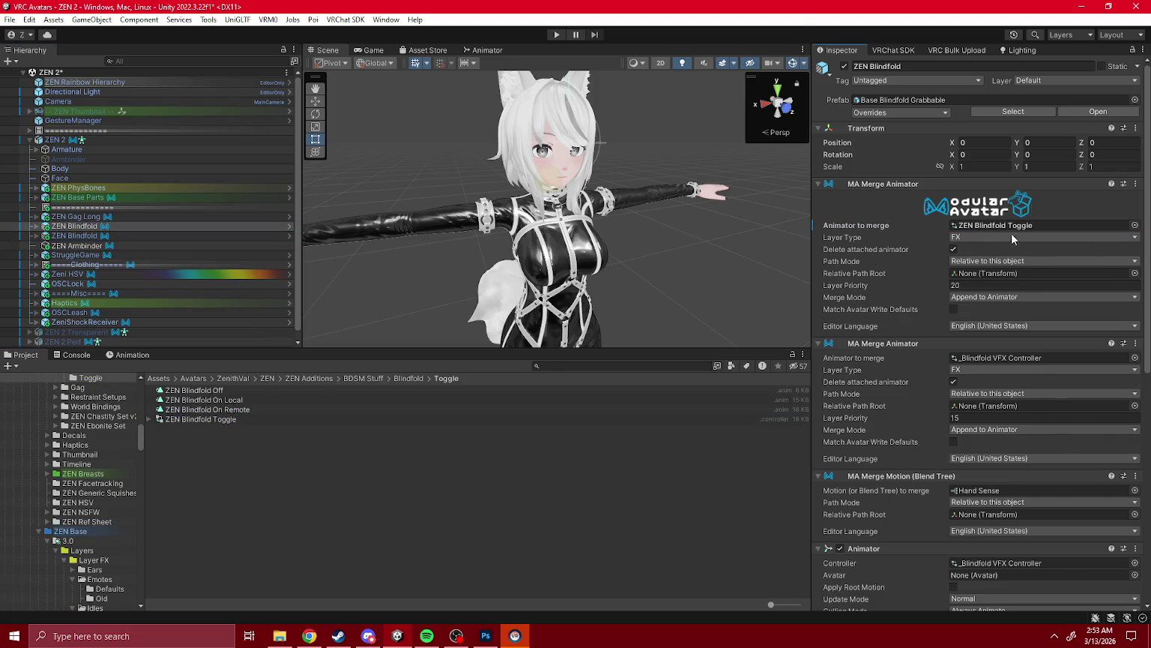
{"action": "left_click", "coordinate": [993, 261]}
{"action": "left_click", "coordinate": [993, 288]}
{"action": "left_click", "coordinate": [88, 236]}
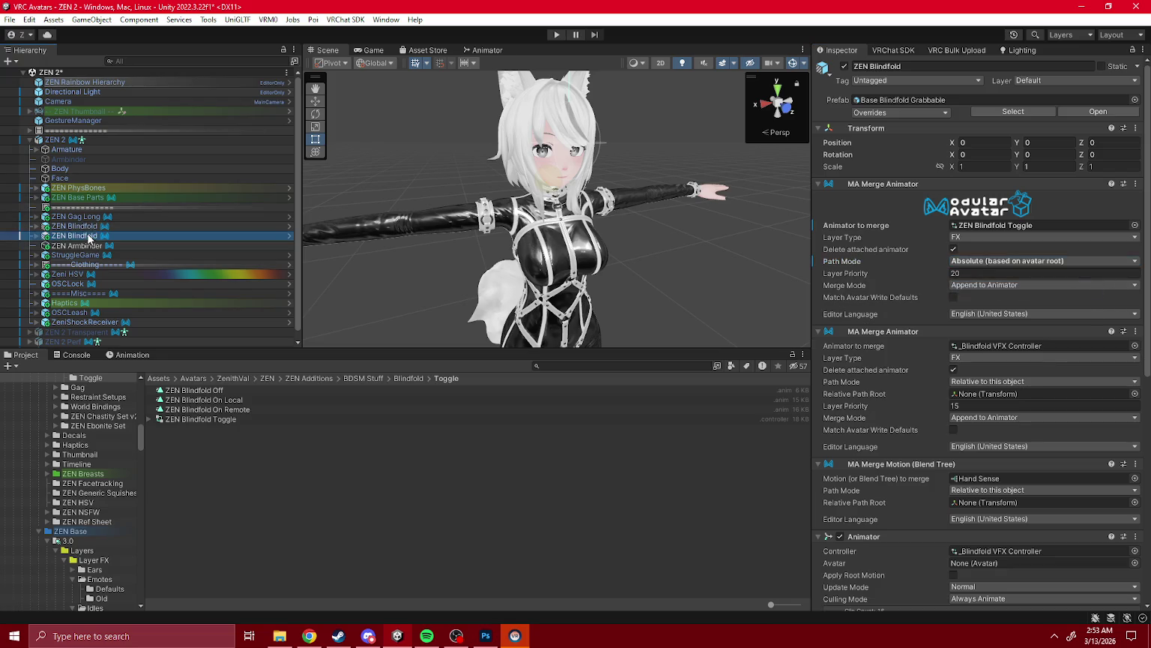
{"action": "left_click", "coordinate": [167, 226]}
{"action": "key", "text": "Delete"}
{"action": "left_click_drag", "start_coordinate": [743, 191], "coordinate": [640, 192]}
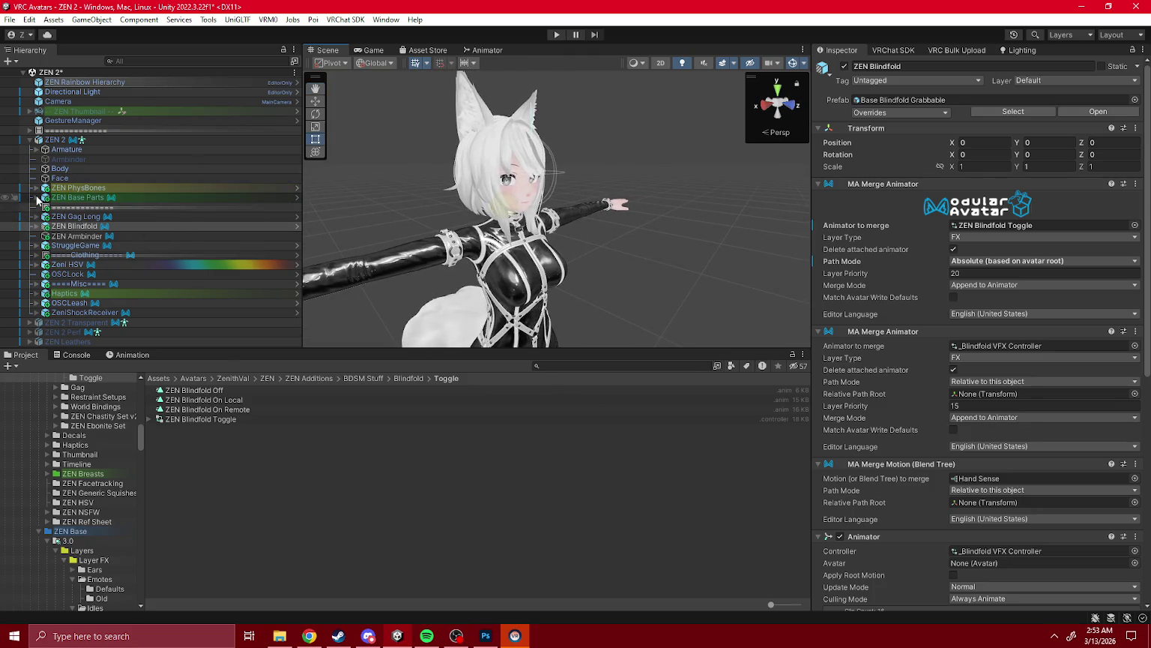
{"action": "left_click", "coordinate": [36, 197]}
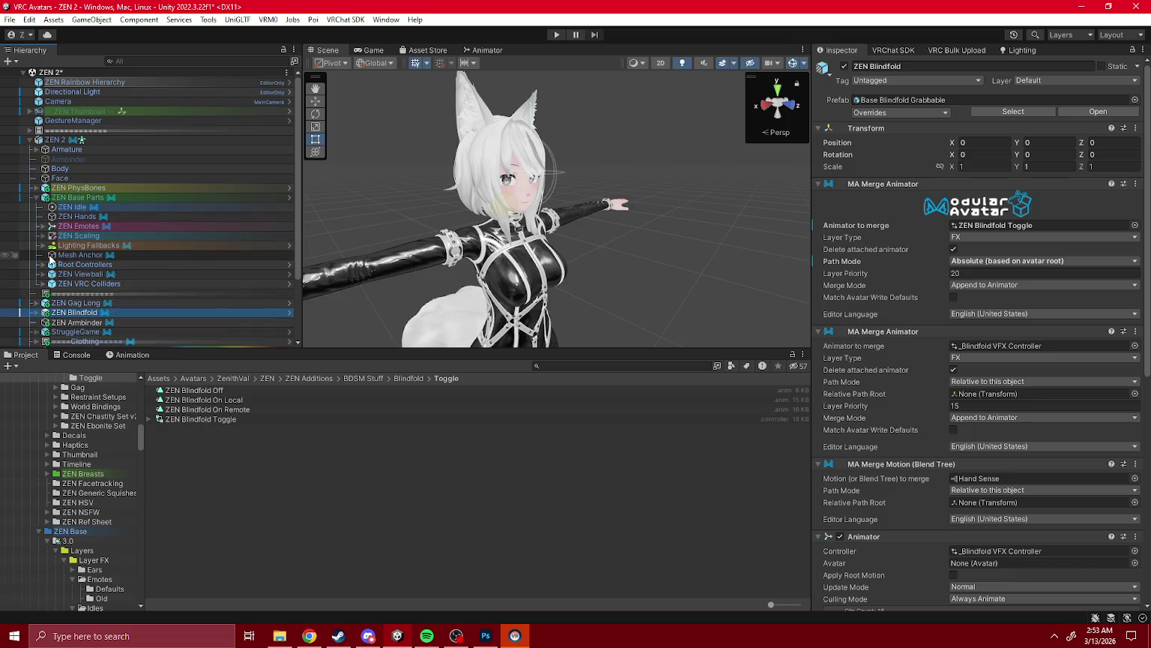
- Set Allow Grabbing to False on the Root_Hair PhysBone under ZEN PhysBones
{"action": "scroll", "coordinate": [50, 262], "scroll_direction": "down", "scroll_amount": 3}
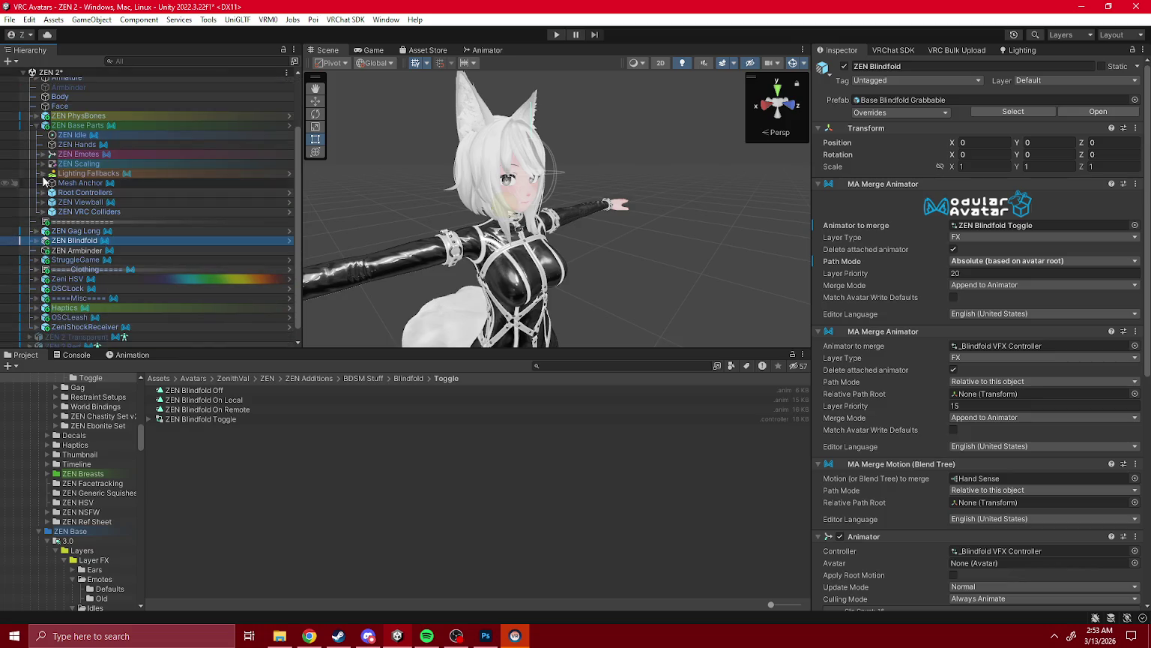
{"action": "left_click", "coordinate": [34, 117]}
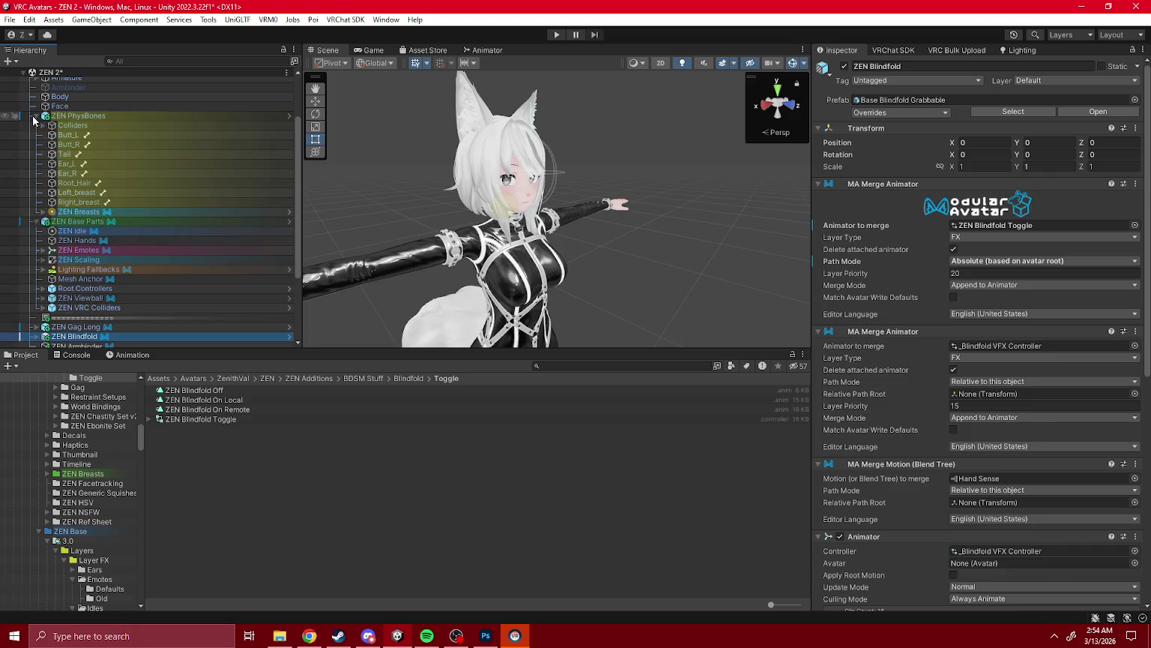
{"action": "left_click", "coordinate": [75, 183]}
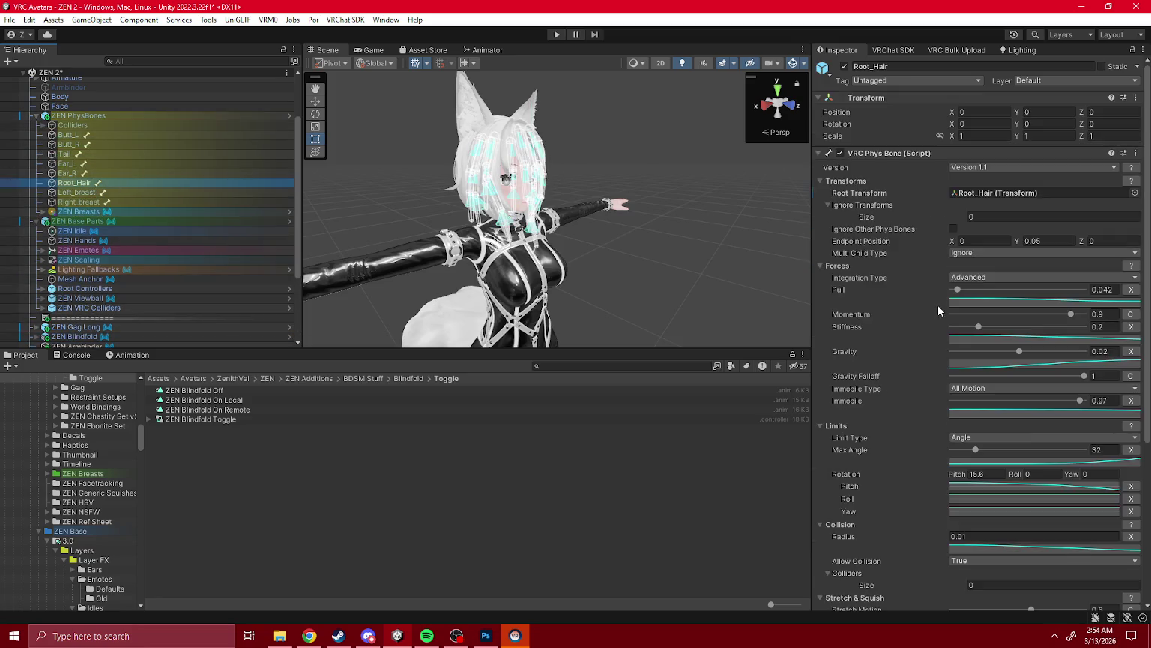
{"action": "scroll", "coordinate": [937, 304], "scroll_direction": "down", "scroll_amount": 10}
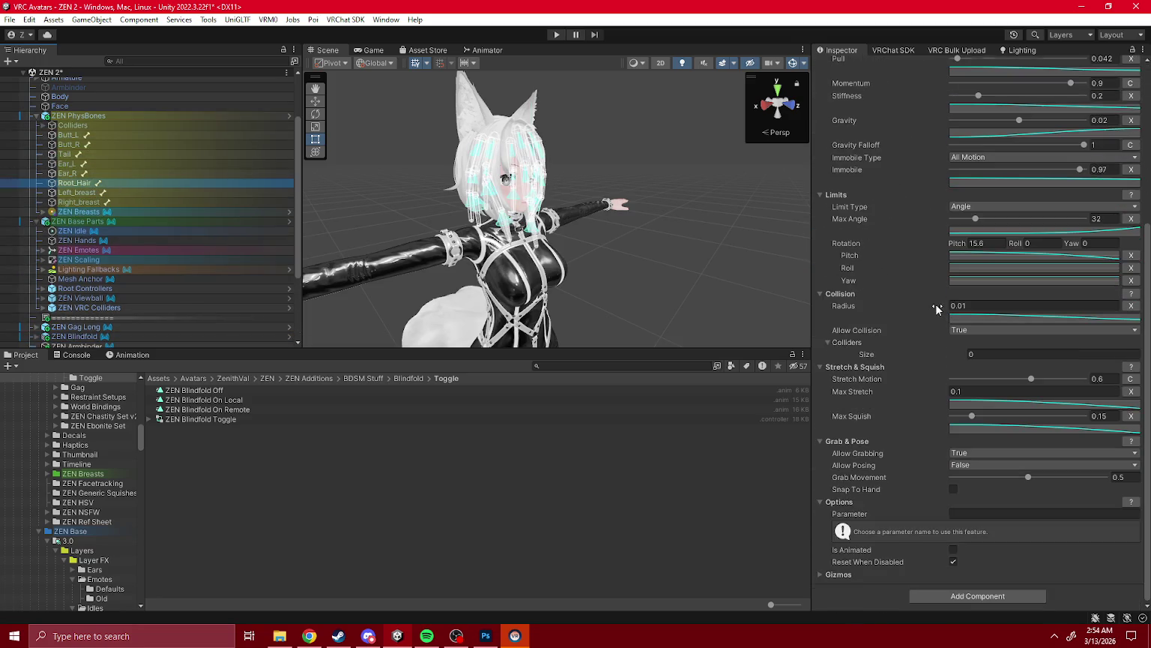
{"action": "left_click", "coordinate": [969, 466]}
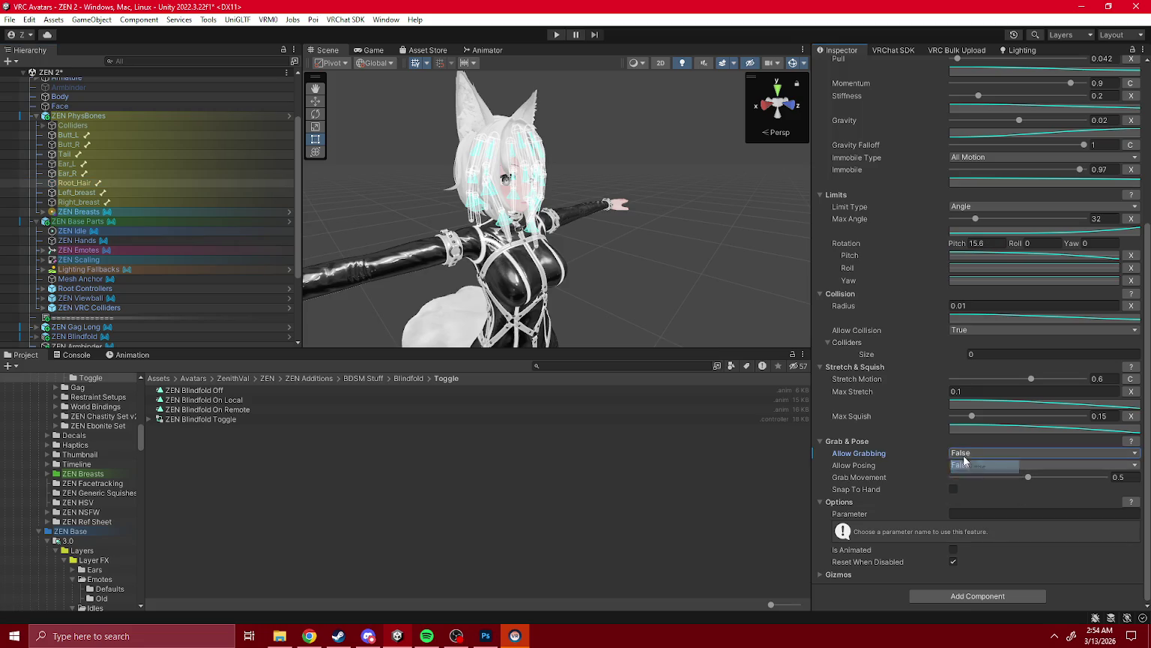
- Save the ZEN 2 scene and open the VRChat SDK Builder with the ZEN 2 avatar selected
{"action": "scroll", "coordinate": [113, 188], "scroll_direction": "up", "scroll_amount": 3}
{"action": "left_click", "coordinate": [49, 72]}
{"action": "right_click", "coordinate": [68, 72]}
{"action": "left_click", "coordinate": [75, 111]}
{"action": "left_click", "coordinate": [73, 138]}
{"action": "left_click", "coordinate": [893, 50]}
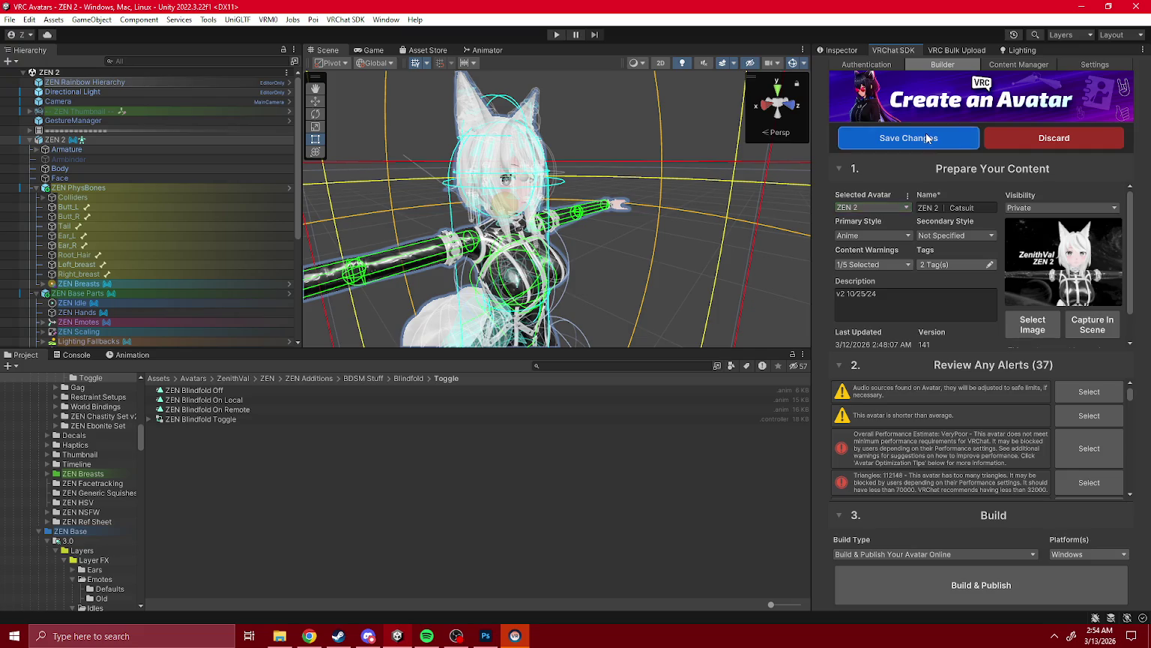
- Save the ZEN 2 avatar's pending detail changes, then build and publish it to VRChat
{"action": "left_click", "coordinate": [926, 137]}
{"action": "left_click", "coordinate": [1020, 582]}
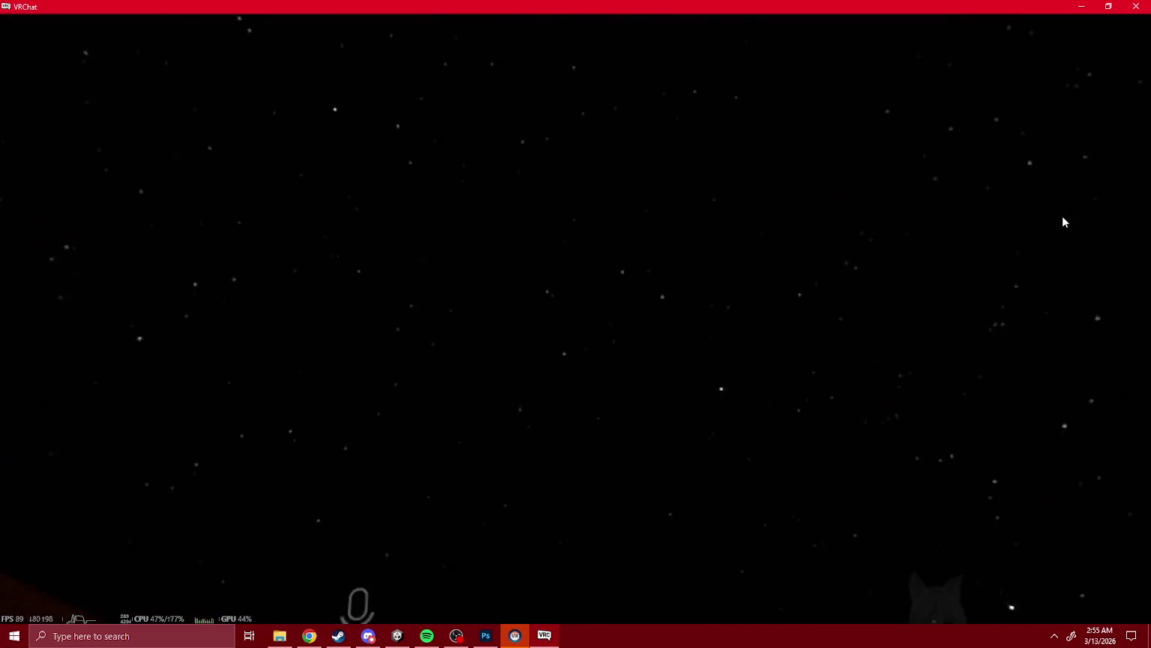
- Bring up the avatar's Action Menu with R to reach the Blindfold toggle
{"action": "key", "text": "r"}
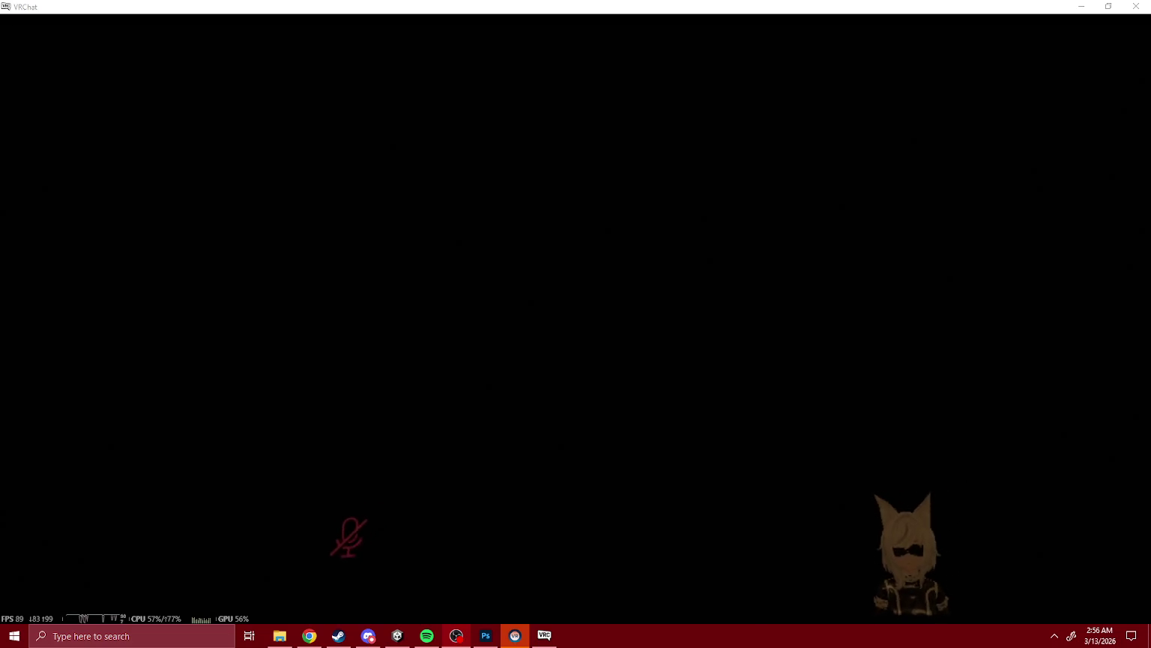
- Remove the blindfold so the red-curtained lounge is visible, stepping back through the room
{"action": "key", "text": "Escape"}
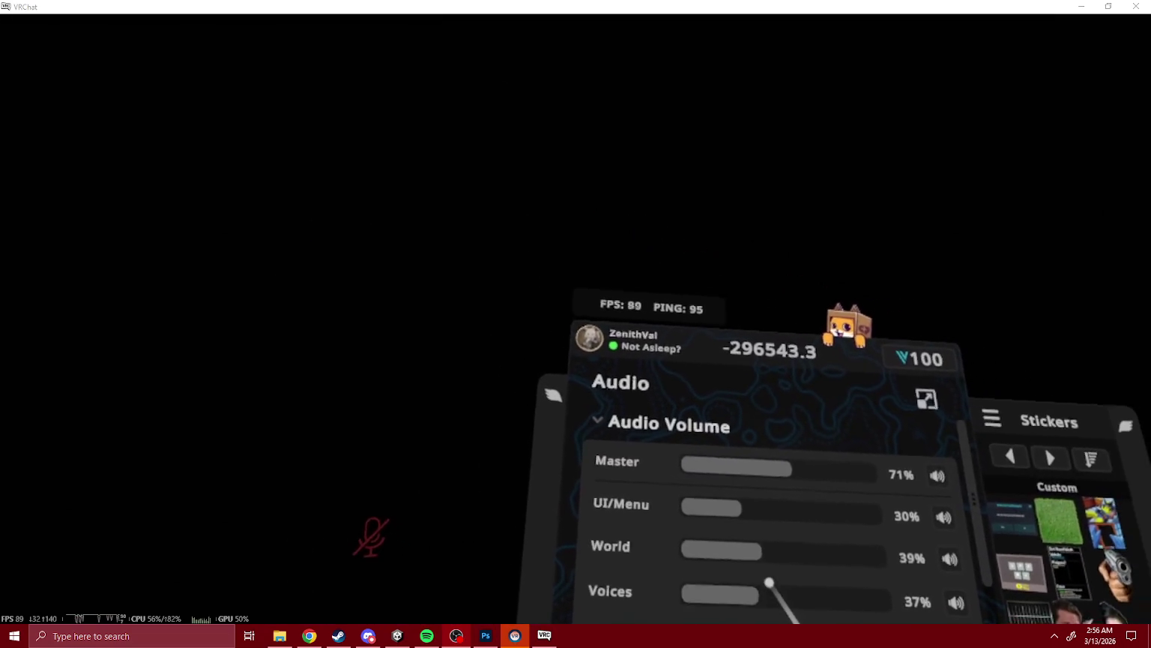
{"action": "key", "text": "Escape"}
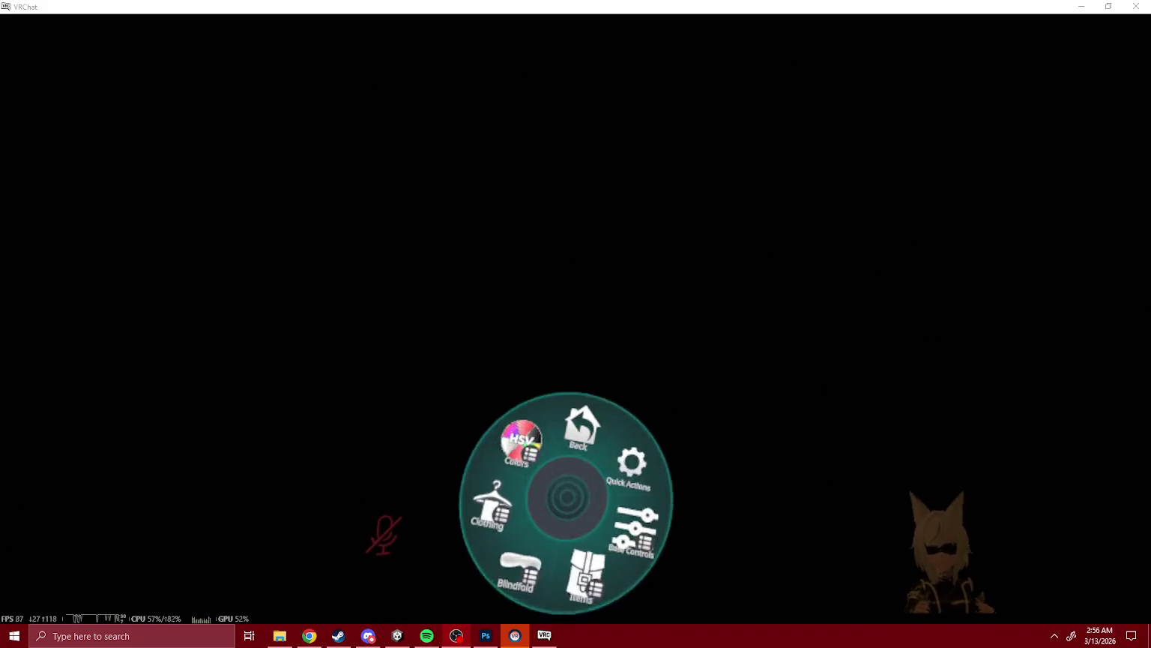
{"action": "key", "text": "r"}
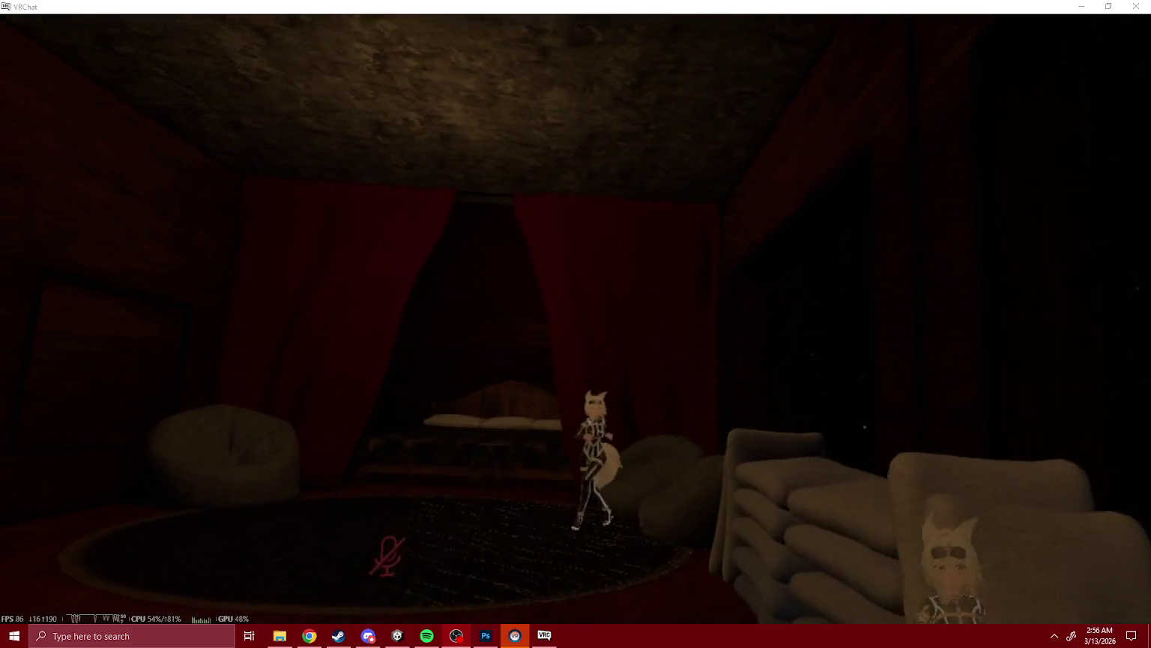
{"action": "key", "text": "Escape"}
{"action": "key", "text": "Escape"}
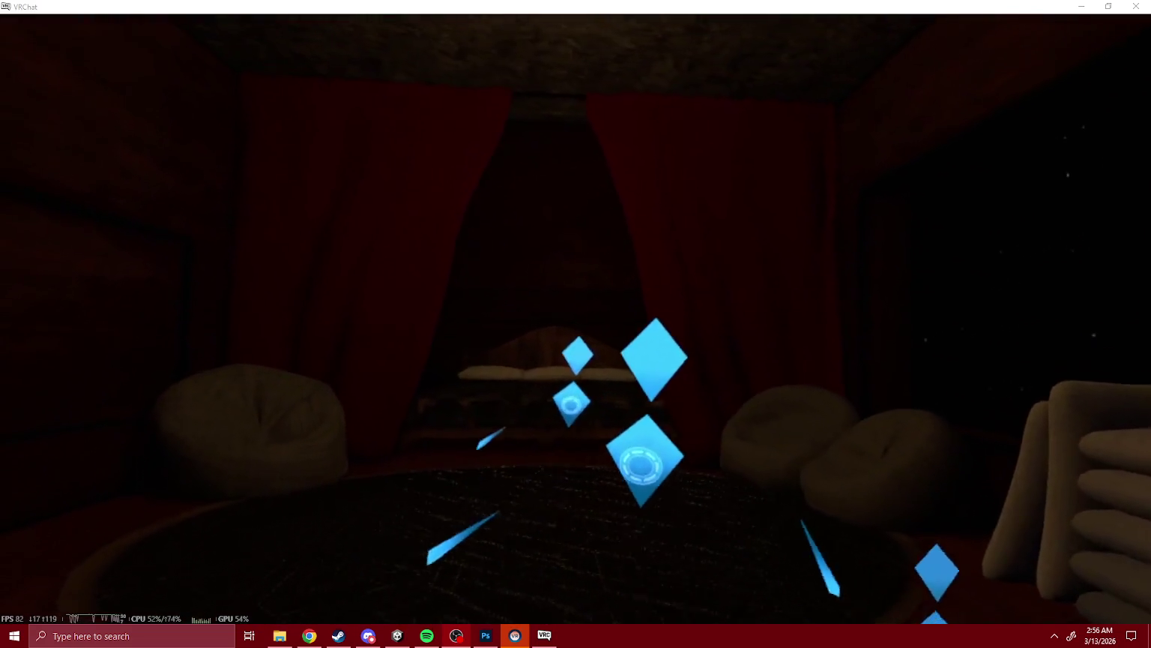
{"action": "key", "text": "s"}
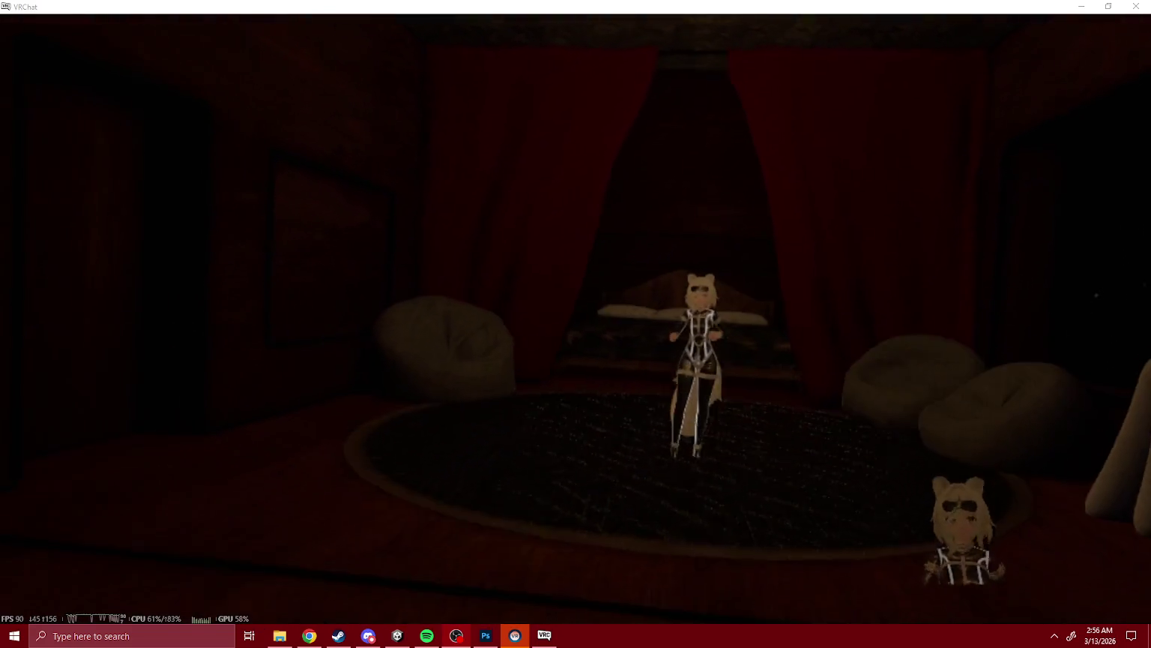
- Enable Steadycam from the Quick Menu's Camera options
{"action": "key", "text": "Escape"}
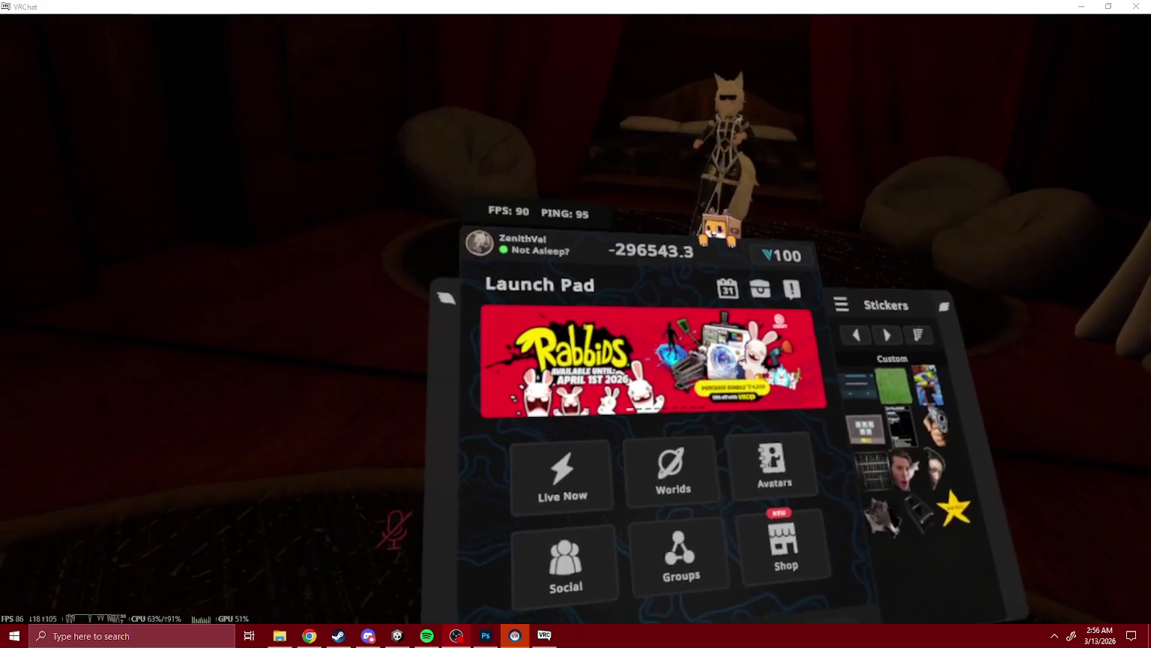
{"action": "left_click", "coordinate": [731, 589]}
{"action": "left_click", "coordinate": [694, 553]}
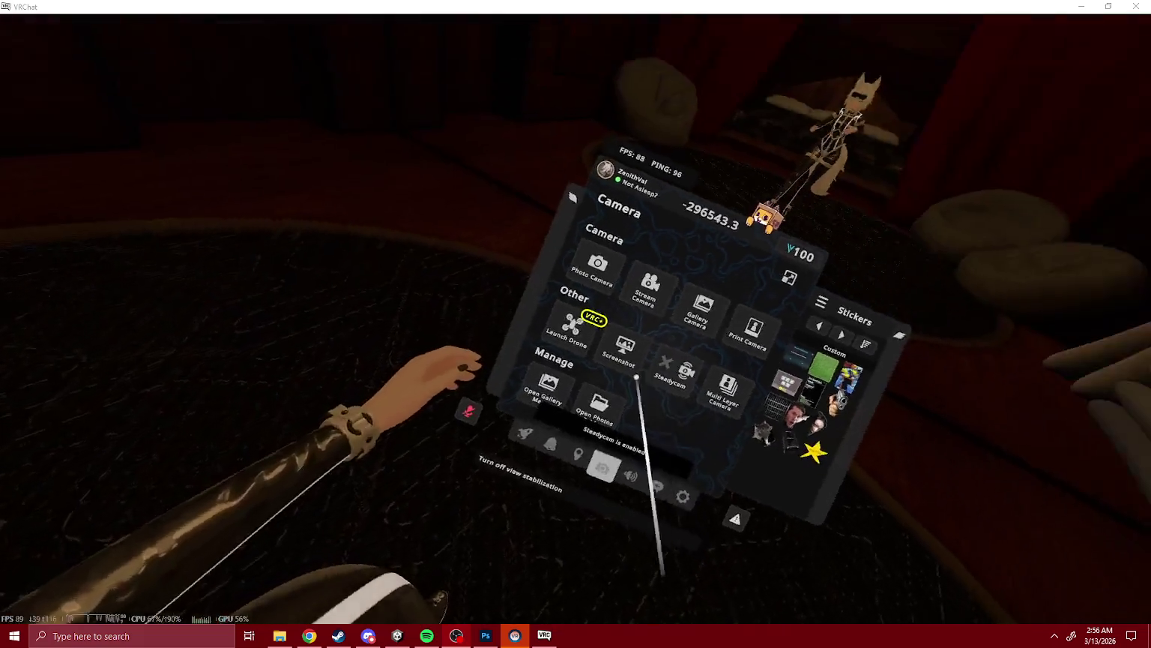
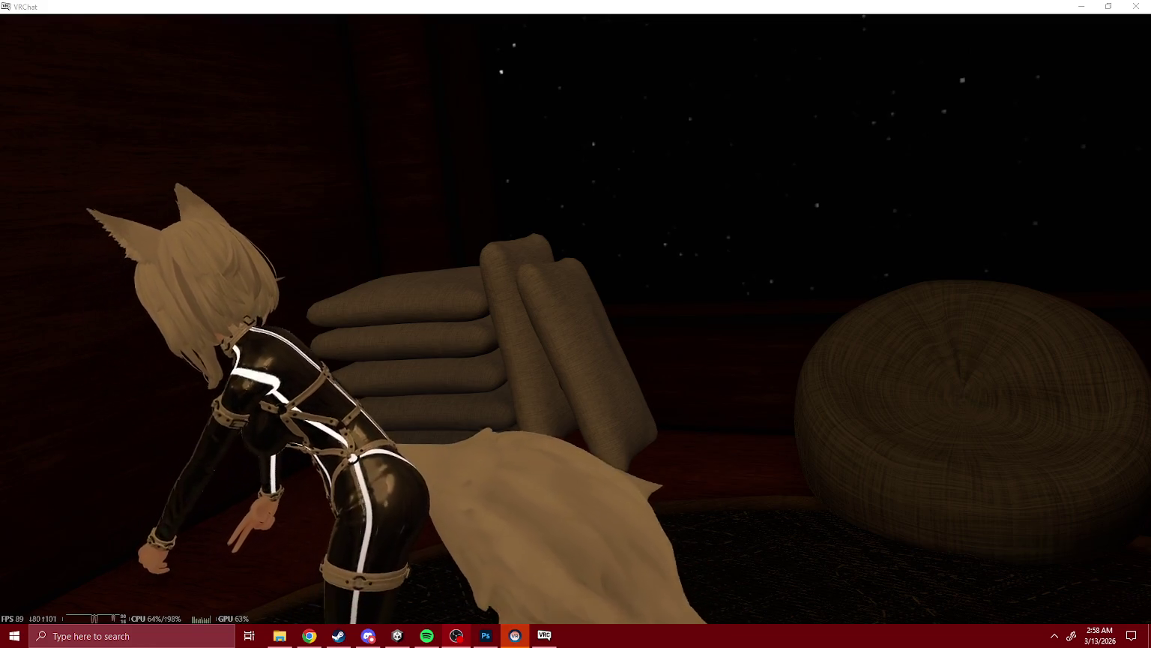
- Switch from the VRChat window back to the Unity Editor
{"action": "key", "text": "alt+Tab"}
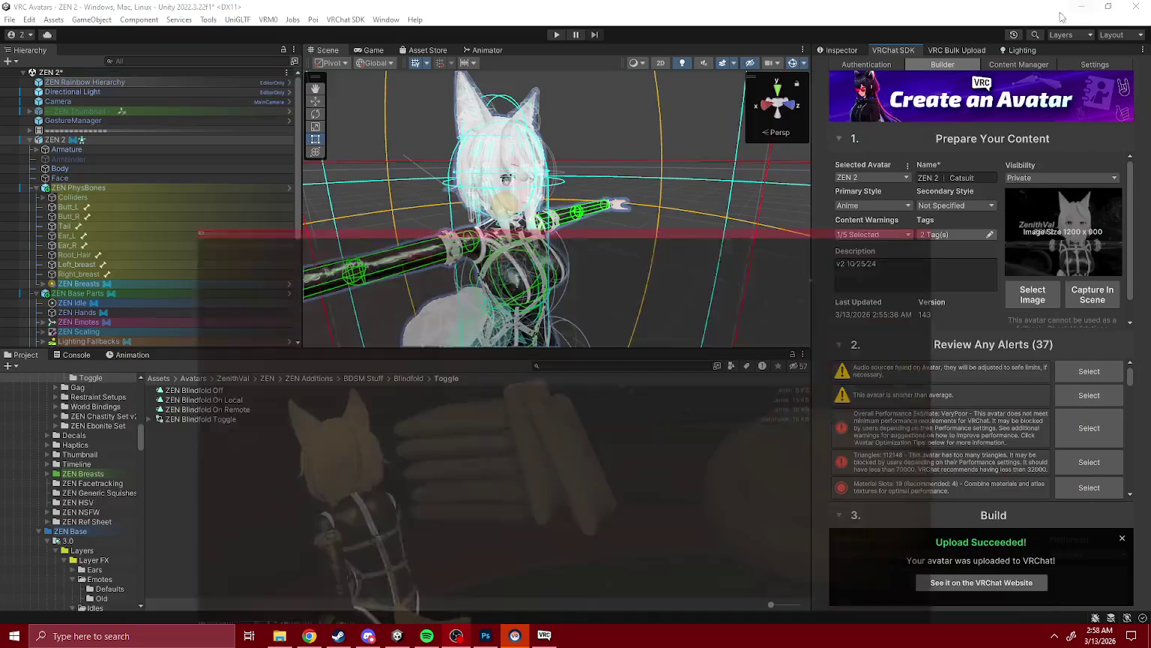
- Browse the _Store Stuff and _Shared Assets folders in the Project window
{"action": "left_click", "coordinate": [633, 262]}
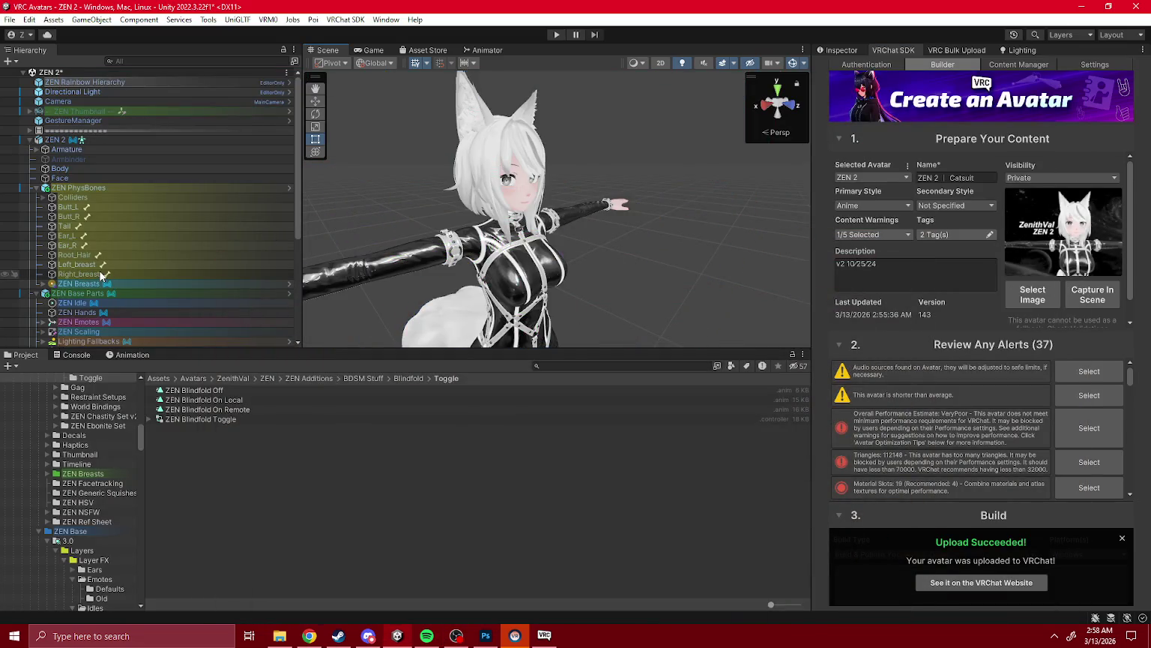
{"action": "scroll", "coordinate": [113, 558], "scroll_direction": "down", "scroll_amount": 10}
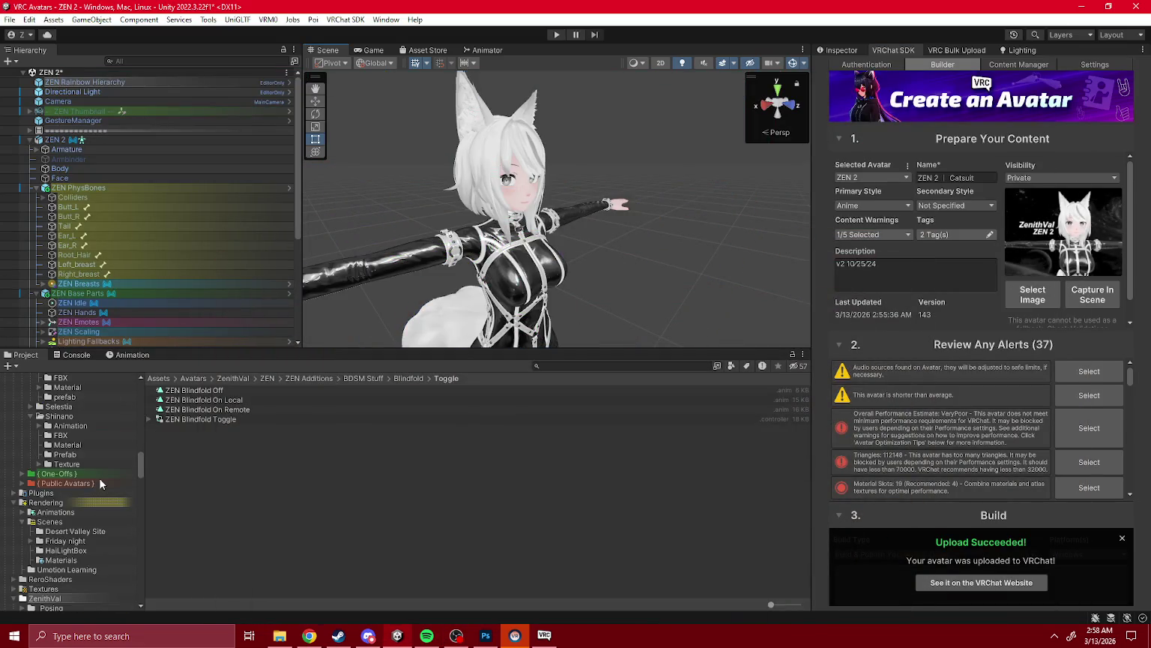
{"action": "scroll", "coordinate": [99, 477], "scroll_direction": "down", "scroll_amount": 10}
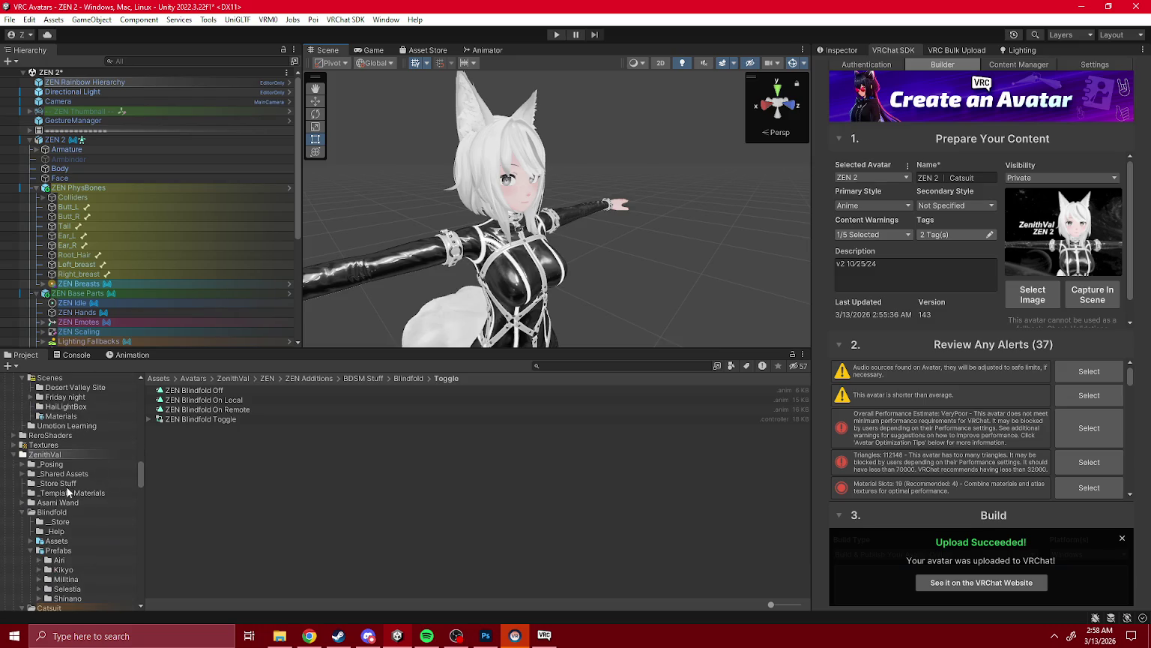
{"action": "left_click", "coordinate": [67, 492]}
{"action": "left_click", "coordinate": [60, 484]}
{"action": "left_click", "coordinate": [52, 473]}
{"action": "left_click", "coordinate": [22, 474]}
{"action": "scroll", "coordinate": [69, 558], "scroll_direction": "down", "scroll_amount": 3}
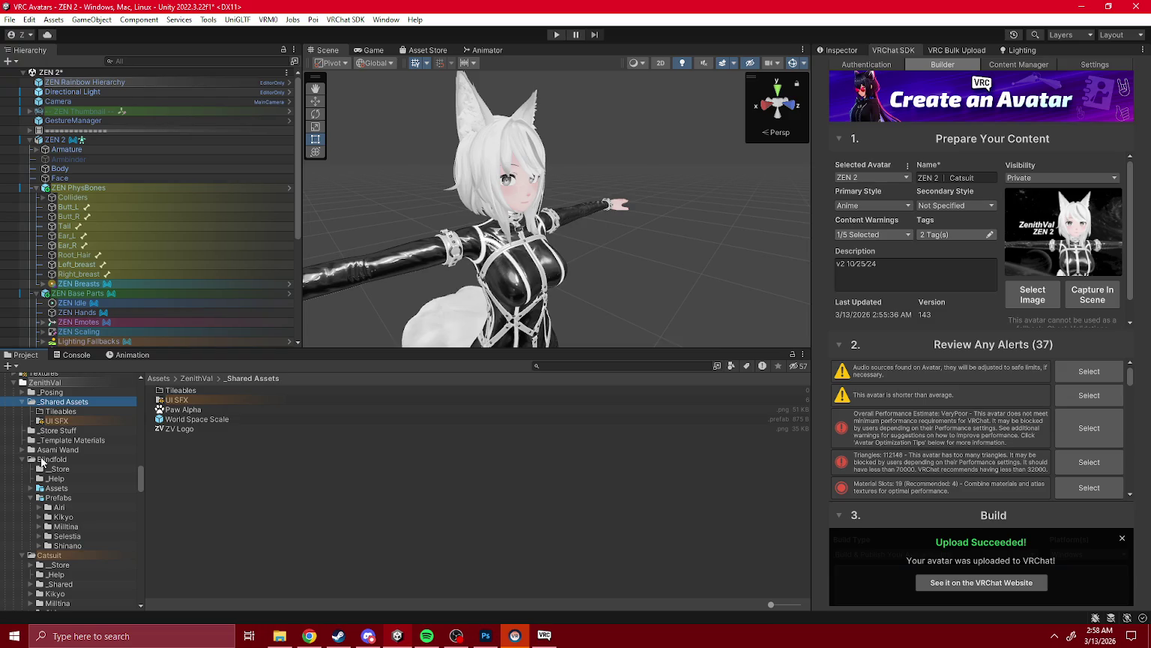
- Look through the Blindfold Assets, Shaders, _Store and _Help folders
{"action": "left_click", "coordinate": [66, 499]}
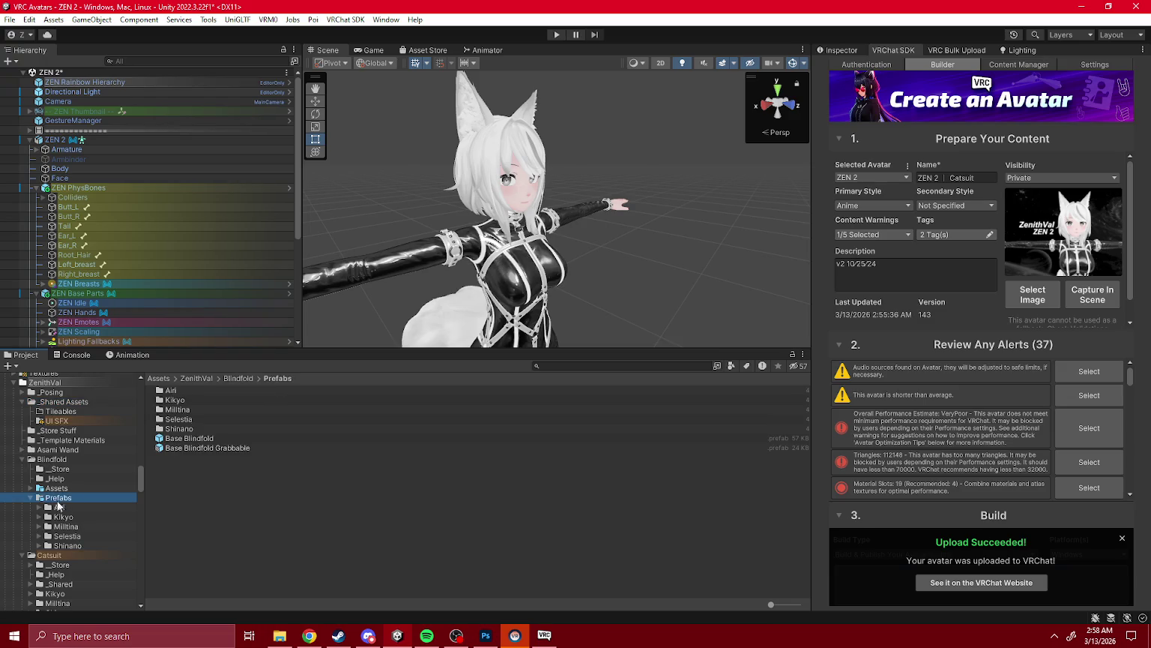
{"action": "left_click", "coordinate": [57, 488]}
{"action": "left_click", "coordinate": [31, 489]}
{"action": "left_click", "coordinate": [69, 526]}
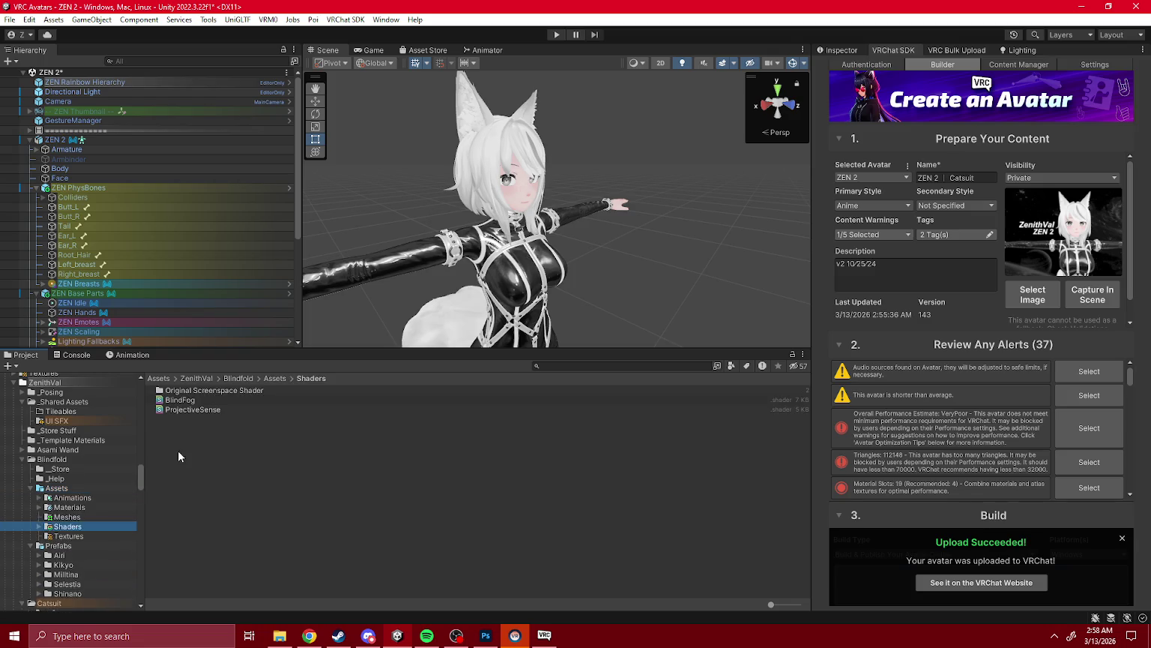
{"action": "left_click", "coordinate": [59, 471]}
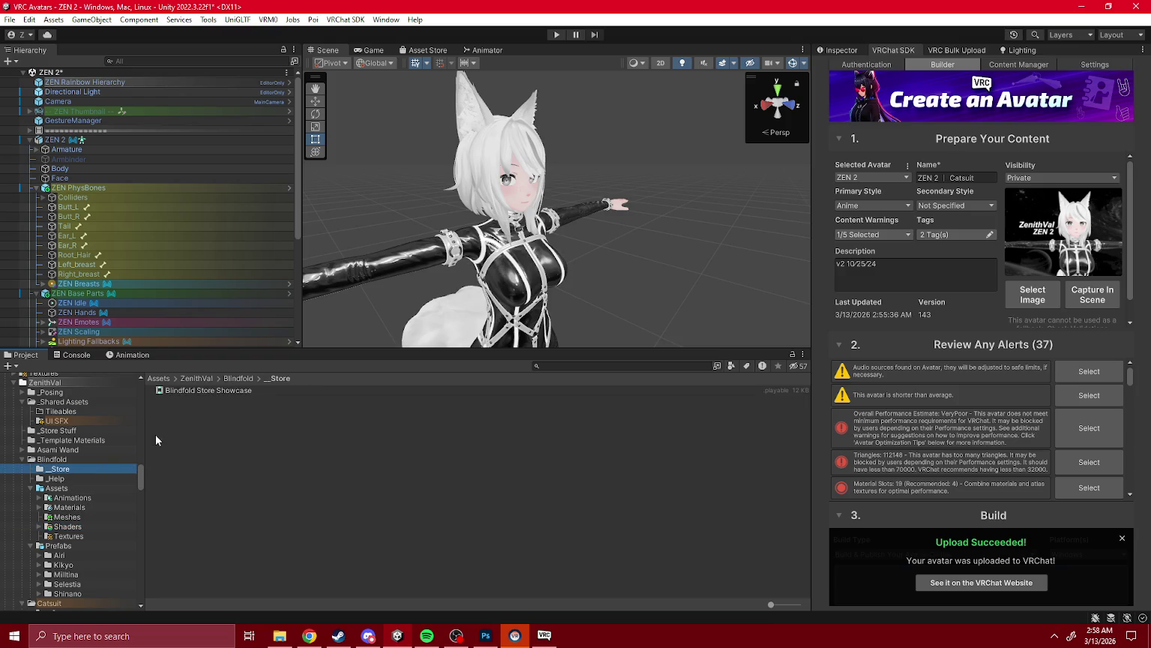
{"action": "left_click", "coordinate": [54, 478]}
{"action": "scroll", "coordinate": [62, 484], "scroll_direction": "down", "scroll_amount": 2}
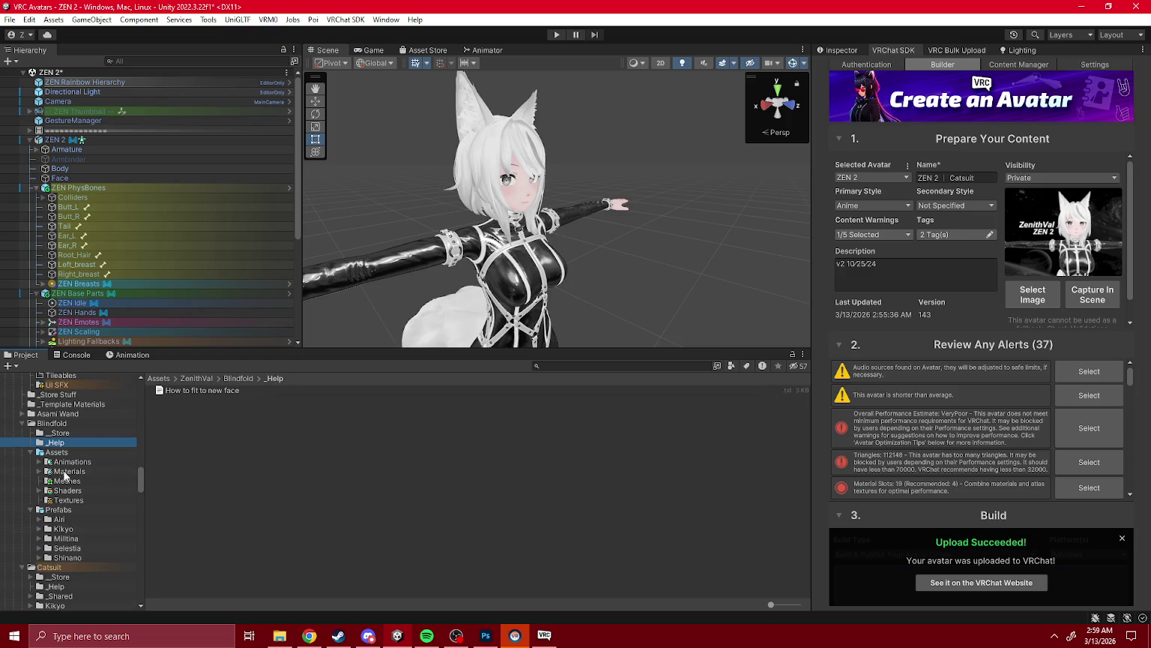
- Show the Blindfold folder in Explorer, then view its shader files again
{"action": "right_click", "coordinate": [64, 424]}
{"action": "left_click", "coordinate": [113, 173]}
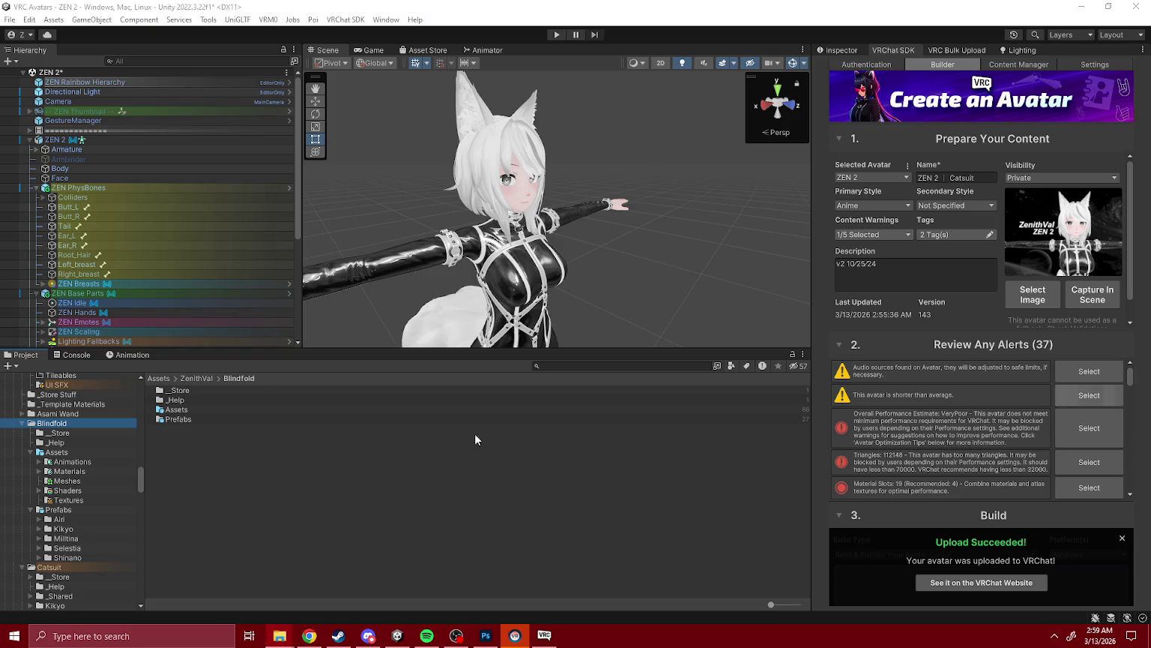
{"action": "left_click", "coordinate": [68, 490]}
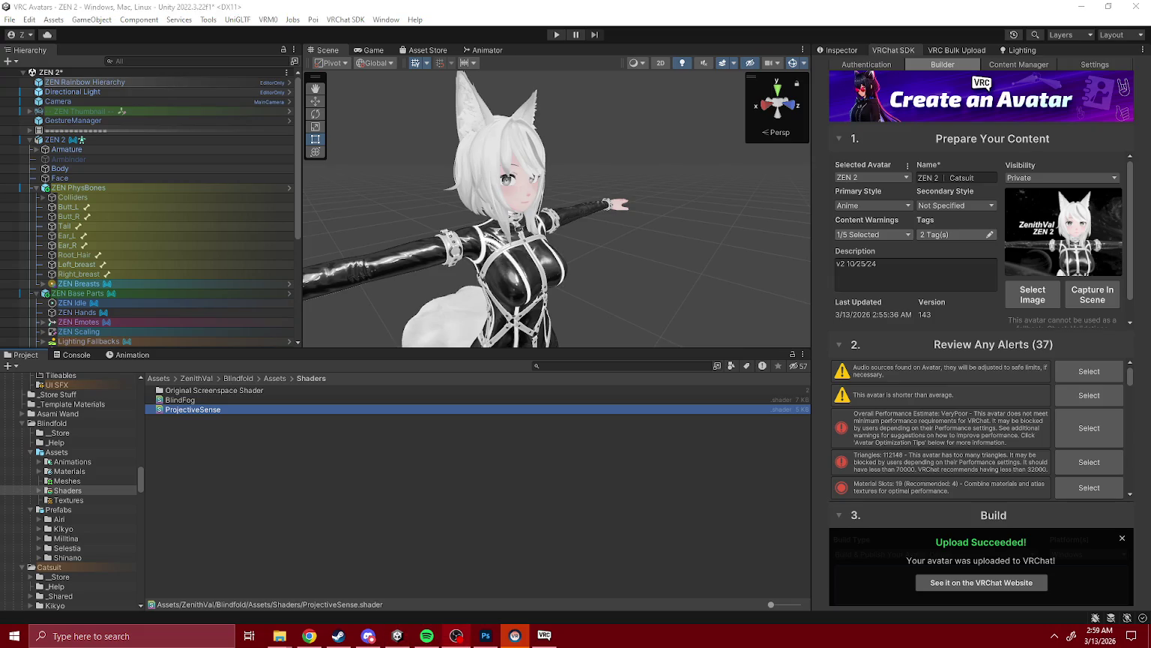
- Rename the ProjectiveSense shader to 'Projective Dissolve' and open the Blindfold Prefabs folder
{"action": "left_click", "coordinate": [1069, 396]}
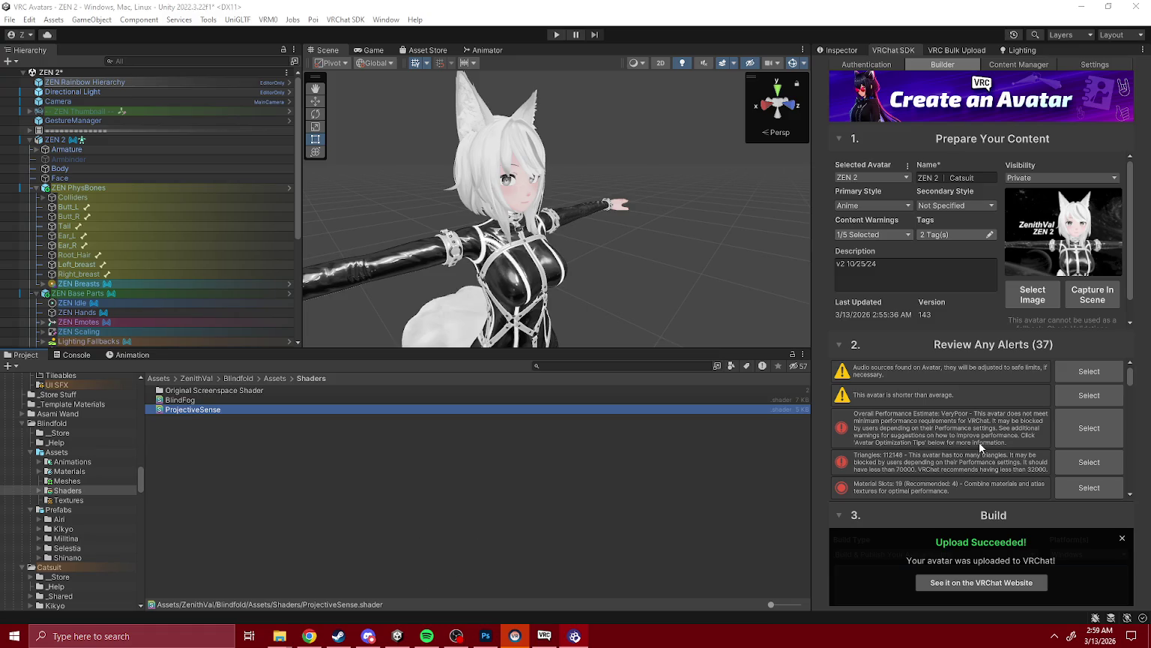
{"action": "right_click", "coordinate": [194, 410]}
{"action": "left_click", "coordinate": [298, 177]}
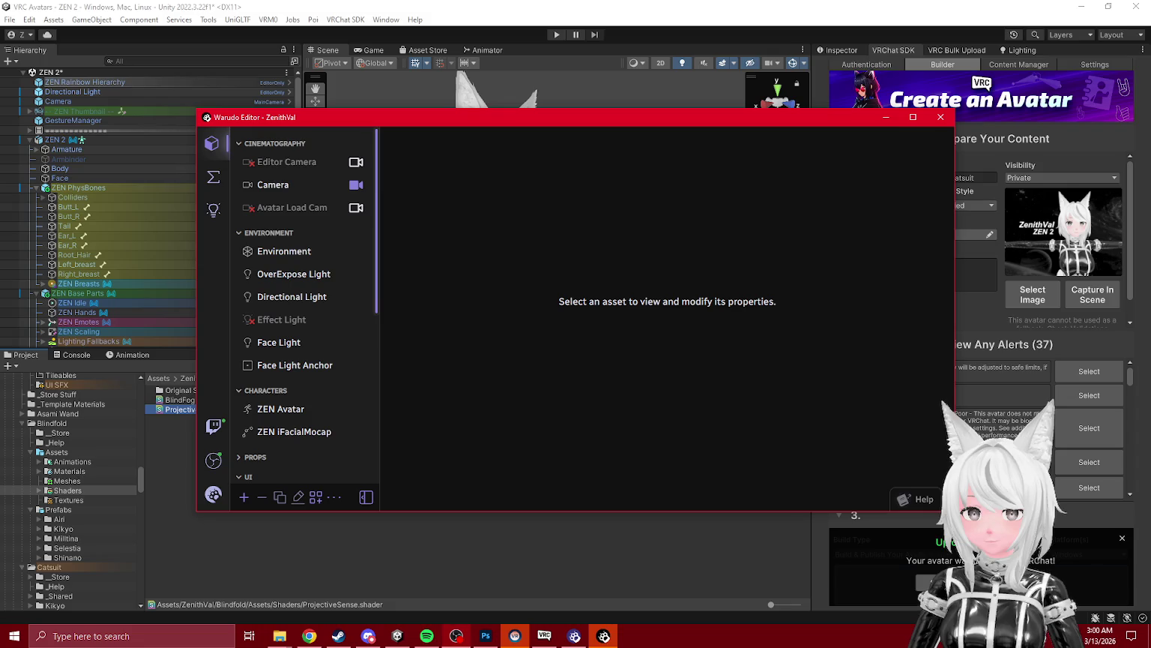
{"action": "left_click", "coordinate": [940, 117]}
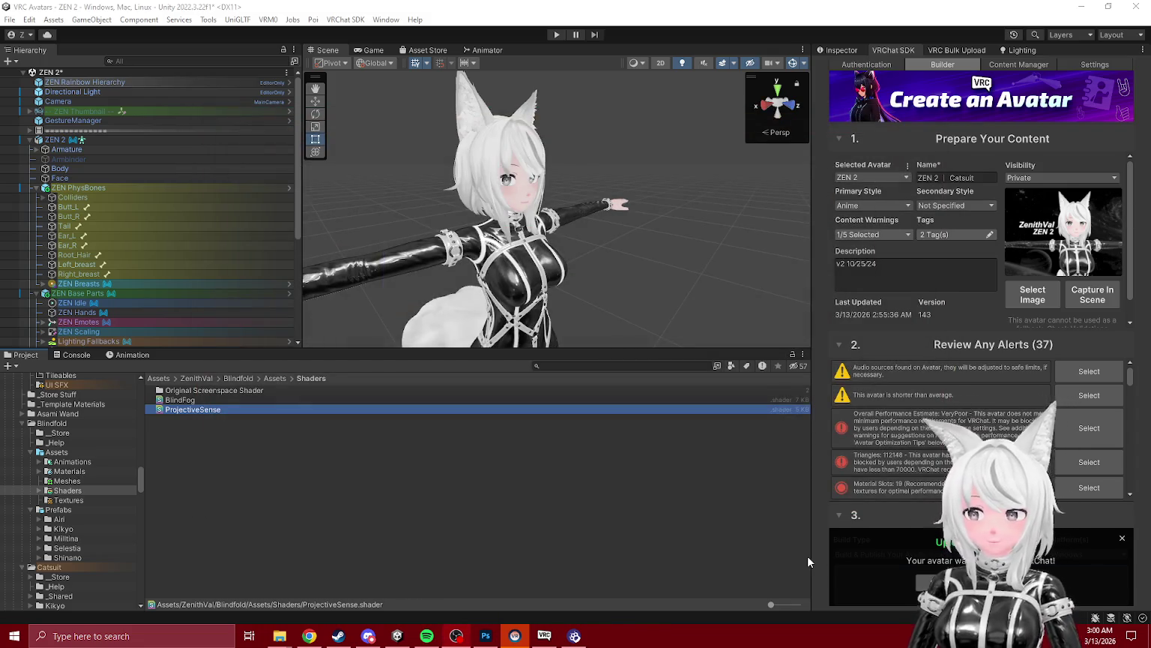
{"action": "left_click", "coordinate": [252, 441]}
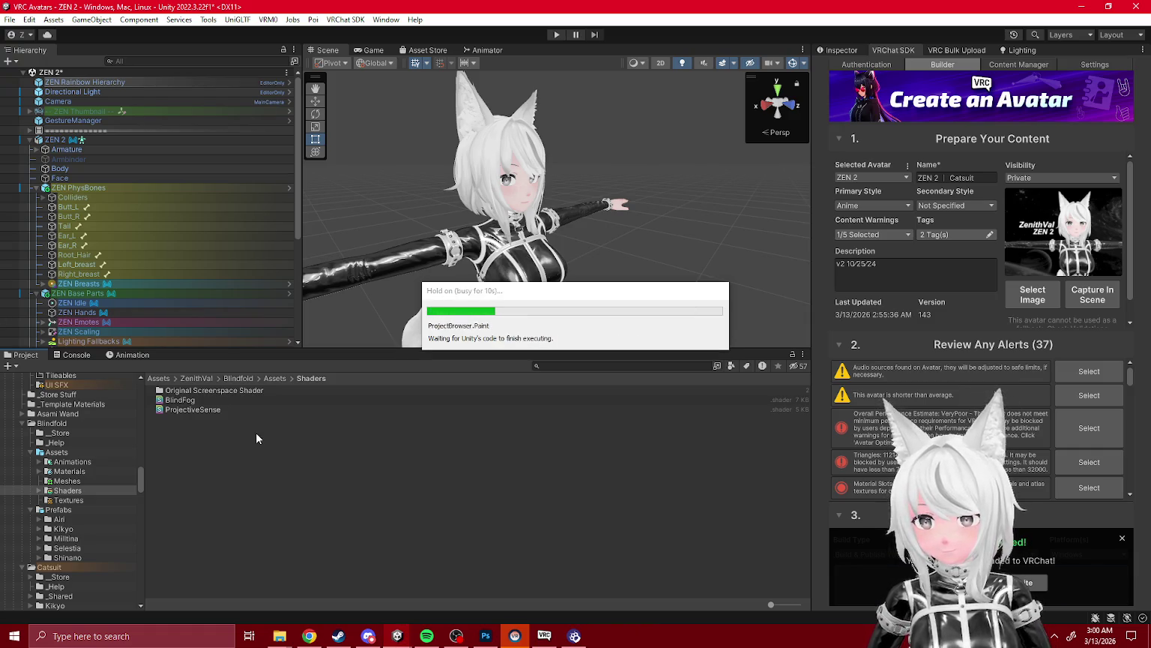
{"action": "left_click", "coordinate": [211, 409]}
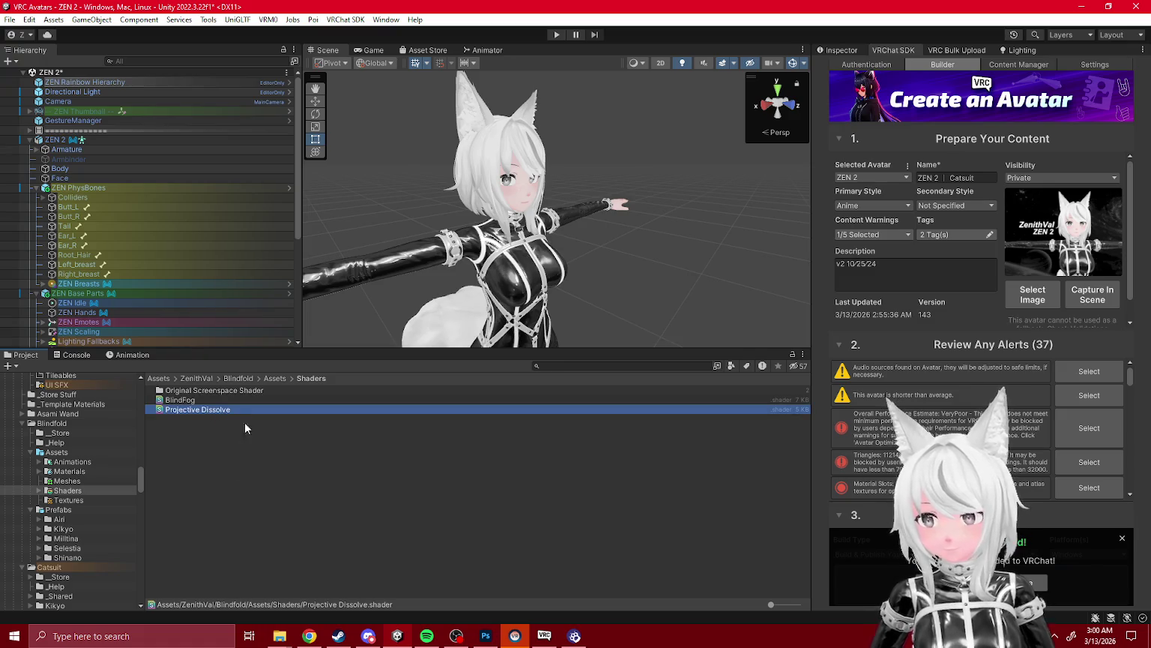
{"action": "left_click", "coordinate": [56, 453]}
{"action": "left_click", "coordinate": [59, 509]}
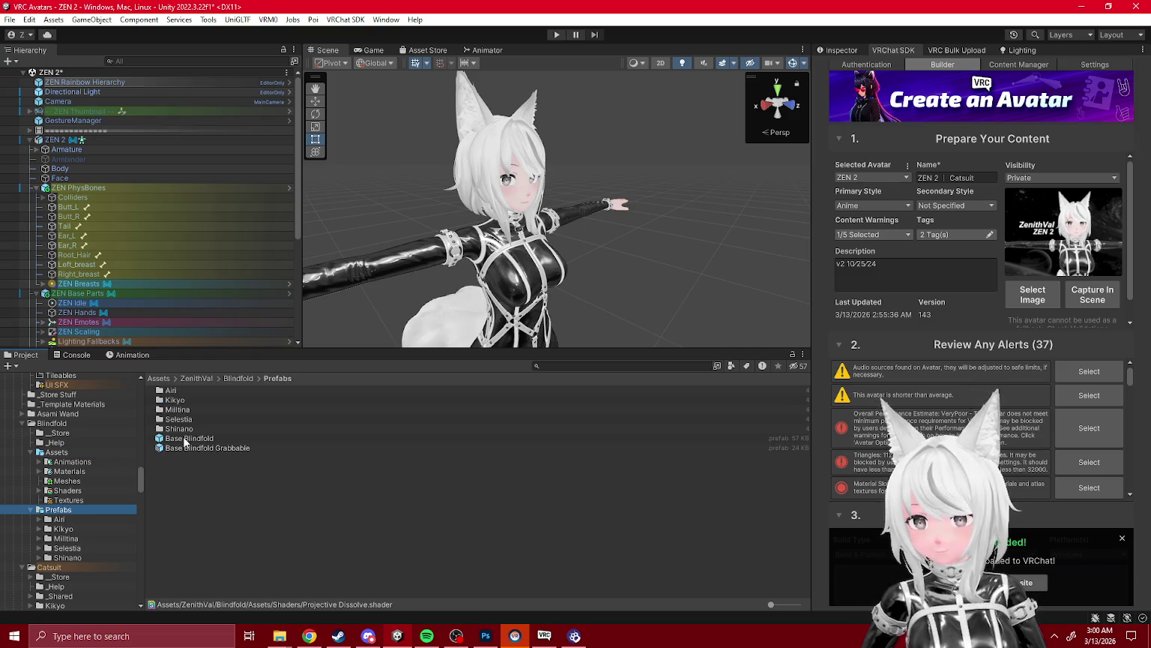
- Open the Base Blindfold prefab and locate Left Sense's Sense Triplanar material
{"action": "double_click", "coordinate": [188, 438]}
{"action": "left_click", "coordinate": [89, 175]}
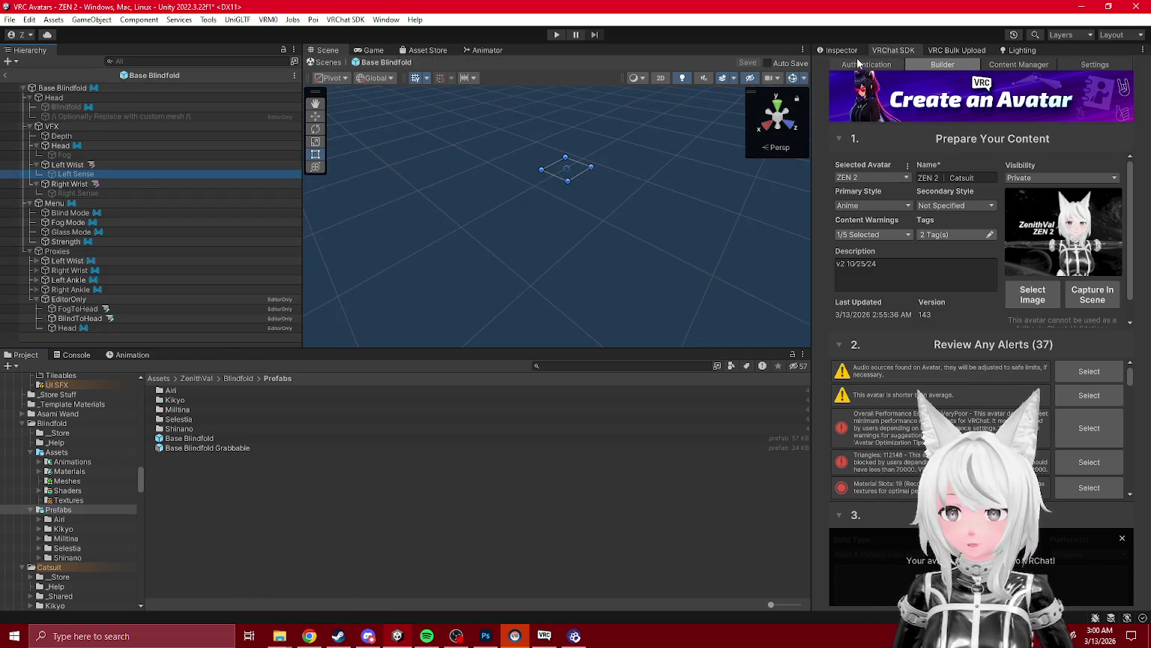
{"action": "left_click", "coordinate": [841, 50]}
{"action": "left_click", "coordinate": [996, 213]}
{"action": "left_click", "coordinate": [192, 428]}
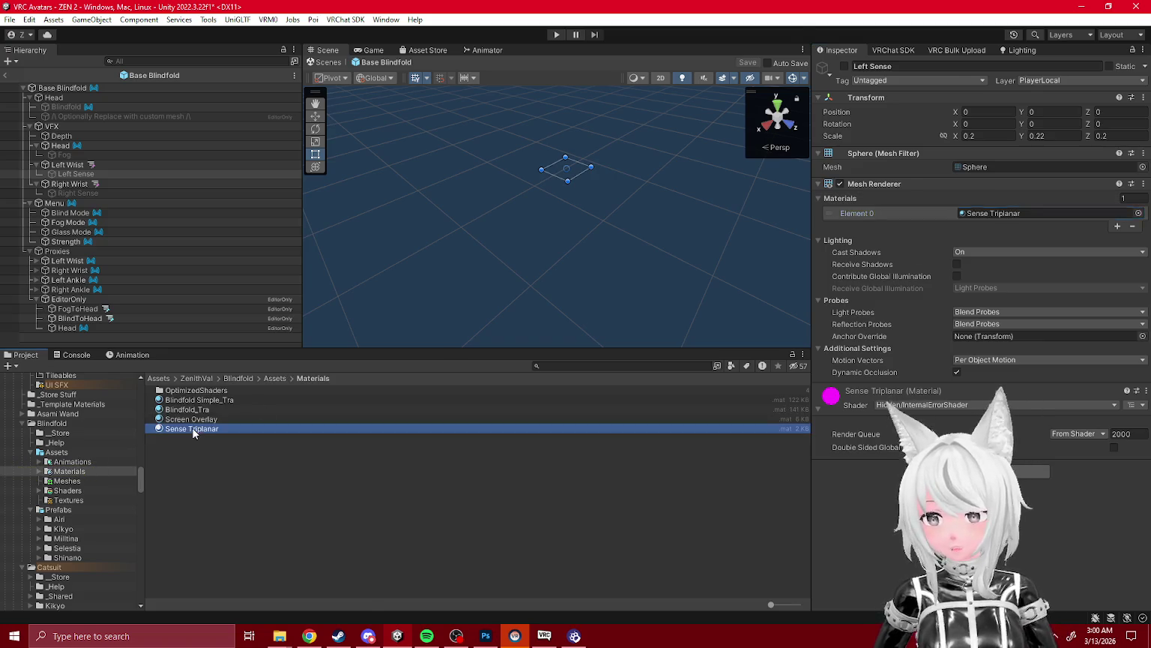
- Assign the Projective Dissolve shader to Sense Triplanar and adjust its tint colour
{"action": "left_click", "coordinate": [85, 482]}
{"action": "left_click", "coordinate": [85, 490]}
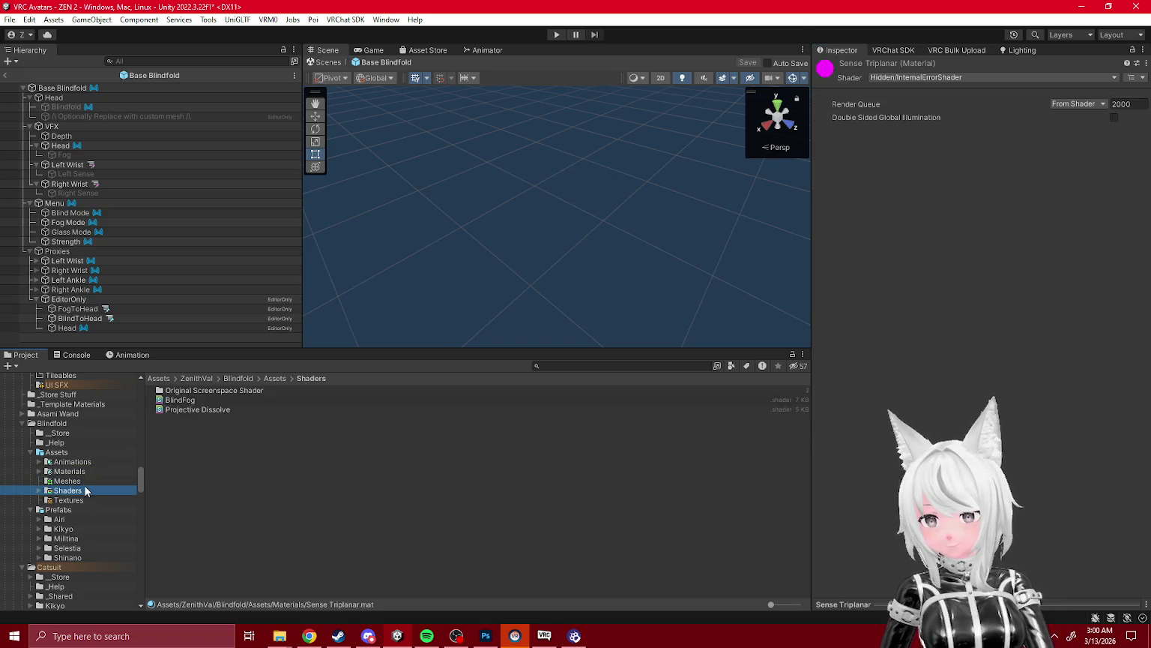
{"action": "left_click_drag", "start_coordinate": [208, 409], "coordinate": [981, 259]}
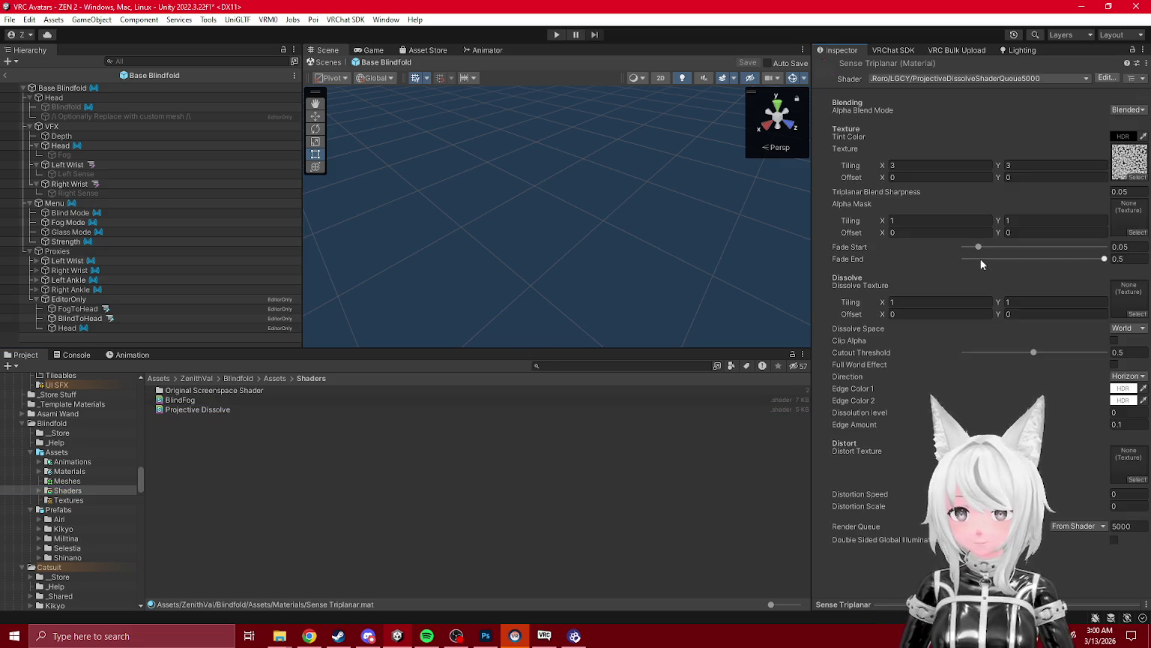
{"action": "left_click", "coordinate": [1124, 136]}
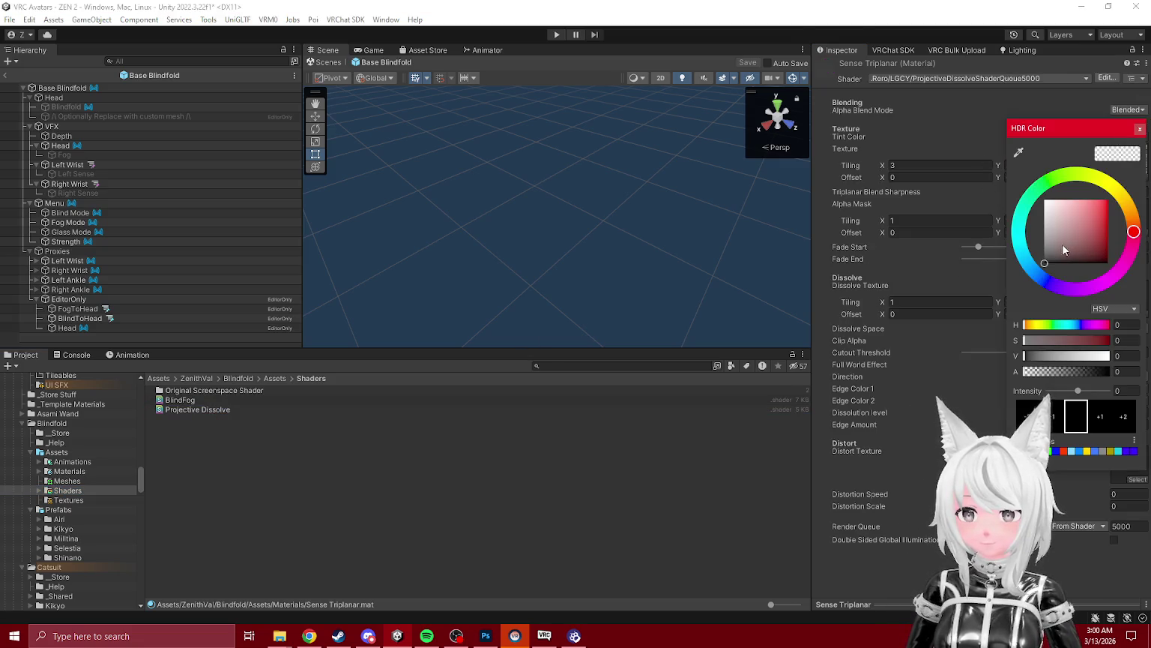
{"action": "left_click", "coordinate": [1139, 128]}
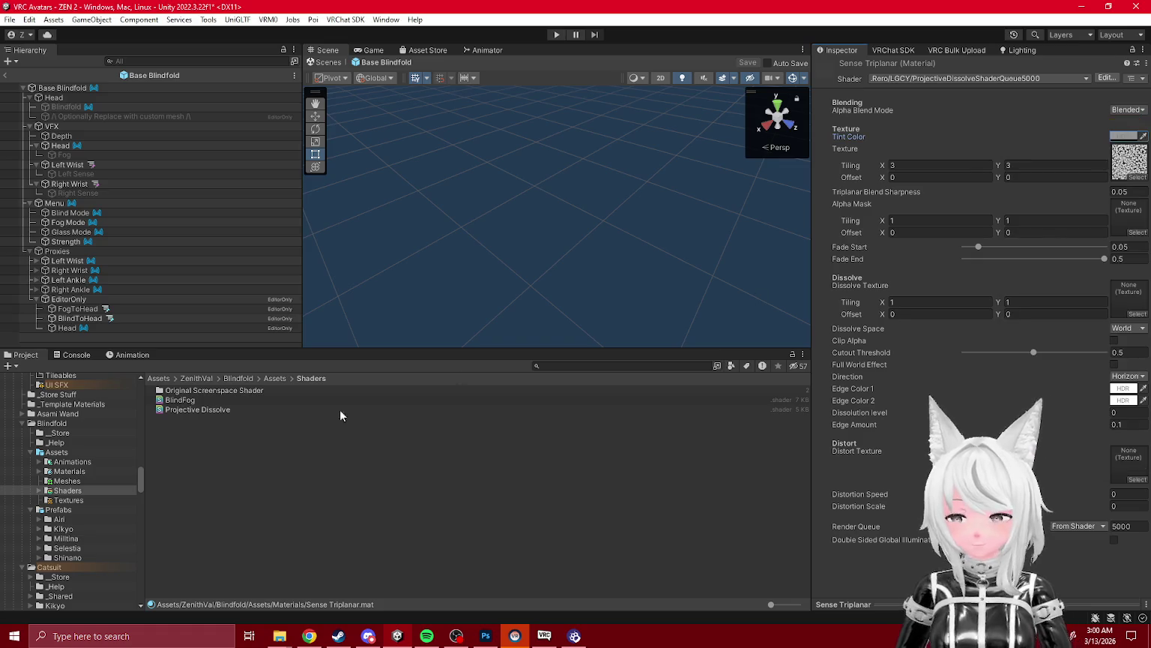
{"action": "left_click", "coordinate": [66, 464]}
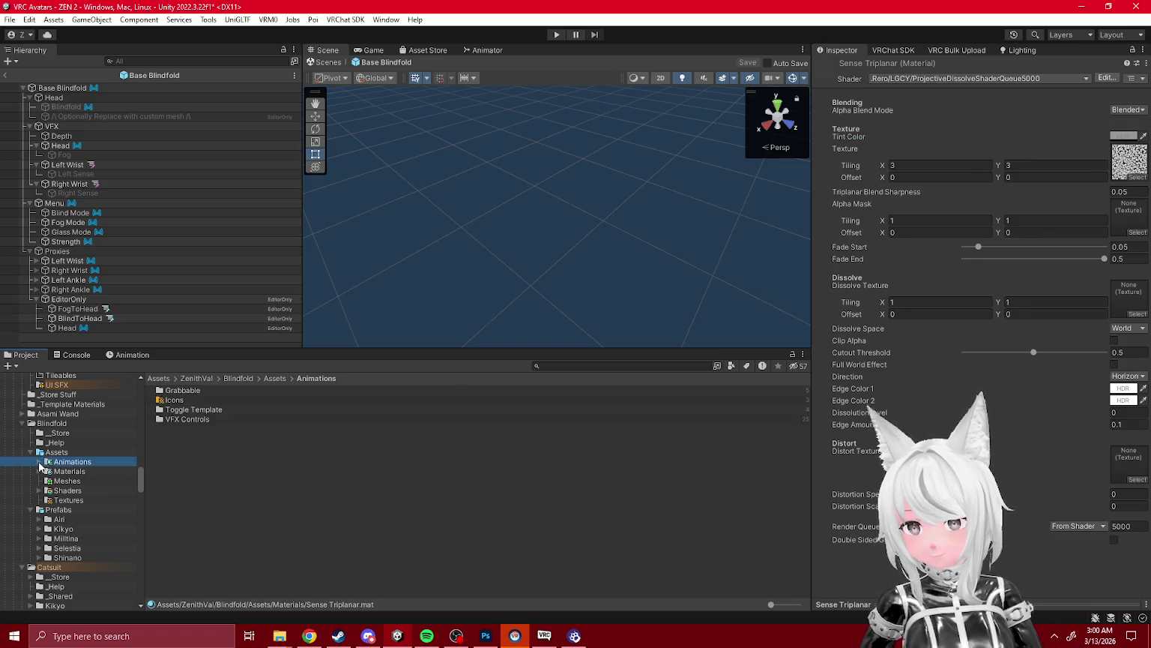
- Browse the Animations subfolders and move the Hand Sense folder into Animations
{"action": "left_click", "coordinate": [39, 463]}
{"action": "left_click", "coordinate": [80, 491]}
{"action": "left_click", "coordinate": [84, 500]}
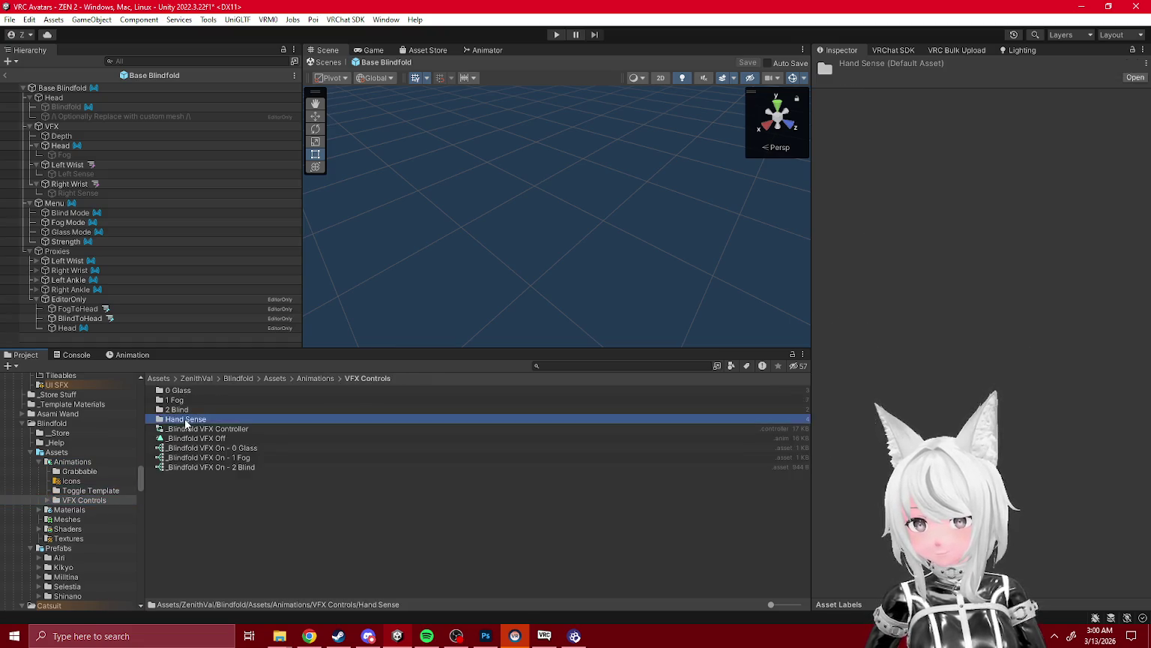
{"action": "double_click", "coordinate": [185, 419]}
{"action": "left_click", "coordinate": [85, 538]}
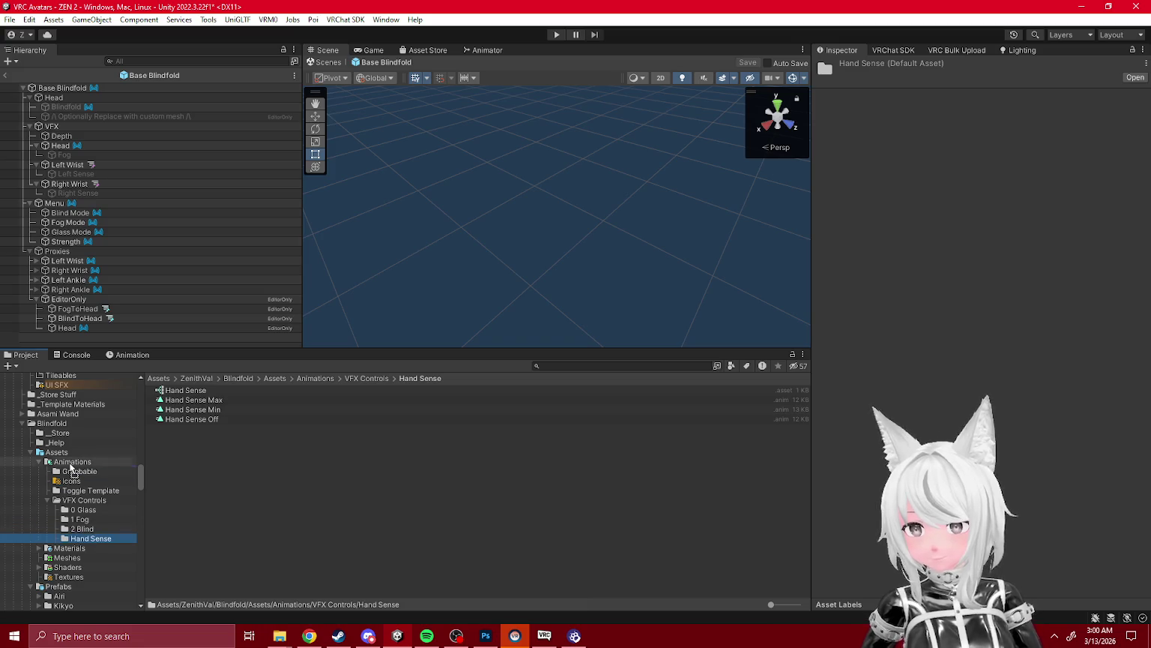
{"action": "left_click_drag", "start_coordinate": [75, 475], "coordinate": [74, 463]}
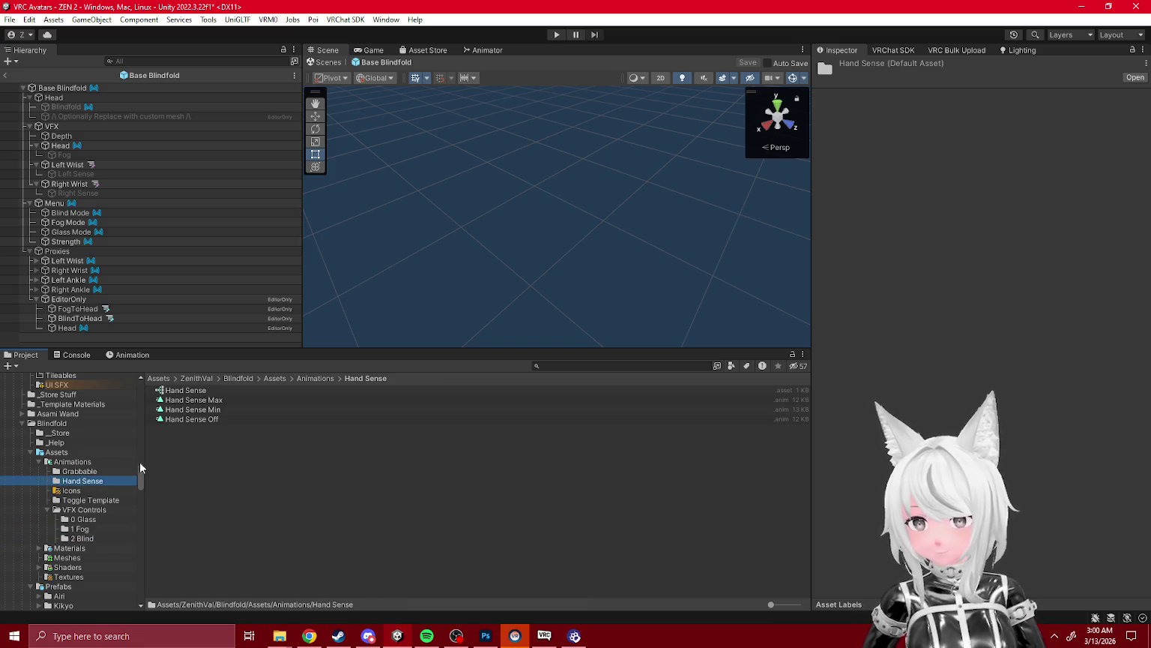
- Check Hand Sense Off's values and set Hand Sense Min's colour alpha to 0
{"action": "left_click", "coordinate": [204, 419]}
{"action": "left_click", "coordinate": [132, 355]}
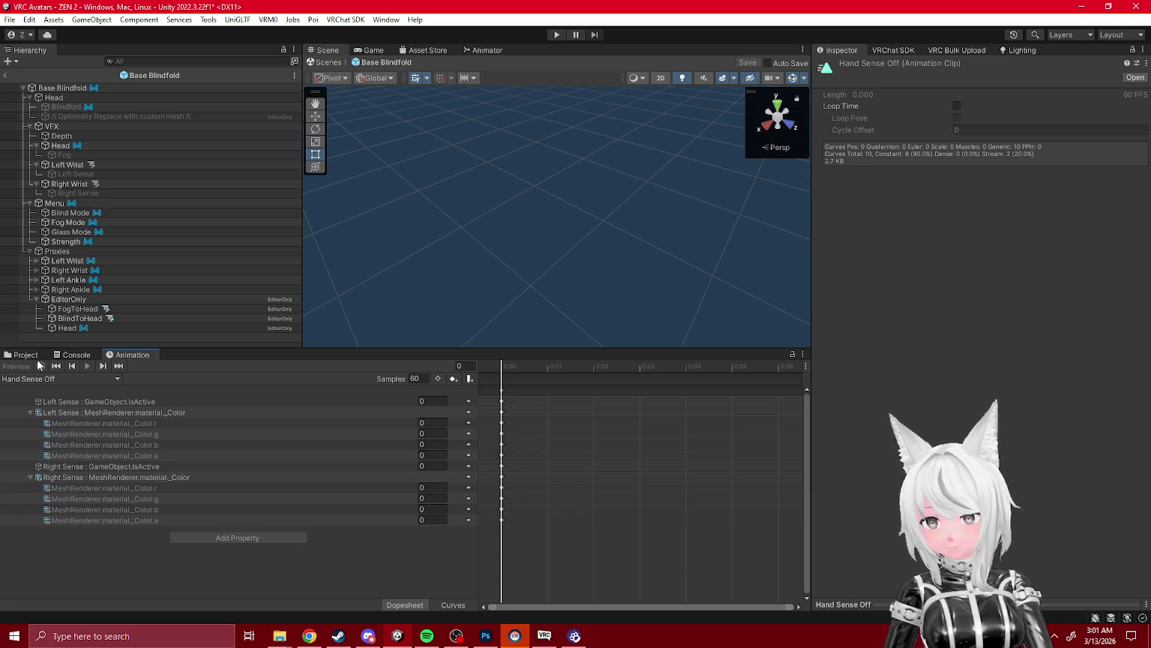
{"action": "left_click", "coordinate": [34, 355]}
{"action": "left_click", "coordinate": [244, 409]}
{"action": "left_click", "coordinate": [119, 355]}
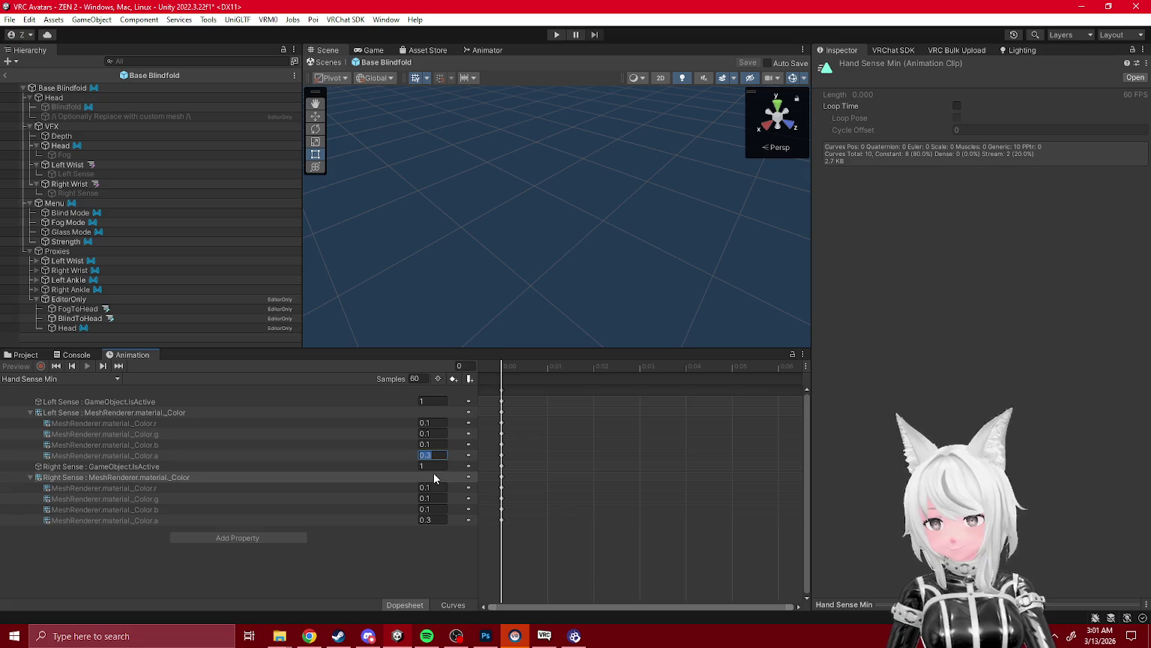
{"action": "type", "text": "0"}
{"action": "key", "text": "Return"}
- Compare the Hand Sense Max clip and re-check the Hand Sense Min values
{"action": "left_click", "coordinate": [33, 354]}
{"action": "left_click", "coordinate": [188, 404]}
{"action": "left_click", "coordinate": [132, 355]}
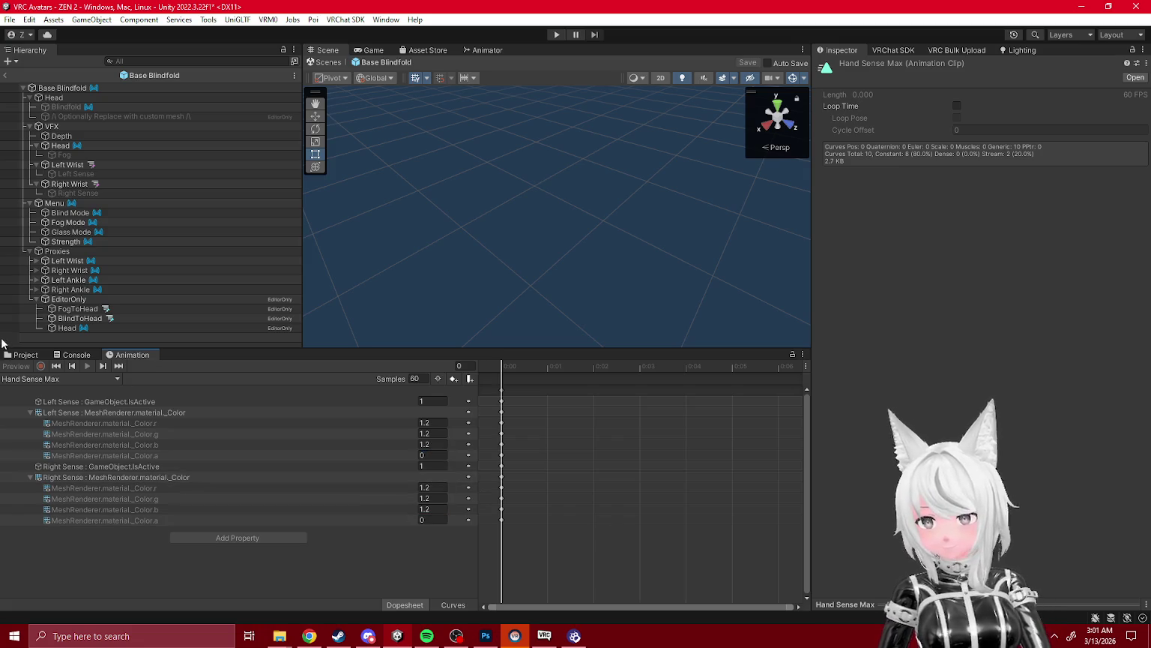
{"action": "left_click", "coordinate": [23, 354]}
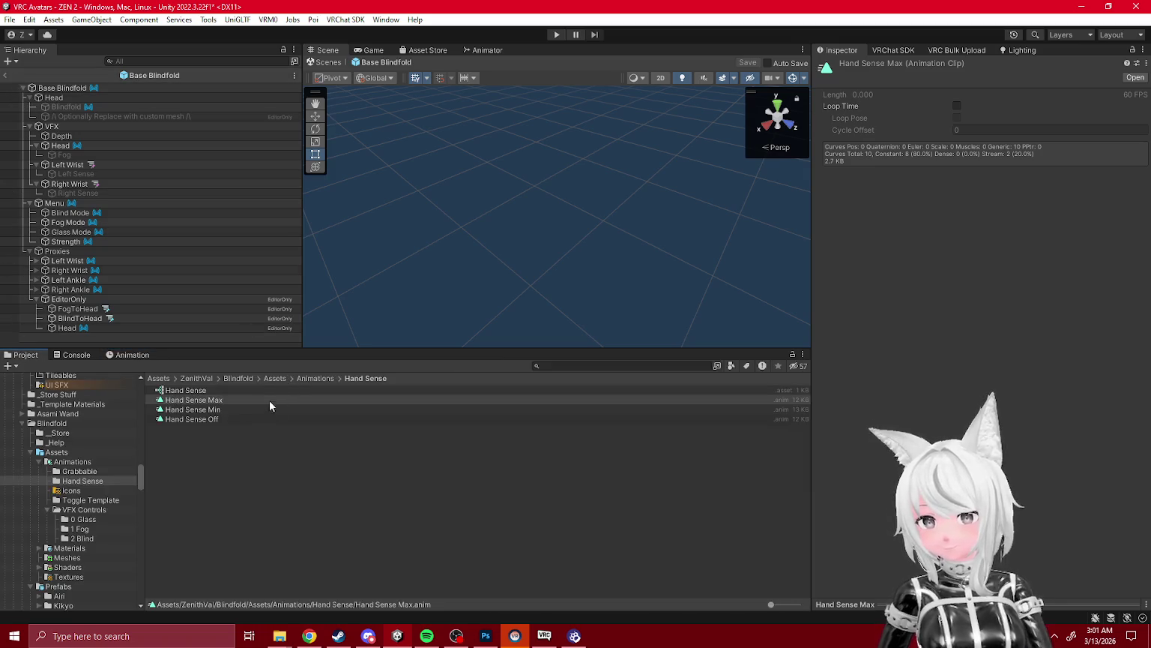
{"action": "left_click", "coordinate": [217, 412]}
{"action": "left_click", "coordinate": [142, 354]}
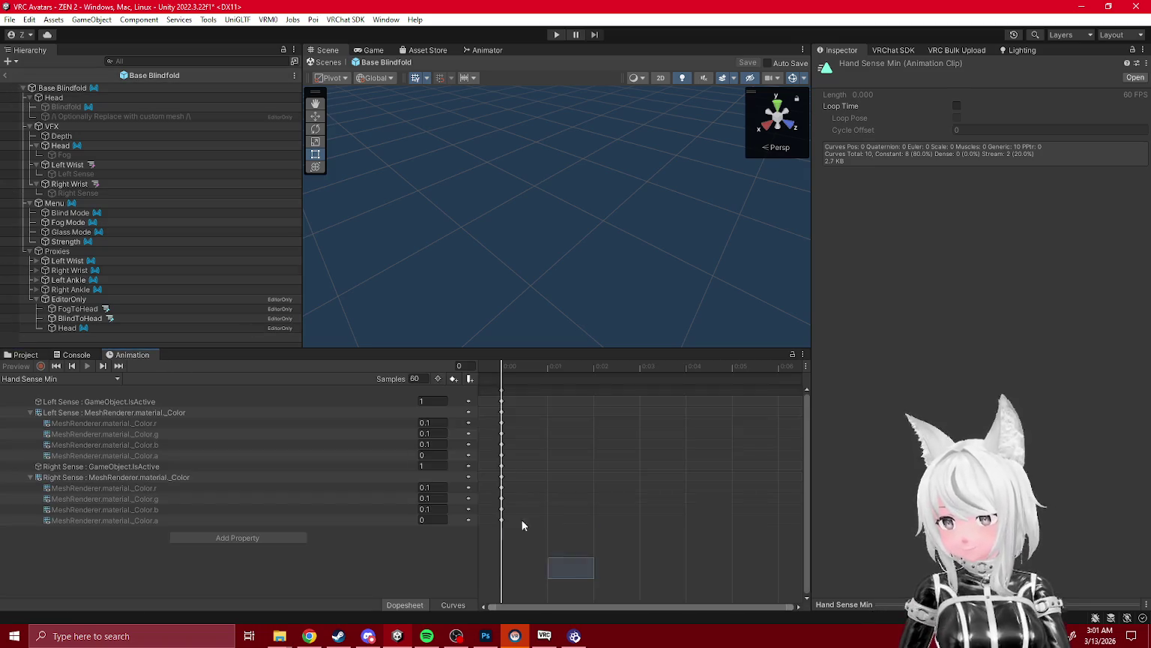
{"action": "left_click", "coordinate": [27, 356]}
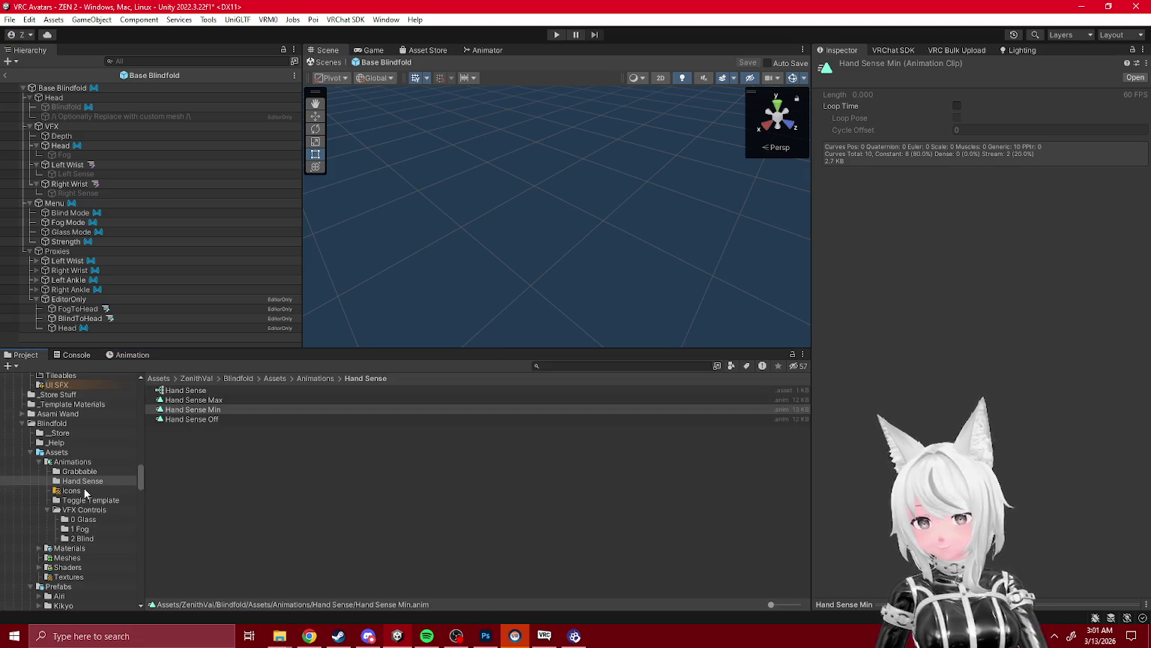
- Inspect the 1 Fog folder's _VFX Fog Far blend tree and VFX Fog Close 5.0 clip
{"action": "left_click", "coordinate": [84, 530]}
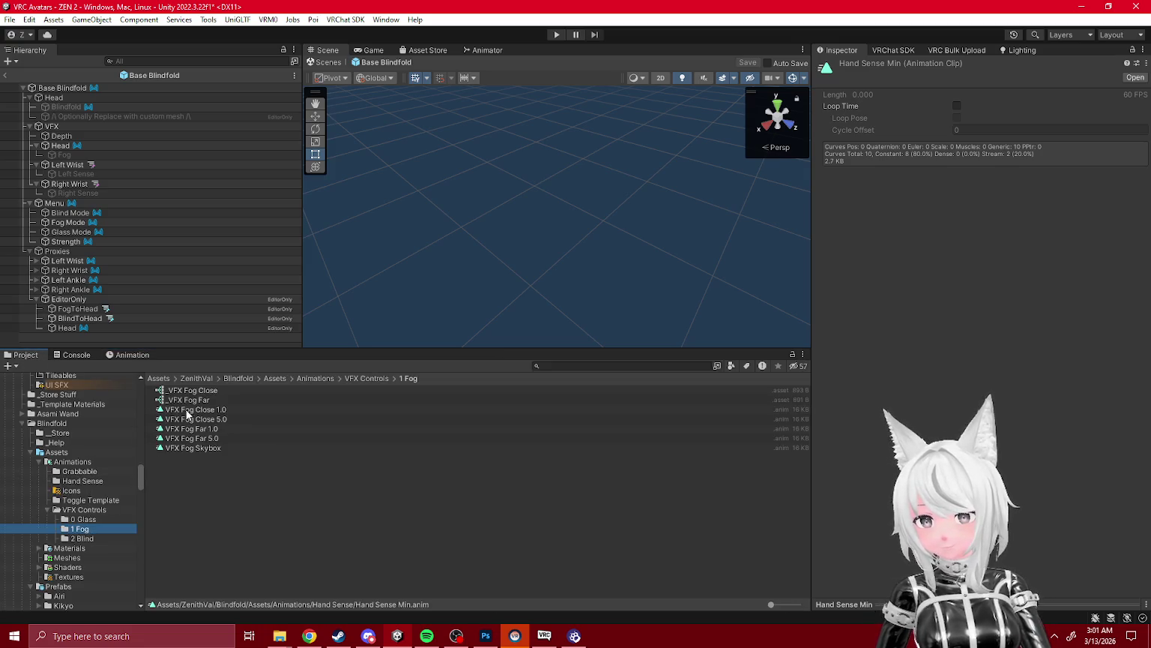
{"action": "left_click", "coordinate": [191, 400]}
{"action": "left_click", "coordinate": [129, 357]}
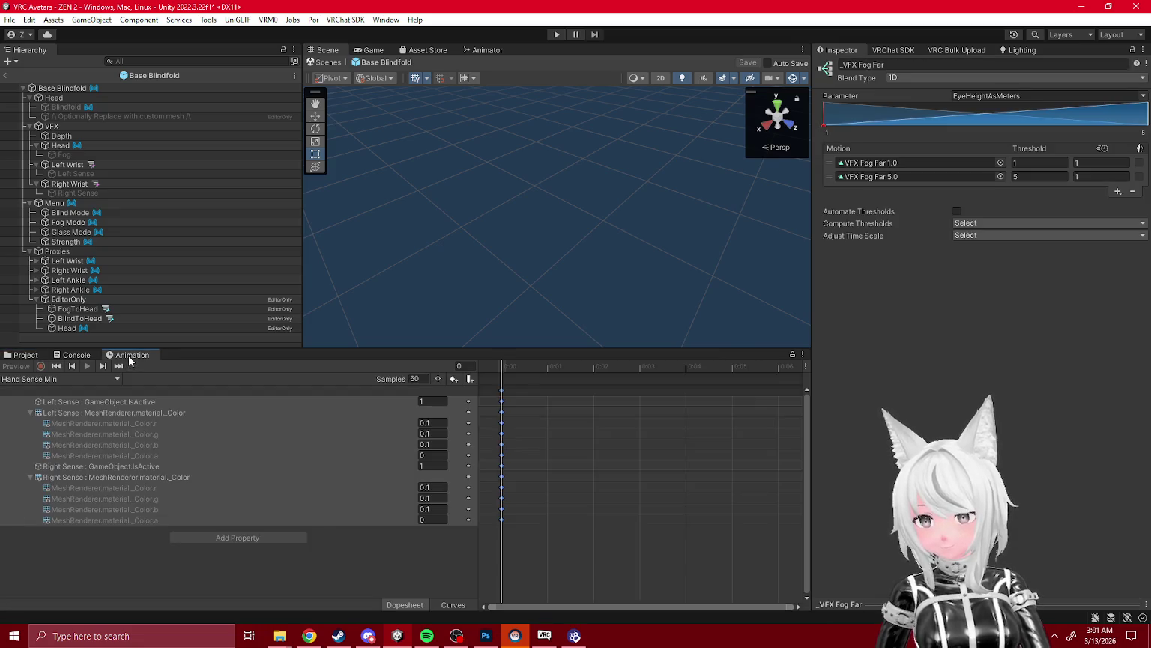
{"action": "left_click", "coordinate": [36, 358]}
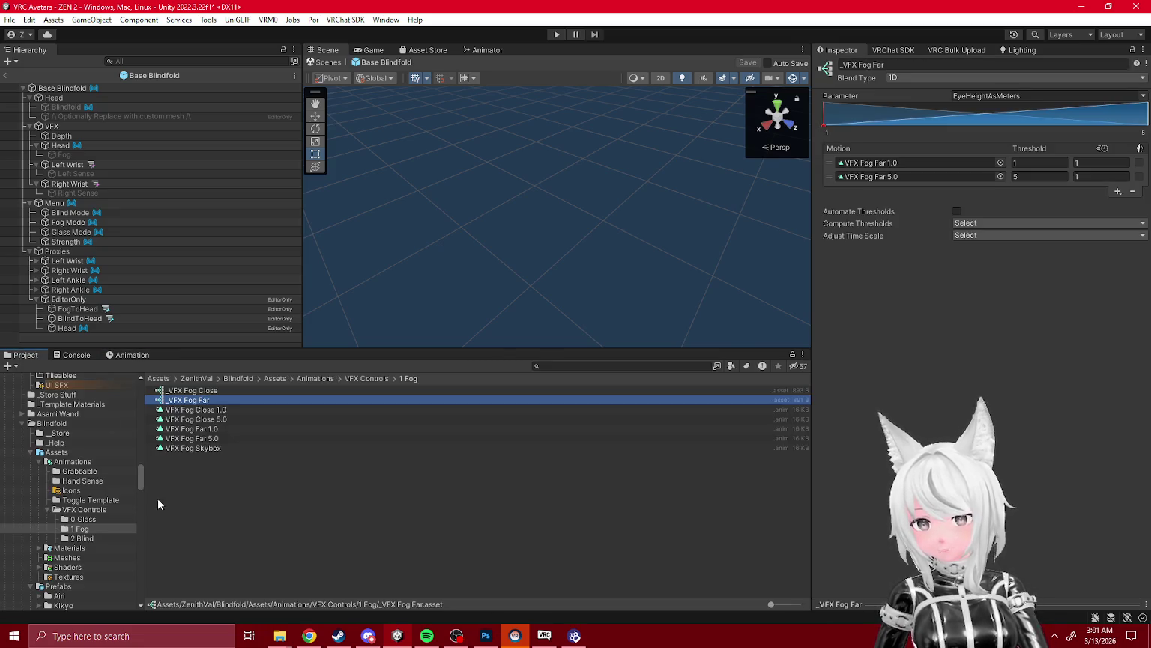
{"action": "left_click", "coordinate": [195, 419]}
{"action": "left_click", "coordinate": [129, 355]}
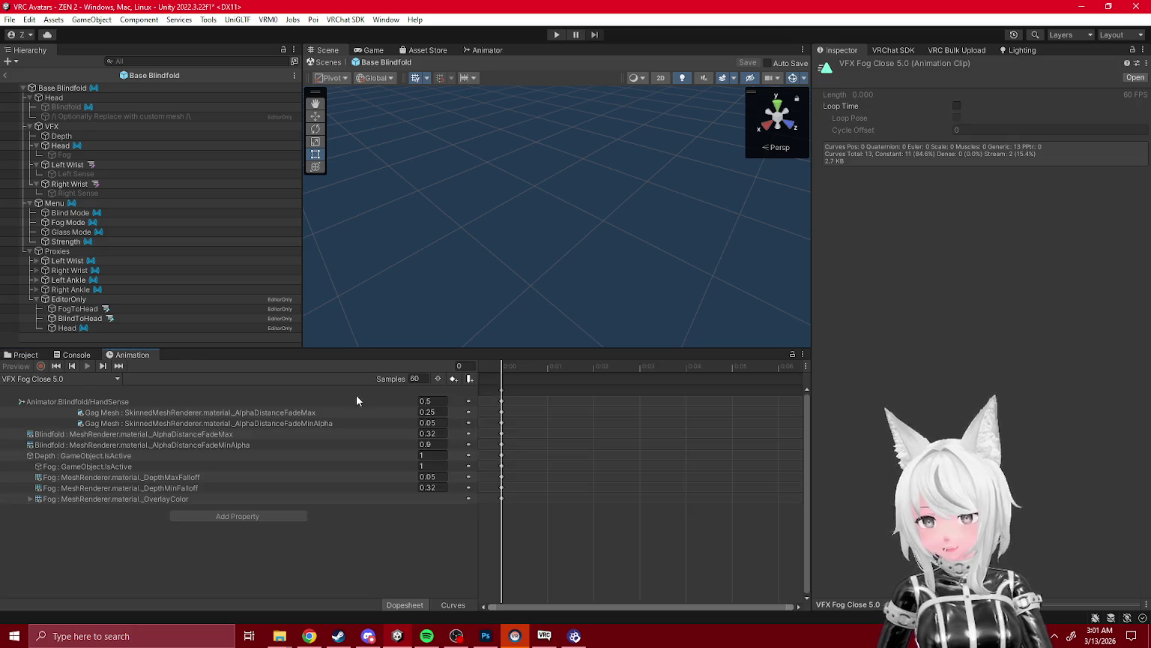
{"action": "left_click", "coordinate": [501, 401]}
{"action": "key", "text": "ctrl+5"}
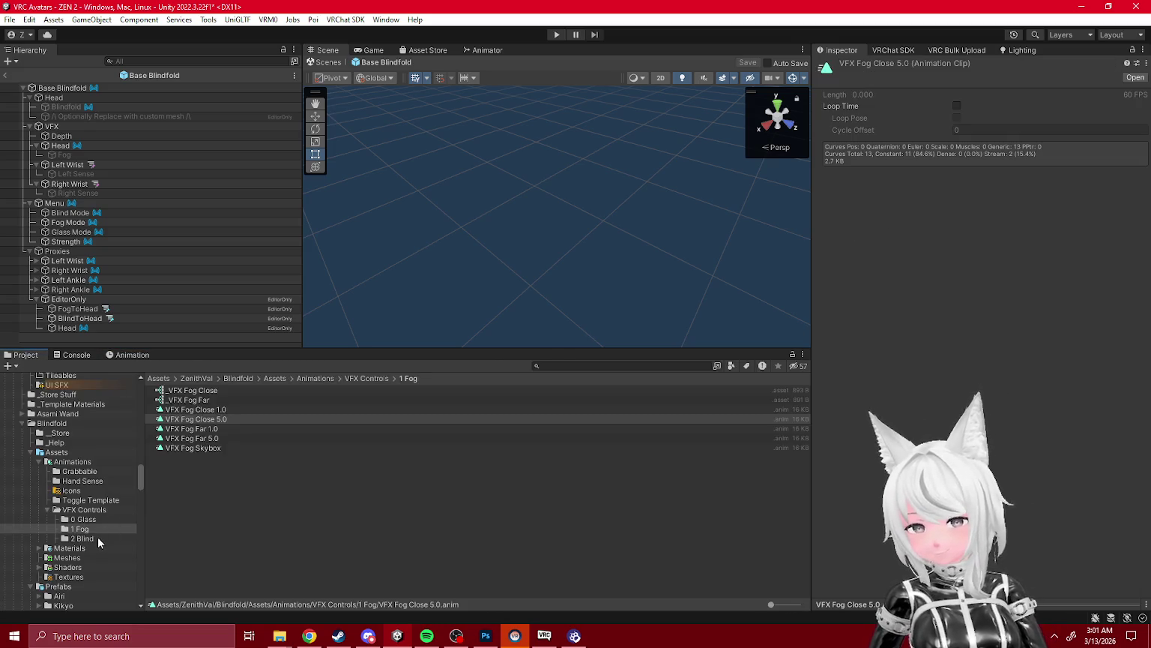
- Review the Grabbable Blindfold Up clip's HandSense value of 0.5
{"action": "left_click", "coordinate": [46, 510]}
{"action": "left_click", "coordinate": [78, 471]}
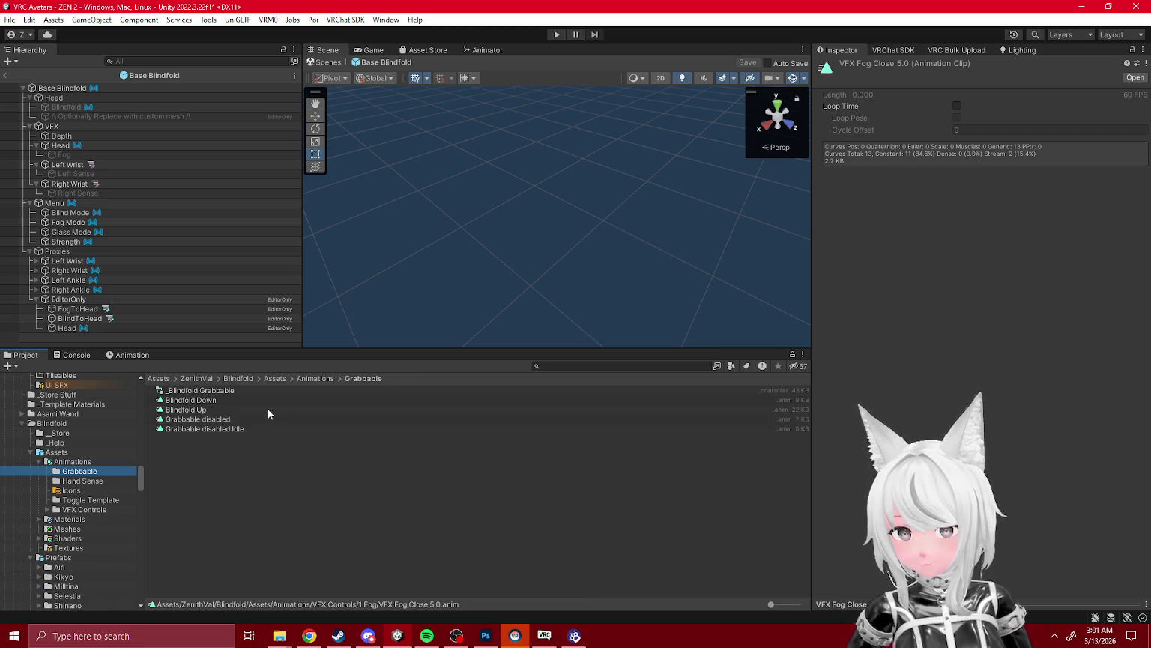
{"action": "double_click", "coordinate": [201, 410]}
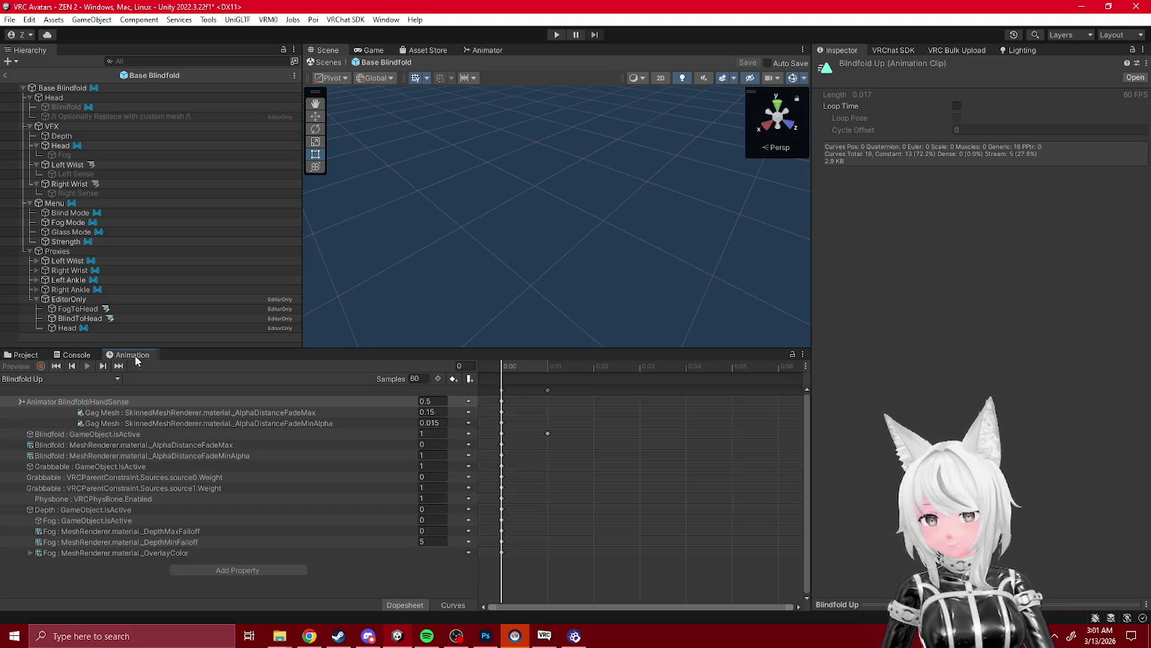
{"action": "left_click", "coordinate": [440, 404]}
{"action": "type", "text": "-10"}
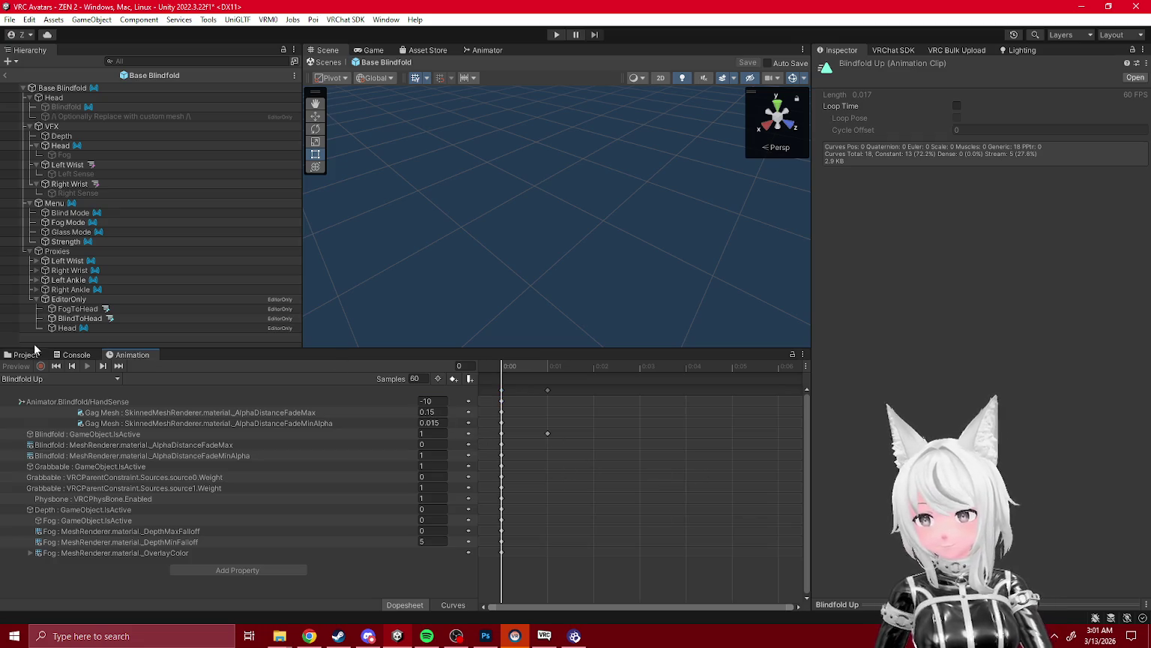
{"action": "left_click", "coordinate": [27, 354]}
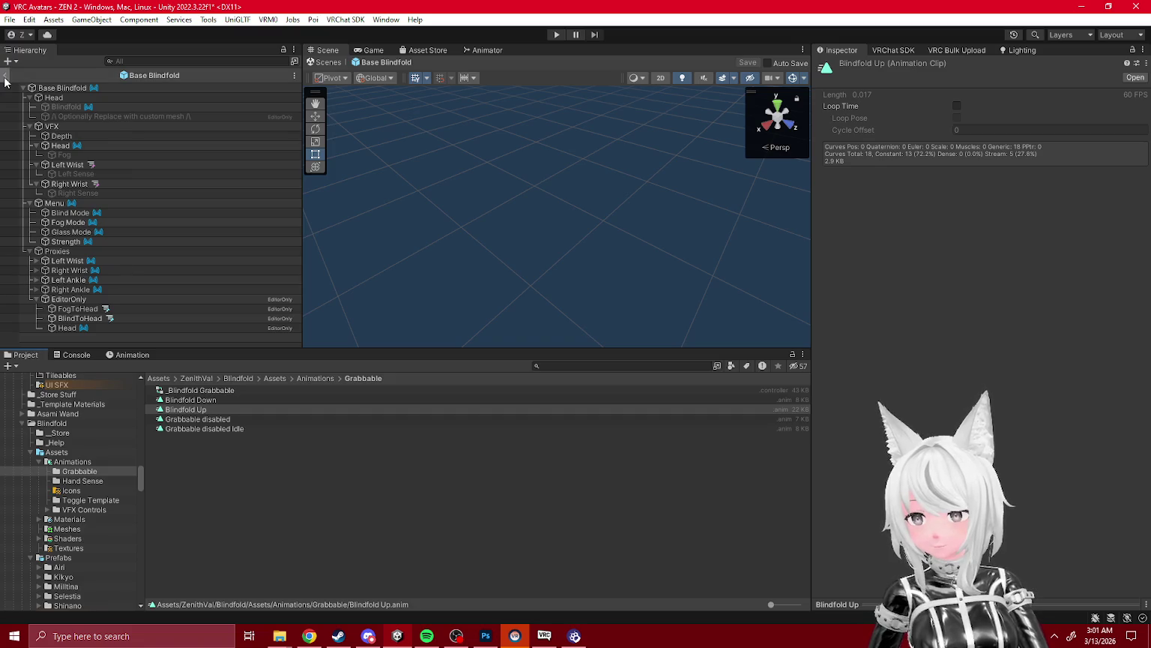
- Exit the Base Blindfold prefab, collapse ZEN PhysBones and ZEN Base Parts, and enter Play mode
{"action": "left_click", "coordinate": [5, 76]}
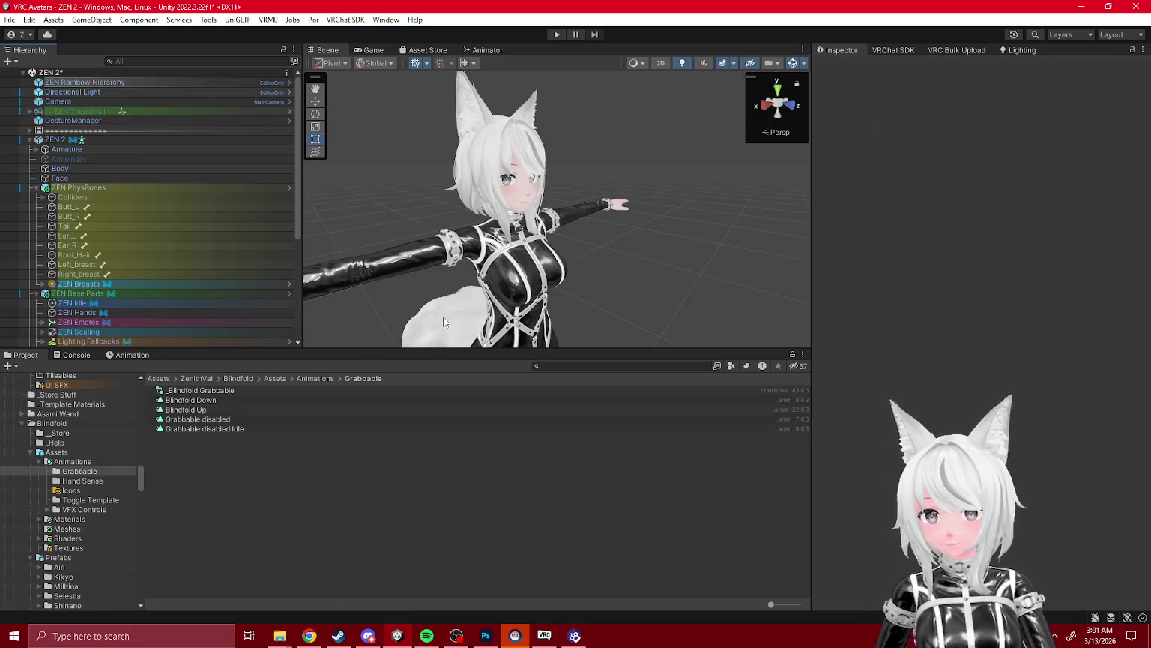
{"action": "left_click", "coordinate": [55, 140]}
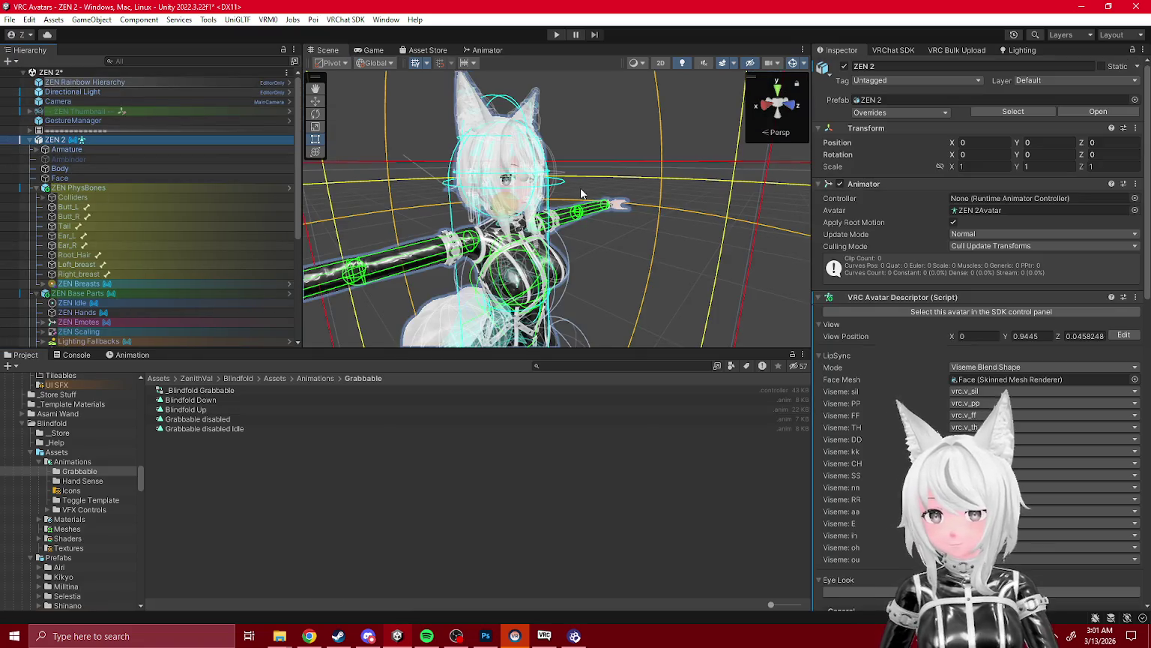
{"action": "left_click", "coordinate": [35, 188]}
{"action": "left_click", "coordinate": [35, 197]}
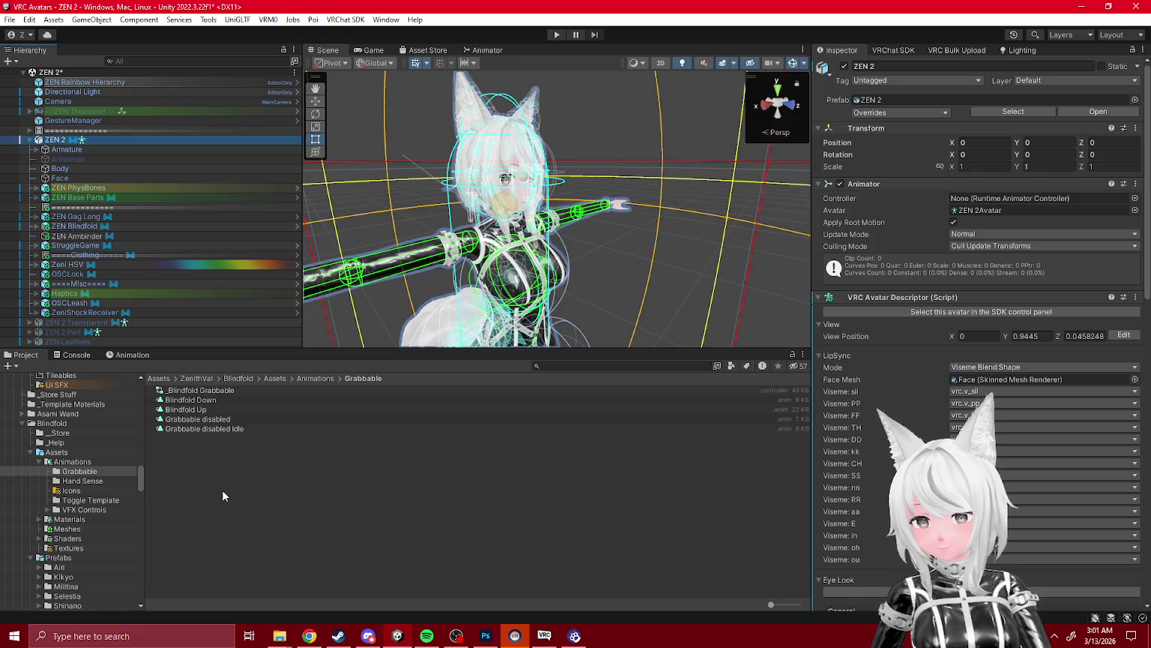
{"action": "left_click", "coordinate": [224, 496]}
{"action": "left_click", "coordinate": [555, 34]}
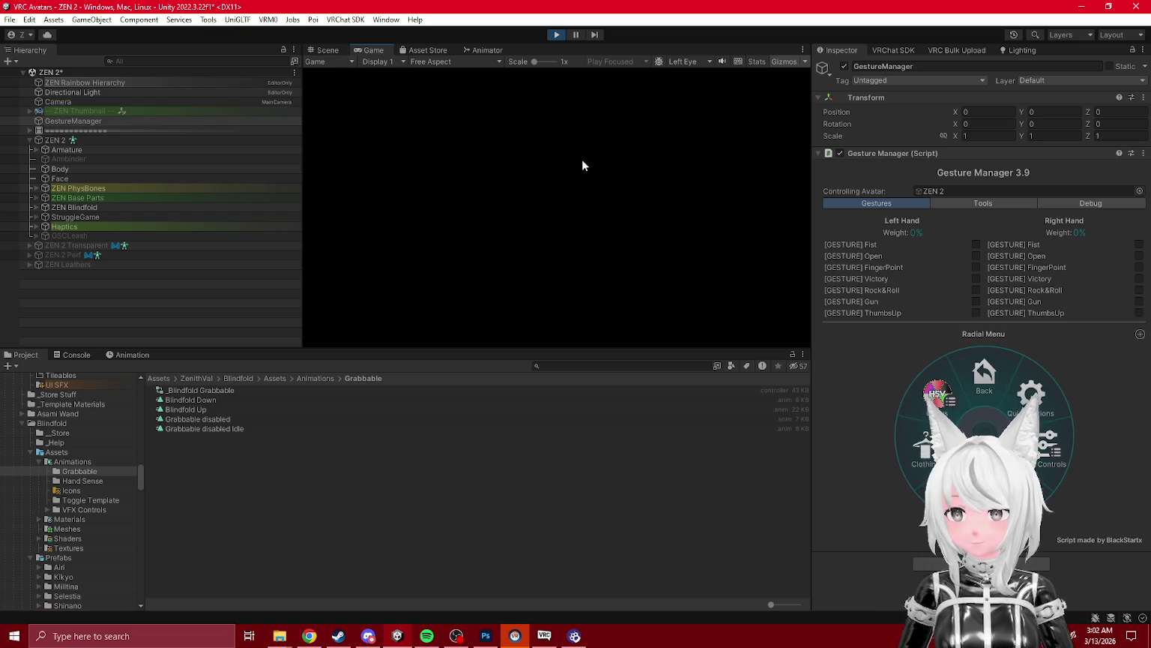
- Select ZEN 2 during play and zoom the Scene view onto the avatar's face
{"action": "left_click", "coordinate": [104, 142]}
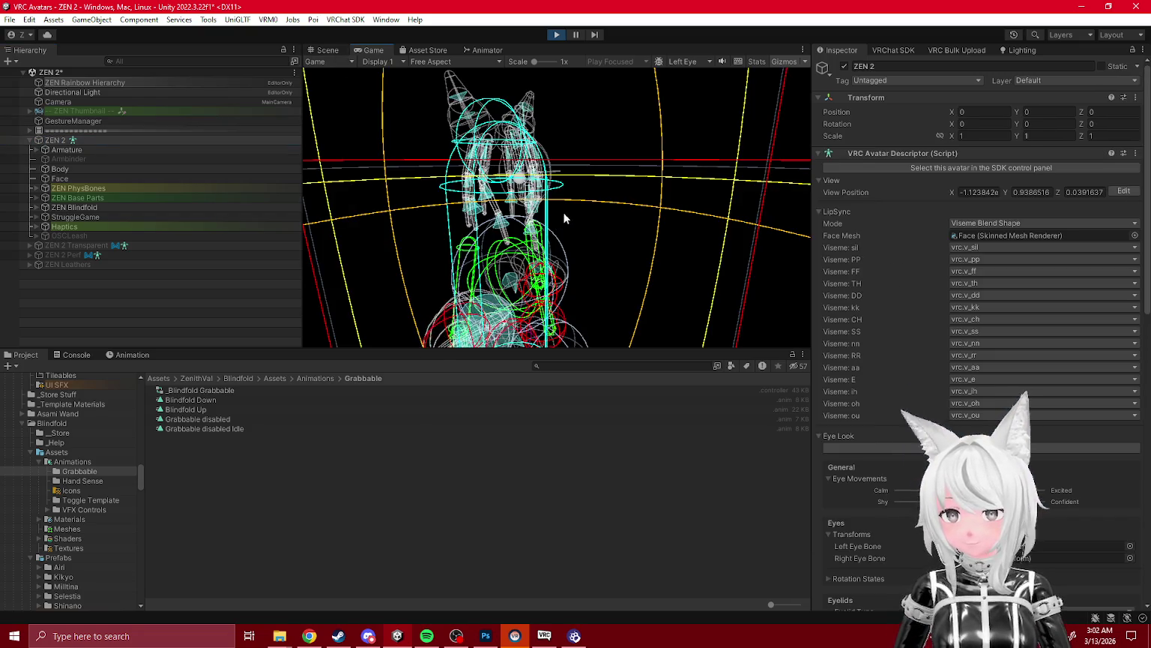
{"action": "left_click", "coordinate": [328, 50]}
{"action": "scroll", "coordinate": [640, 200], "scroll_direction": "up", "scroll_amount": 5}
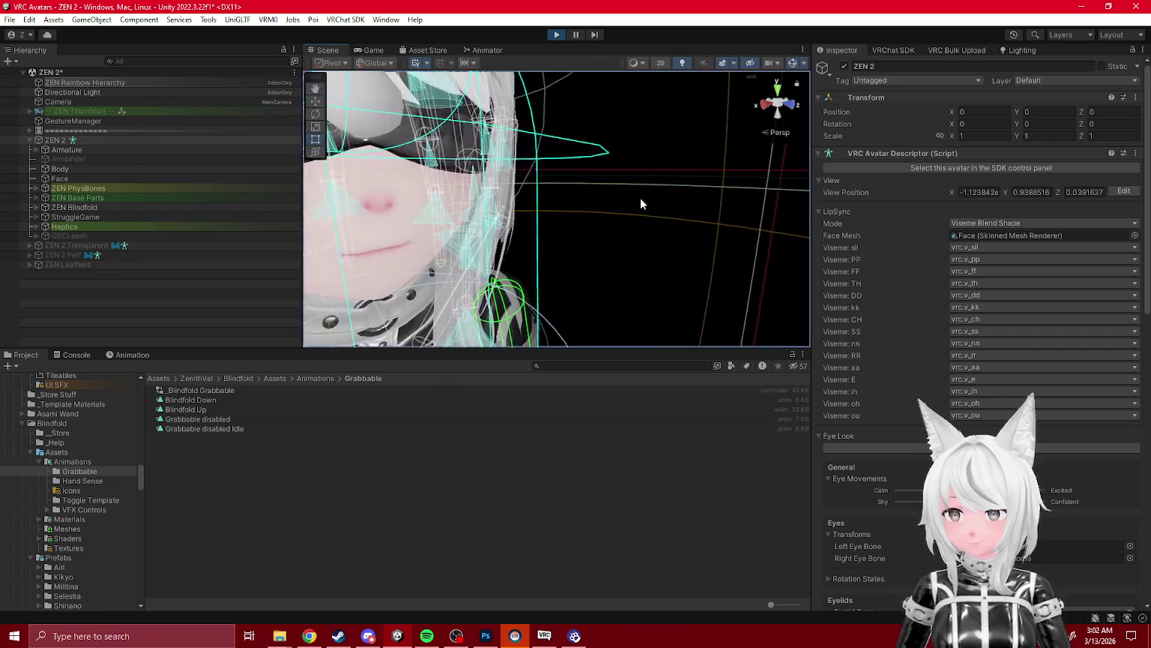
{"action": "left_click", "coordinate": [640, 202]}
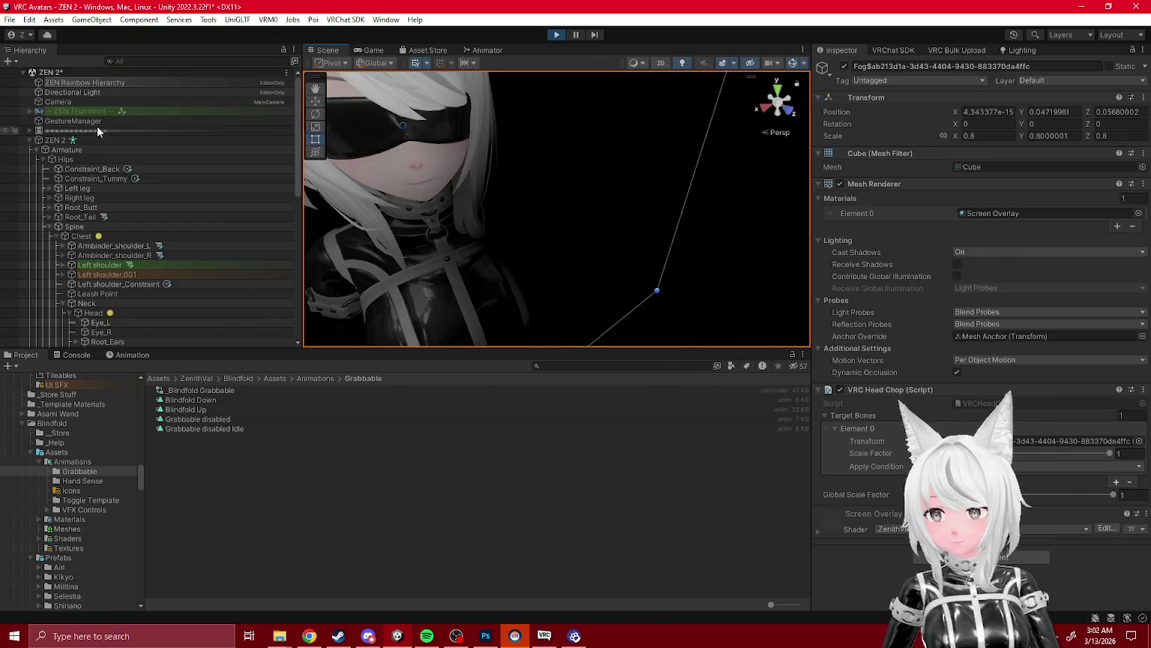
- Select the Gesture Manager, frame the avatar, and show the Blindfold Materials folder
{"action": "left_click", "coordinate": [75, 120]}
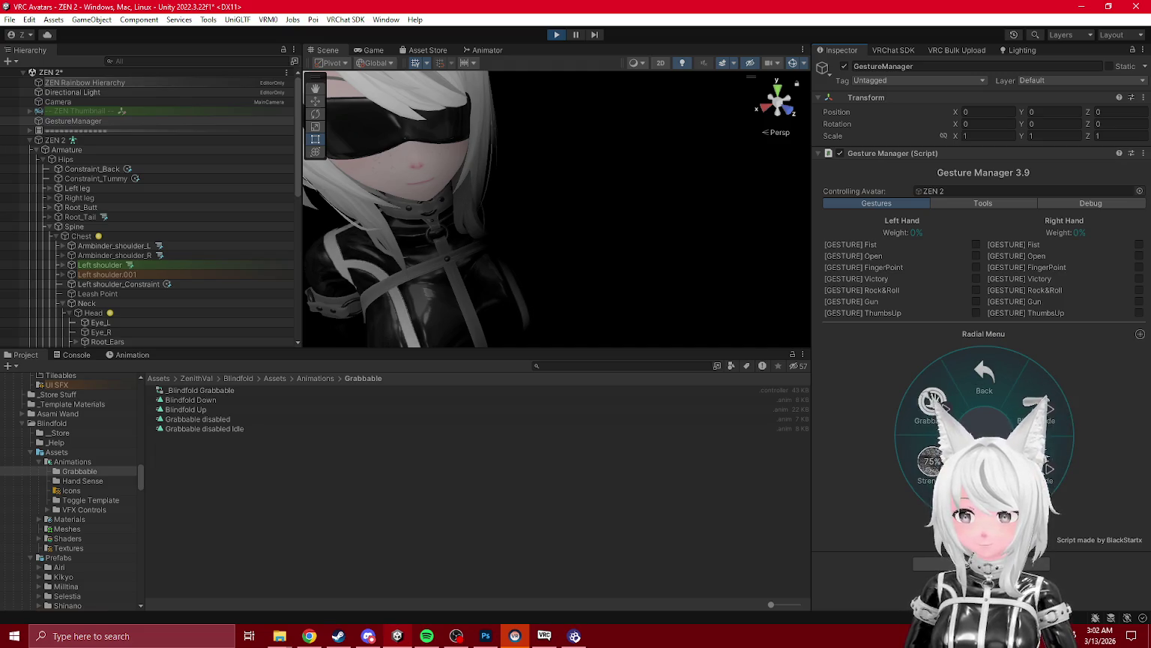
{"action": "key", "text": "f"}
{"action": "mouse_move", "coordinate": [594, 268]}
{"action": "left_mouse_down"}
{"action": "mouse_move", "coordinate": [606, 380]}
{"action": "mouse_move", "coordinate": [481, 337]}
{"action": "mouse_move", "coordinate": [485, 378]}
{"action": "mouse_move", "coordinate": [498, 343]}
{"action": "mouse_move", "coordinate": [439, 290]}
{"action": "mouse_move", "coordinate": [570, 331]}
{"action": "mouse_move", "coordinate": [480, 277]}
{"action": "mouse_move", "coordinate": [347, 265]}
{"action": "mouse_move", "coordinate": [463, 272]}
{"action": "mouse_move", "coordinate": [484, 268]}
{"action": "mouse_move", "coordinate": [475, 257]}
{"action": "mouse_move", "coordinate": [635, 290]}
{"action": "mouse_move", "coordinate": [548, 287]}
{"action": "mouse_move", "coordinate": [524, 301]}
{"action": "mouse_move", "coordinate": [515, 258]}
{"action": "mouse_move", "coordinate": [661, 237]}
{"action": "mouse_move", "coordinate": [814, 267]}
{"action": "mouse_move", "coordinate": [1124, 292]}
{"action": "mouse_move", "coordinate": [41, 303]}
{"action": "mouse_move", "coordinate": [450, 277]}
{"action": "mouse_move", "coordinate": [555, 287]}
{"action": "mouse_move", "coordinate": [503, 263]}
{"action": "mouse_move", "coordinate": [496, 272]}
{"action": "mouse_move", "coordinate": [533, 278]}
{"action": "mouse_move", "coordinate": [457, 303]}
{"action": "left_mouse_up"}
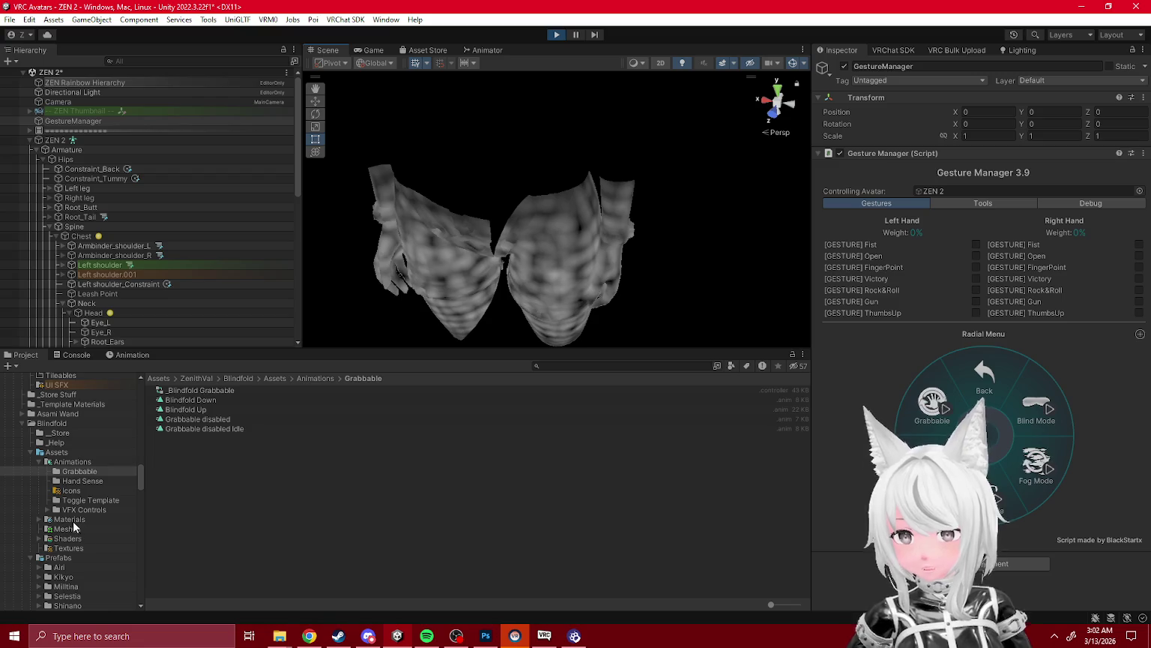
{"action": "left_click", "coordinate": [72, 519]}
- Switch the Screen Overlay material to the Cancerfree shader, then revert it to BlindFog
{"action": "left_click", "coordinate": [188, 409]}
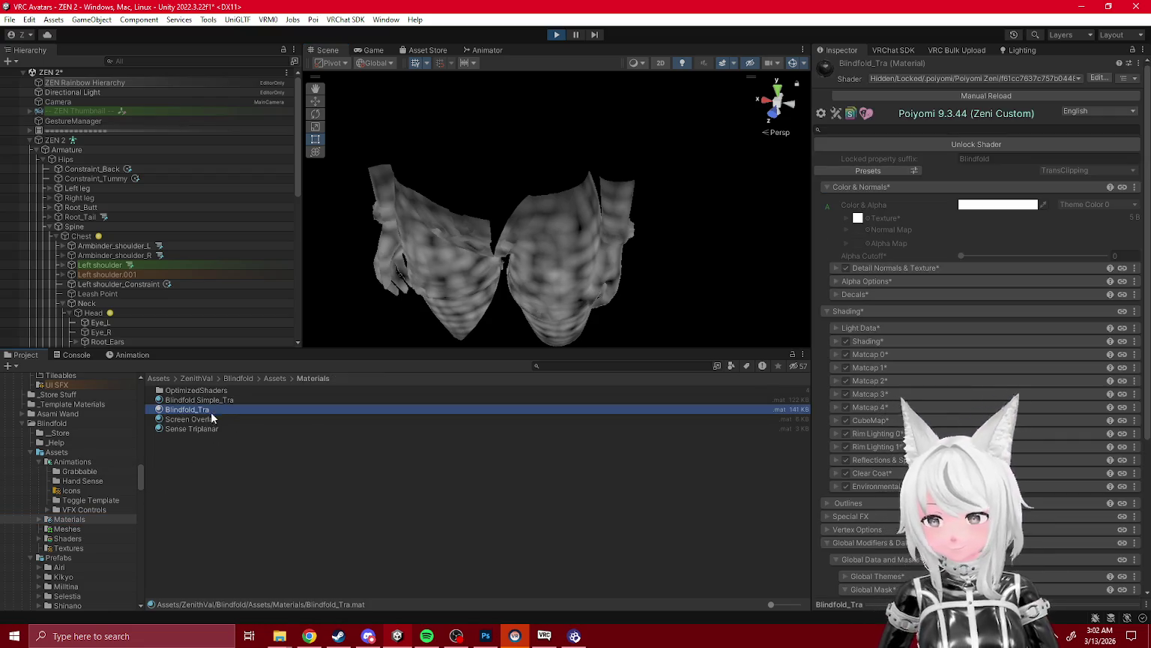
{"action": "left_click", "coordinate": [208, 421]}
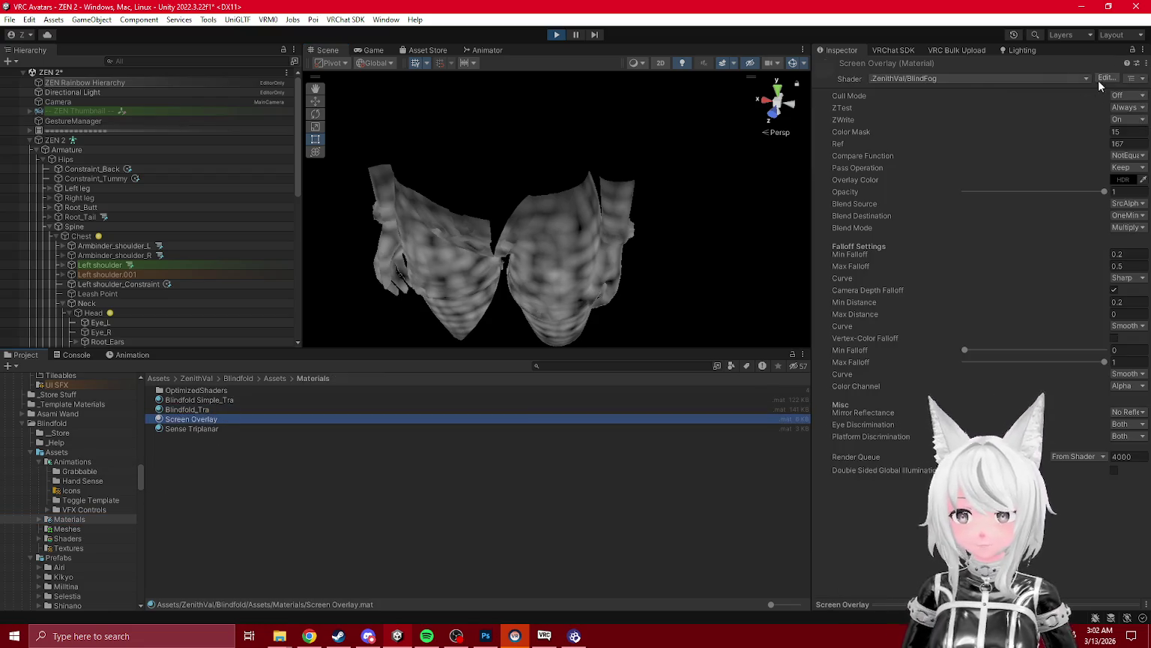
{"action": "left_click", "coordinate": [970, 81]}
{"action": "type", "text": "cancer"}
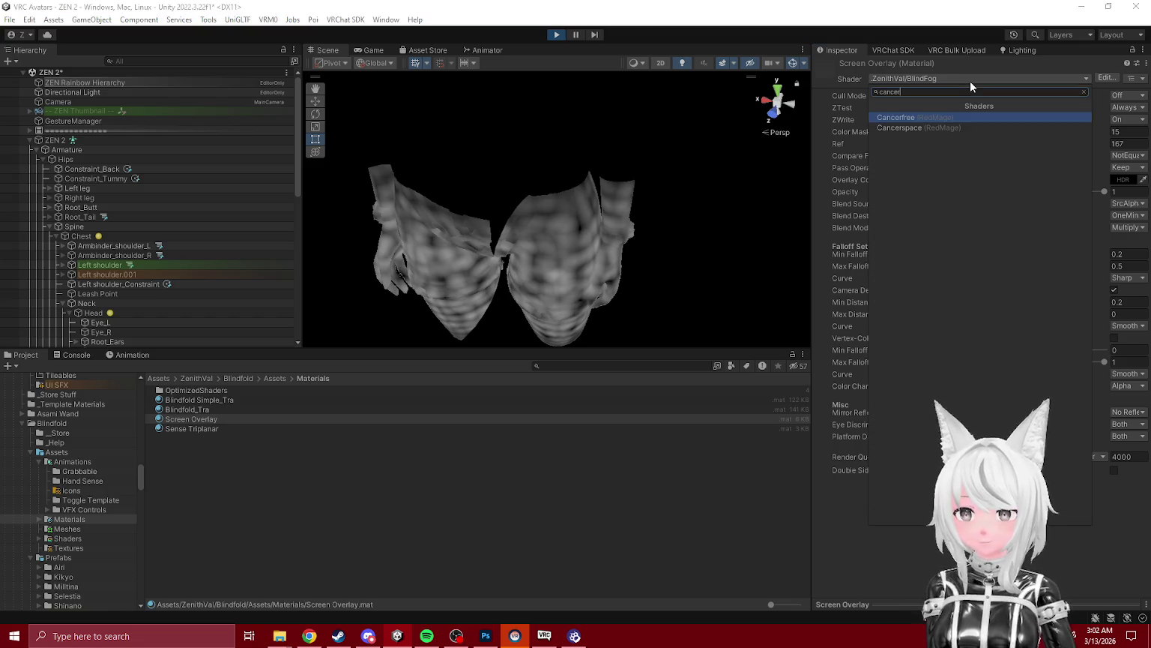
{"action": "key", "text": "Return"}
{"action": "key", "text": "ctrl+z"}
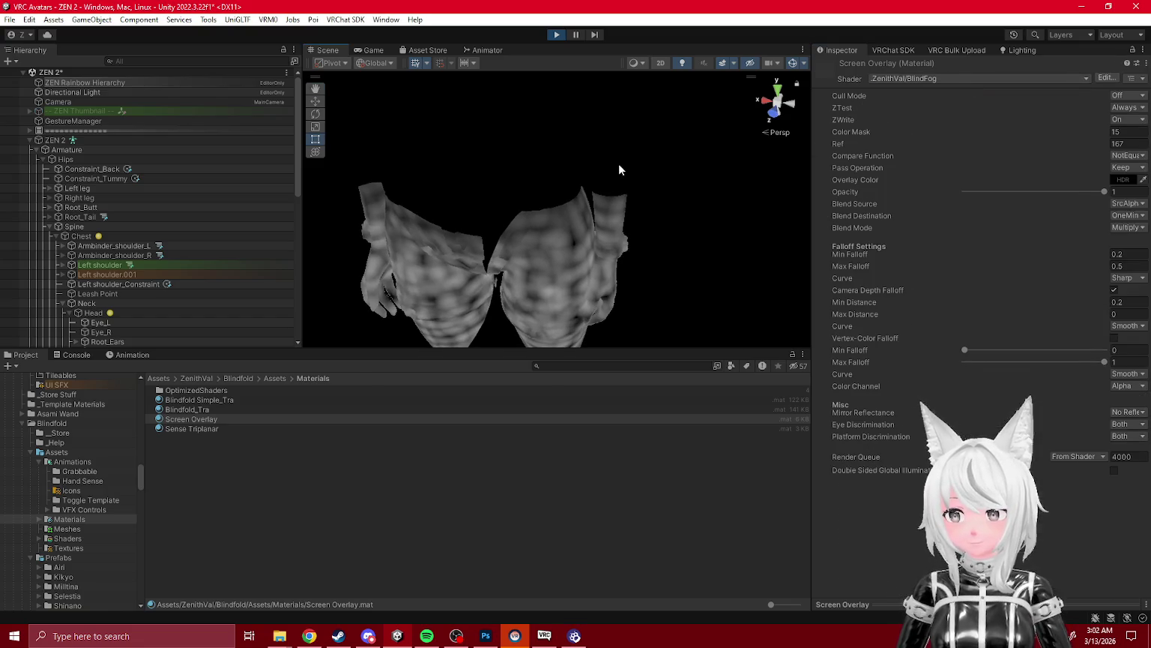
- Compare Cancerfree against BlindFog from several angles, keeping BlindFog each time
{"action": "mouse_move", "coordinate": [603, 208]}
{"action": "left_mouse_down"}
{"action": "mouse_move", "coordinate": [617, 175]}
{"action": "mouse_move", "coordinate": [614, 117]}
{"action": "mouse_move", "coordinate": [622, 149]}
{"action": "left_mouse_up"}
{"action": "left_click", "coordinate": [965, 81]}
{"action": "type", "text": "cancer"}
{"action": "key", "text": "Return"}
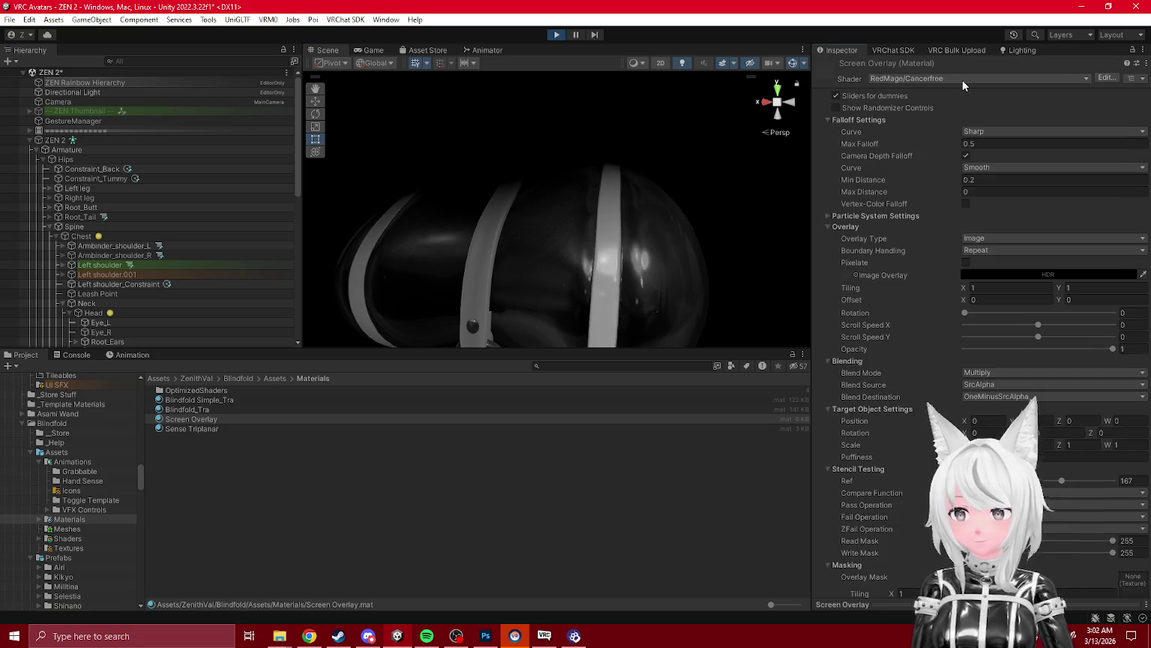
{"action": "key", "text": "ctrl+z"}
{"action": "mouse_move", "coordinate": [539, 103]}
{"action": "left_mouse_down"}
{"action": "mouse_move", "coordinate": [560, 194]}
{"action": "mouse_move", "coordinate": [562, 150]}
{"action": "left_mouse_up"}
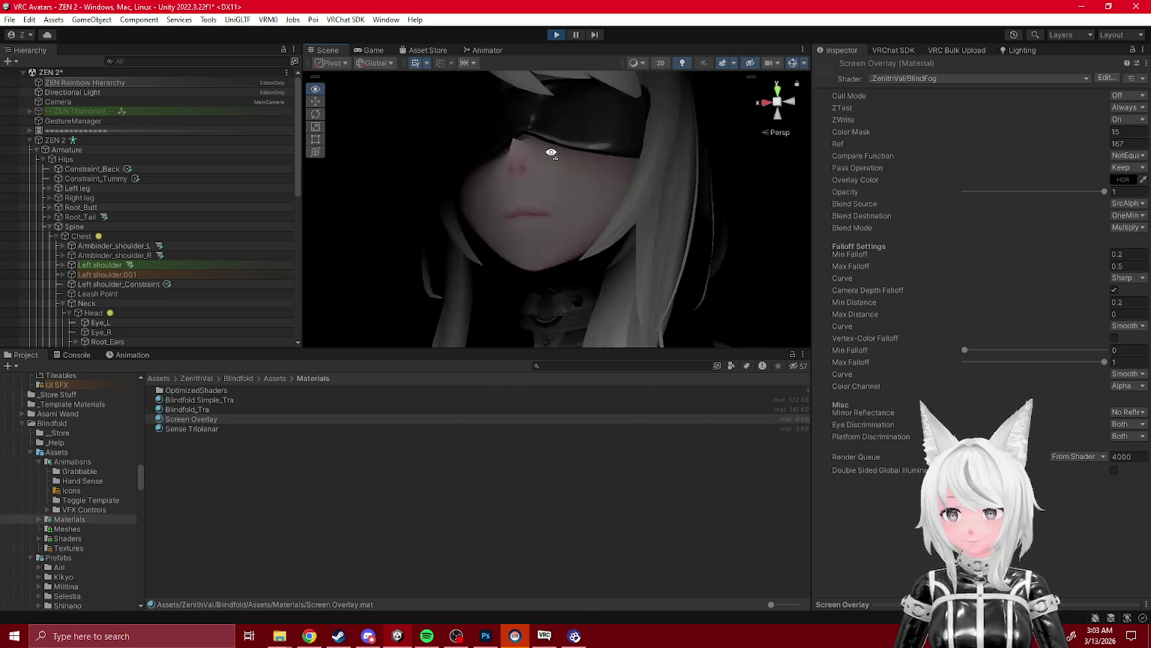
{"action": "left_click", "coordinate": [916, 80]}
{"action": "type", "text": "cancer"}
{"action": "key", "text": "Return"}
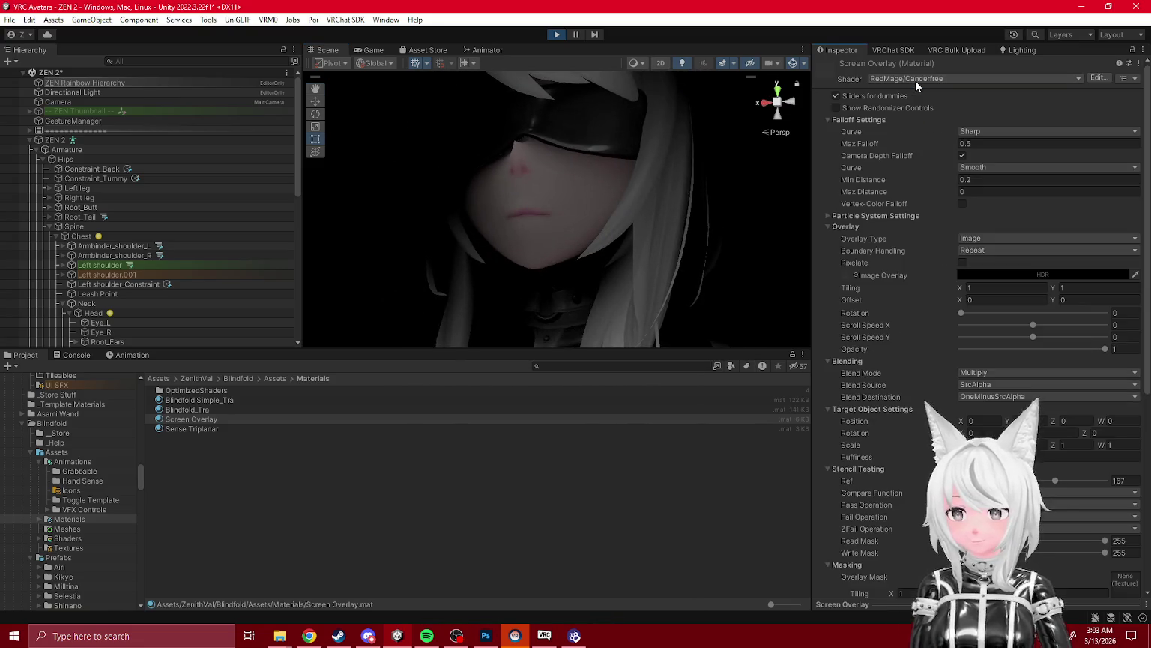
{"action": "key", "text": "ctrl+z"}
- Try Screen Overlay falloff values, ending at Min 0.1 and Max 0.4, then stop play mode
{"action": "mouse_move", "coordinate": [605, 151]}
{"action": "left_mouse_down"}
{"action": "mouse_move", "coordinate": [581, 301]}
{"action": "mouse_move", "coordinate": [849, 331]}
{"action": "mouse_move", "coordinate": [847, 273]}
{"action": "mouse_move", "coordinate": [817, 248]}
{"action": "mouse_move", "coordinate": [766, 281]}
{"action": "left_mouse_up"}
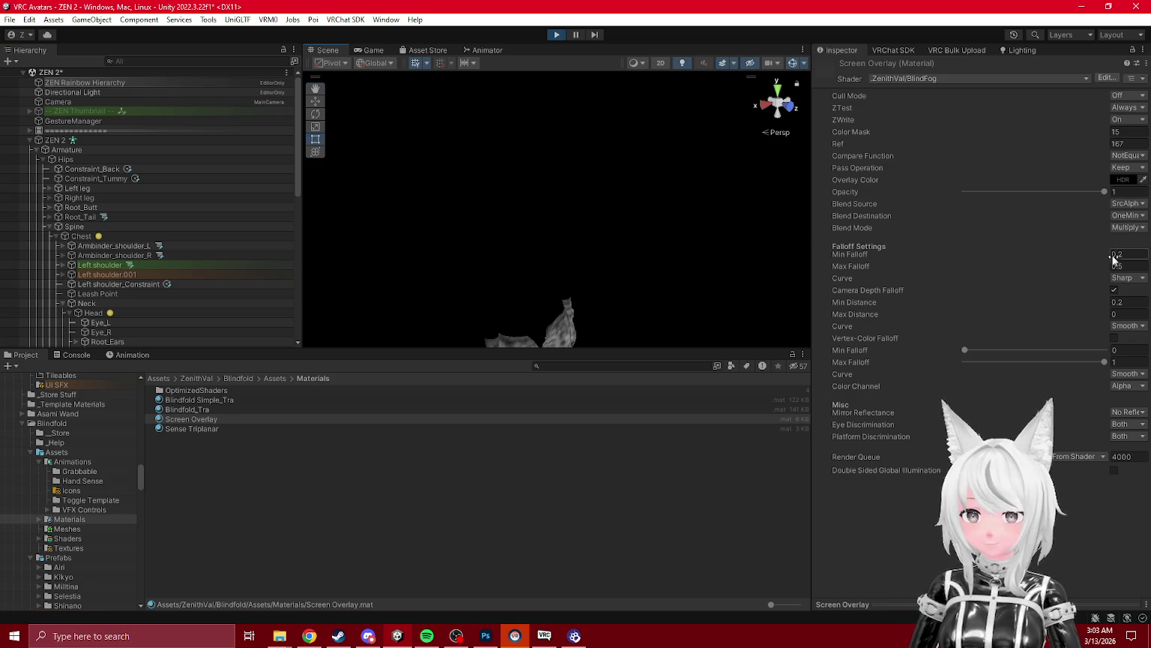
{"action": "key", "text": "Return"}
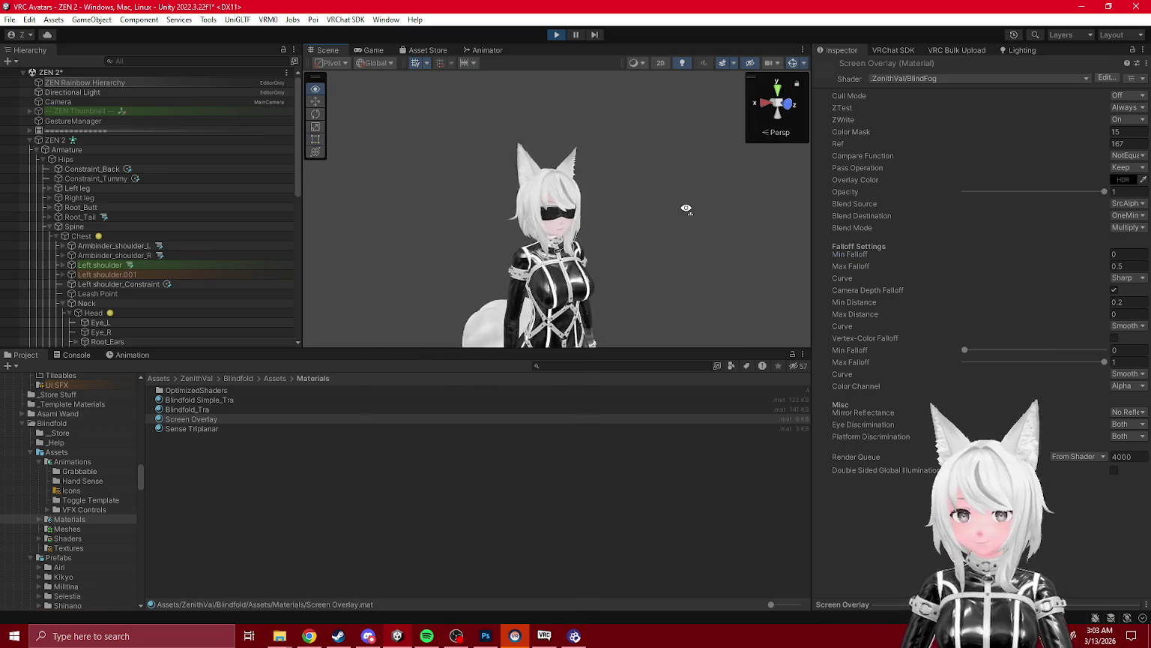
{"action": "type", "text": ".2"}
{"action": "key", "text": "Return"}
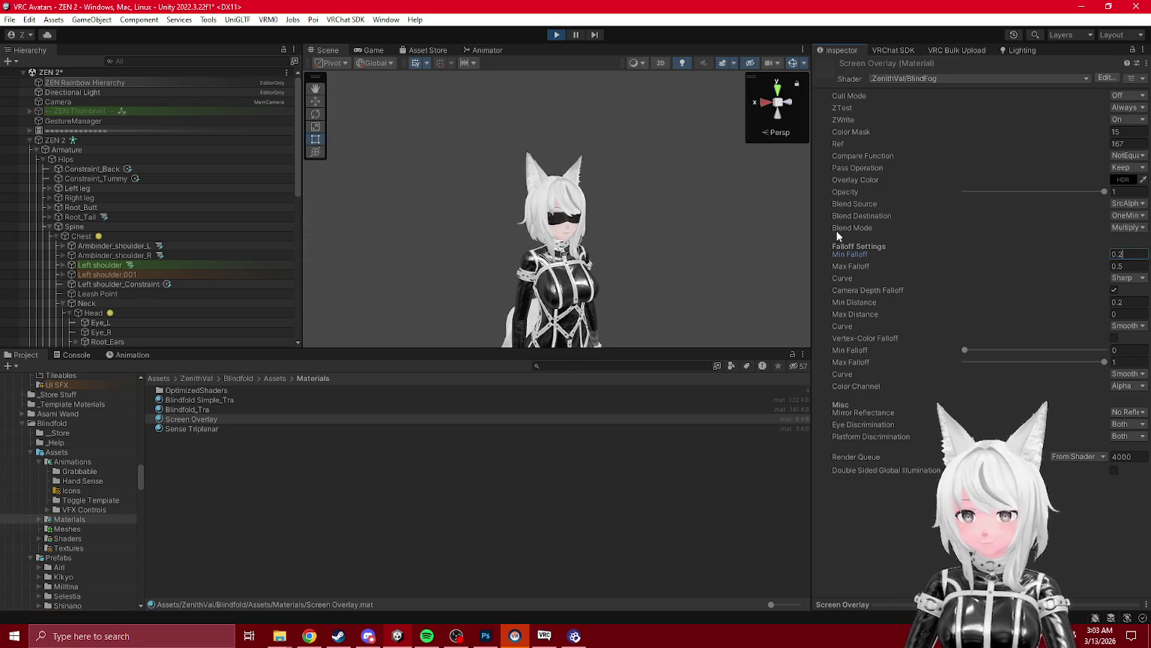
{"action": "key", "text": "Return"}
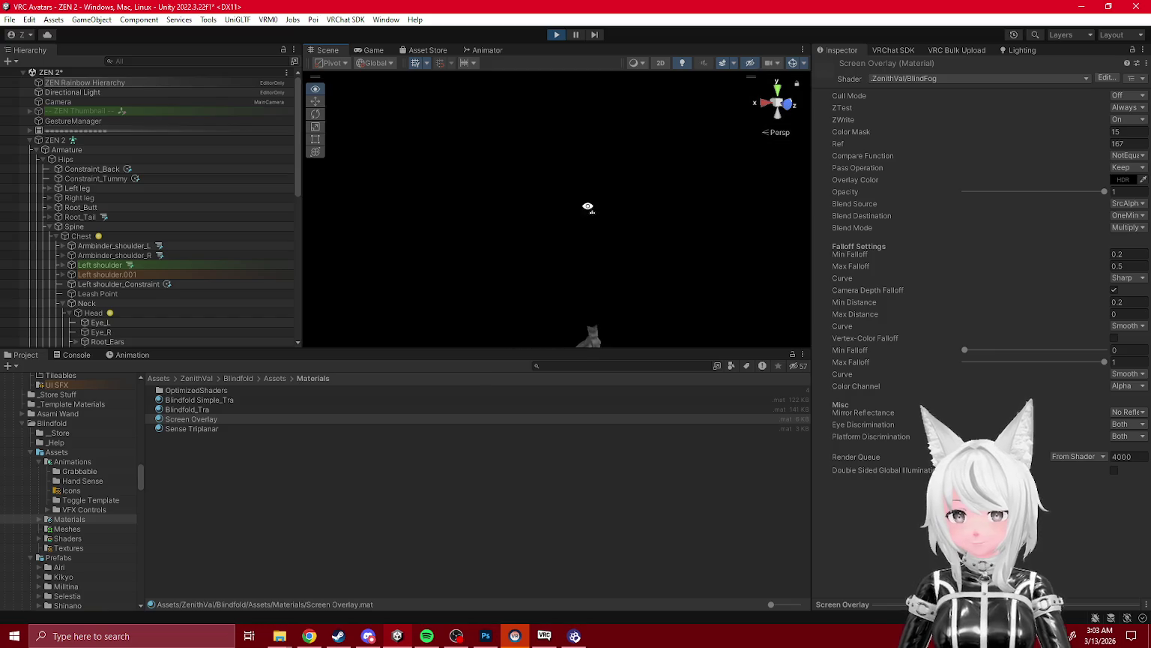
{"action": "type", "text": "0.3"}
{"action": "key", "text": "Return"}
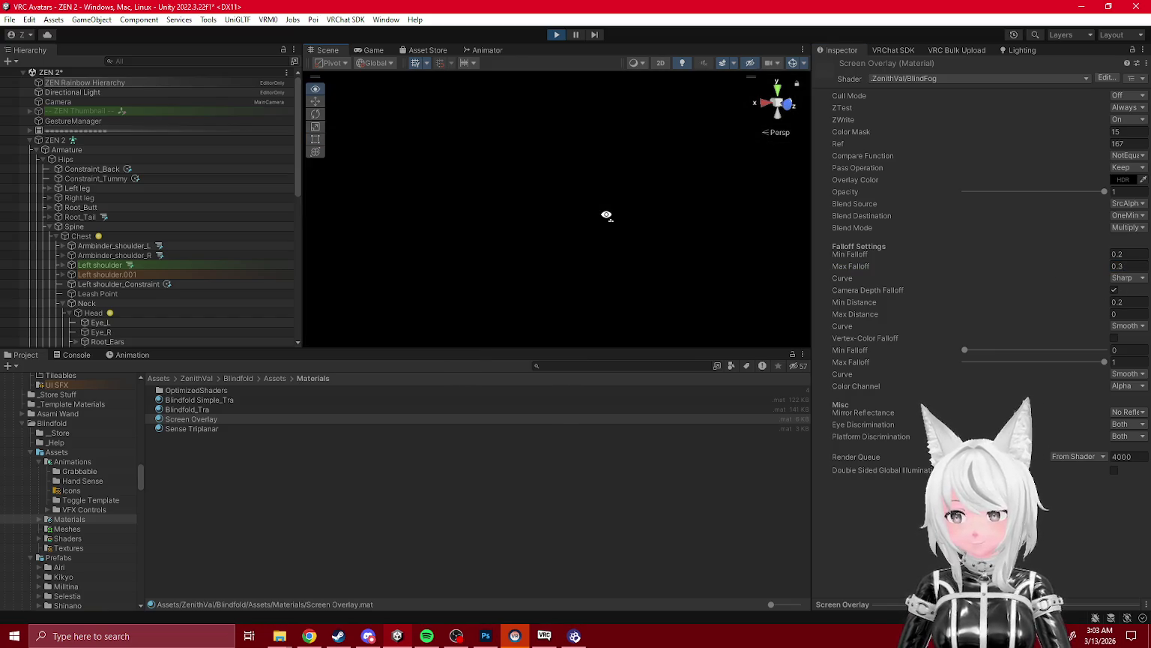
{"action": "left_click", "coordinate": [555, 34]}
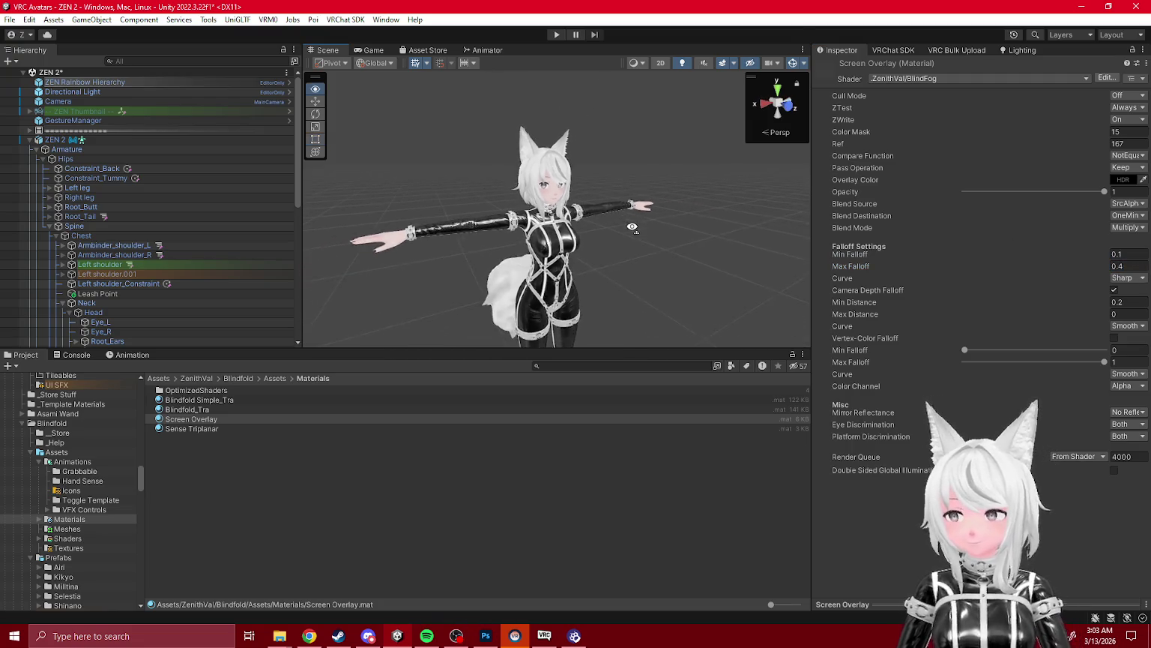
{"action": "right_click", "coordinate": [72, 74]}
- Open Blindfold > Assets > Shaders and reveal the Projective Dissolve file in Explorer
{"action": "left_click", "coordinate": [82, 521]}
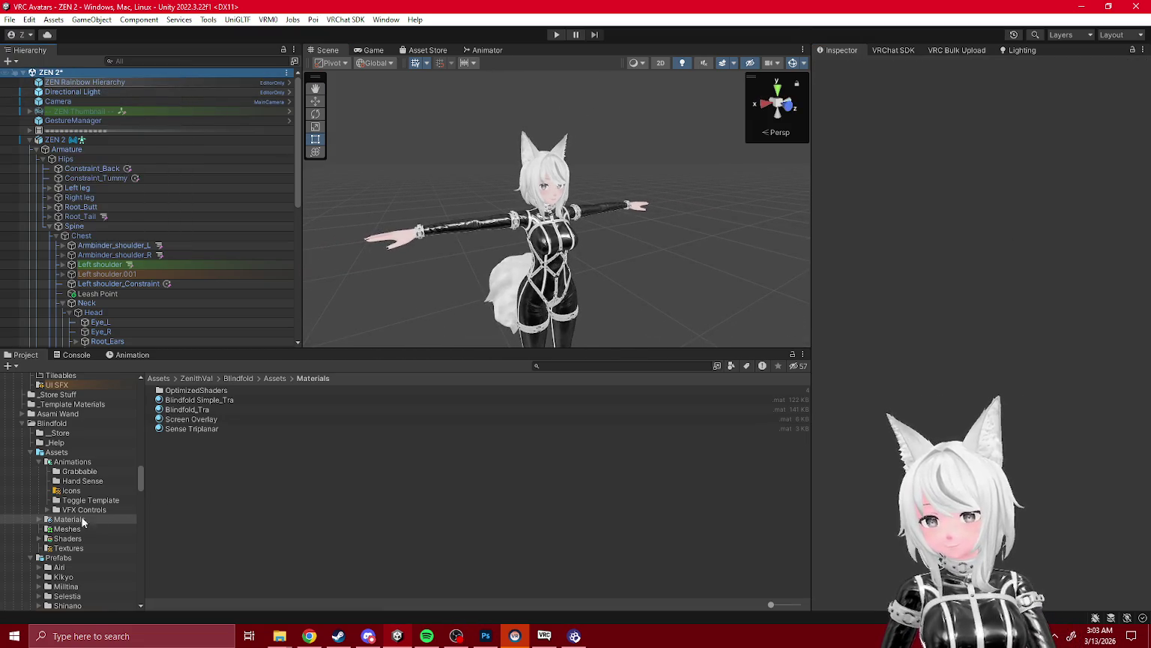
{"action": "left_click", "coordinate": [68, 529]}
{"action": "left_click", "coordinate": [75, 539]}
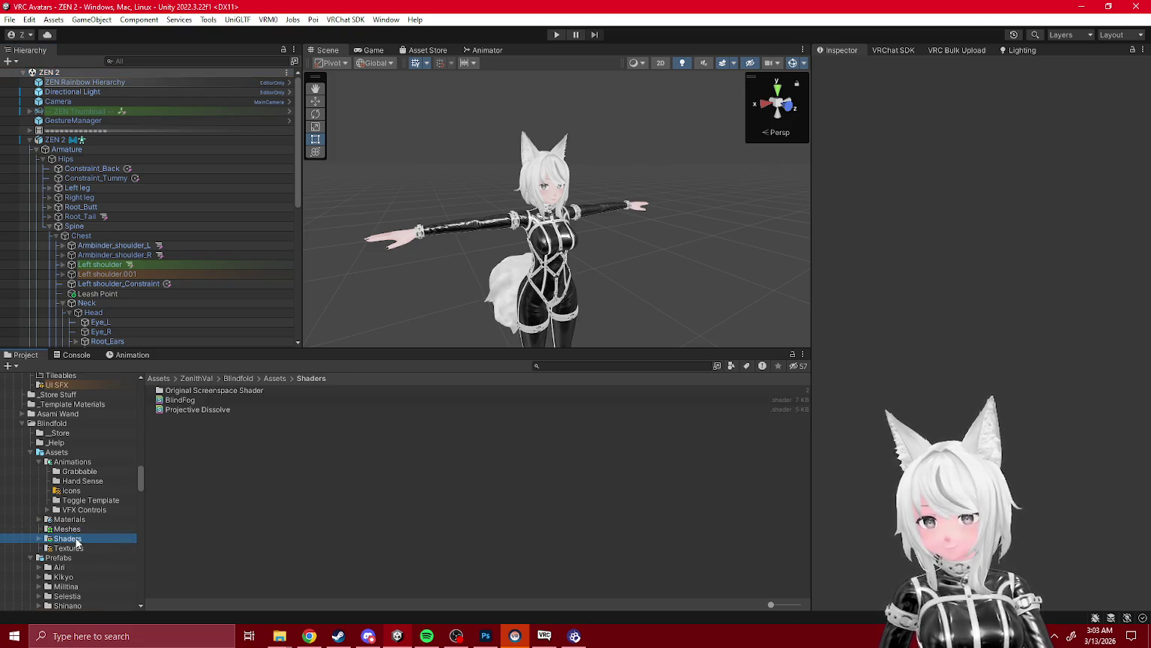
{"action": "left_click", "coordinate": [225, 409]}
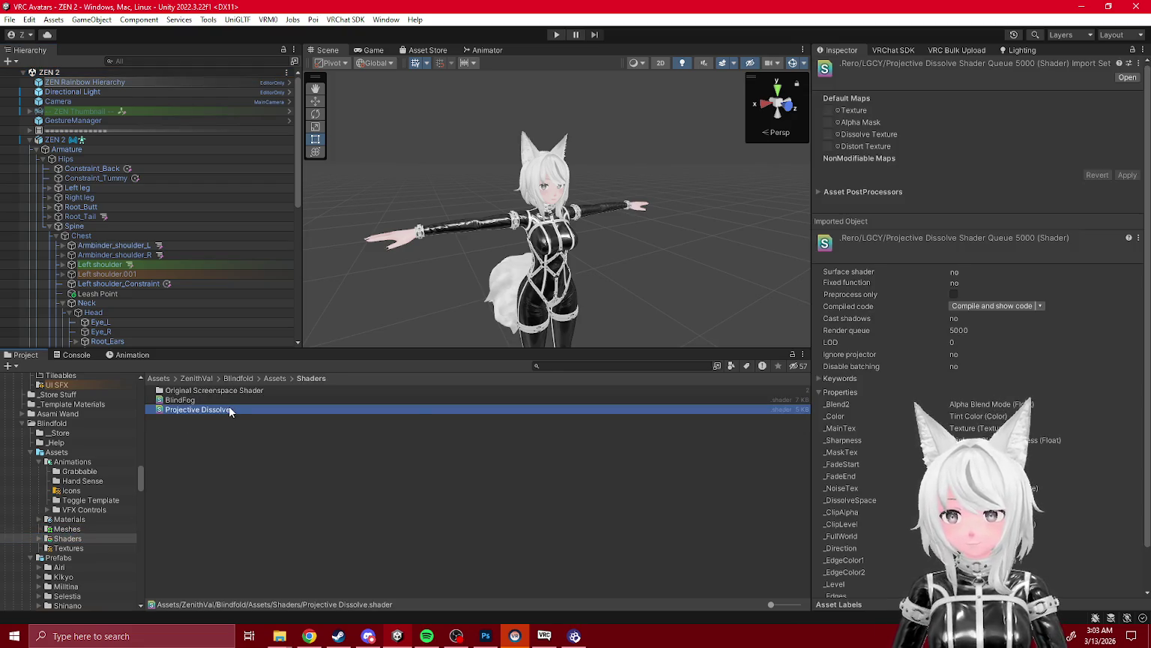
{"action": "right_click", "coordinate": [229, 405]}
{"action": "left_click", "coordinate": [310, 172]}
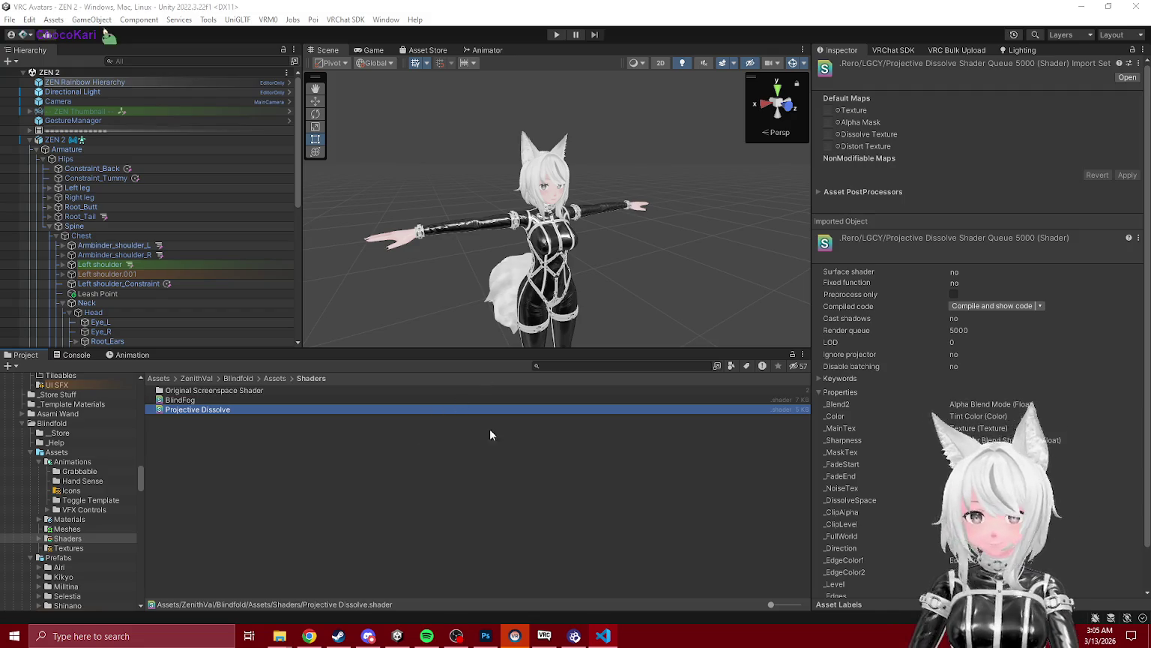
- Back in Unity, confirm Projective Dissolve imports as Zenith Val/Projective Dissolve
{"action": "left_click", "coordinate": [352, 461]}
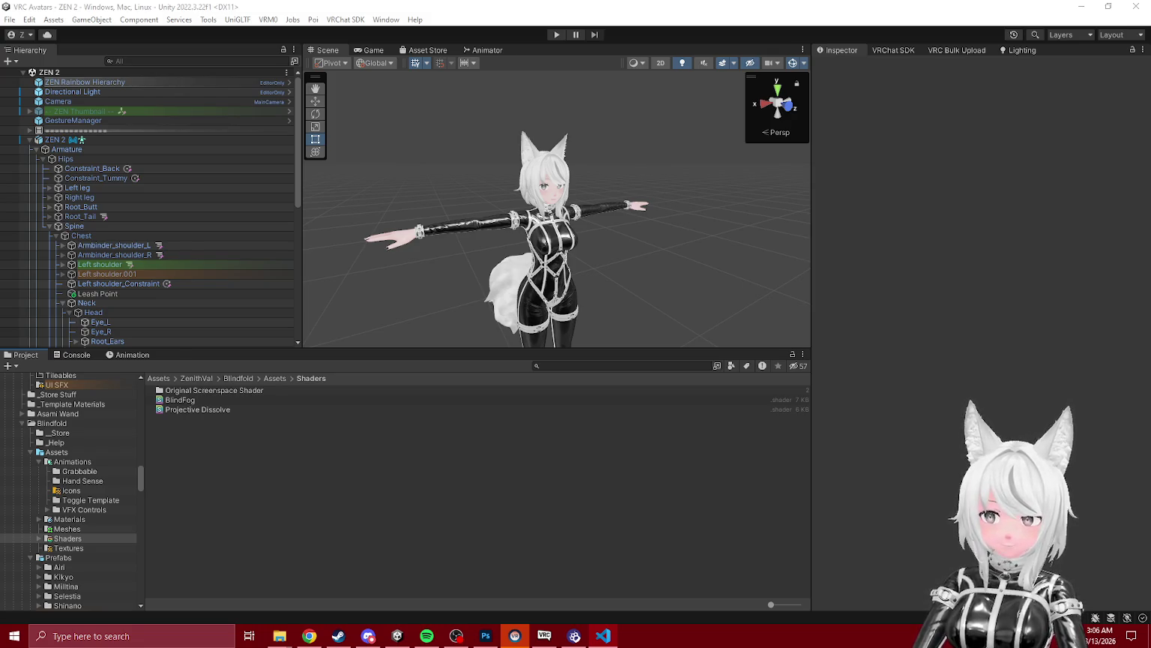
{"action": "left_click", "coordinate": [624, 225]}
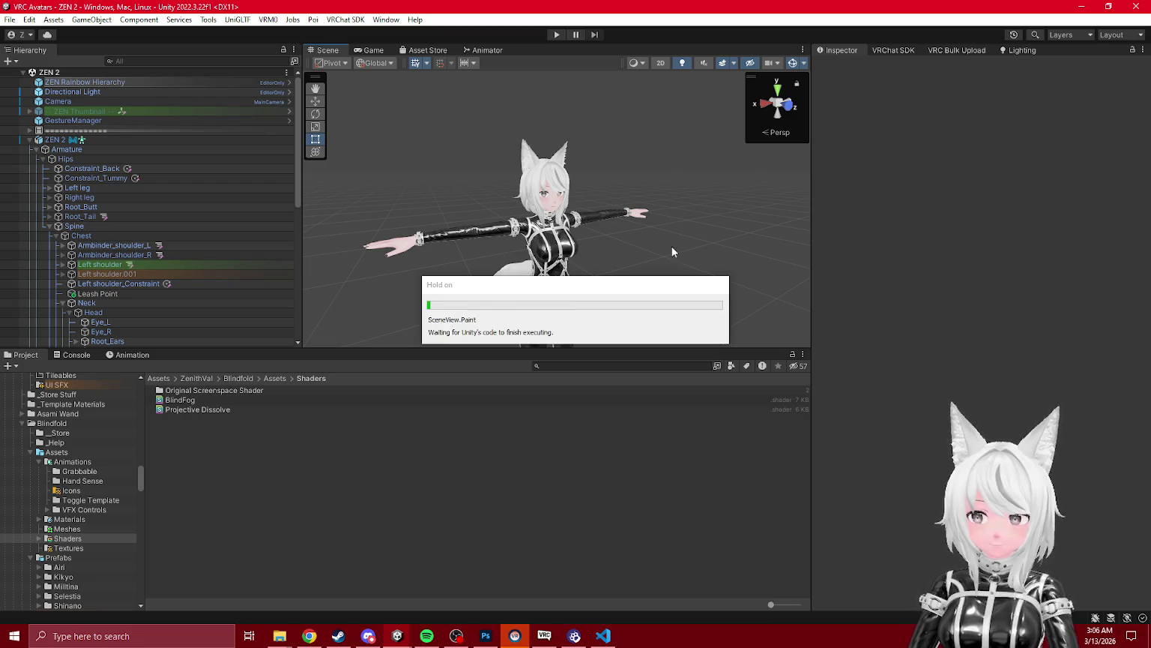
{"action": "left_click", "coordinate": [199, 410]}
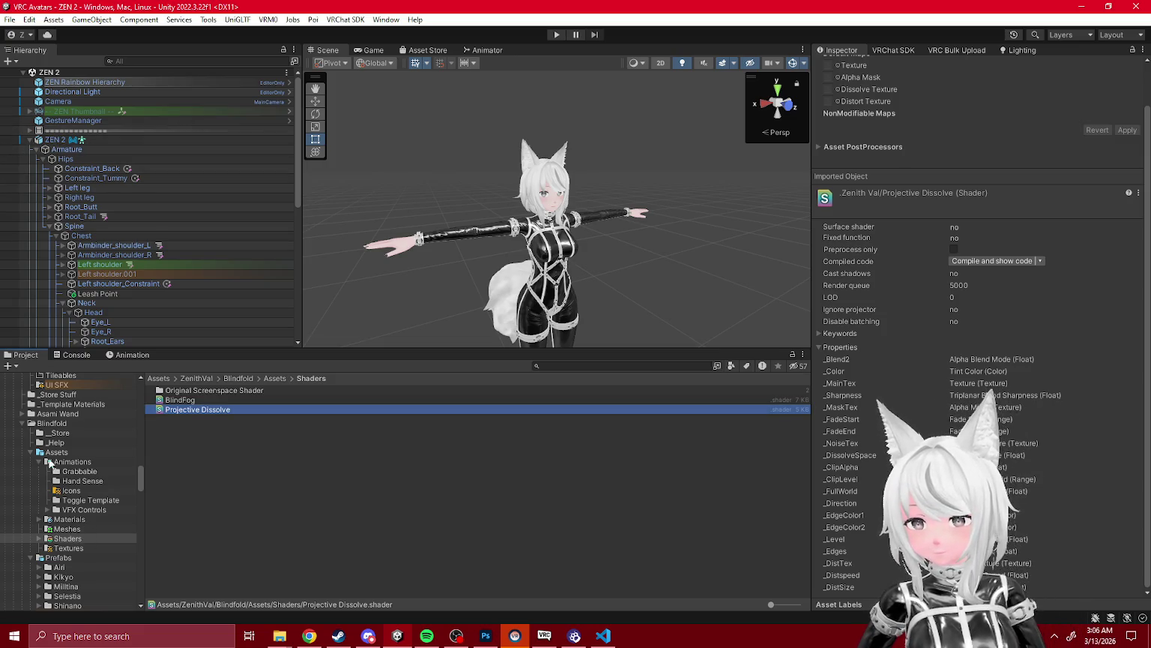
- Collapse the Animations and Assets folders and select the Blindfold folder
{"action": "left_click", "coordinate": [39, 462]}
{"action": "left_click", "coordinate": [51, 454]}
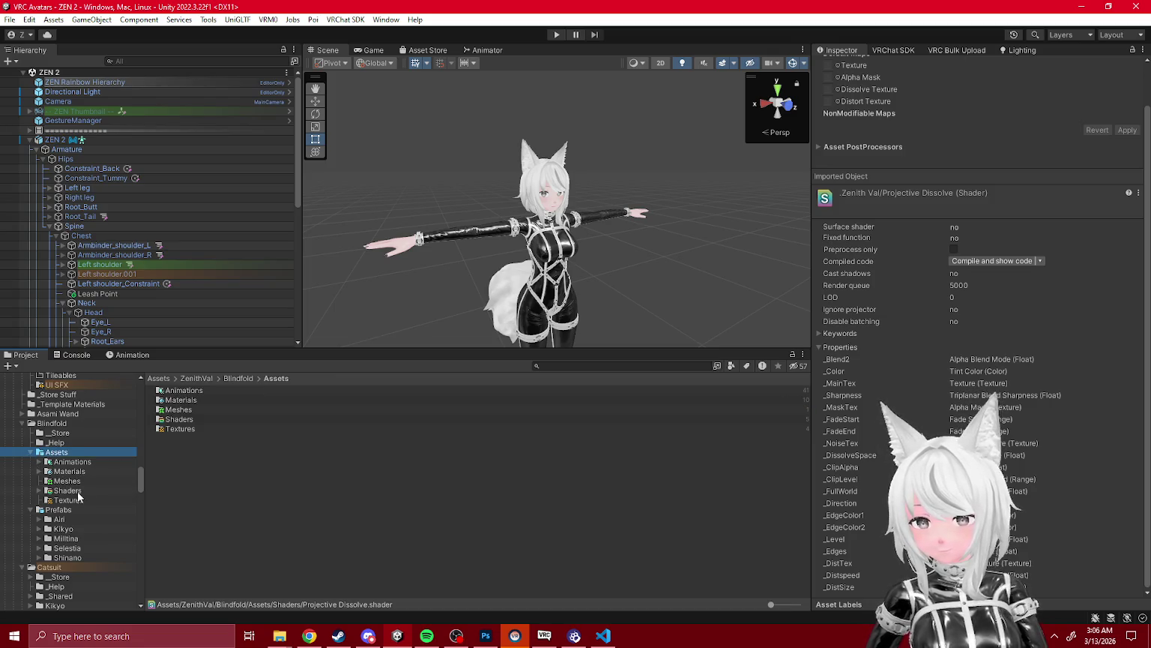
{"action": "left_click", "coordinate": [82, 498]}
{"action": "left_click", "coordinate": [30, 452]}
{"action": "right_click", "coordinate": [56, 423]}
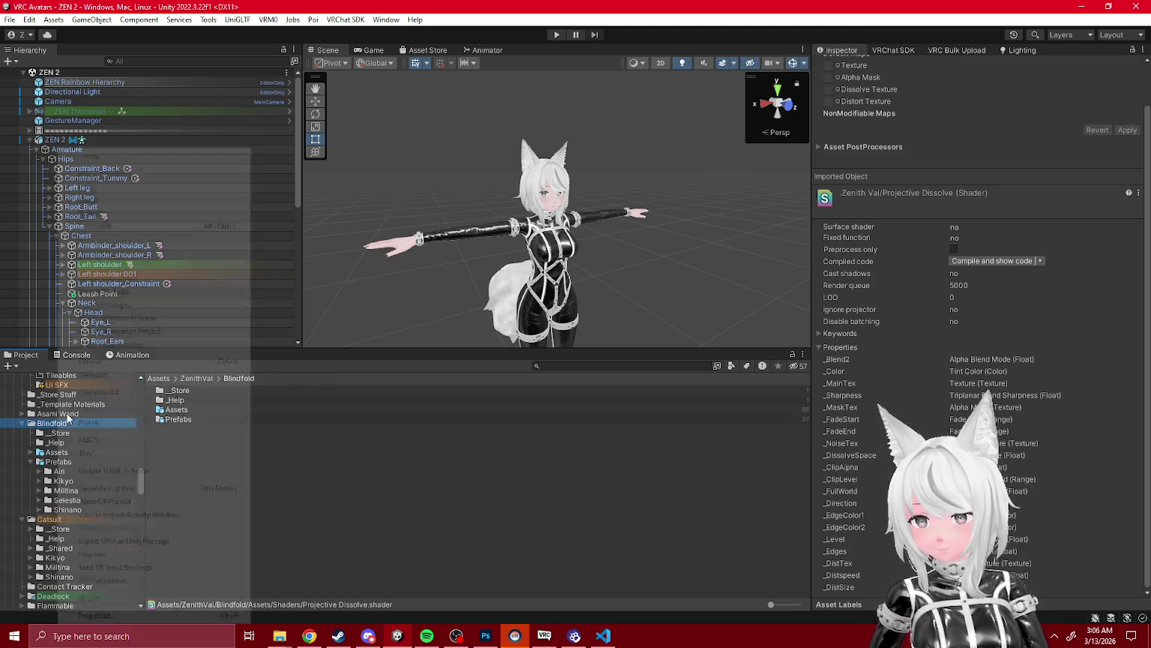
{"action": "left_click", "coordinate": [250, 158]}
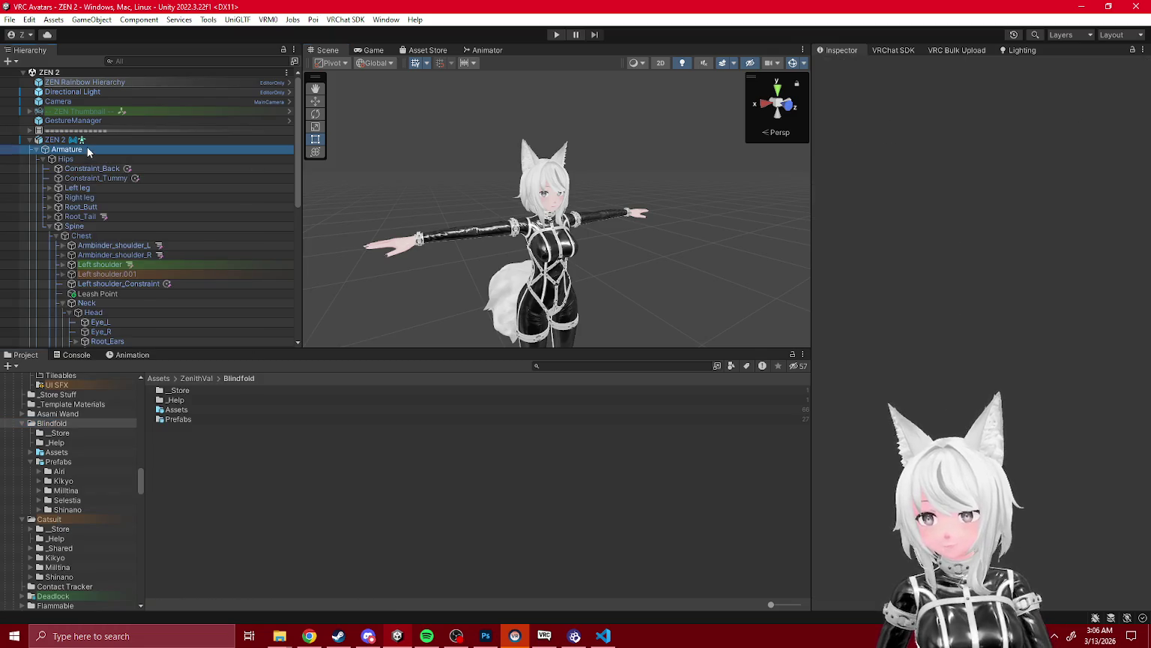
- Select ZEN 2 and bring up the VRChat SDK builder listing its 37 alerts
{"action": "left_click", "coordinate": [90, 141]}
{"action": "scroll", "coordinate": [169, 269], "scroll_direction": "down", "scroll_amount": 5}
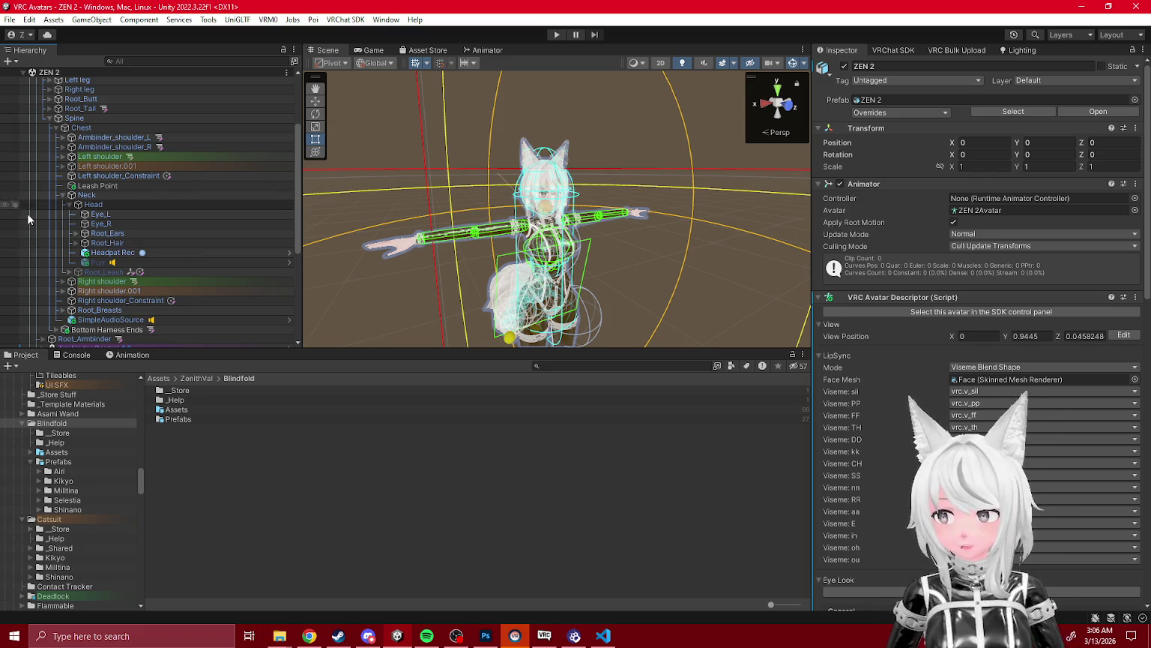
{"action": "scroll", "coordinate": [27, 214], "scroll_direction": "down", "scroll_amount": 2}
{"action": "left_click", "coordinate": [893, 50]}
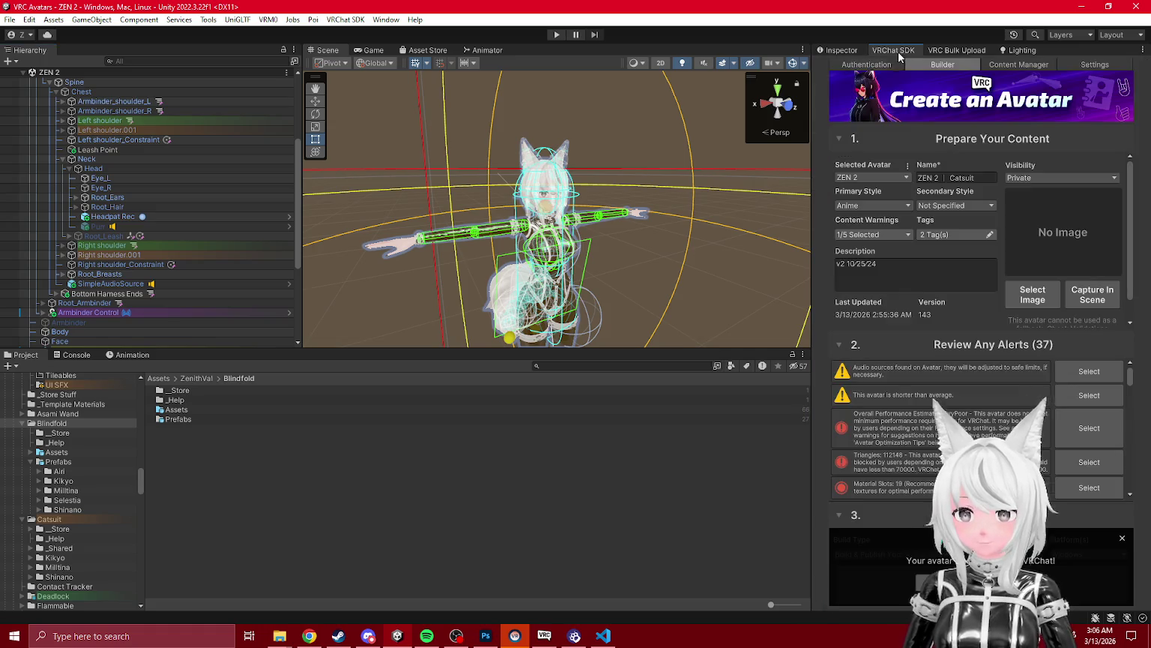
- Dismiss the old upload notice, Build and Publish ZEN 2, then switch to VRChat
{"action": "left_click", "coordinate": [1120, 541]}
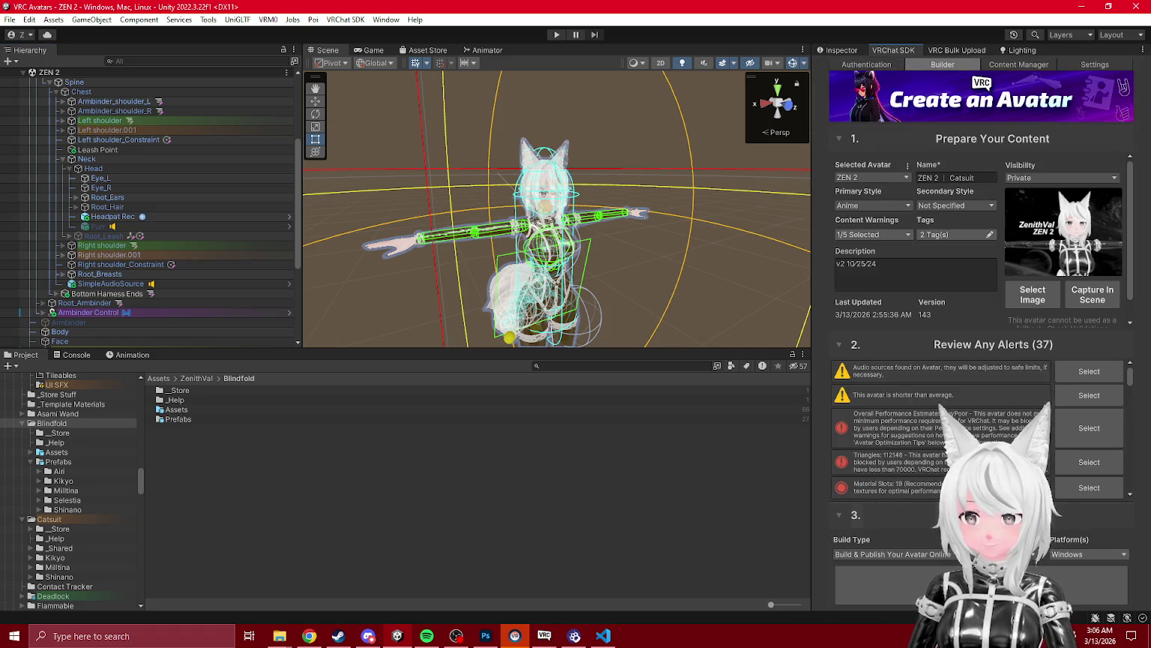
{"action": "left_click", "coordinate": [975, 584]}
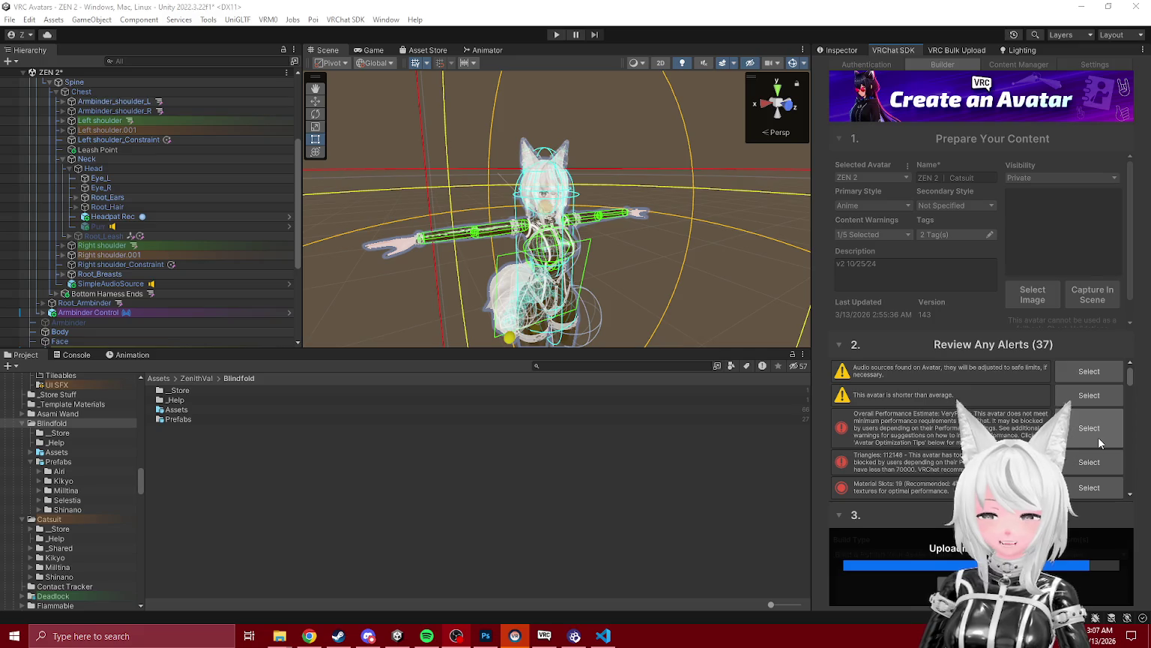
{"action": "left_click", "coordinate": [544, 636]}
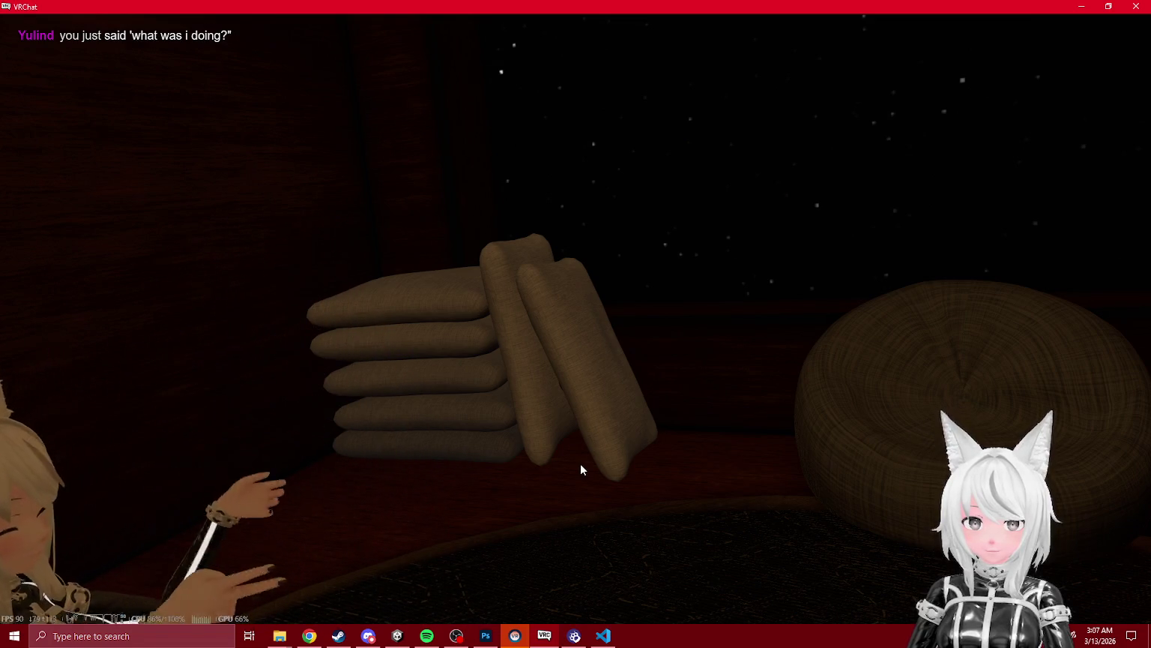
- Turn left in VRChat, then return to Unity's 'Upload Succeeded!' message for version 144
{"action": "key", "text": "Left"}
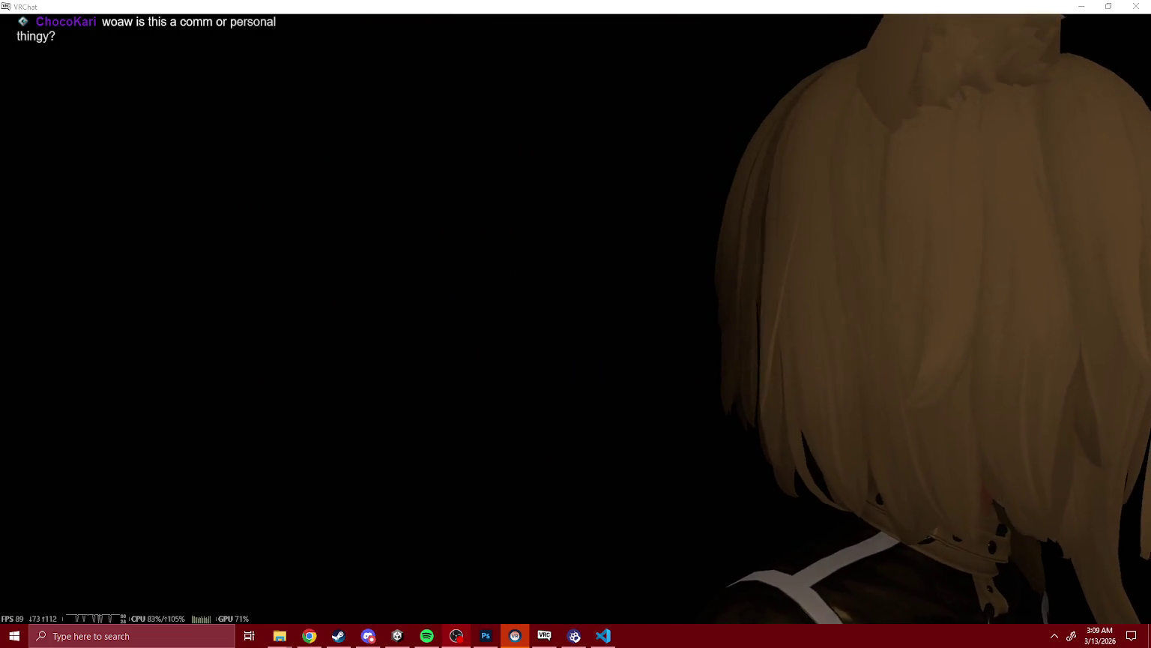
{"action": "key", "text": "alt+Tab"}
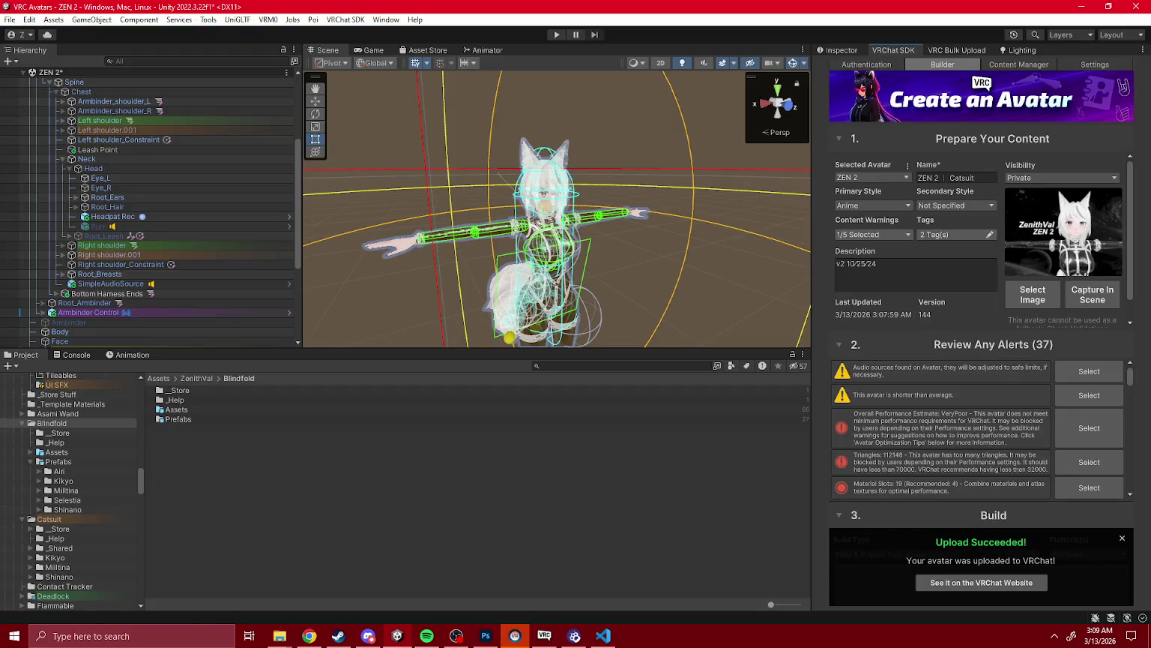
- Alt+Tab from Unity back to the VRChat window
{"action": "key", "text": "alt+Tab"}
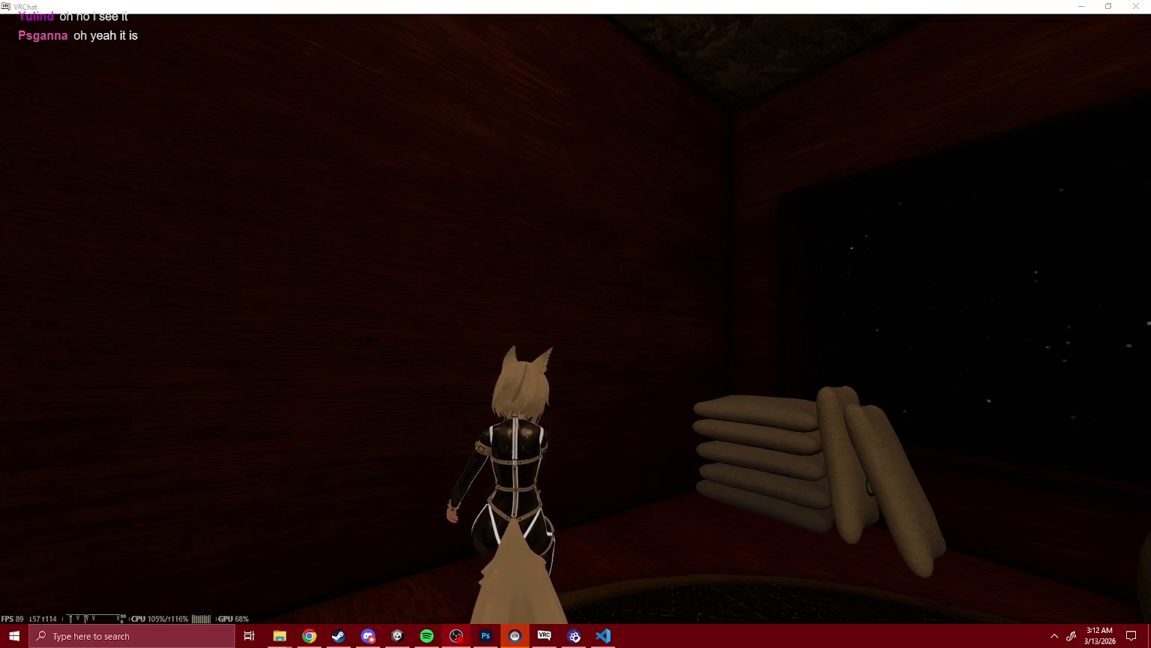
- Minimize VRChat to return to the Unity Editor
{"action": "left_click", "coordinate": [1086, 7]}
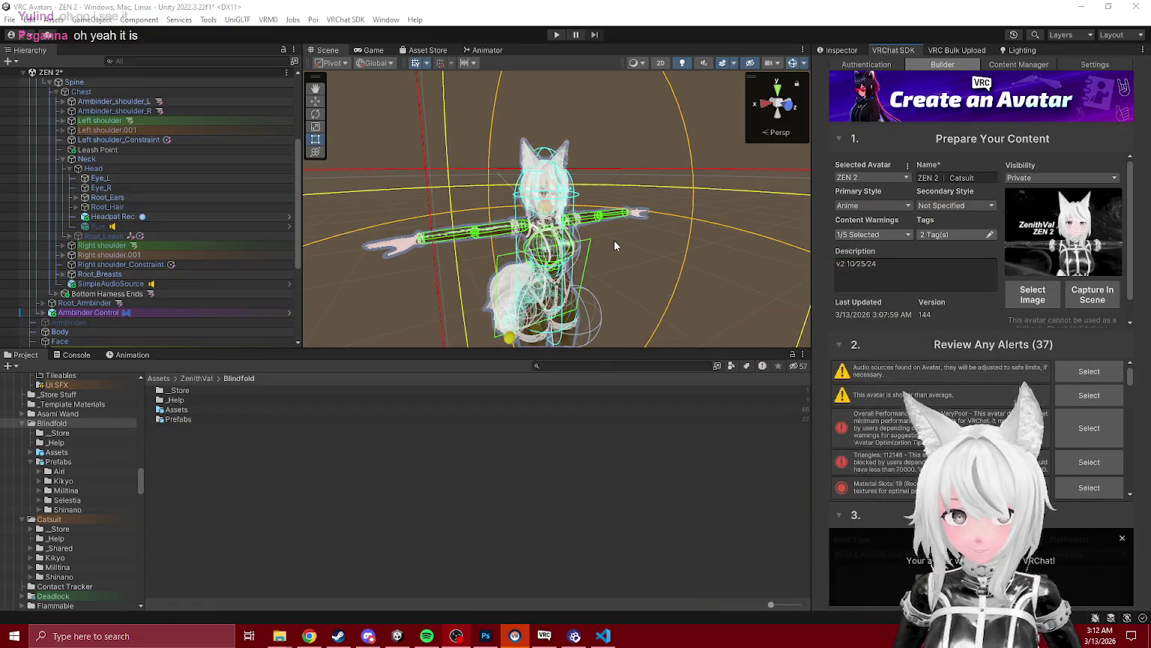
- Expand ZEN Blindfold and open Base Blindfold Grabbable in prefab mode
{"action": "left_click", "coordinate": [336, 303]}
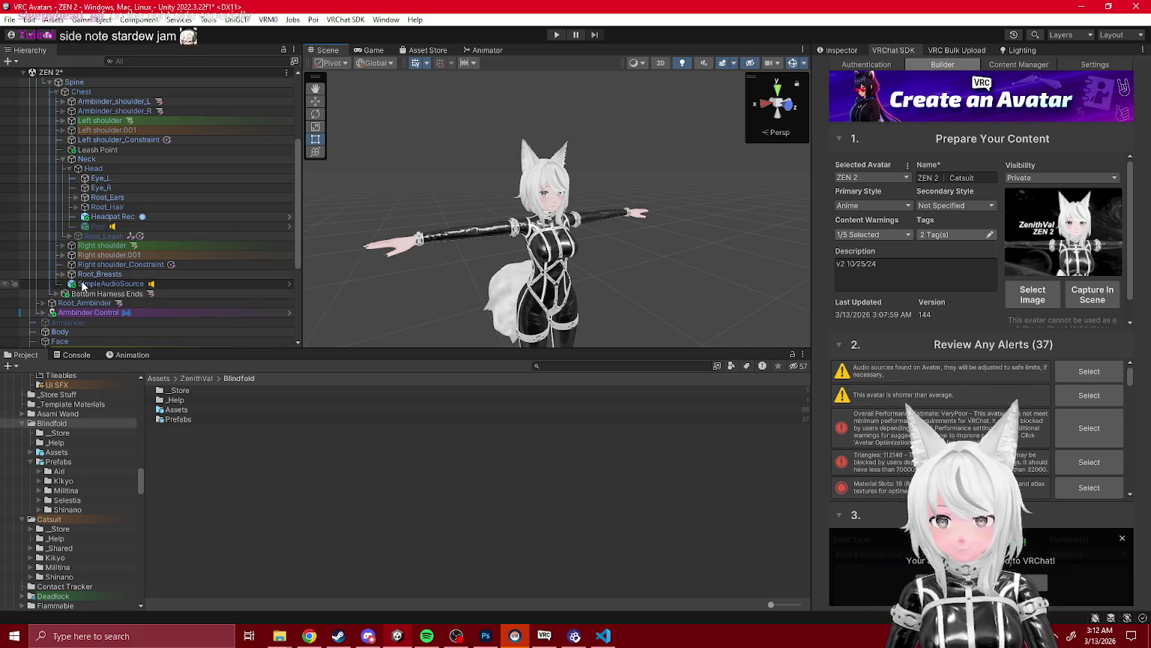
{"action": "mouse_move", "coordinate": [83, 286]}
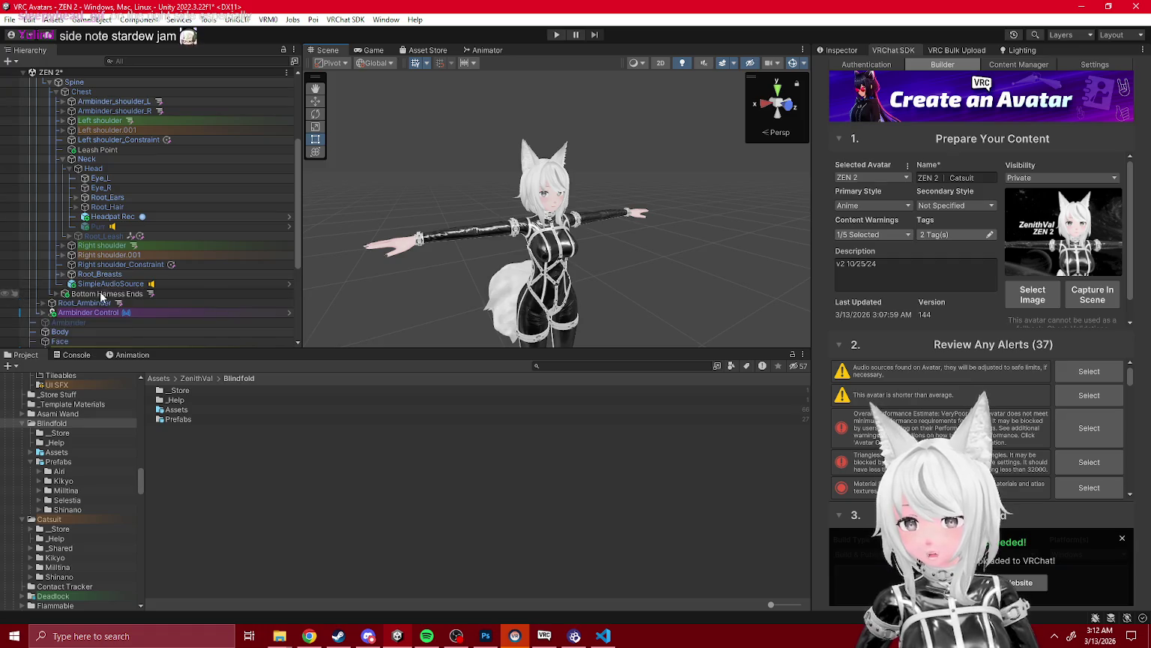
{"action": "left_click", "coordinate": [108, 283]}
{"action": "scroll", "coordinate": [56, 296], "scroll_direction": "down", "scroll_amount": 5}
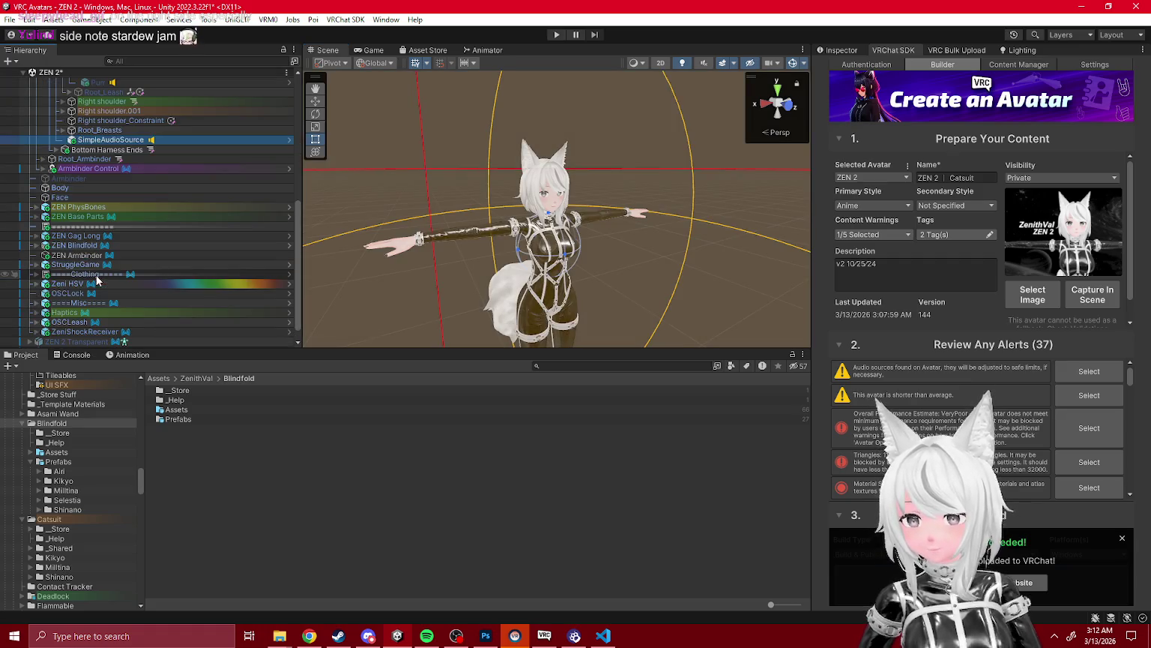
{"action": "left_click", "coordinate": [36, 246]}
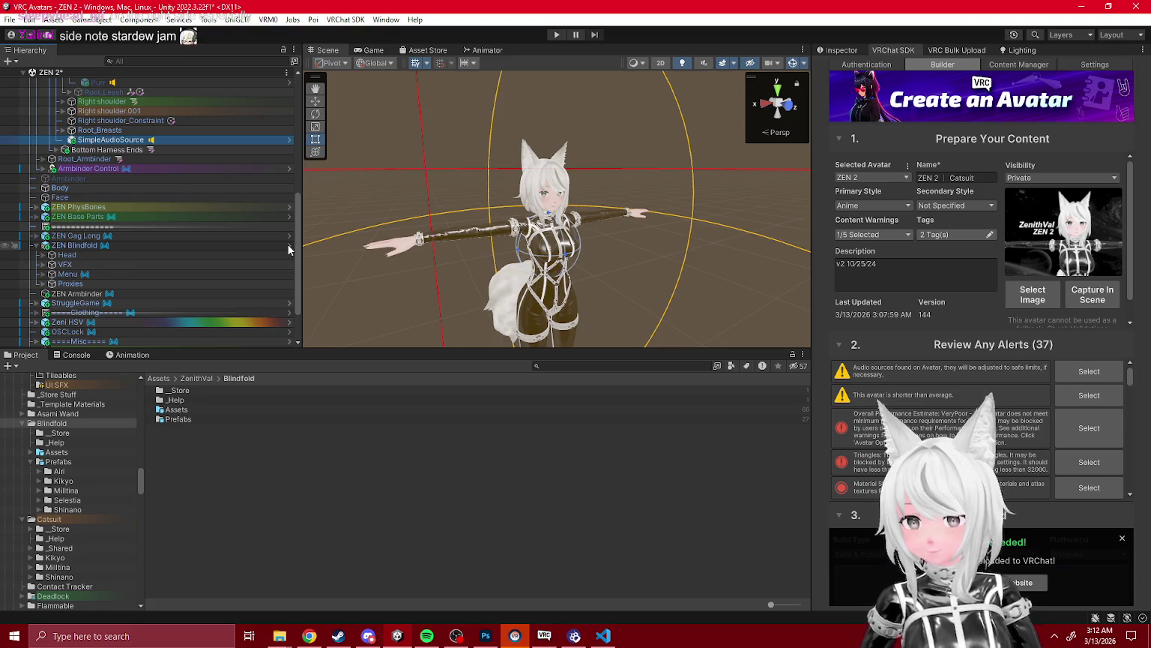
{"action": "left_click", "coordinate": [290, 245]}
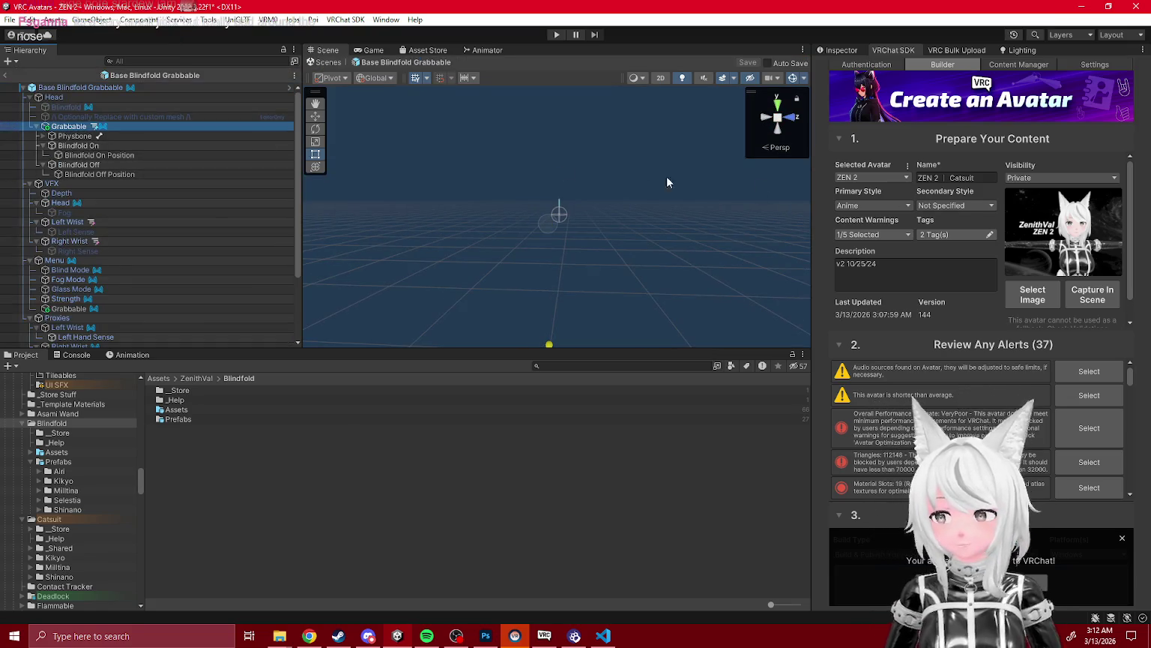
- Show the Grabbable object's components and browse its clips in the Animation window
{"action": "left_click", "coordinate": [841, 49]}
{"action": "scroll", "coordinate": [986, 275], "scroll_direction": "down", "scroll_amount": 4}
{"action": "left_click", "coordinate": [132, 354]}
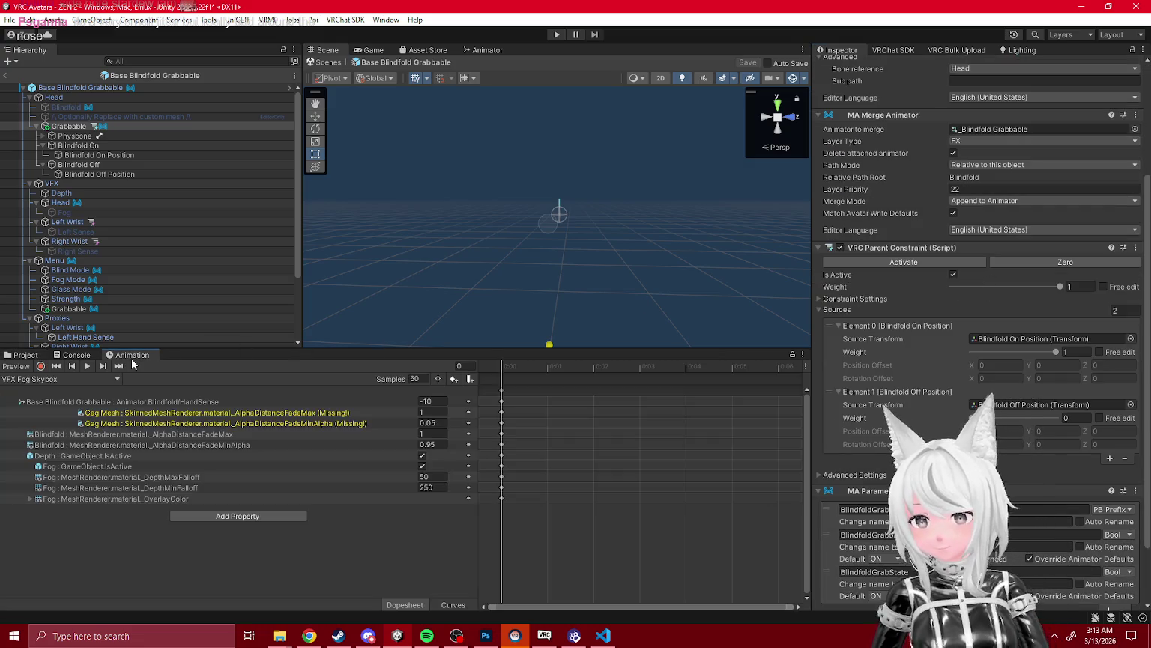
{"action": "left_click", "coordinate": [117, 378]}
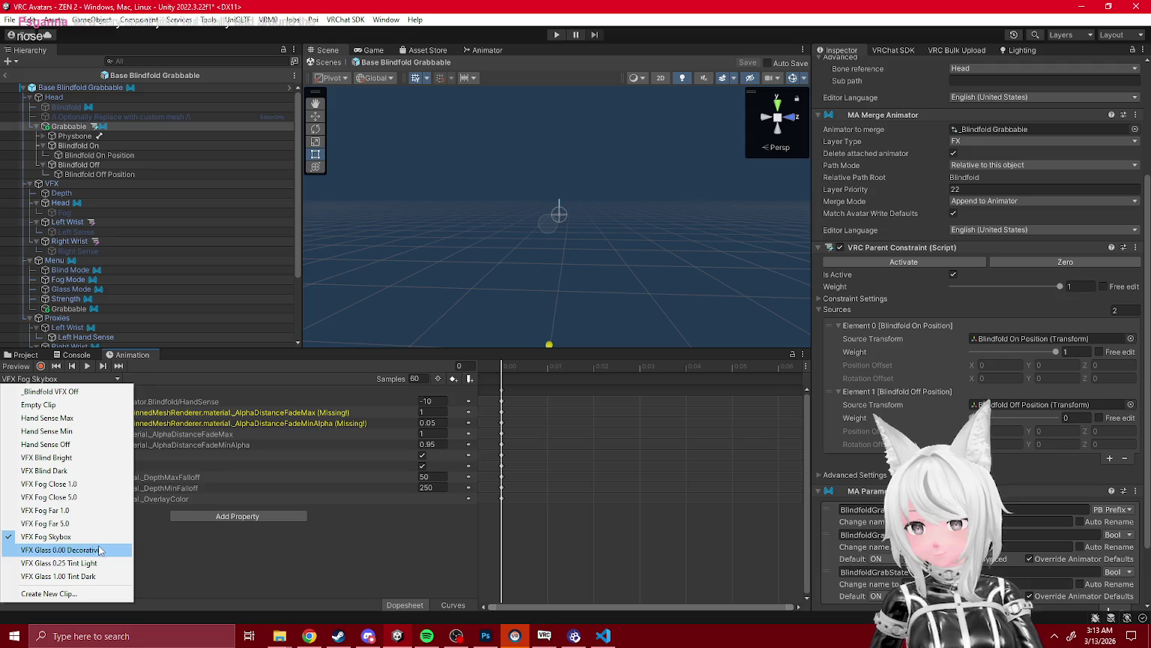
{"action": "left_click", "coordinate": [10, 356]}
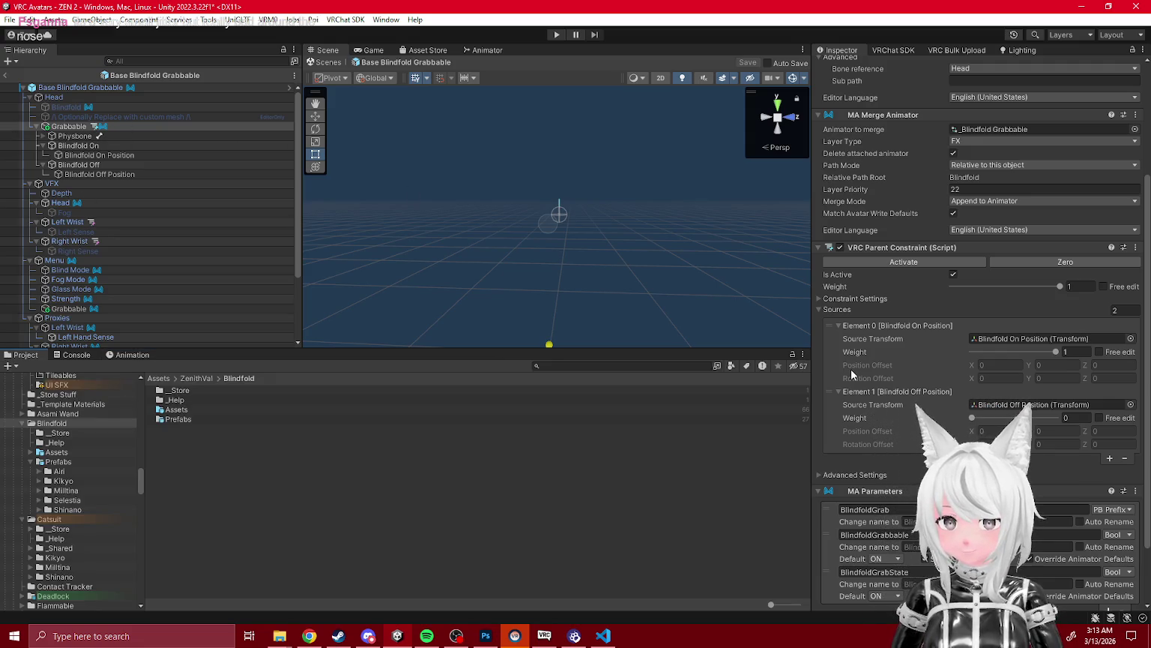
- Browse _Store > Assets > Animations > Grabbable and inspect the _Blindfold Grabbable controller
{"action": "left_click", "coordinate": [48, 434]}
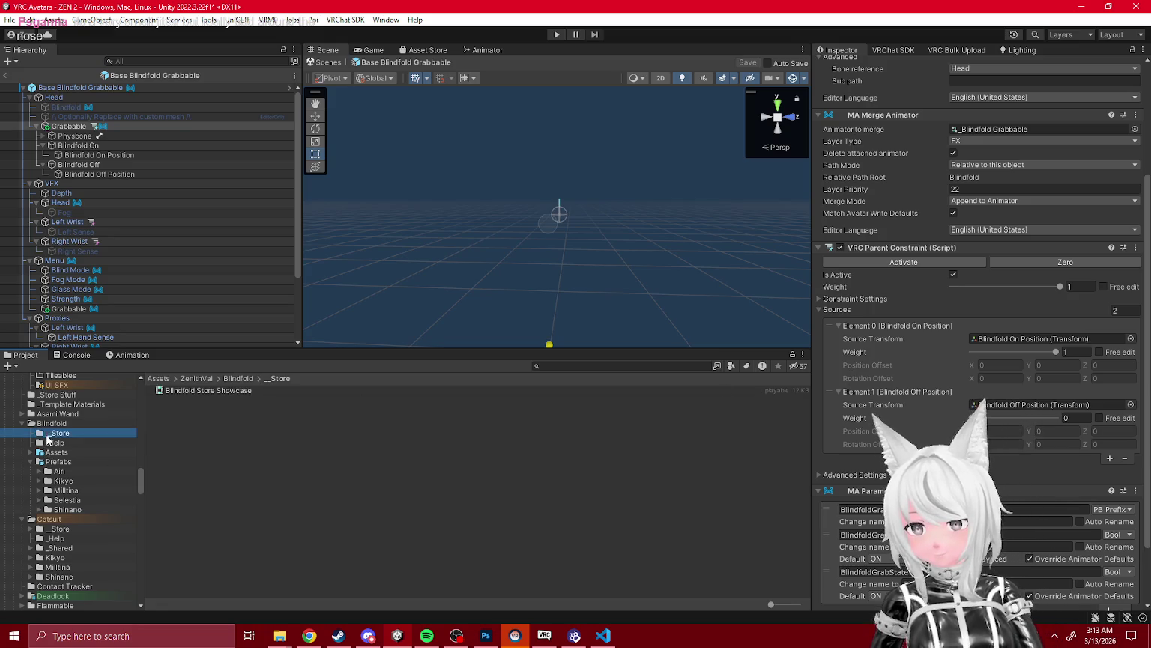
{"action": "left_click", "coordinate": [31, 453]}
{"action": "left_click", "coordinate": [56, 453]}
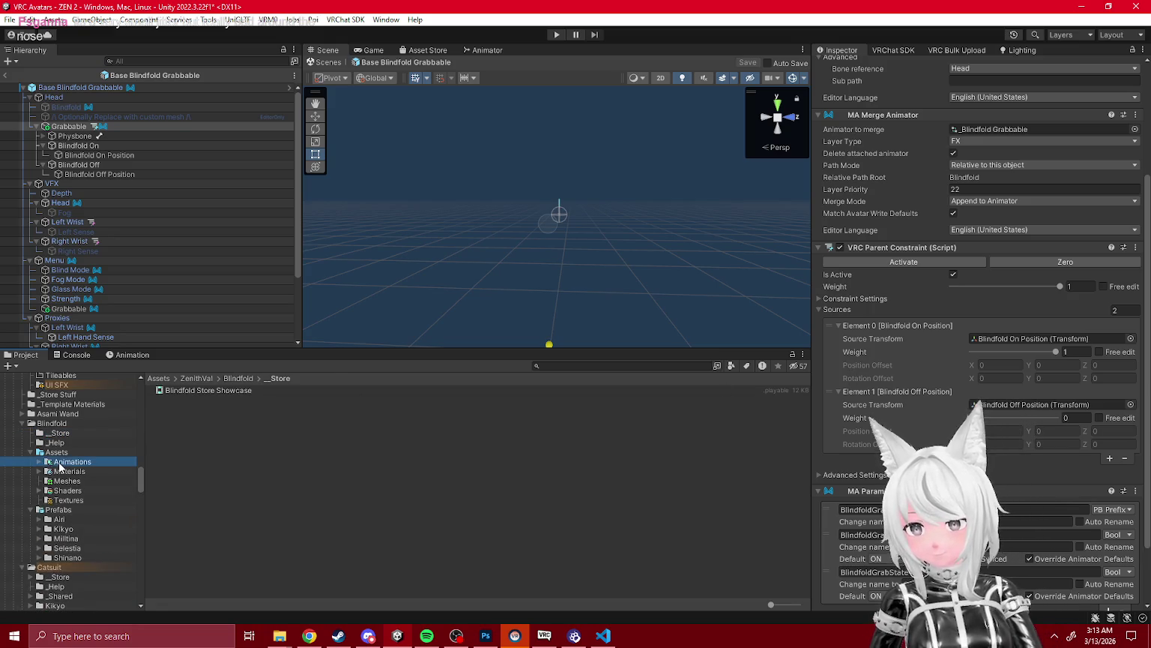
{"action": "double_click", "coordinate": [72, 462]}
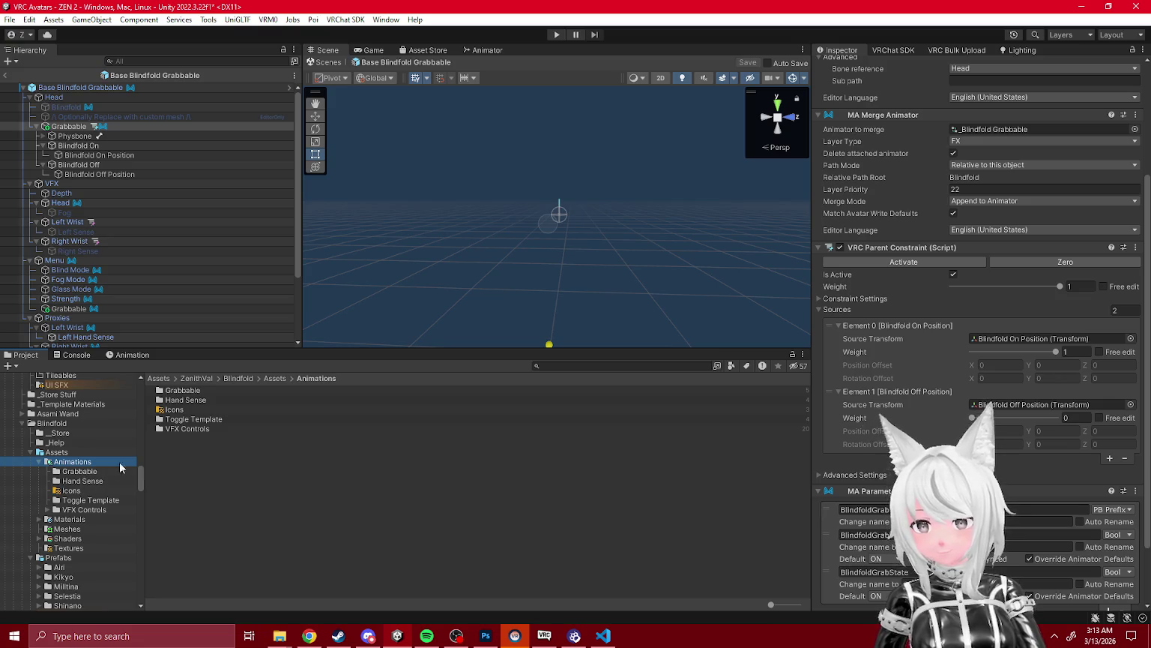
{"action": "left_click", "coordinate": [94, 470]}
{"action": "left_click", "coordinate": [194, 391]}
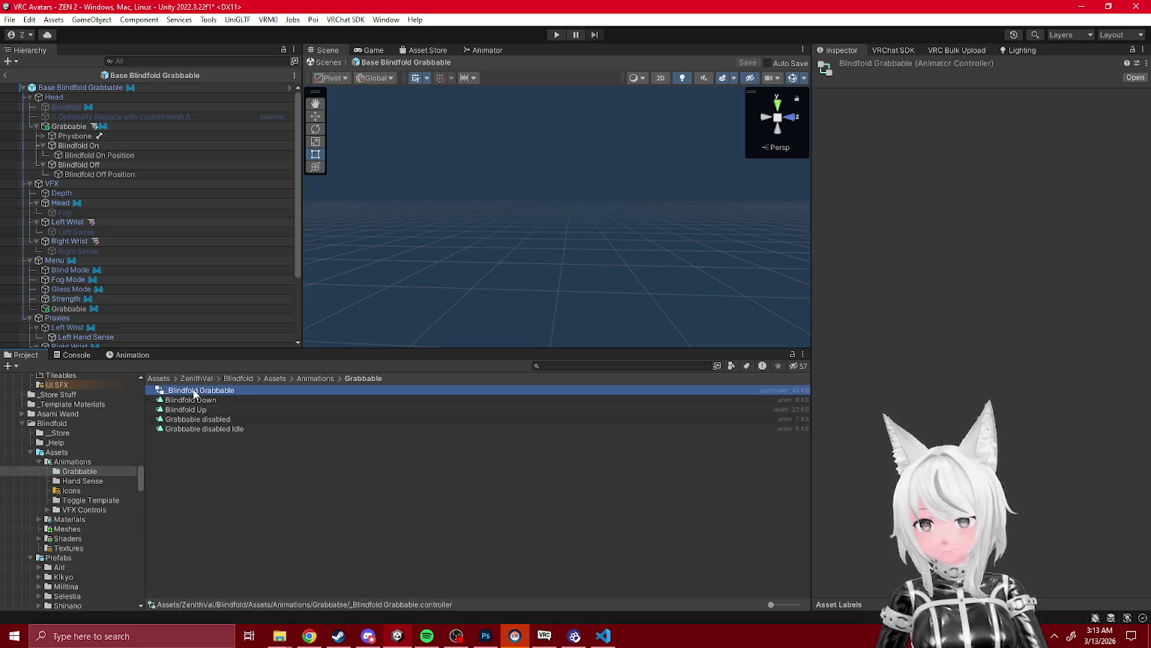
- Review the Blindfold Up clip's keyframes, then select the Base Blindfold Grabbable root
{"action": "left_click", "coordinate": [201, 410]}
{"action": "left_click", "coordinate": [135, 356]}
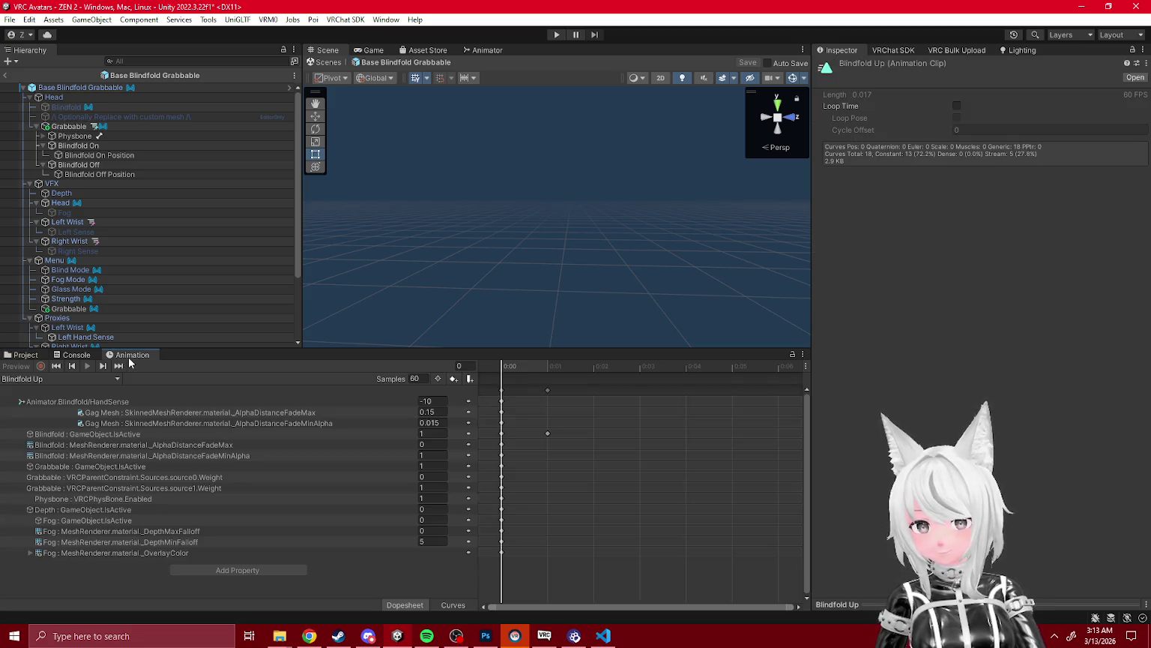
{"action": "left_click", "coordinate": [30, 354]}
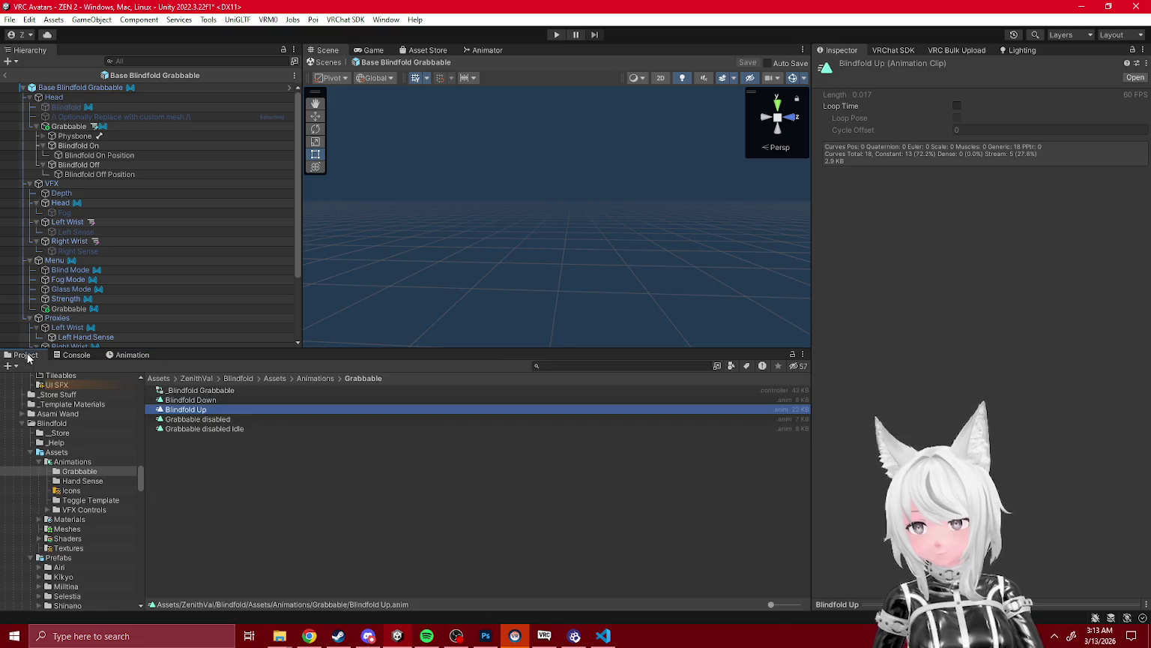
{"action": "left_click", "coordinate": [96, 89]}
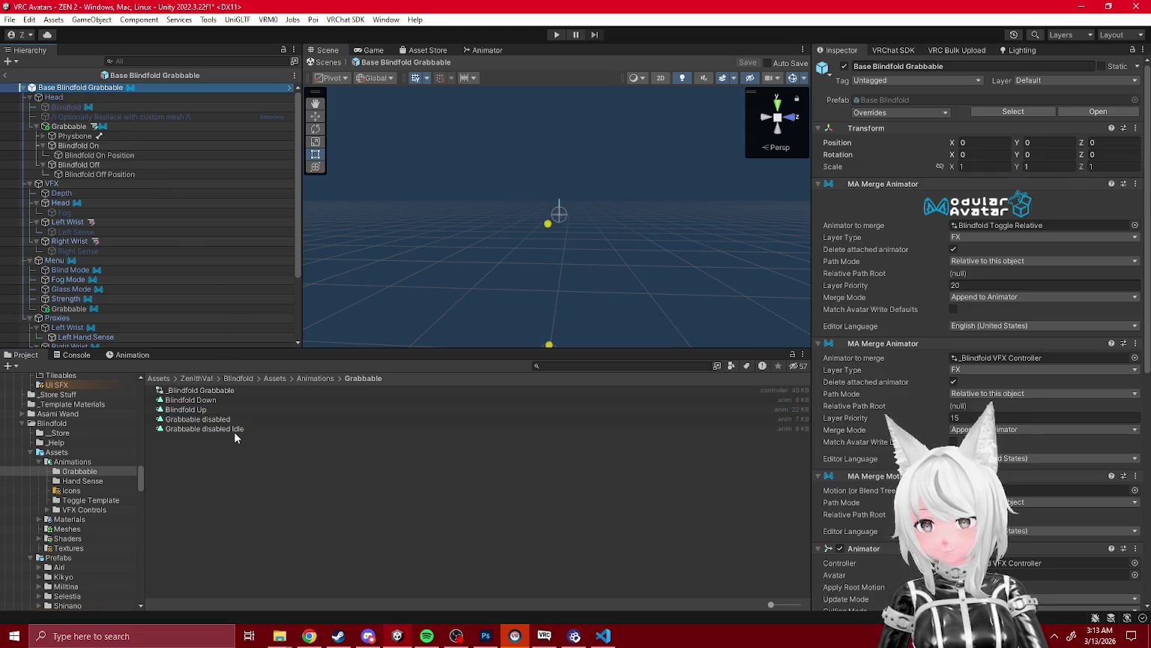
- Scrub the Blindfold Down clip, check Grabbable's source0 weight, then select Grabbable
{"action": "left_click", "coordinate": [190, 401]}
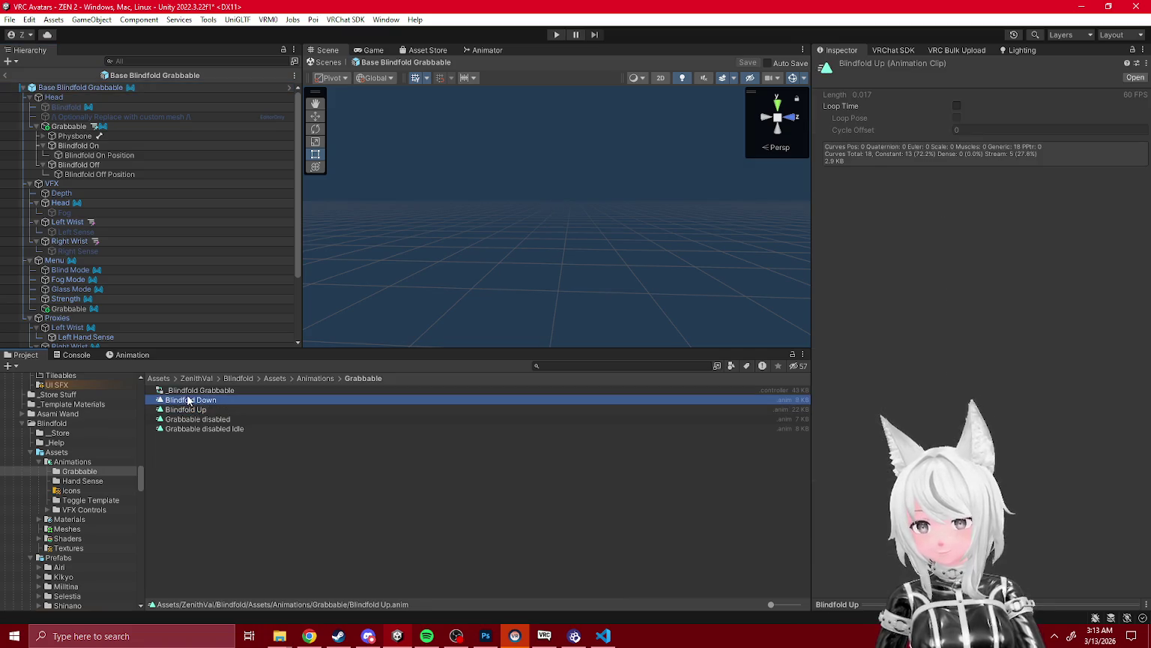
{"action": "left_click", "coordinate": [131, 356]}
{"action": "mouse_move", "coordinate": [514, 369]}
{"action": "left_mouse_down"}
{"action": "mouse_move", "coordinate": [608, 373]}
{"action": "mouse_move", "coordinate": [270, 407]}
{"action": "left_mouse_up"}
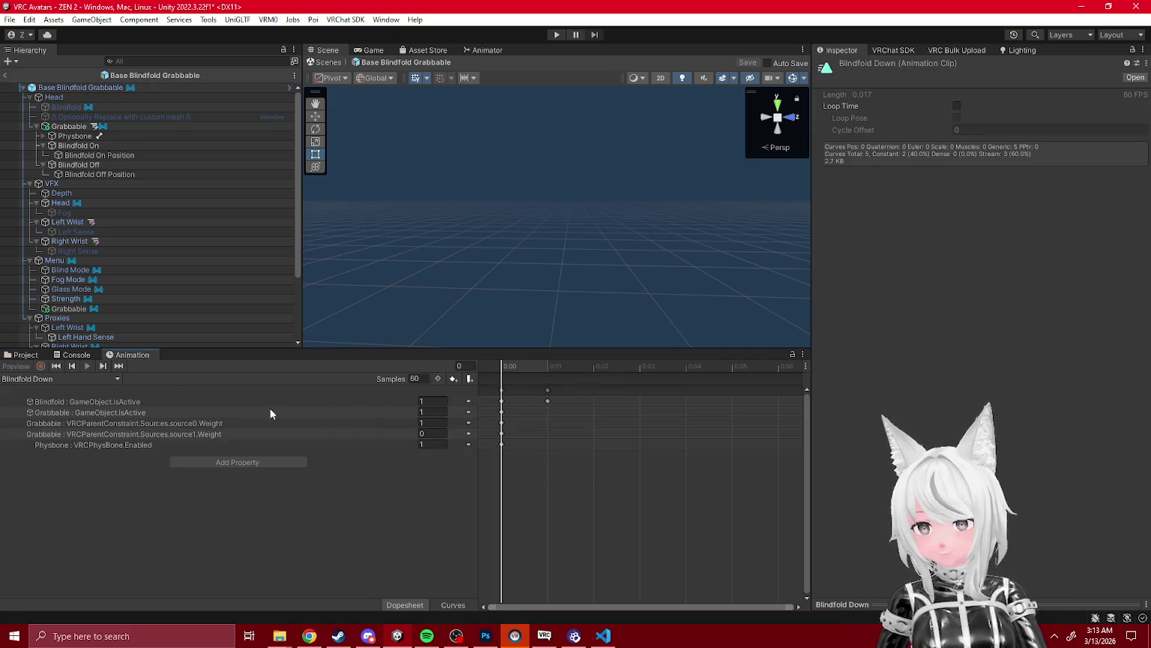
{"action": "left_click", "coordinate": [217, 424]}
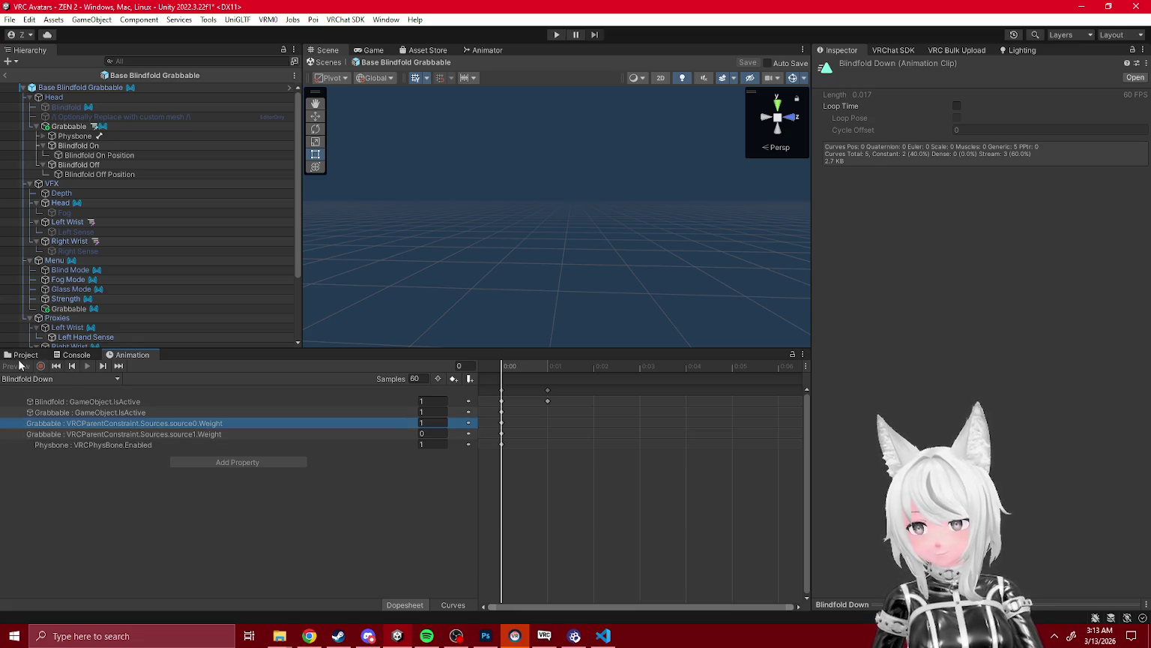
{"action": "left_click", "coordinate": [26, 354]}
{"action": "left_click", "coordinate": [69, 126]}
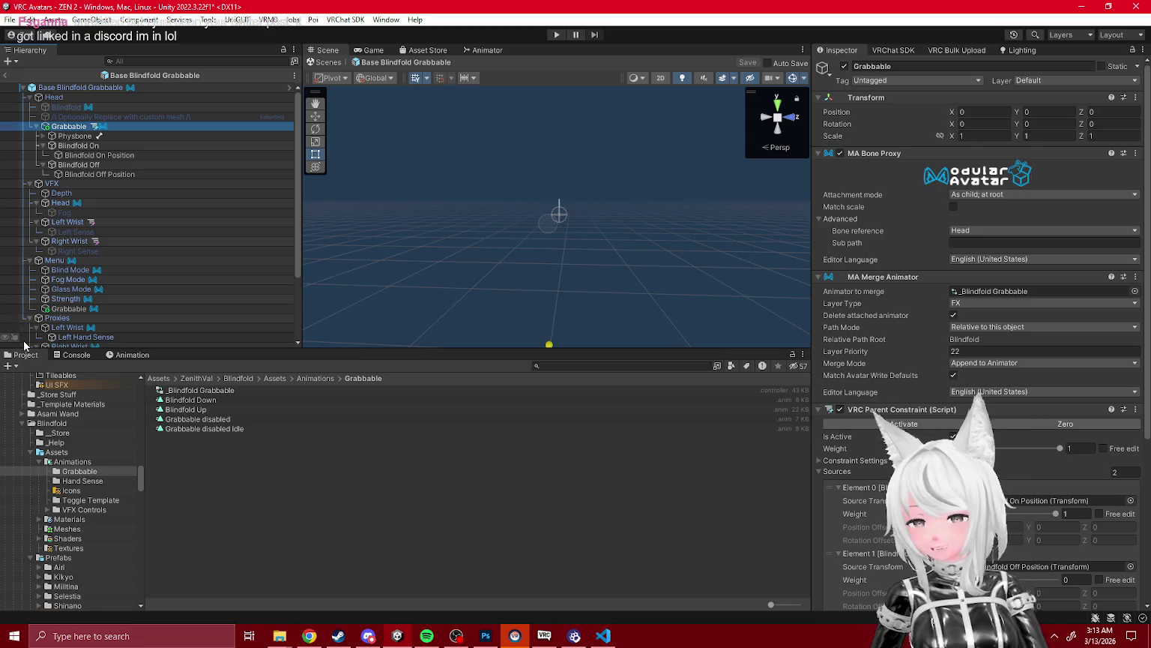
- Compare the Blindfold Down, Grabbable disabled and Blindfold Up clips, then select the root
{"action": "left_click", "coordinate": [189, 402]}
{"action": "left_click", "coordinate": [204, 418]}
{"action": "left_click", "coordinate": [198, 402]}
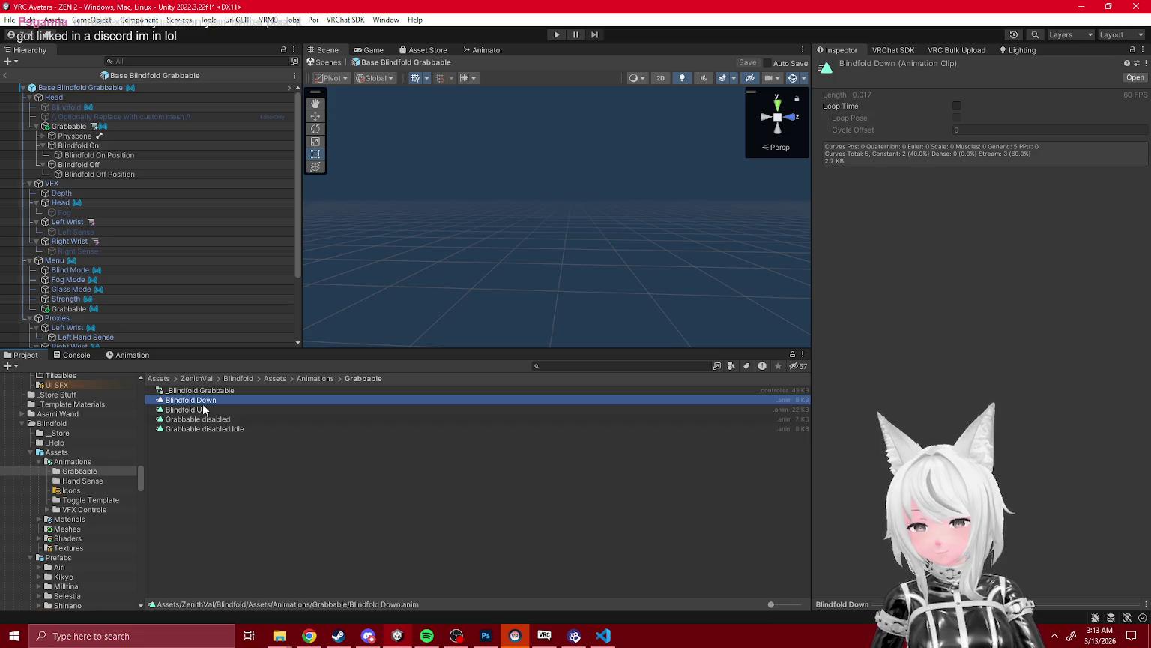
{"action": "left_click", "coordinate": [203, 409]}
{"action": "left_click", "coordinate": [132, 356]}
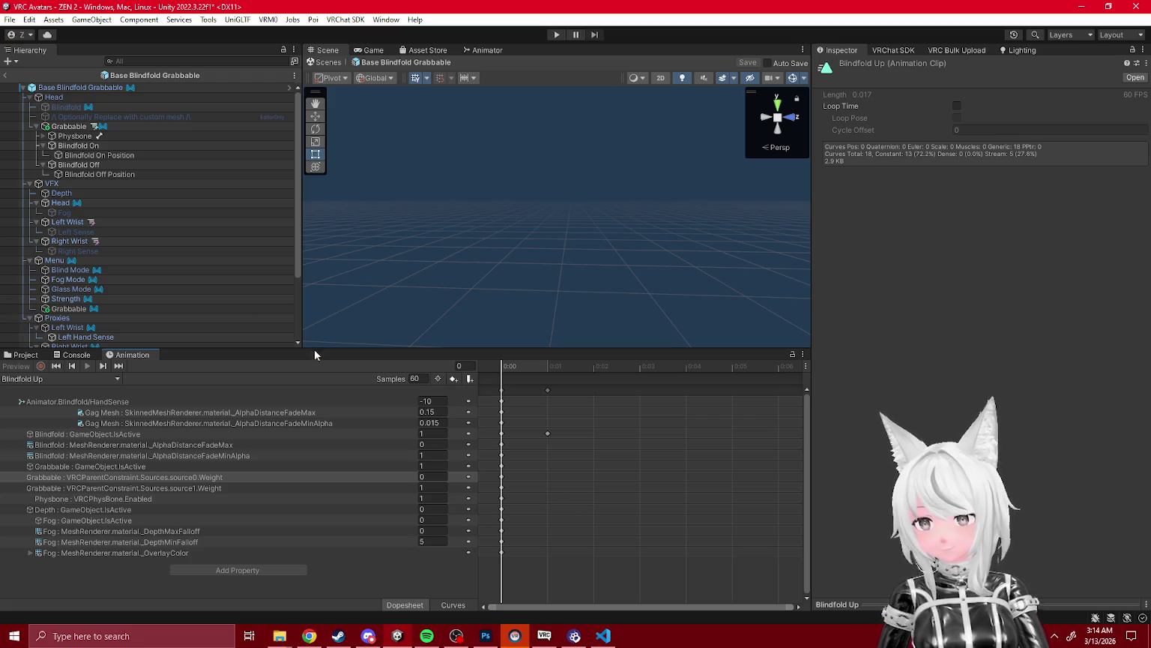
{"action": "left_click", "coordinate": [60, 88]}
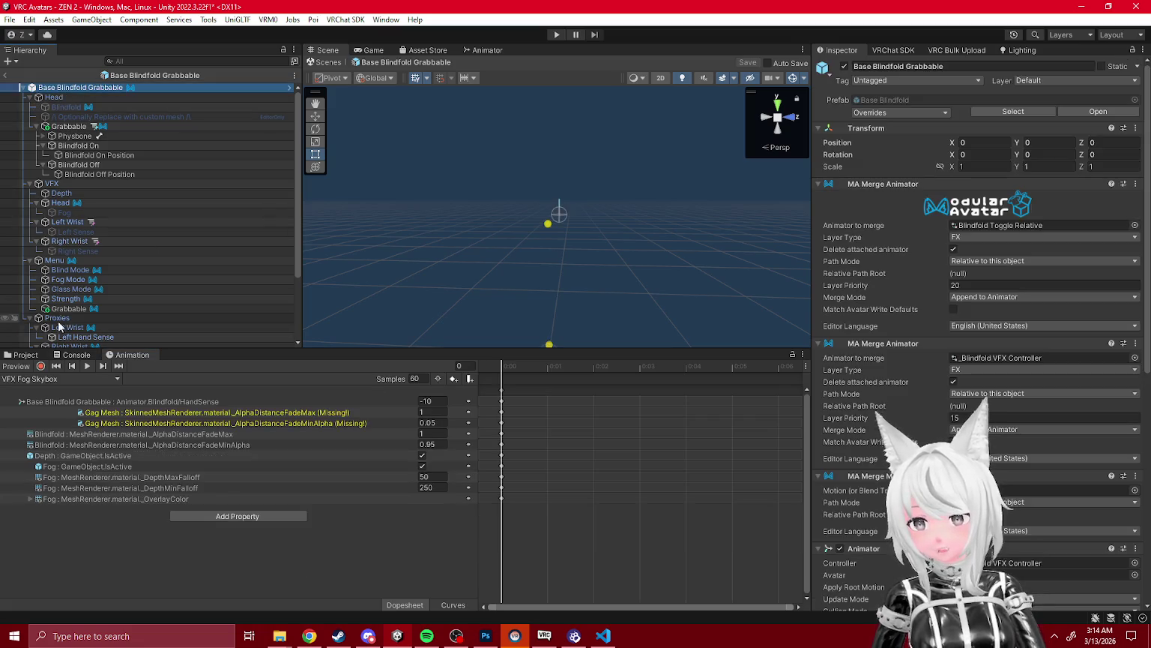
- Assign _Blindfold Grabbable to the root's Animator and preview the Blindfold Up clip
{"action": "left_click_drag", "start_coordinate": [198, 390], "coordinate": [82, 87]}
{"action": "left_click", "coordinate": [132, 355]}
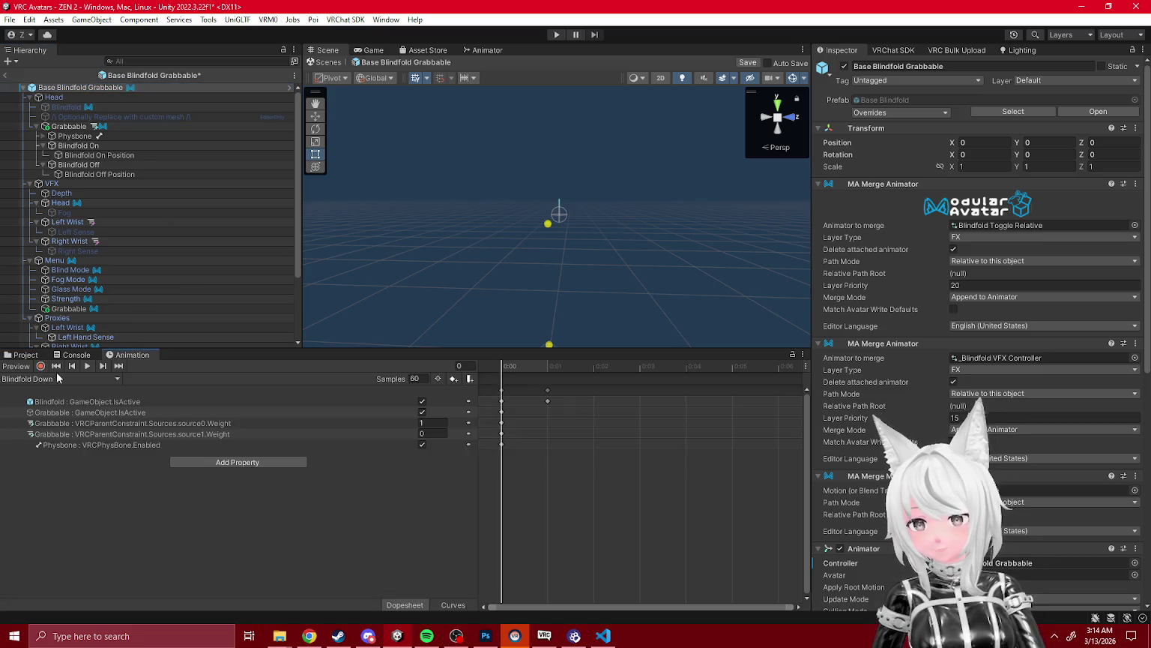
{"action": "left_click", "coordinate": [41, 379]}
{"action": "left_click", "coordinate": [66, 405]}
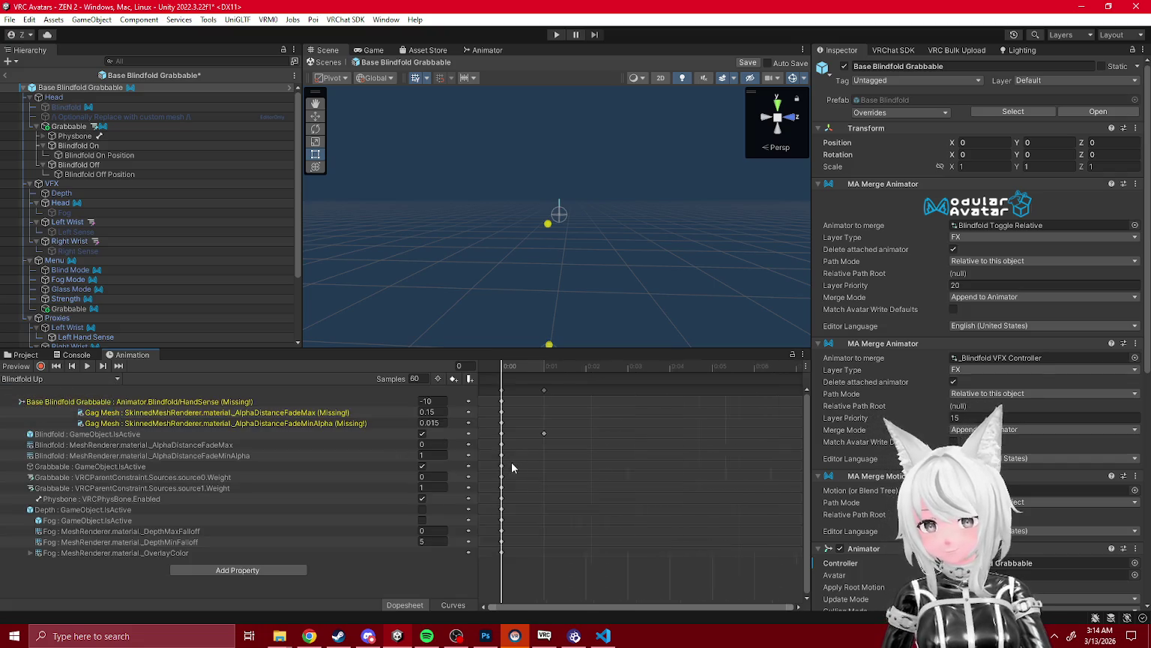
{"action": "mouse_move", "coordinate": [527, 364]}
{"action": "left_mouse_down"}
{"action": "mouse_move", "coordinate": [709, 383]}
{"action": "mouse_move", "coordinate": [678, 398]}
{"action": "mouse_move", "coordinate": [667, 371]}
{"action": "left_mouse_up"}
{"action": "scroll", "coordinate": [652, 373], "scroll_direction": "down", "scroll_amount": 3}
{"action": "left_click", "coordinate": [669, 370]}
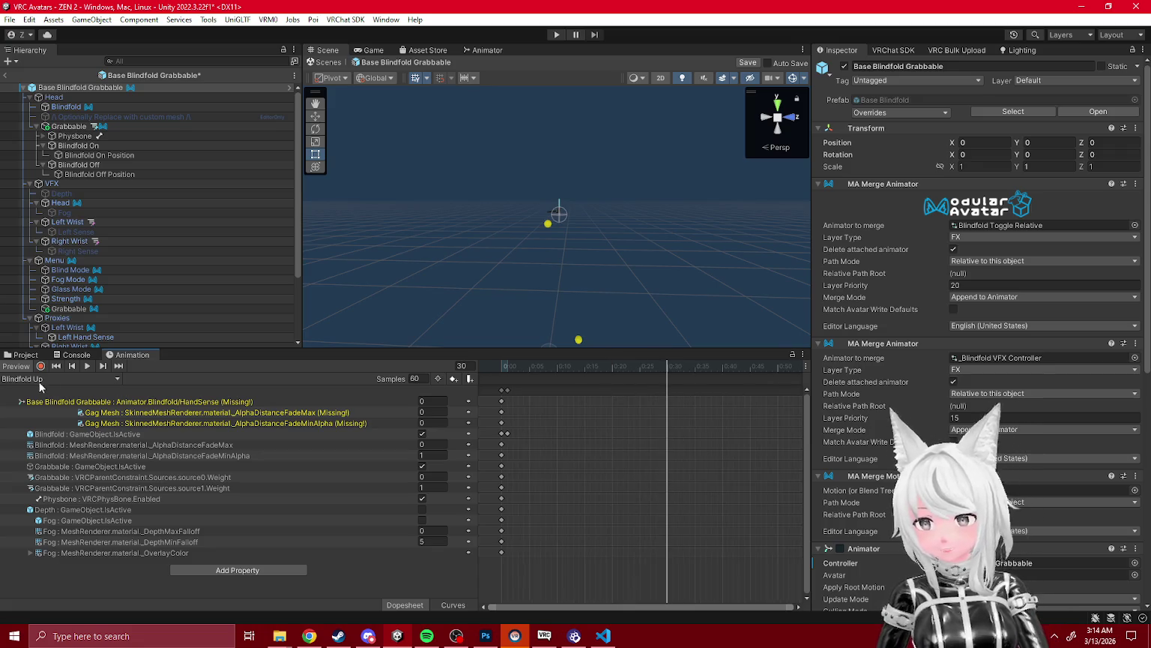
- Keyframe Grabbable's constraint IsActive in Blindfold Up, reset to frame 0, and switch to Blindfold Down
{"action": "left_click", "coordinate": [82, 128]}
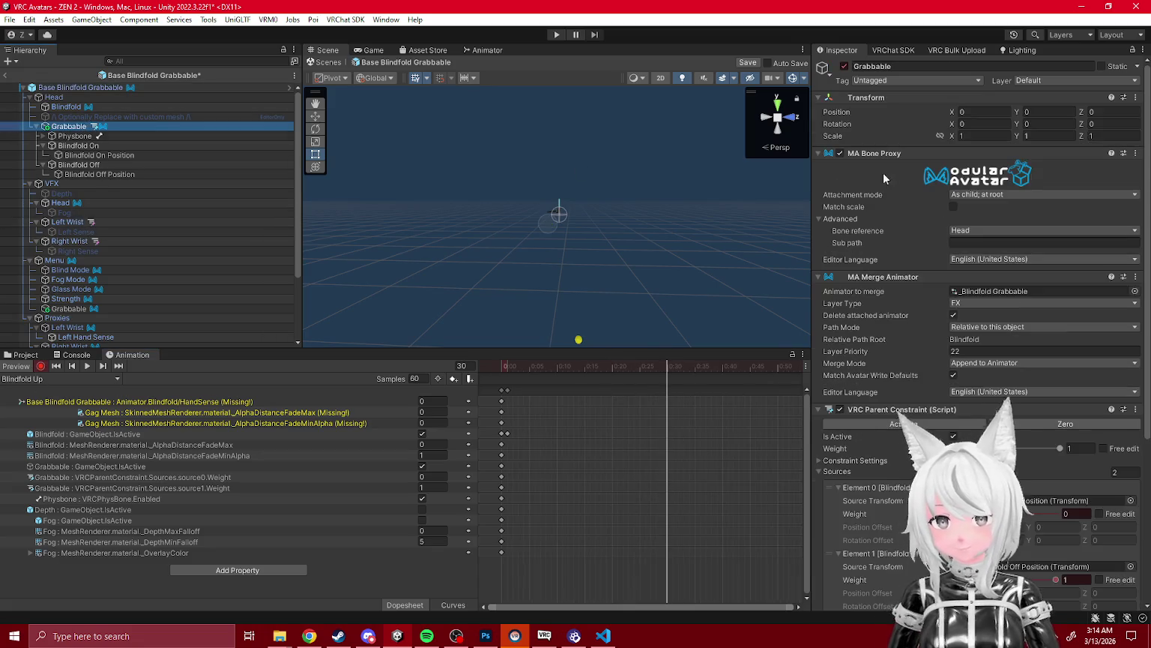
{"action": "left_click", "coordinate": [952, 436]}
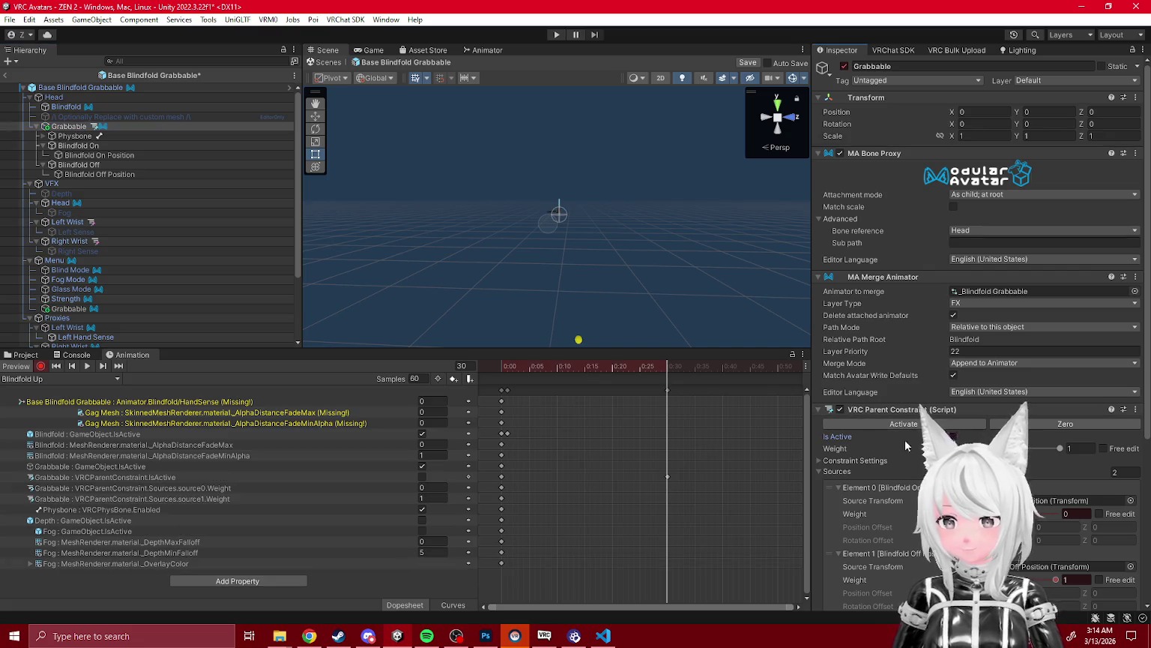
{"action": "left_click", "coordinate": [667, 476]}
{"action": "left_click", "coordinate": [612, 366]}
{"action": "key", "text": "shift+comma"}
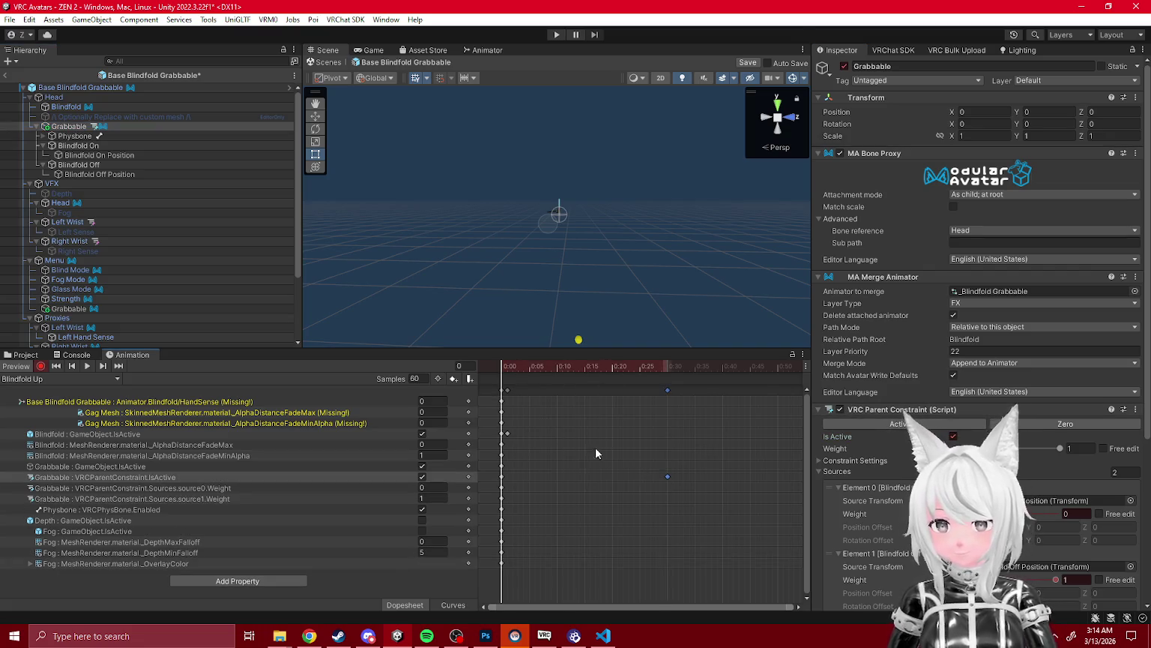
{"action": "left_click", "coordinate": [105, 477]}
{"action": "left_click", "coordinate": [21, 380]}
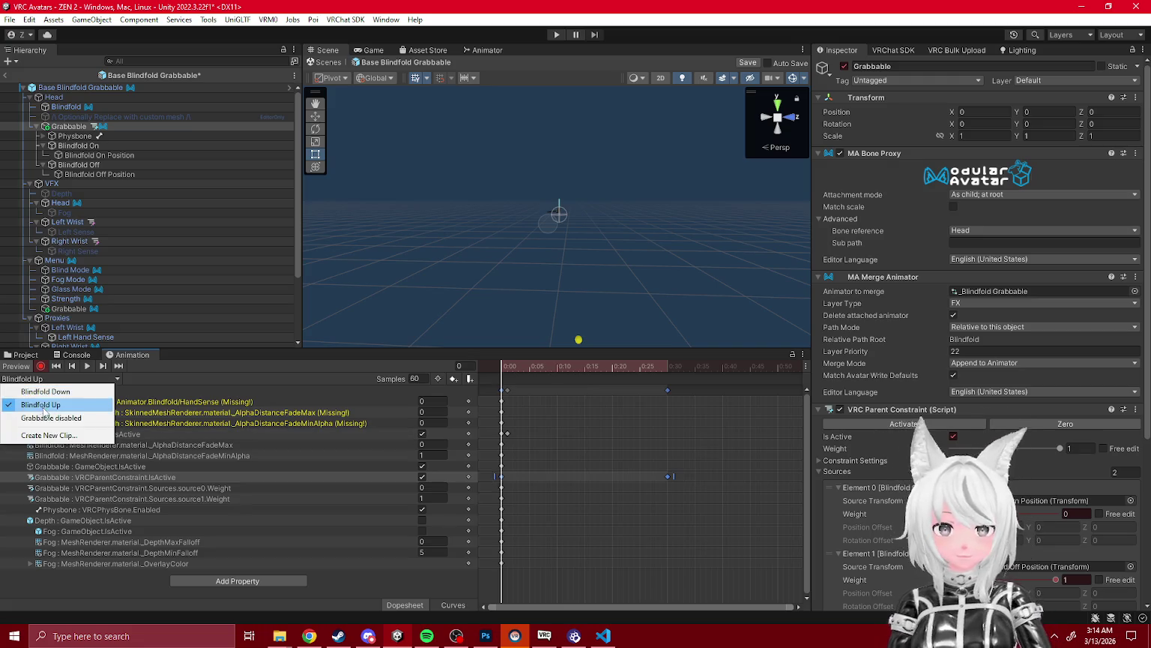
{"action": "left_click", "coordinate": [38, 390]}
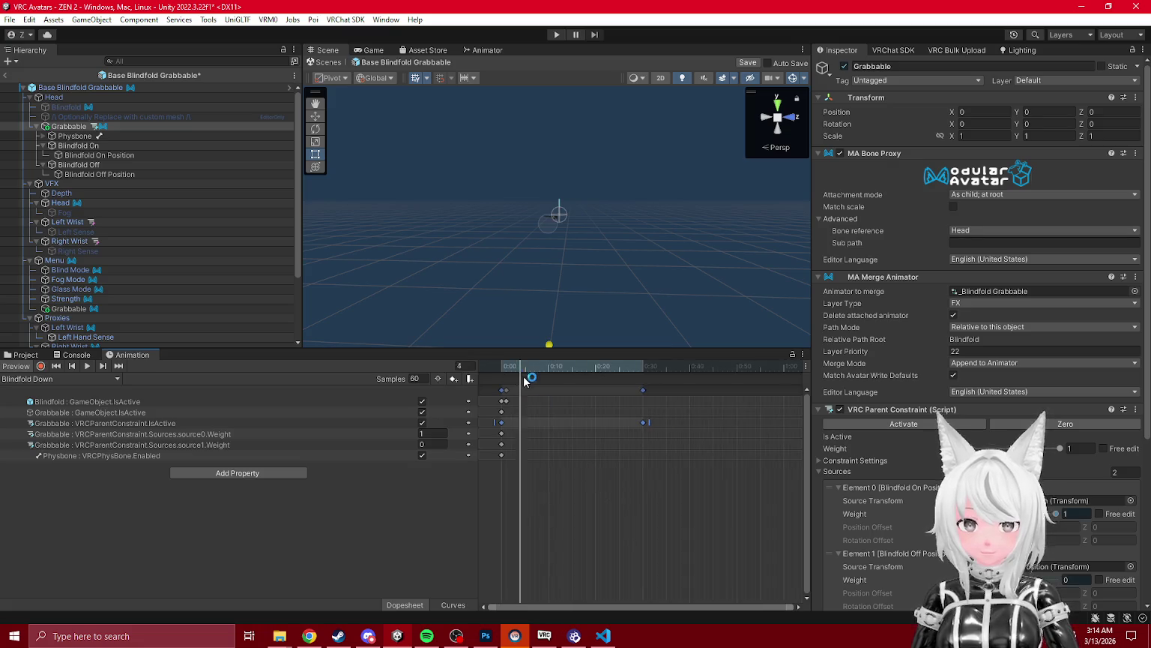
- Move the Grabbable disabled clip's end keys from 0:30 to frame 1, then exit Prefab Mode
{"action": "left_click", "coordinate": [83, 379]}
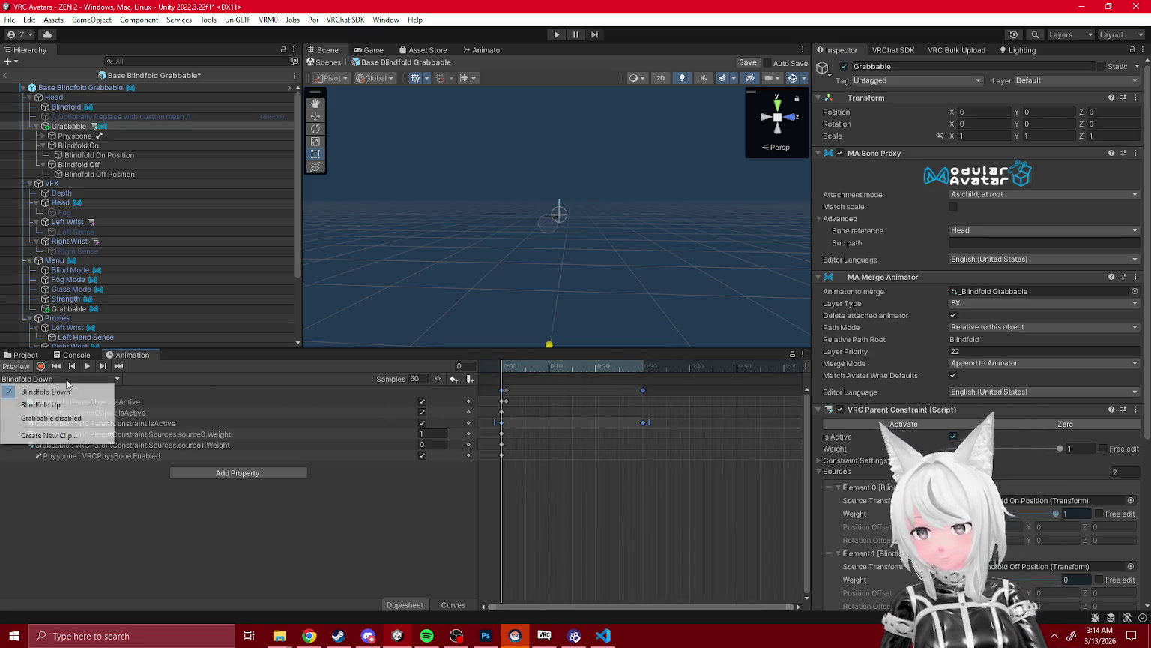
{"action": "left_click", "coordinate": [80, 420]}
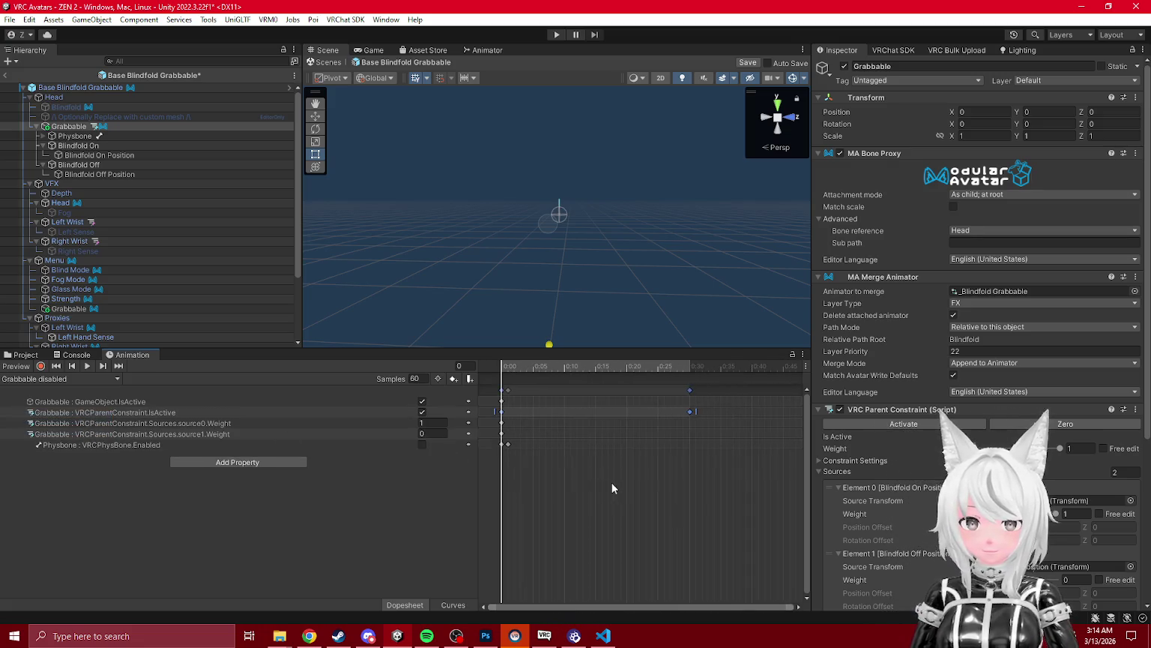
{"action": "left_click_drag", "start_coordinate": [688, 412], "coordinate": [508, 411]}
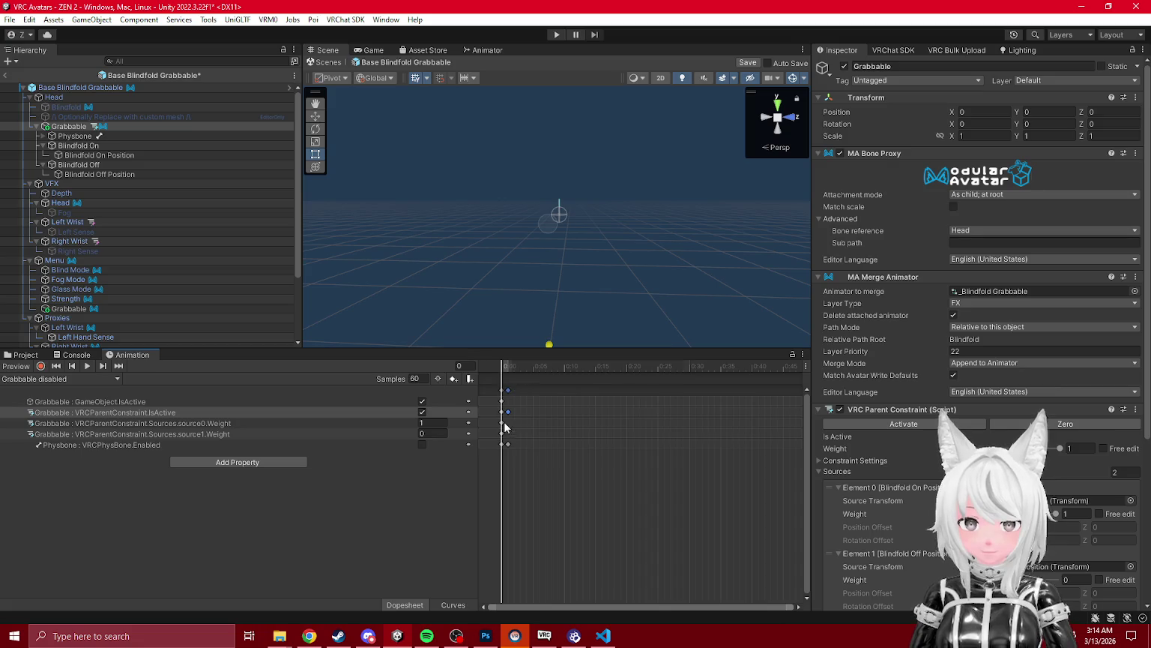
{"action": "left_click", "coordinate": [506, 376]}
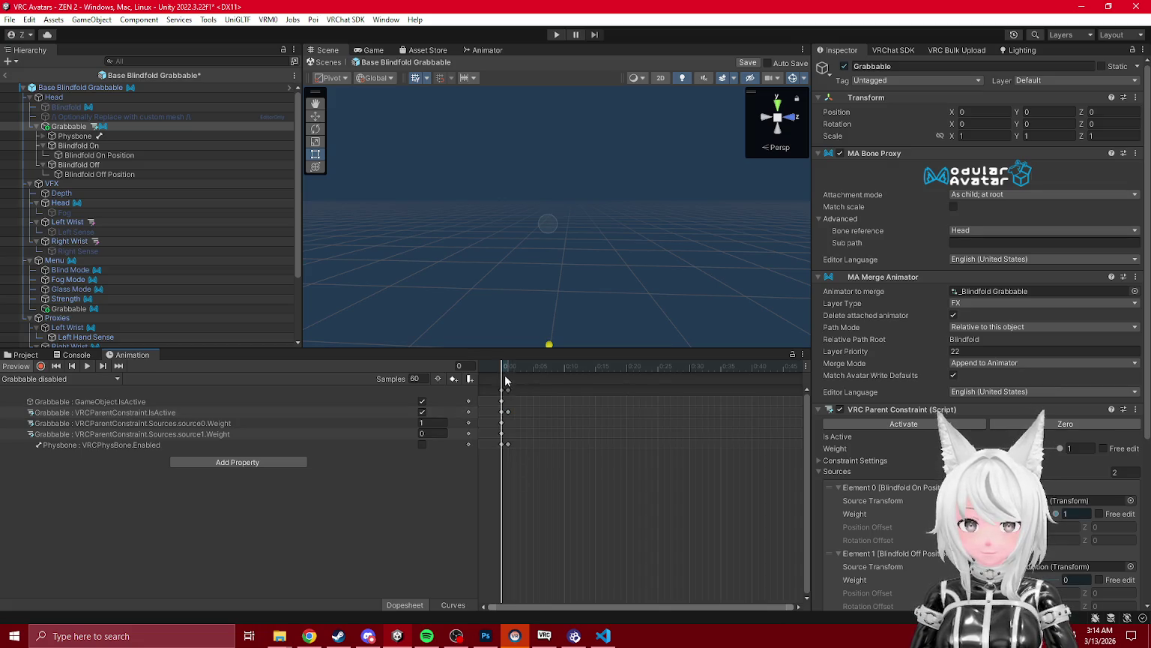
{"action": "left_click", "coordinate": [494, 379]}
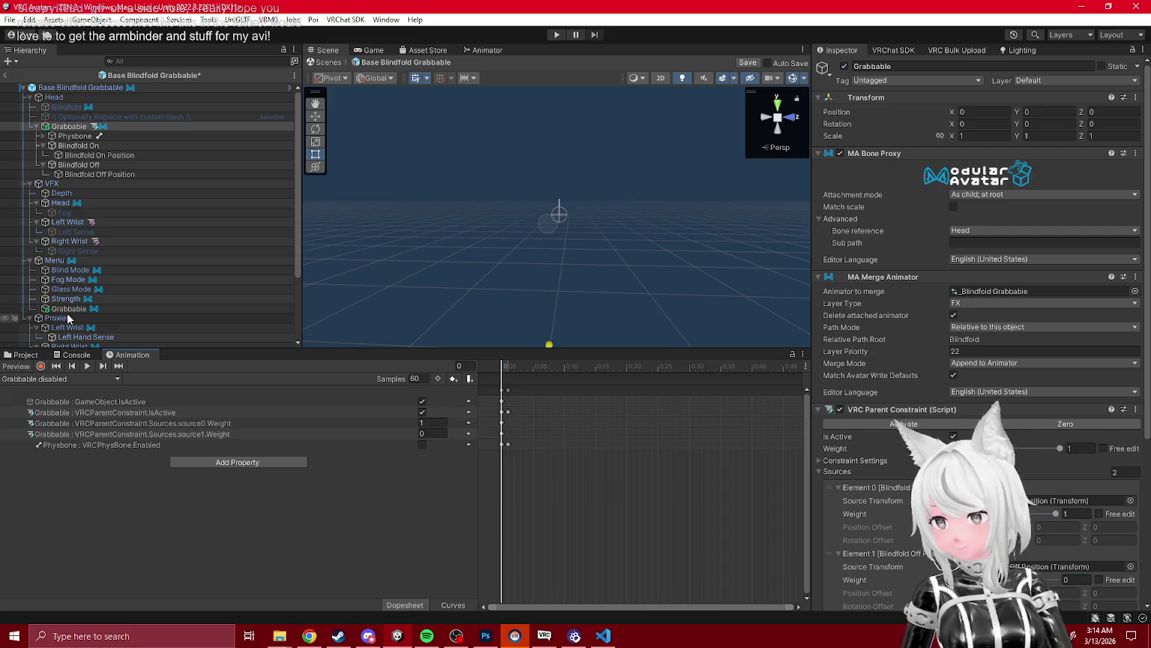
{"action": "left_click", "coordinate": [6, 75]}
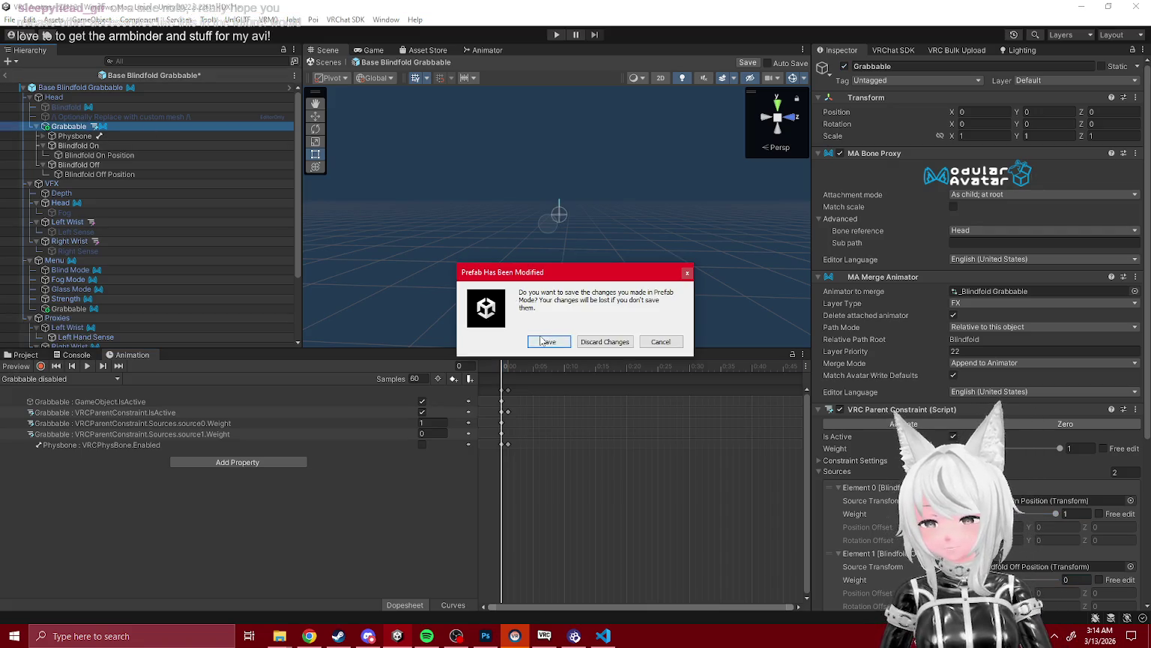
- Save the modified Base Blindfold Grabbable prefab
{"action": "left_click", "coordinate": [541, 341]}
{"action": "left_click", "coordinate": [67, 85]}
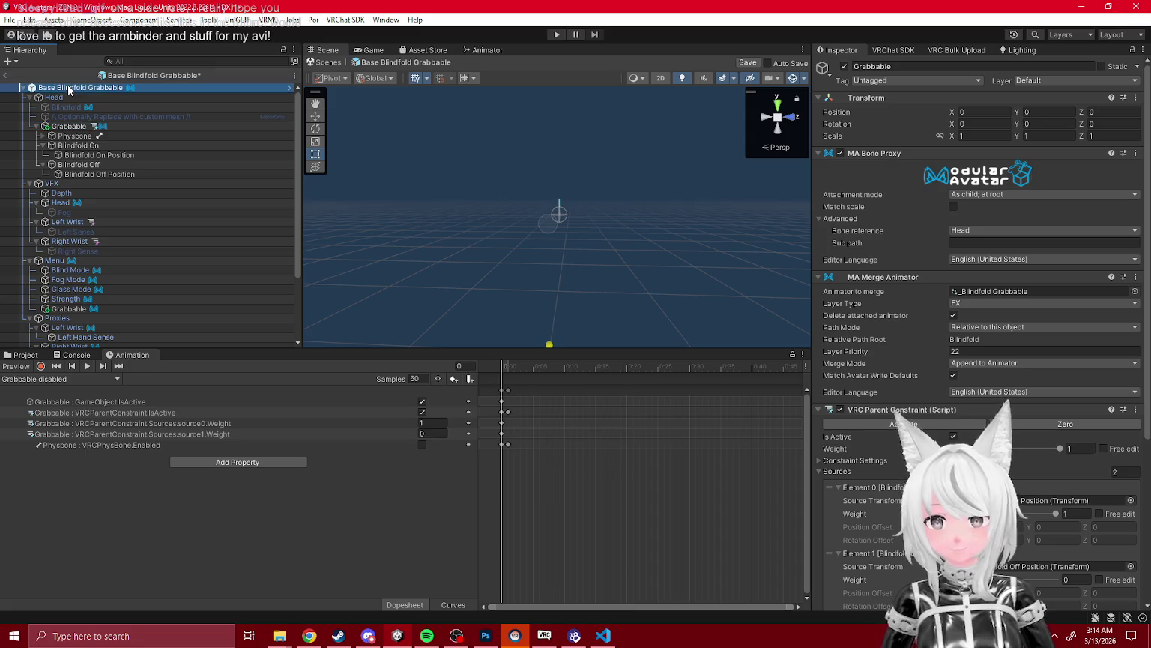
{"action": "scroll", "coordinate": [878, 315], "scroll_direction": "down", "scroll_amount": 5}
{"action": "scroll", "coordinate": [877, 331], "scroll_direction": "up", "scroll_amount": 5}
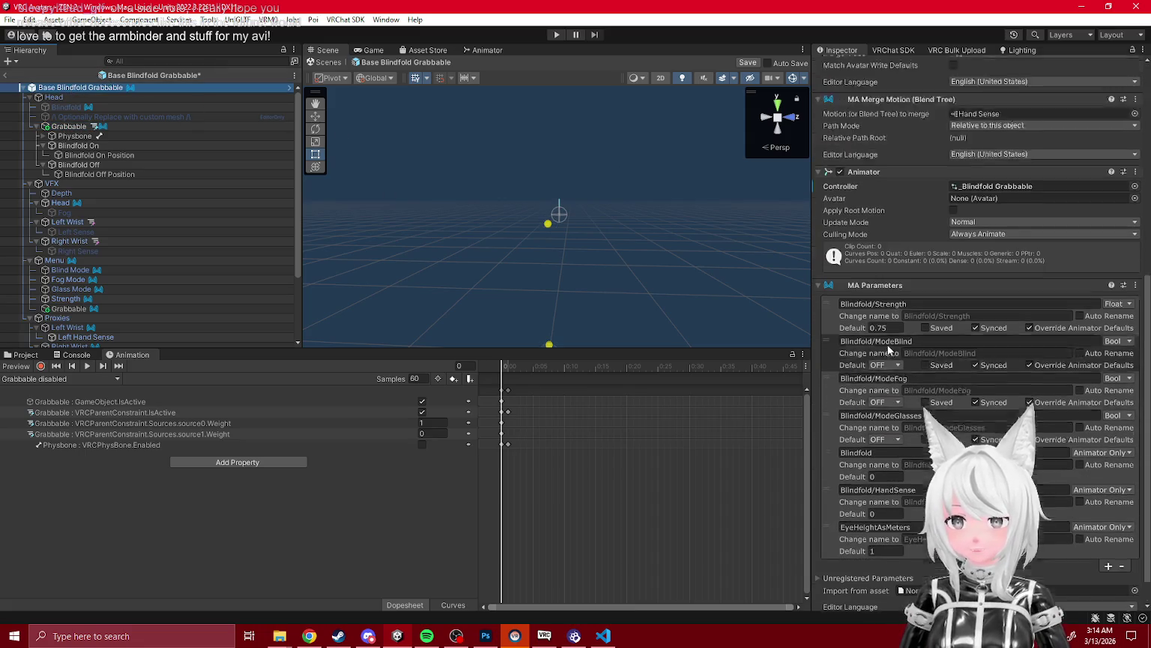
{"action": "scroll", "coordinate": [874, 318], "scroll_direction": "down", "scroll_amount": 4}
- Apply the Animator Controller to the prefab, save again, and enter play mode
{"action": "right_click", "coordinate": [840, 401]}
{"action": "left_click", "coordinate": [869, 452]}
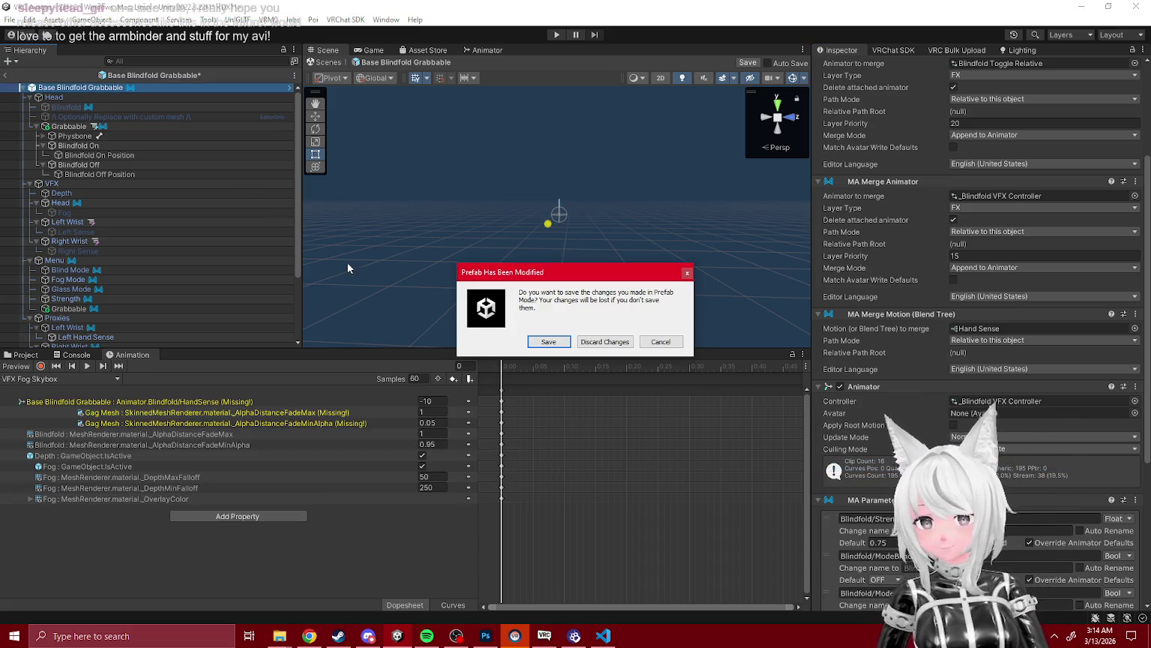
{"action": "left_click", "coordinate": [546, 344]}
{"action": "left_click", "coordinate": [556, 35]}
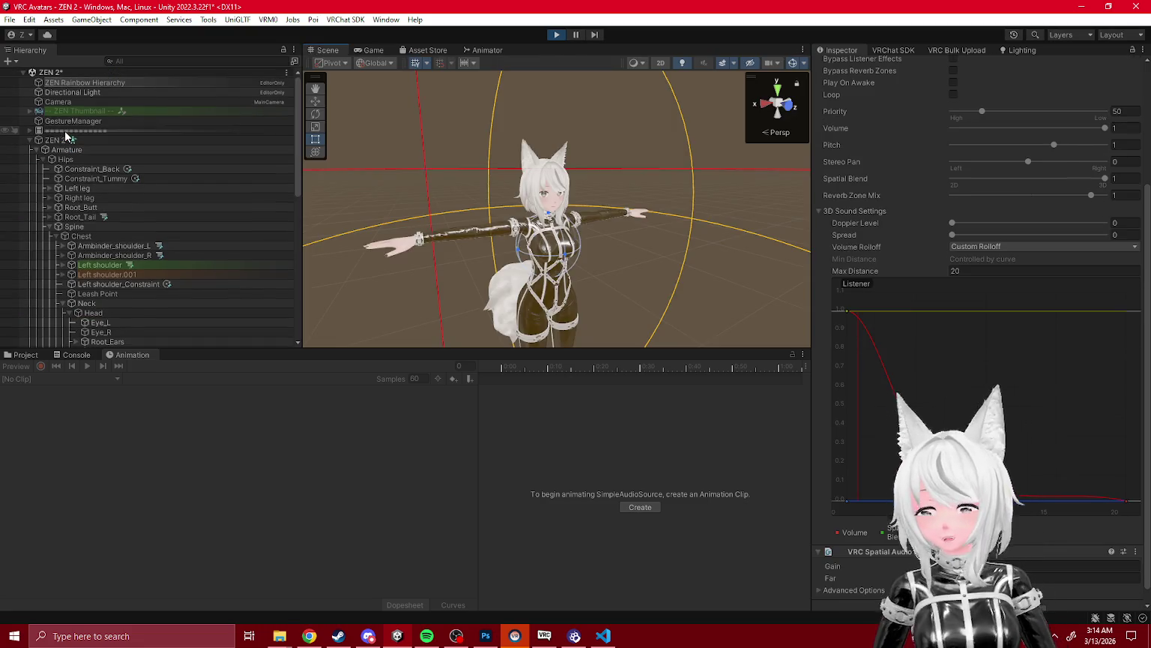
- Select GestureManager and check the blindfold over the eyes in the Game and Scene views
{"action": "left_click", "coordinate": [88, 121]}
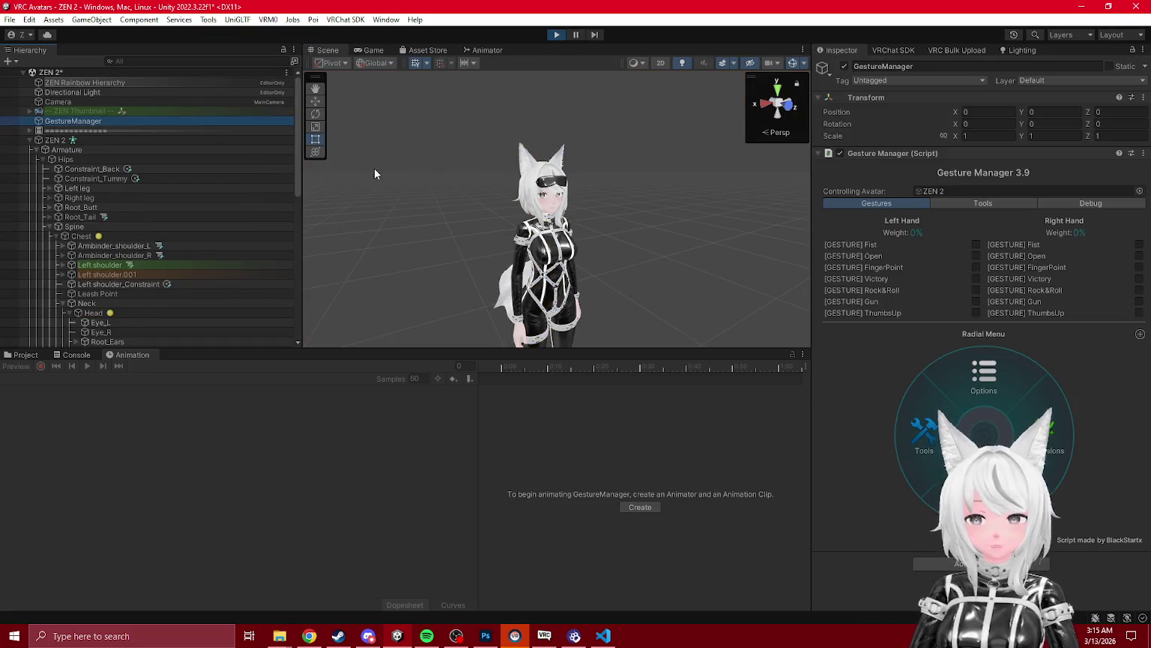
{"action": "left_click", "coordinate": [368, 50]}
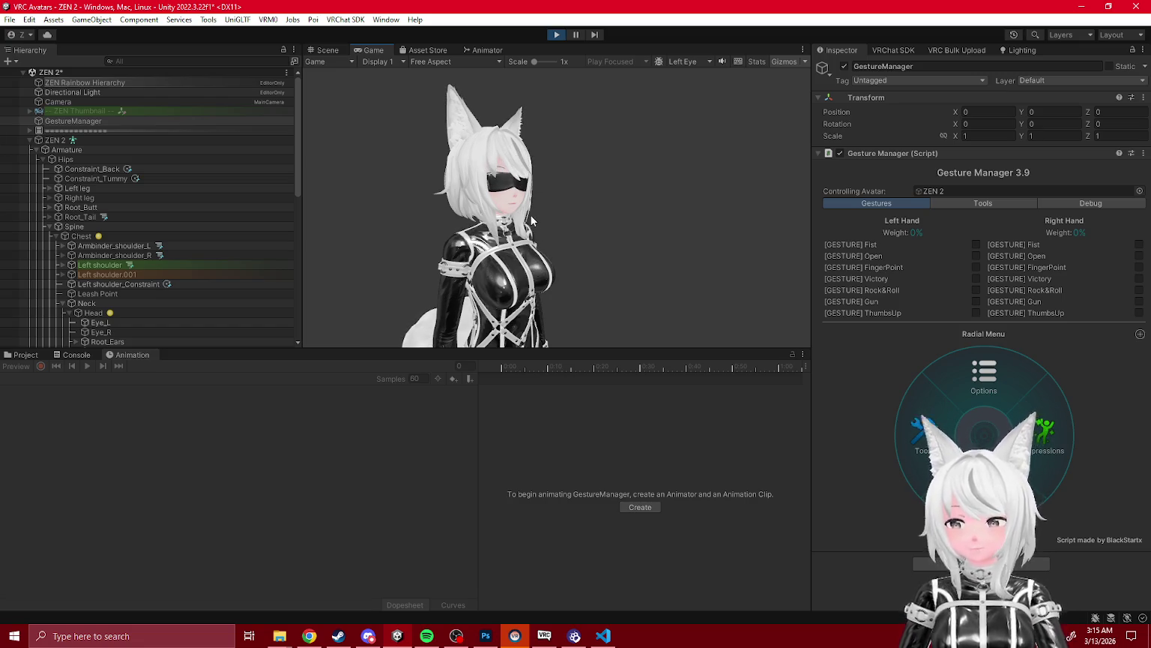
{"action": "left_click", "coordinate": [328, 50]}
{"action": "scroll", "coordinate": [460, 188], "scroll_direction": "up", "scroll_amount": 5}
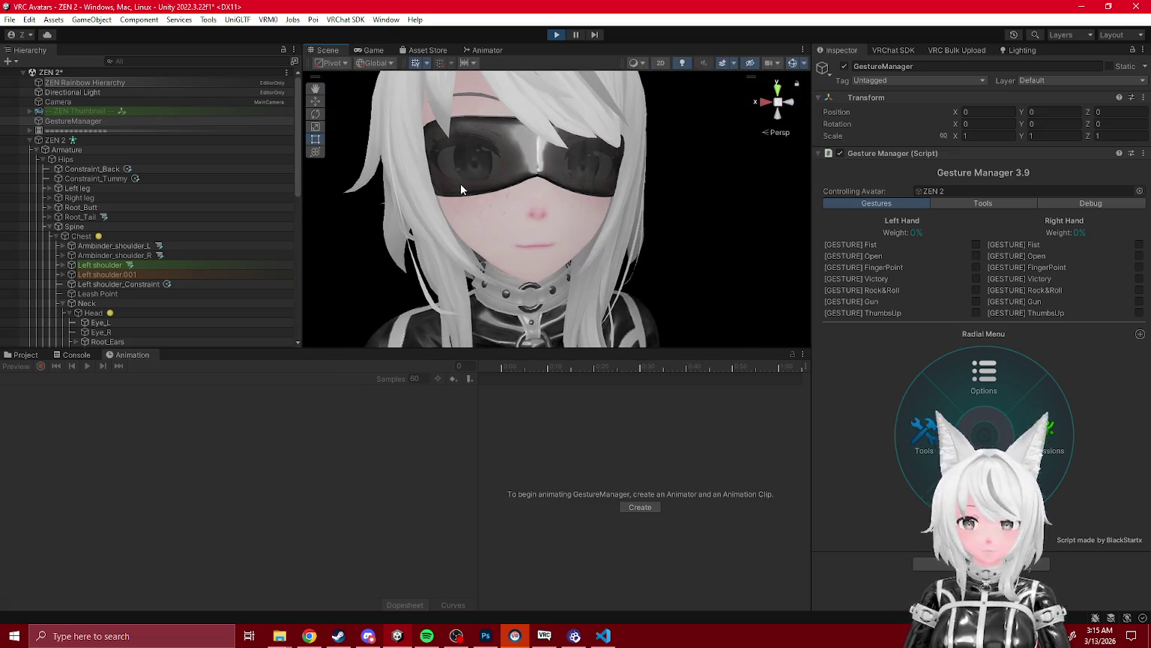
{"action": "scroll", "coordinate": [460, 183], "scroll_direction": "up", "scroll_amount": 5}
{"action": "left_click_drag", "start_coordinate": [460, 183], "coordinate": [476, 181]}
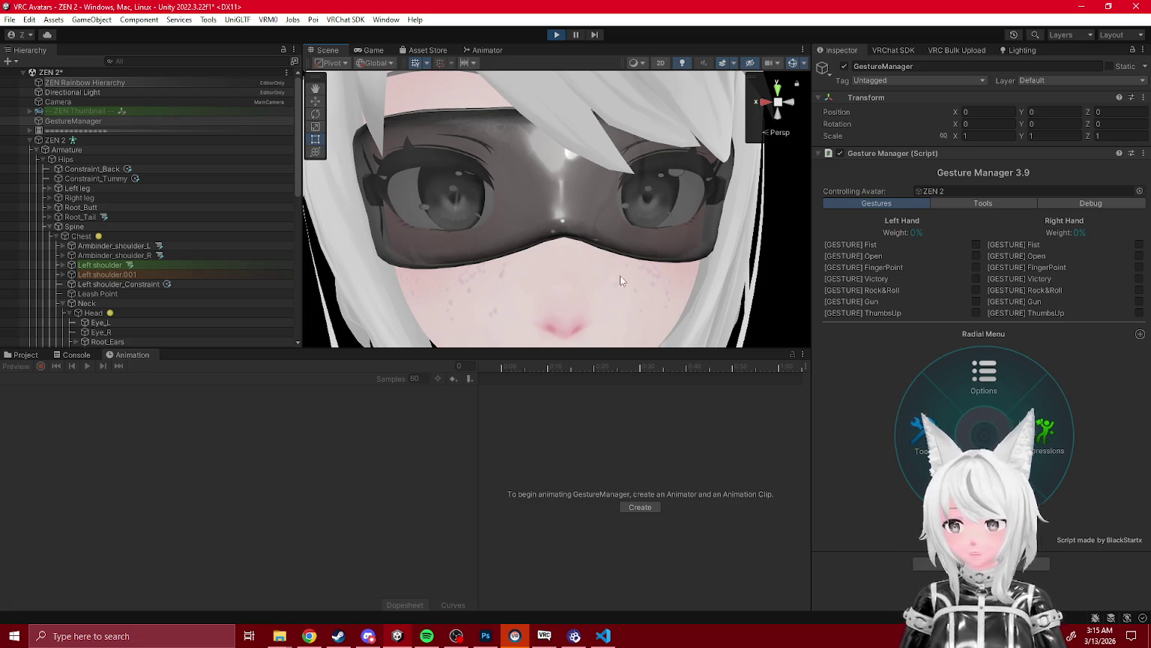
{"action": "scroll", "coordinate": [623, 246], "scroll_direction": "down", "scroll_amount": 5}
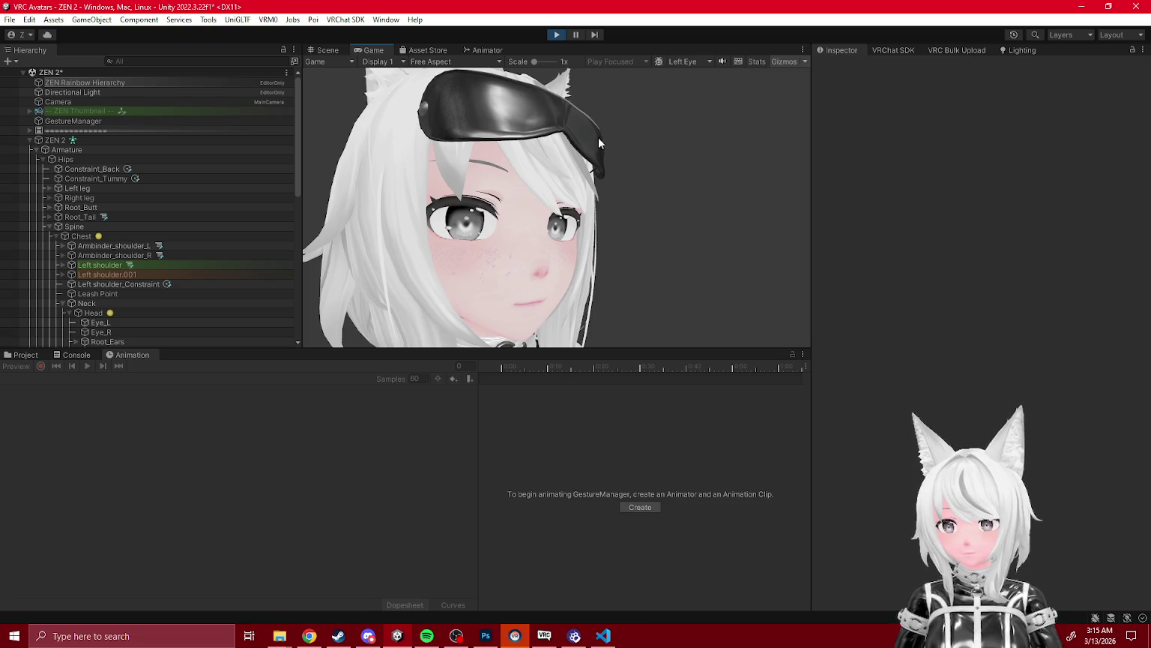
- Orbit around the head to view the blindfold lifted onto the forehead, then stop play mode
{"action": "left_click", "coordinate": [326, 50]}
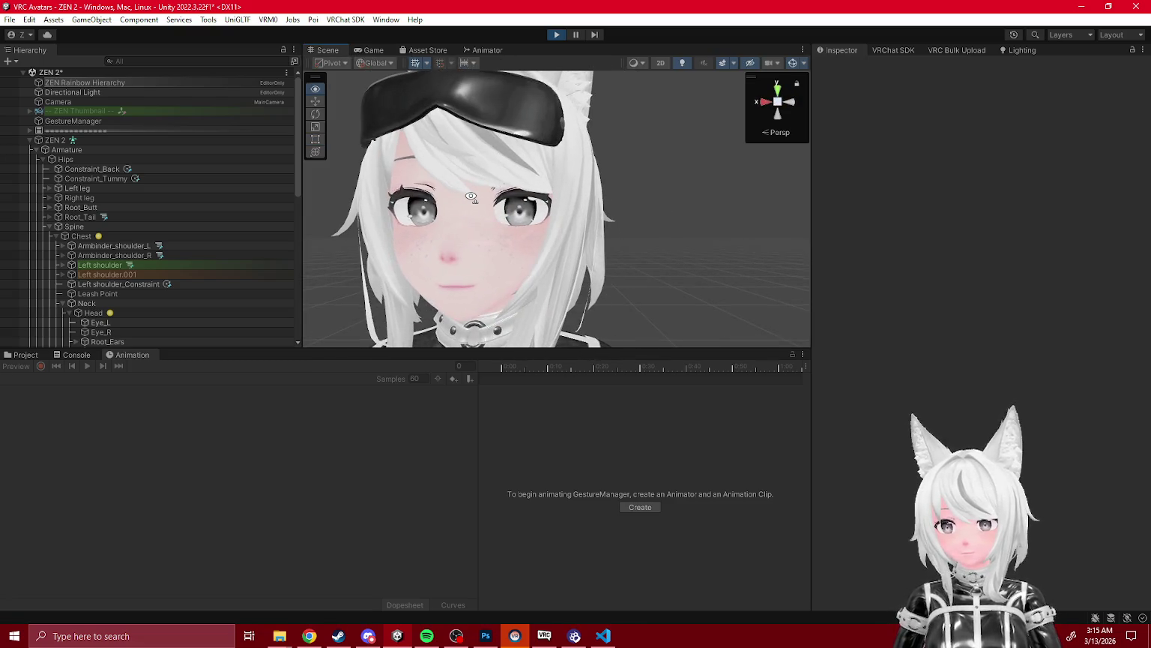
{"action": "left_click_drag", "start_coordinate": [472, 199], "coordinate": [561, 67]}
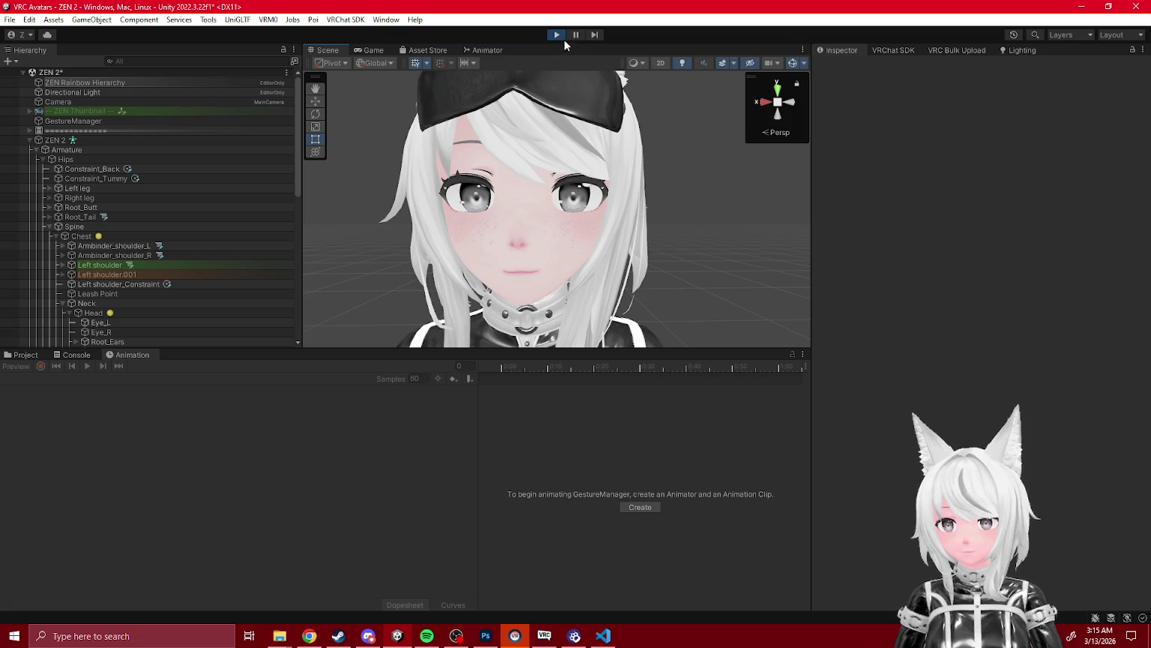
{"action": "left_click", "coordinate": [556, 35]}
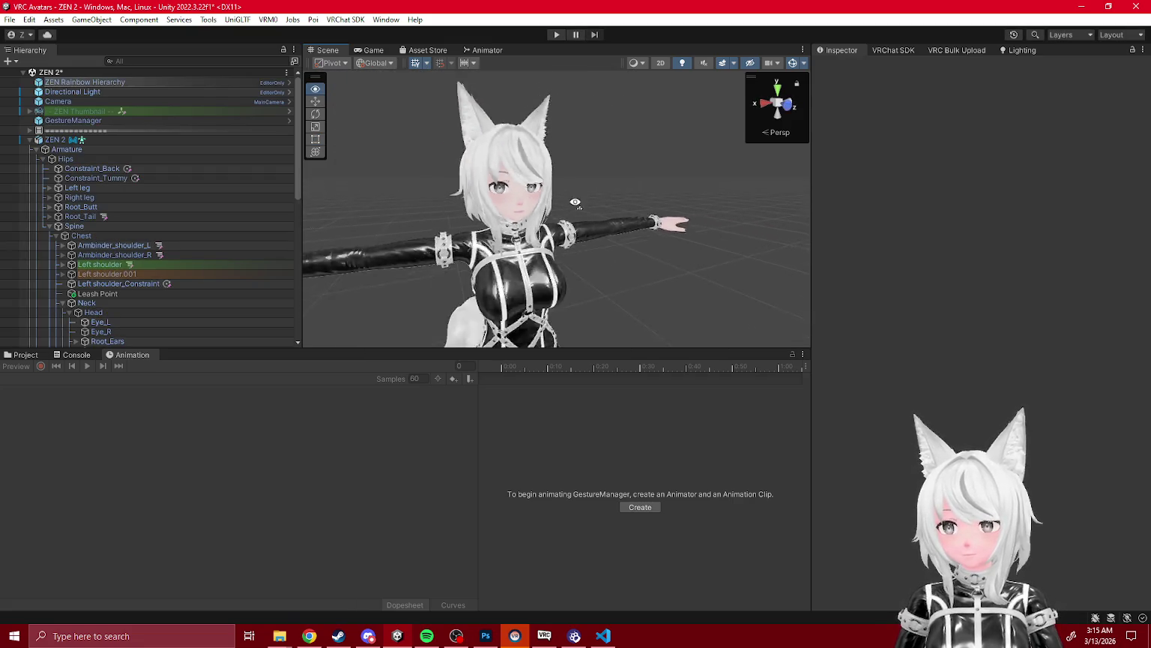
- Collapse the Hips, Armature and ZEN Blindfold branches, select ZEN 2, and open the VRChat SDK Builder
{"action": "left_click", "coordinate": [43, 159]}
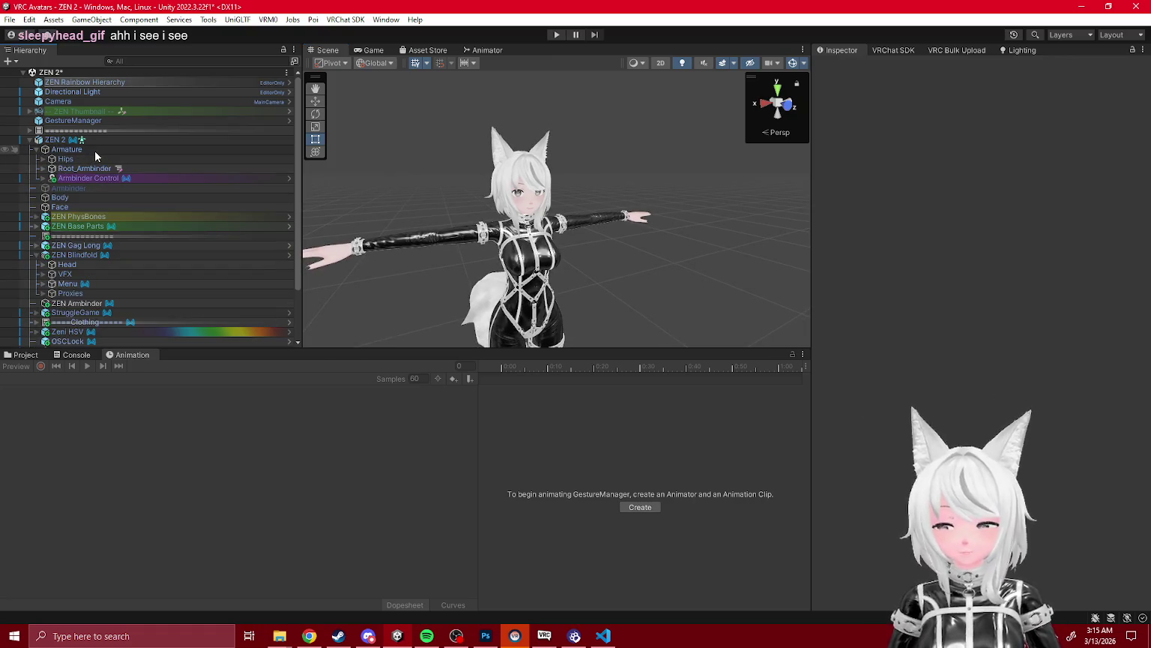
{"action": "left_click", "coordinate": [39, 151]}
{"action": "left_click", "coordinate": [35, 225]}
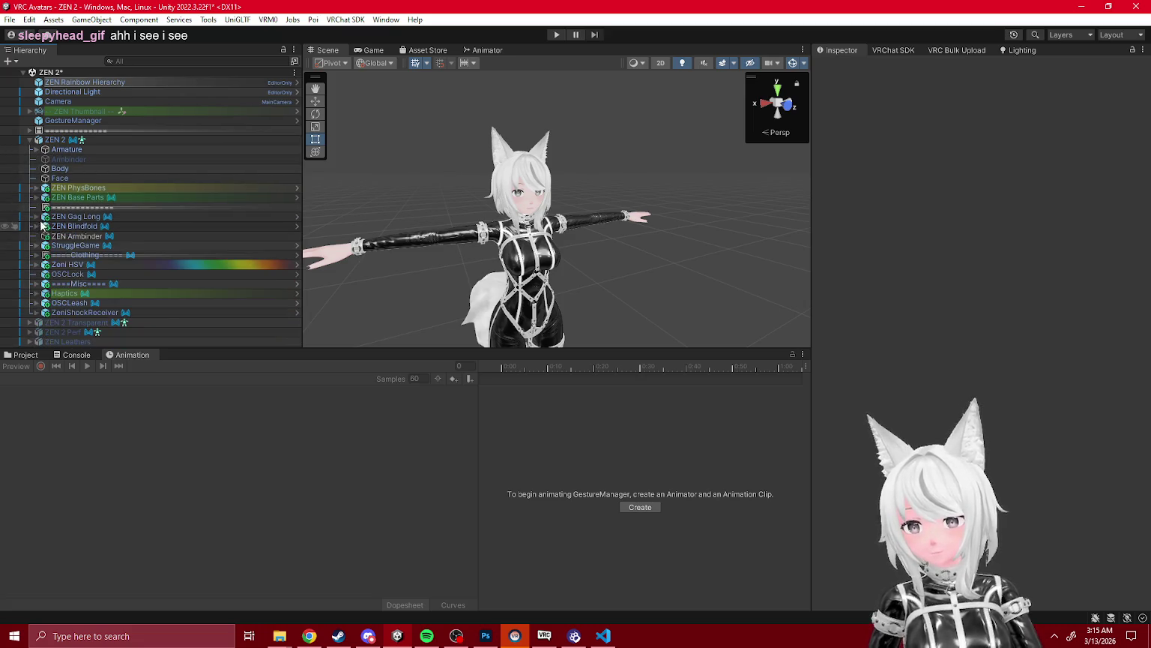
{"action": "left_click", "coordinate": [58, 141]}
{"action": "left_click", "coordinate": [893, 50]}
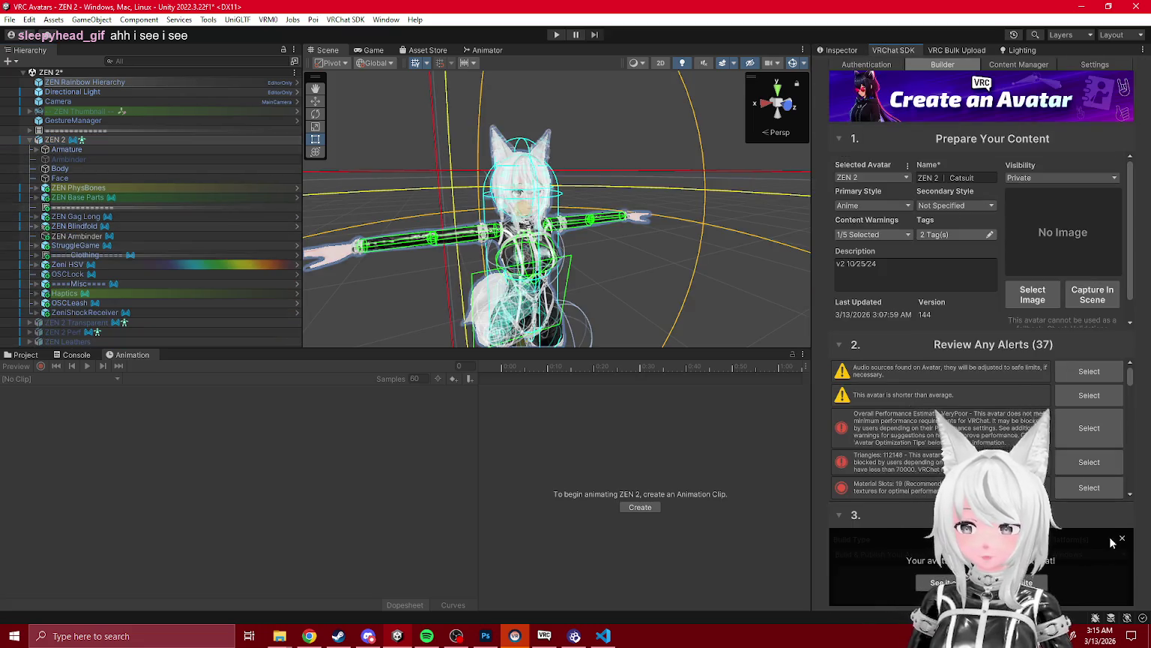